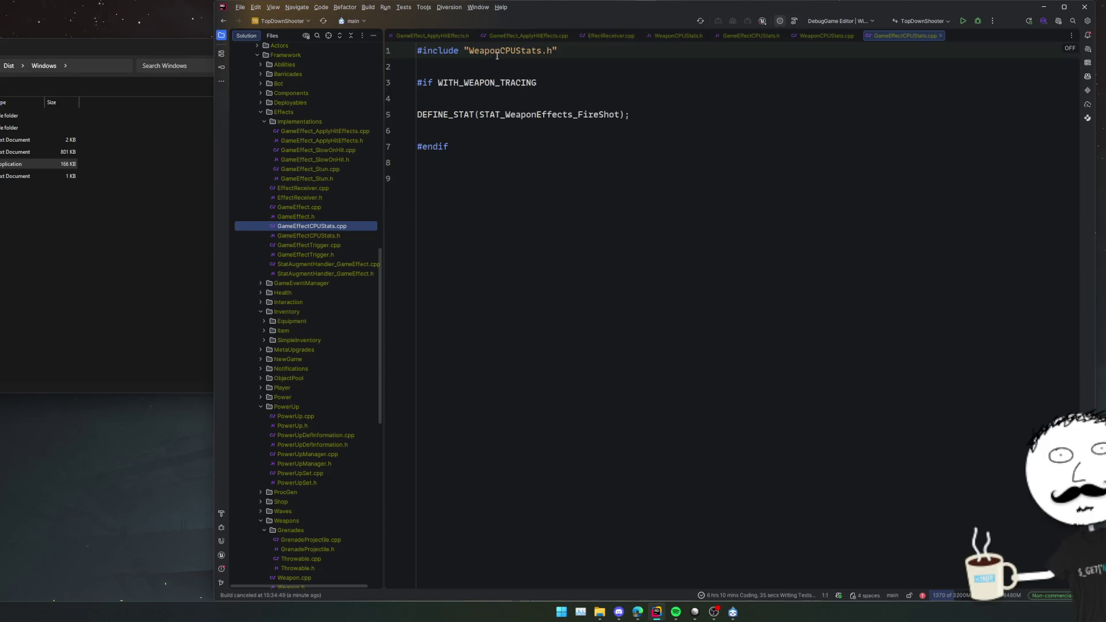
Change GameEffectCPUStats.cpp's include to GameEffectCPUStats.h using code completion.
left_click(327, 229)
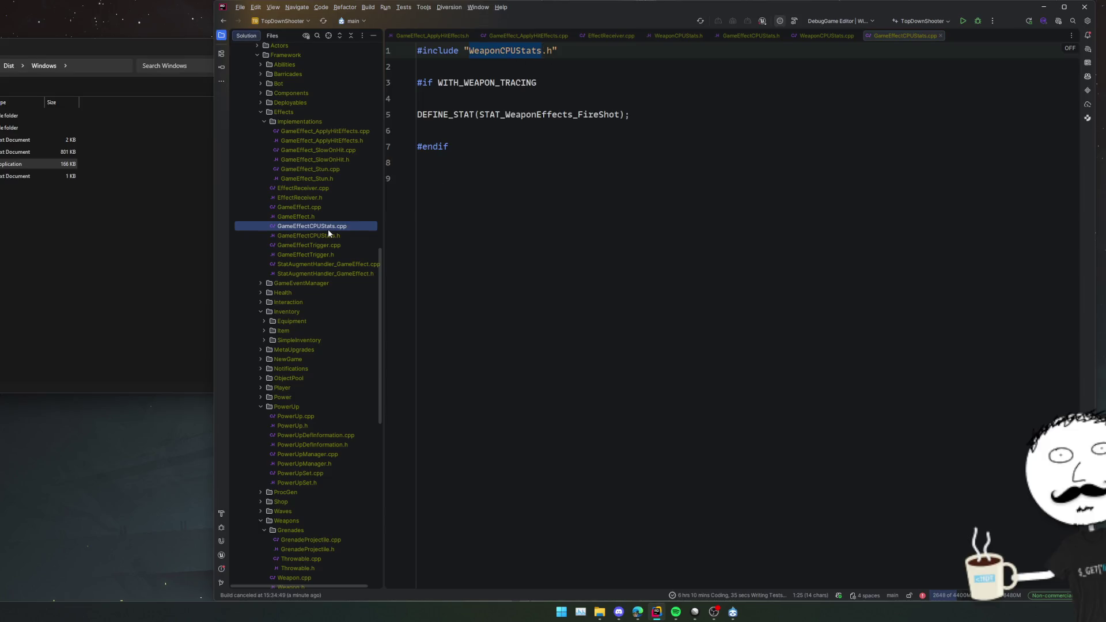
left_click(327, 233)
left_click(330, 227)
key("Escape")
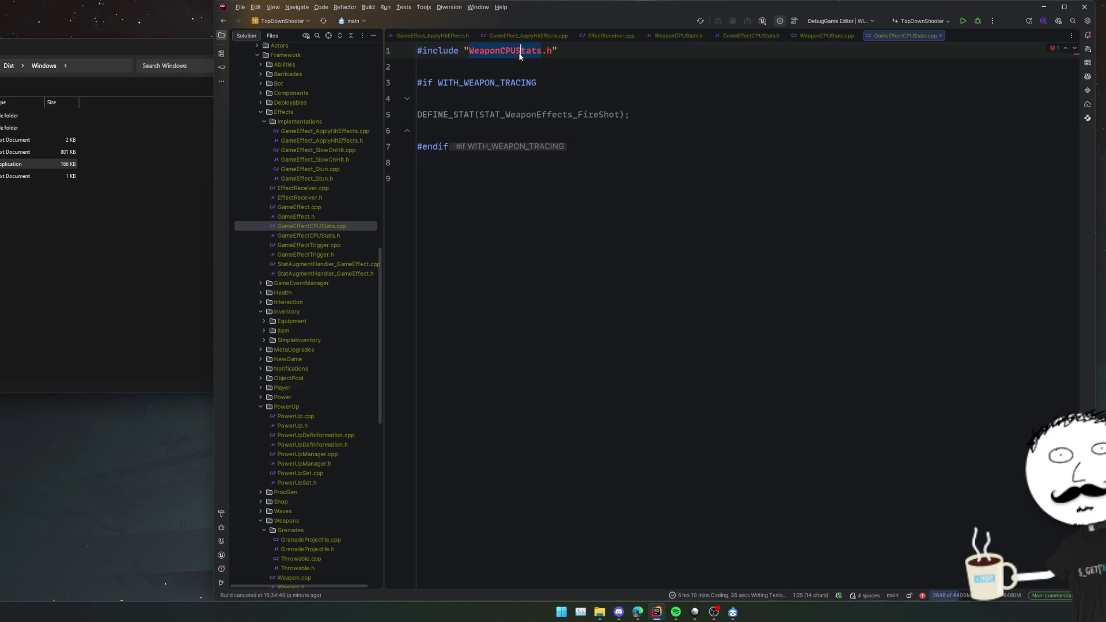
type("GameEffe")
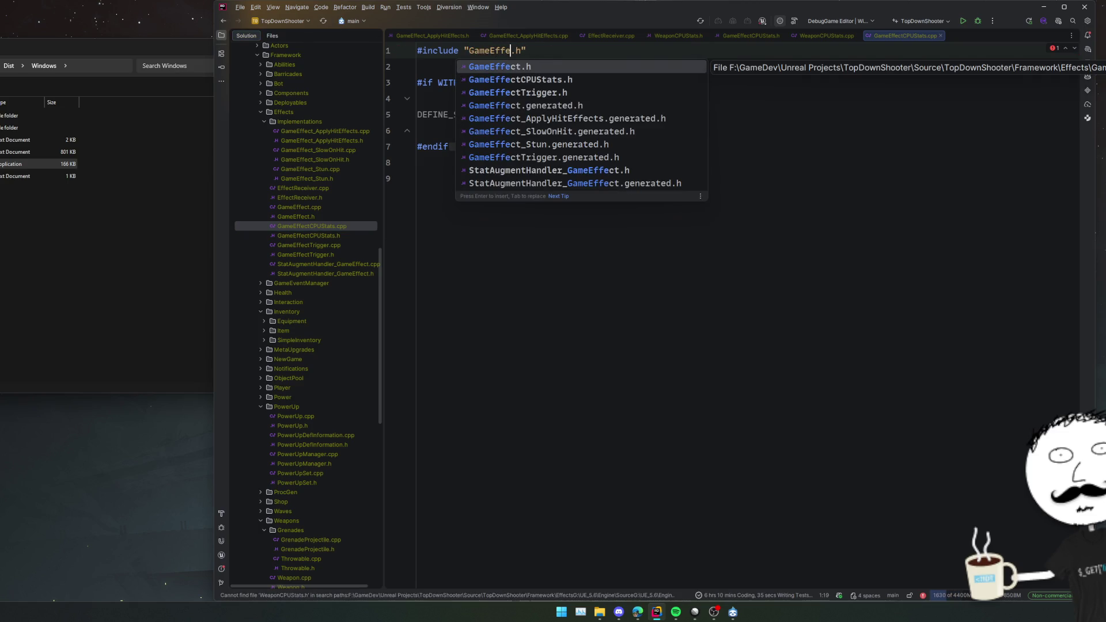
key("Down")
key("Return")
Rename the stat to STAT_GameEffect_FireShot and open the GameEffectCPUStats.h header.
double_click(509, 52)
key("ctrl+c")
double_click(567, 114)
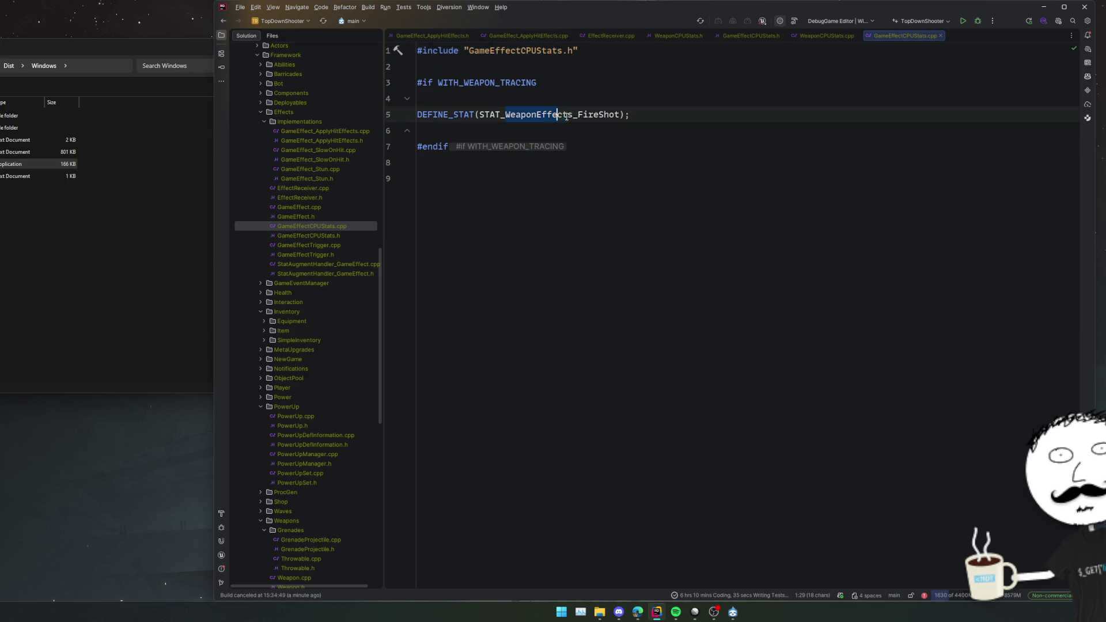
key("ctrl+v")
key("BackSpace")
key("BackSpace")
key("BackSpace")
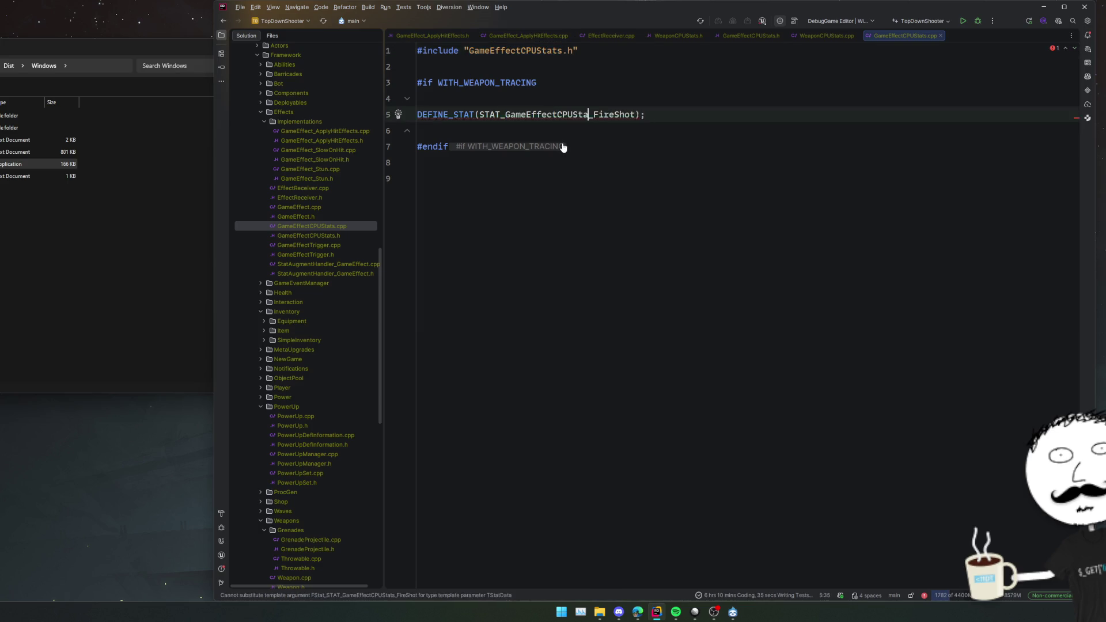
double_click(334, 235)
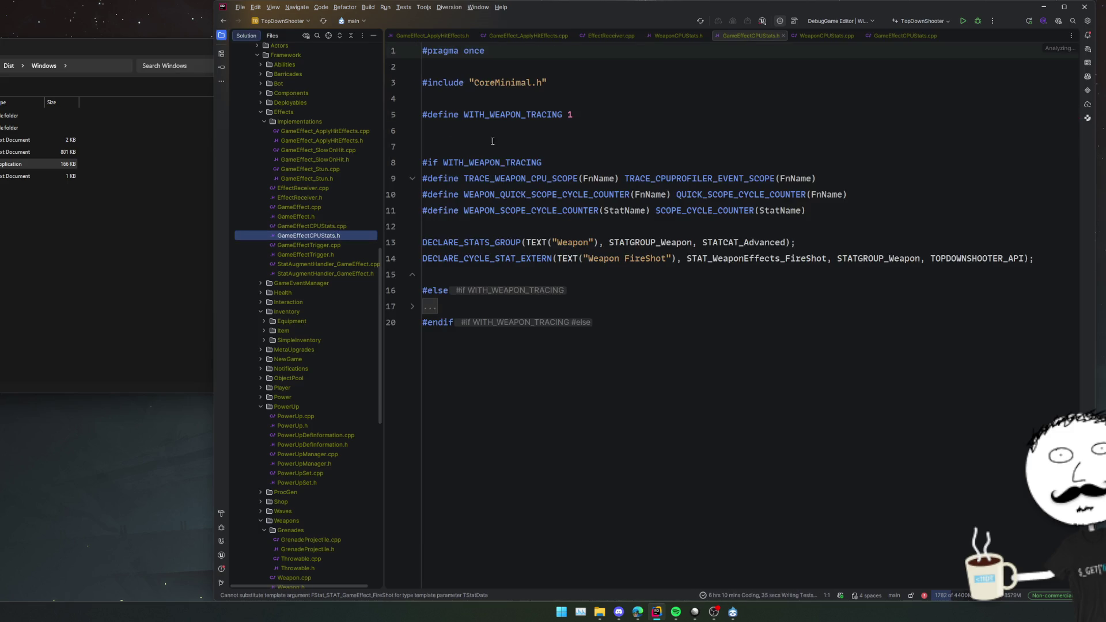
Rename every WEAPON occurrence in the tracing macros to GAME_EFFECT.
left_click(520, 114)
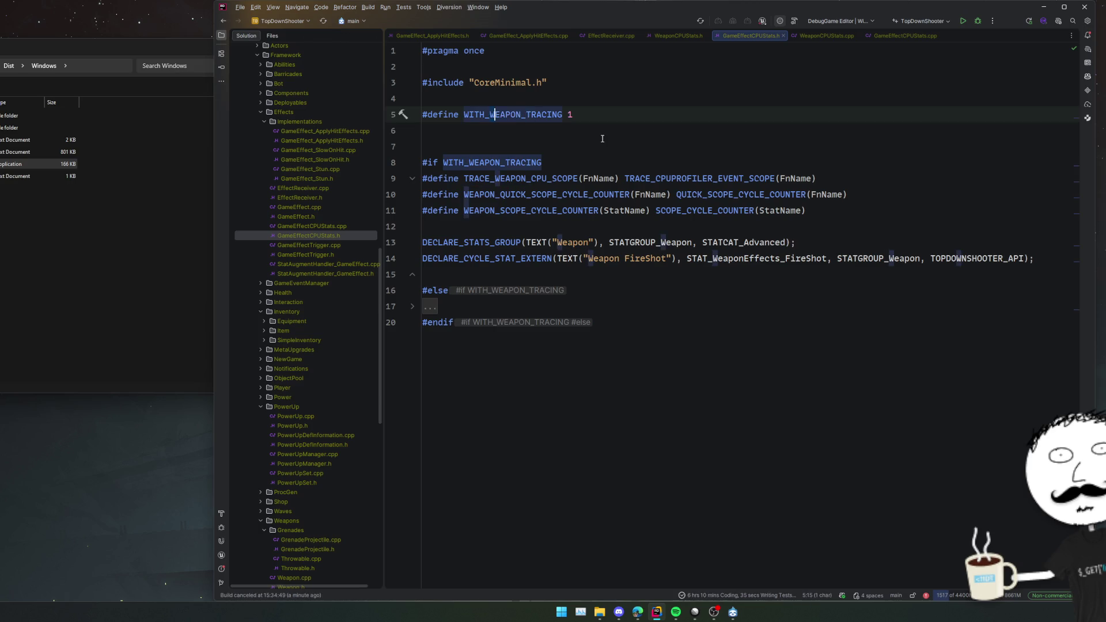
key("alt+j")
key("alt+j")
key("alt+j")
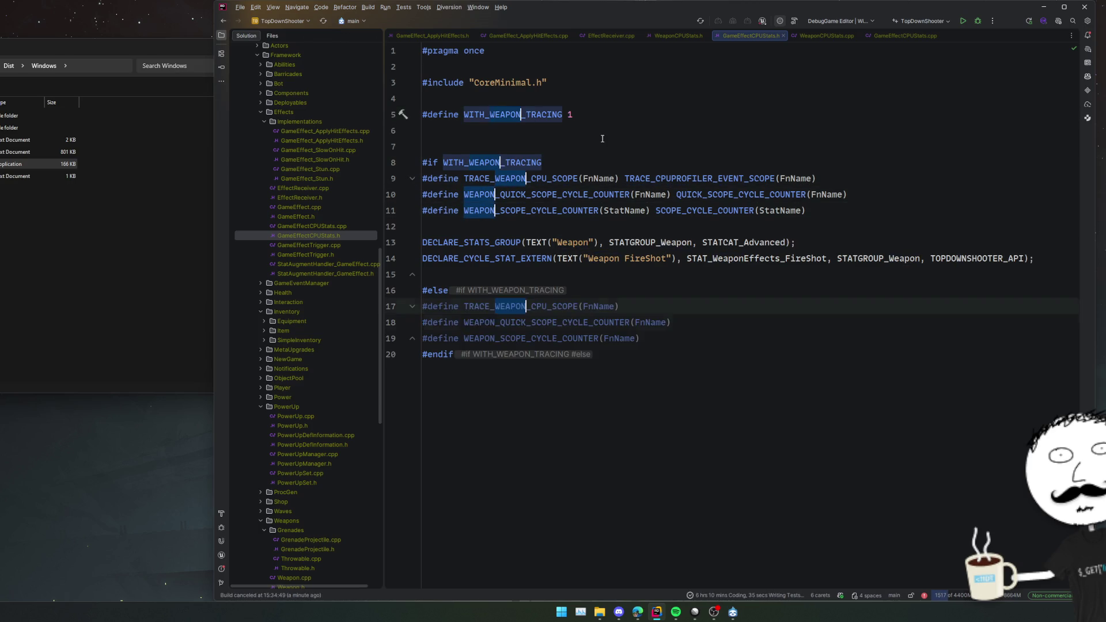
key("alt+j")
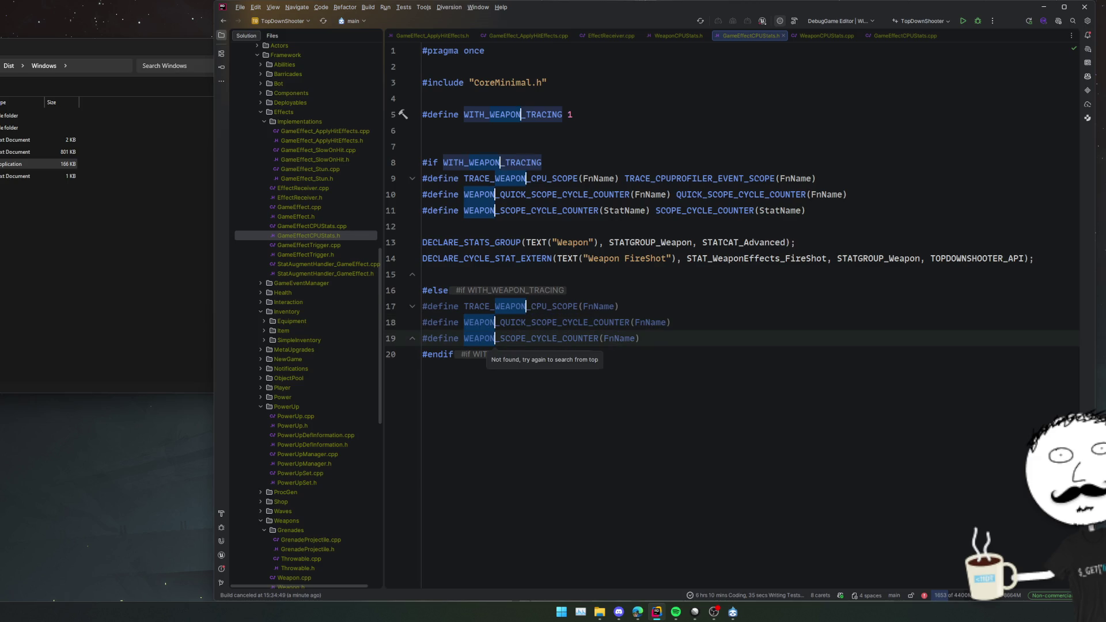
type("GAME_EFFECT")
key("Escape")
Rename the Weapon stats group text and STATGROUP_Weapon to GameEffects.
left_click(588, 244)
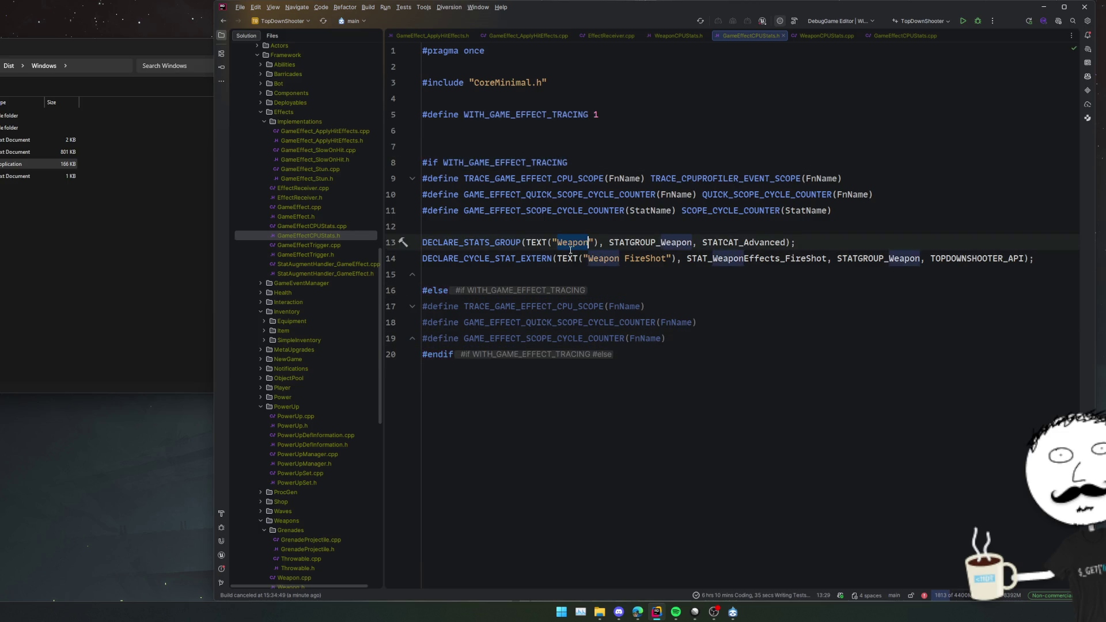
type("GameEffects")
left_click(687, 242)
key("ctrl+shift+Right")
key("alt+j")
key("alt+j")
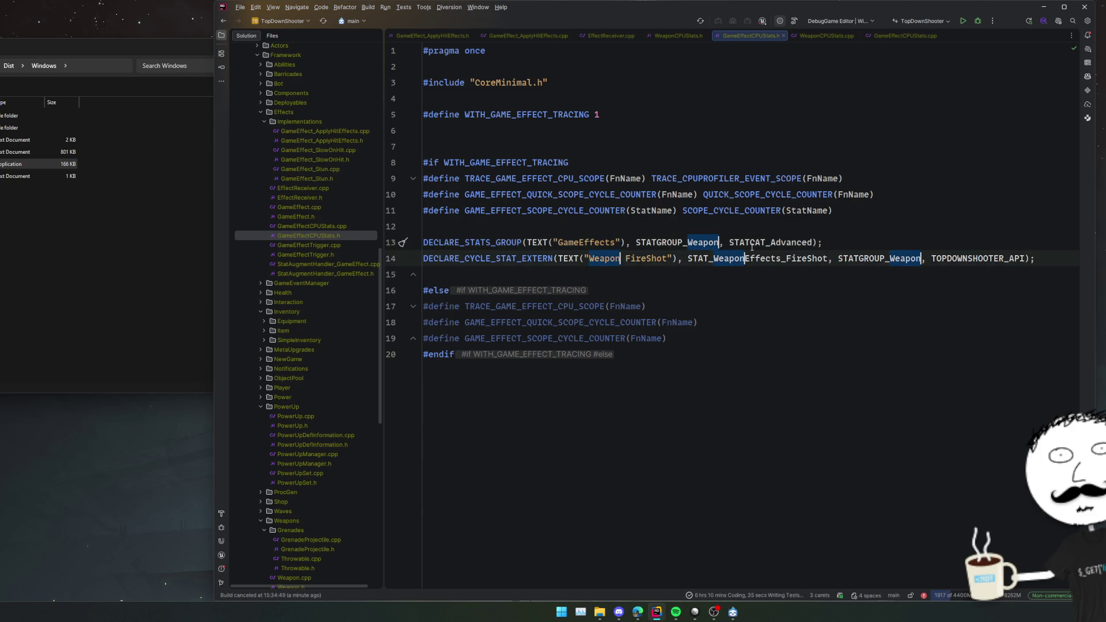
type("GameEffects")
left_click(780, 282)
Comment out the FireShot cycle stat declaration on line 14 of the header.
double_click(617, 258)
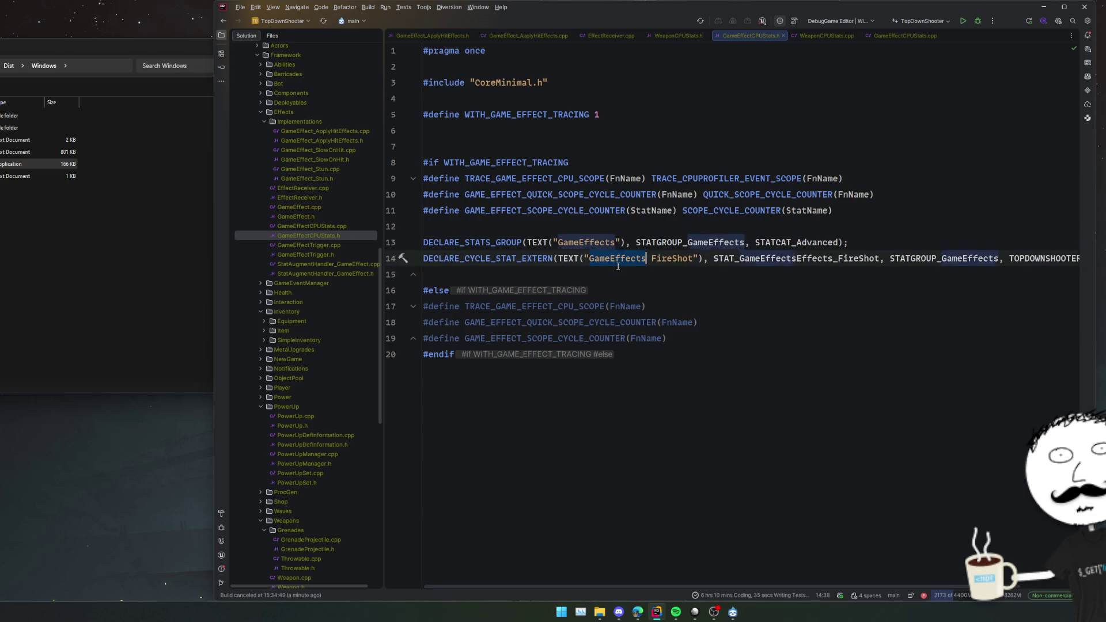
double_click(571, 211)
key("Down")
left_click(802, 258)
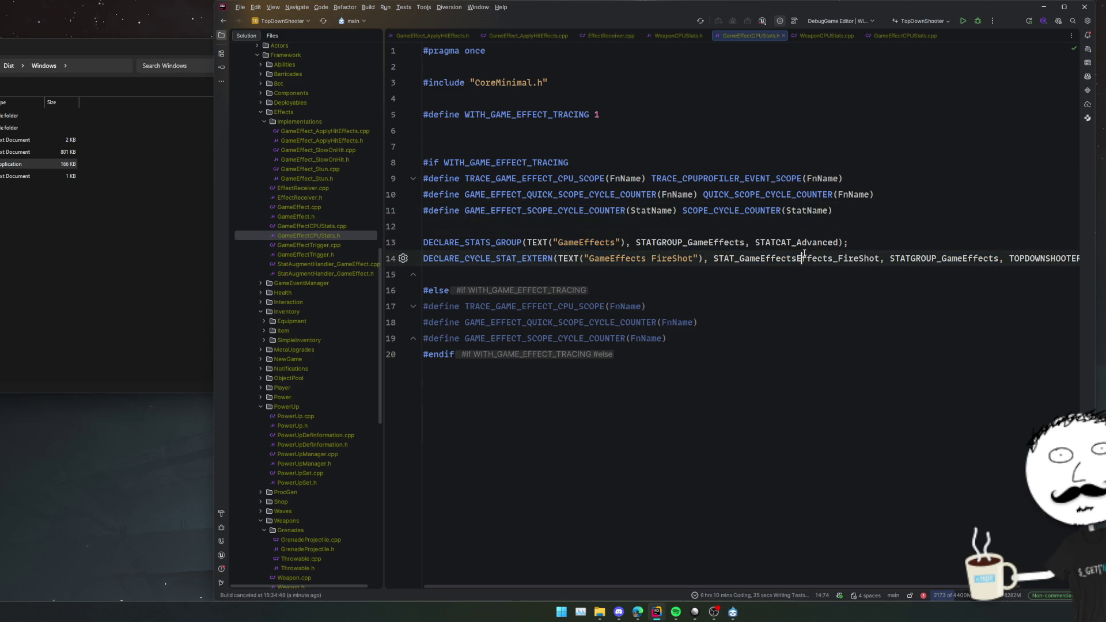
key("ctrl+slash")
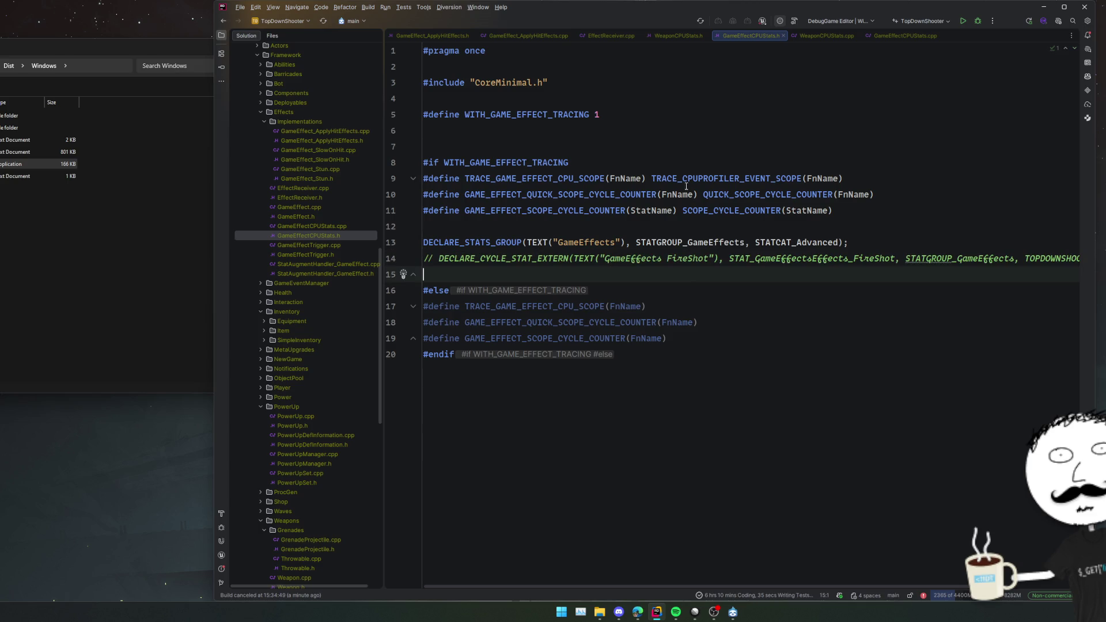
Comment out the DEFINE_STAT line in WeaponCPUStats.cpp.
left_click(827, 37)
left_click(638, 114)
key("ctrl+slash")
left_click(501, 50)
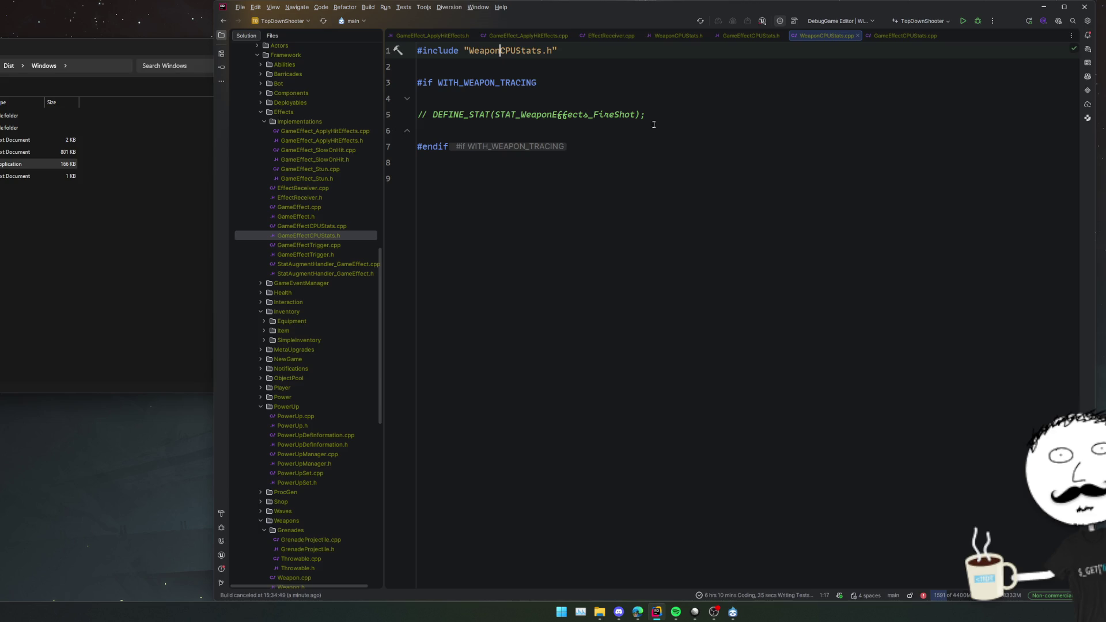
Inspect the weapon tracing define in WeaponCPUStats.h, then close that header.
key("F12")
left_click(584, 114)
key("ctrl+minus")
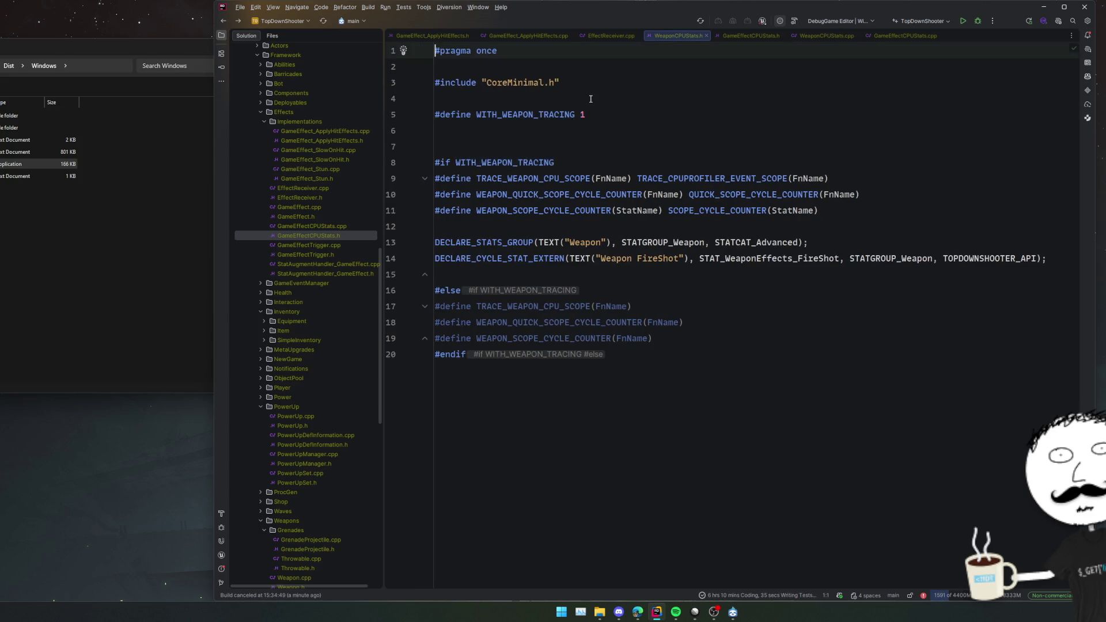
key("ctrl+minus")
left_click(582, 82)
left_click(581, 80)
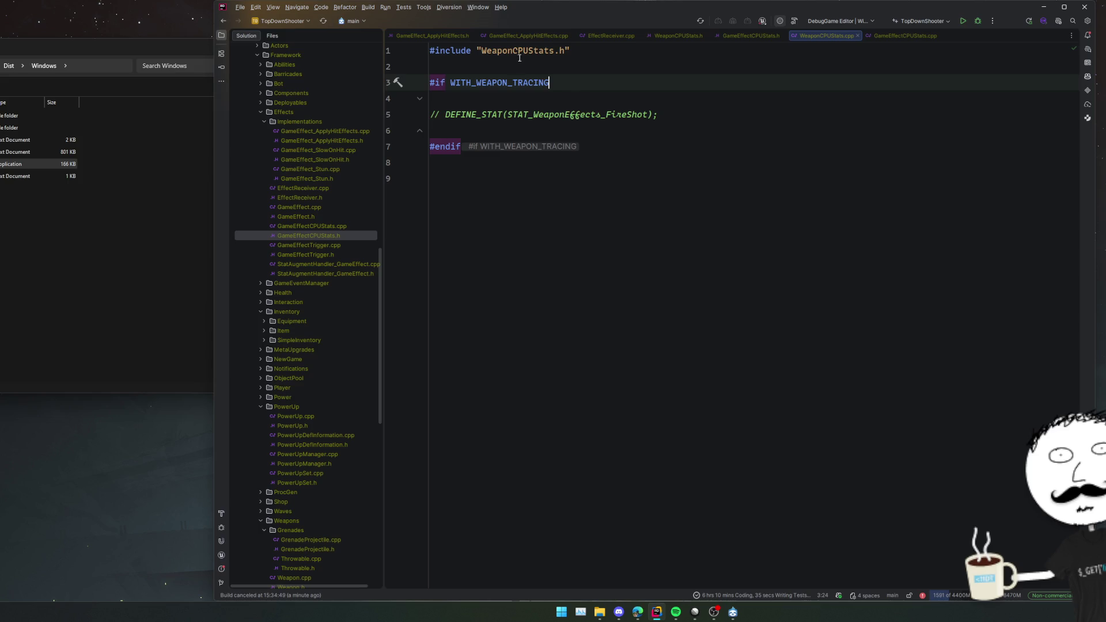
key("ctrl+Tab")
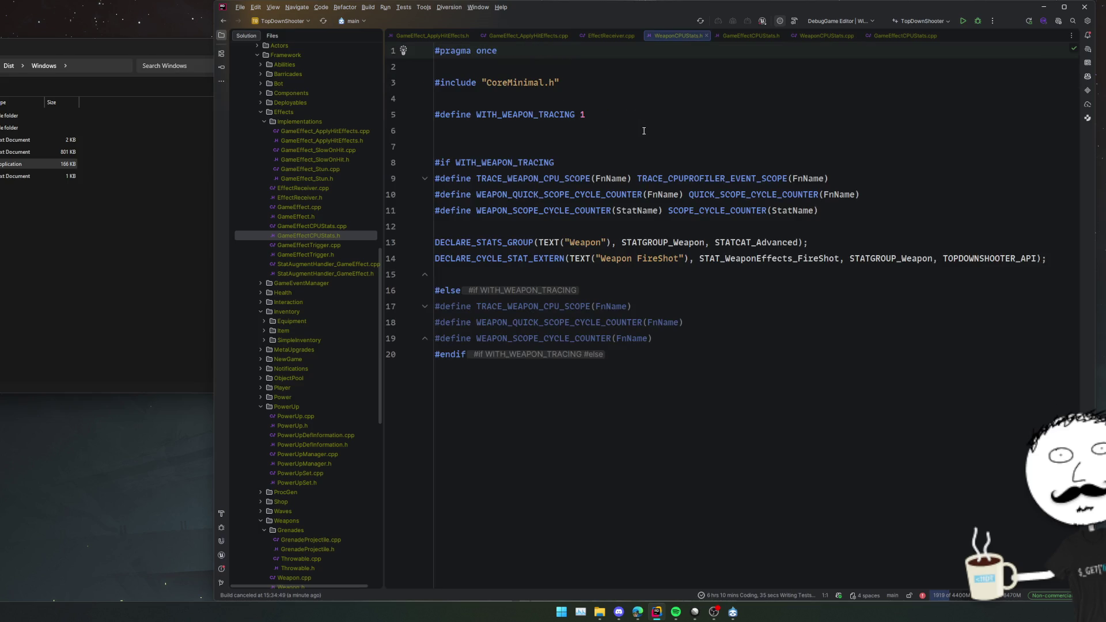
middle_click(680, 38)
left_click(682, 37)
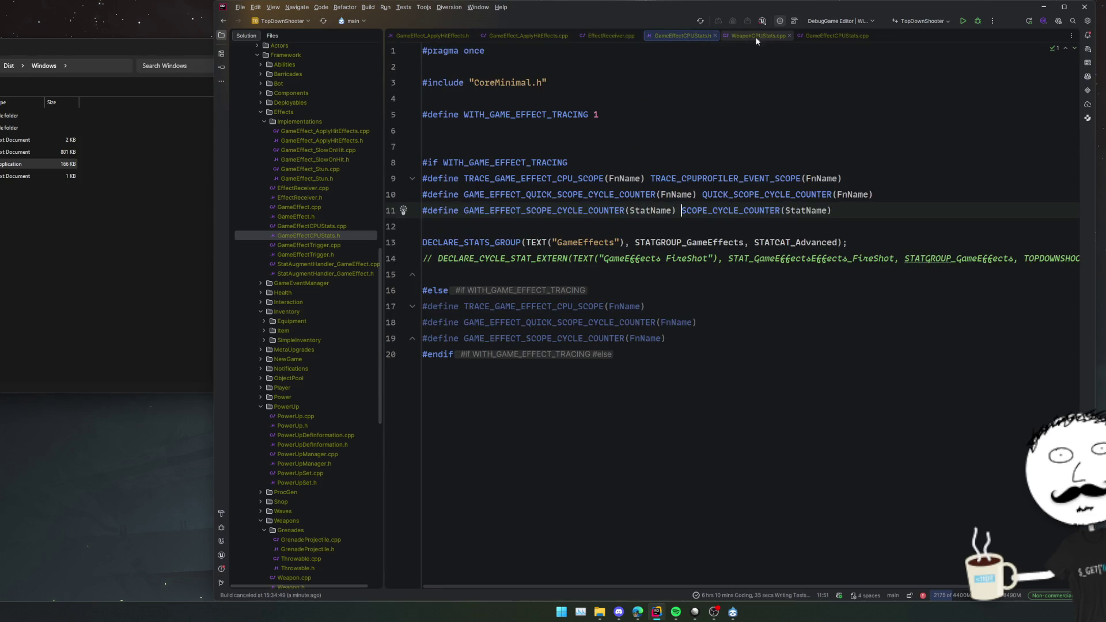
Try WITH_GAME_EFFECT_TRACING in WeaponCPUStats.cpp, then undo it and restore the DEFINE_STAT line.
double_click(623, 163)
key("ctrl+c")
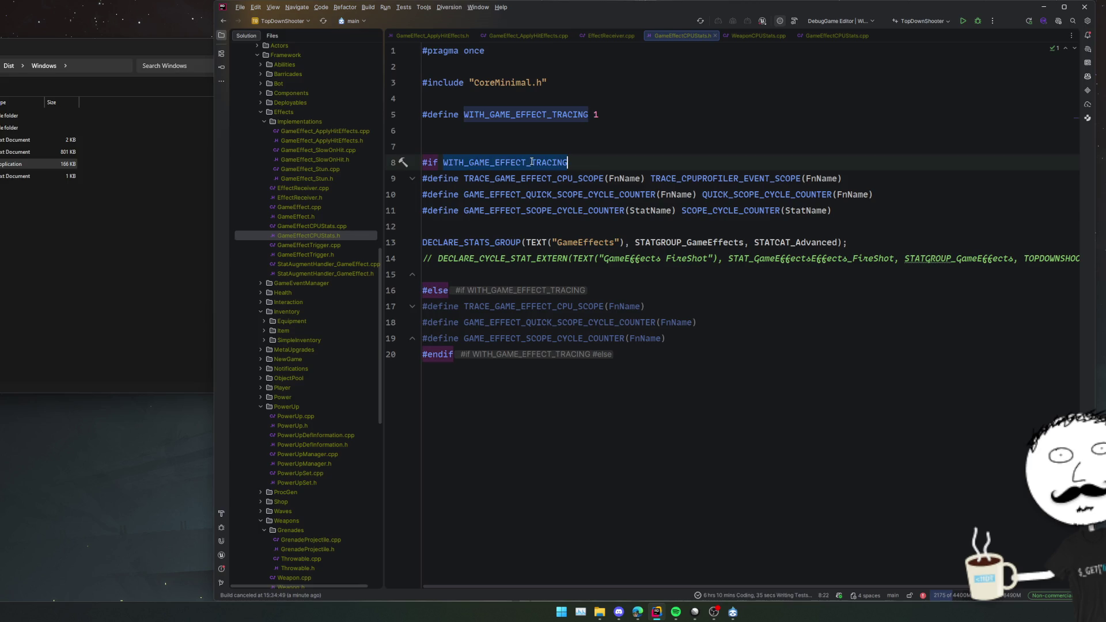
middle_click(698, 36)
left_click(692, 37)
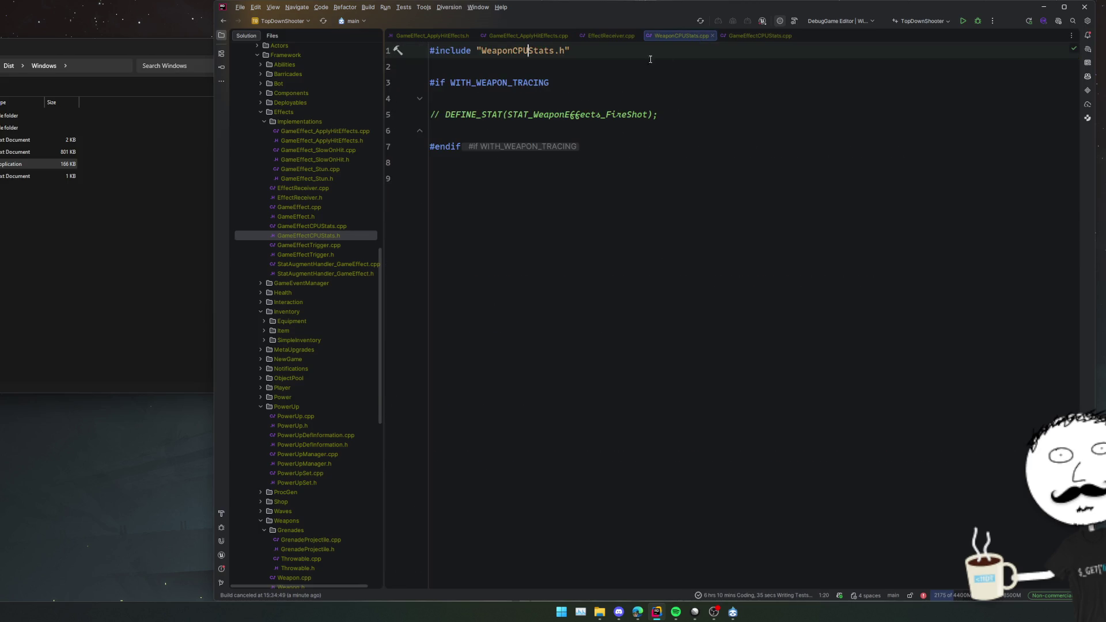
double_click(510, 83)
key("ctrl+v")
key("Down")
key("Down")
key("Down")
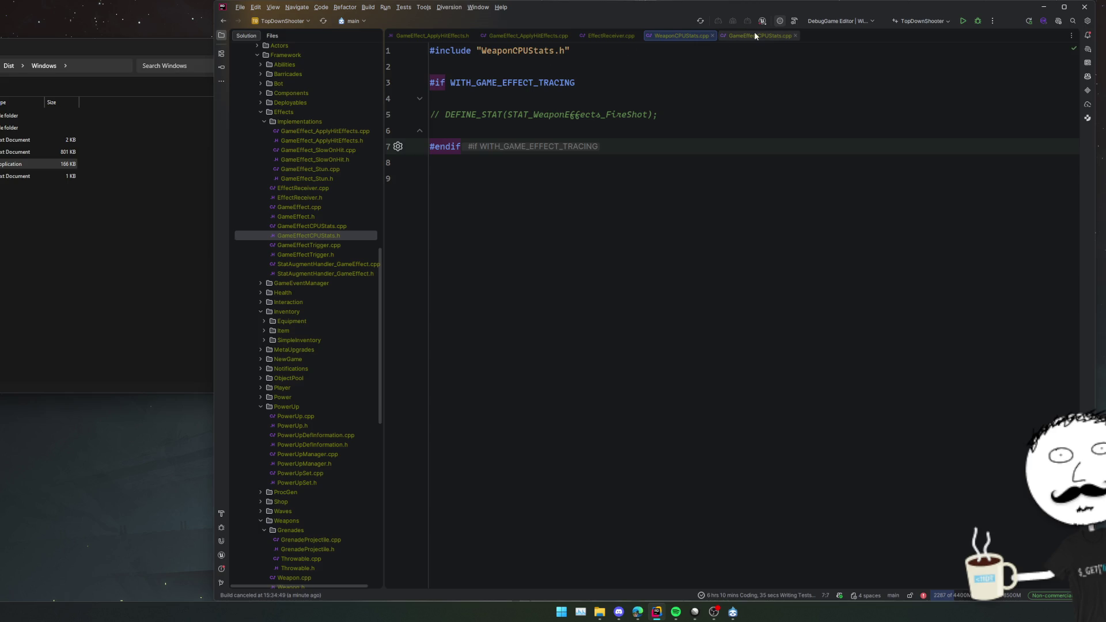
key("ctrl+z")
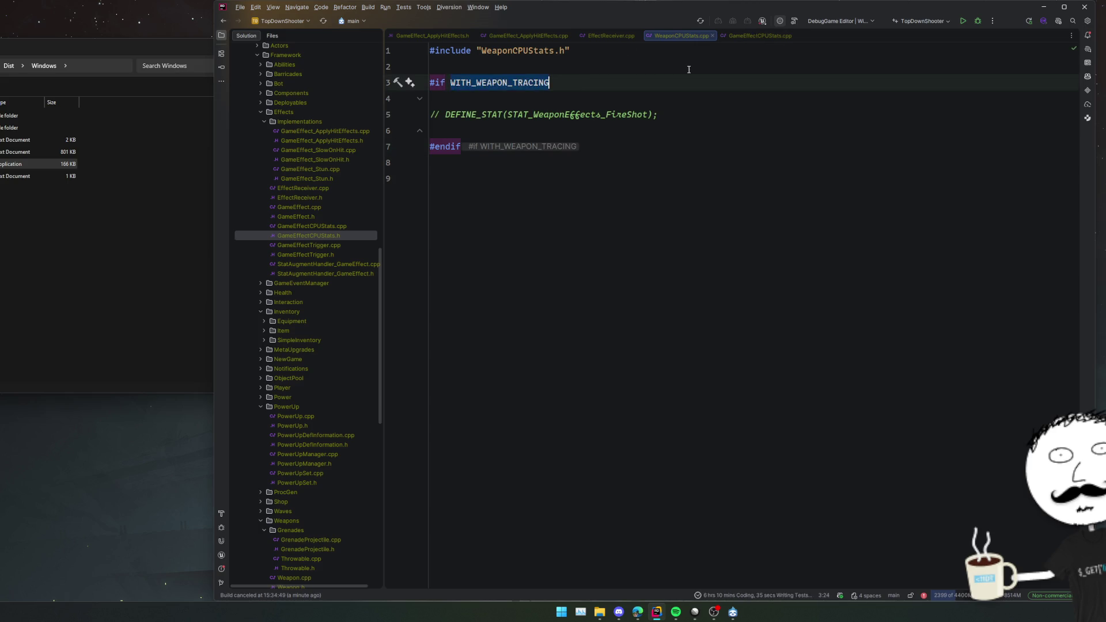
key("ctrl+z")
key("Up")
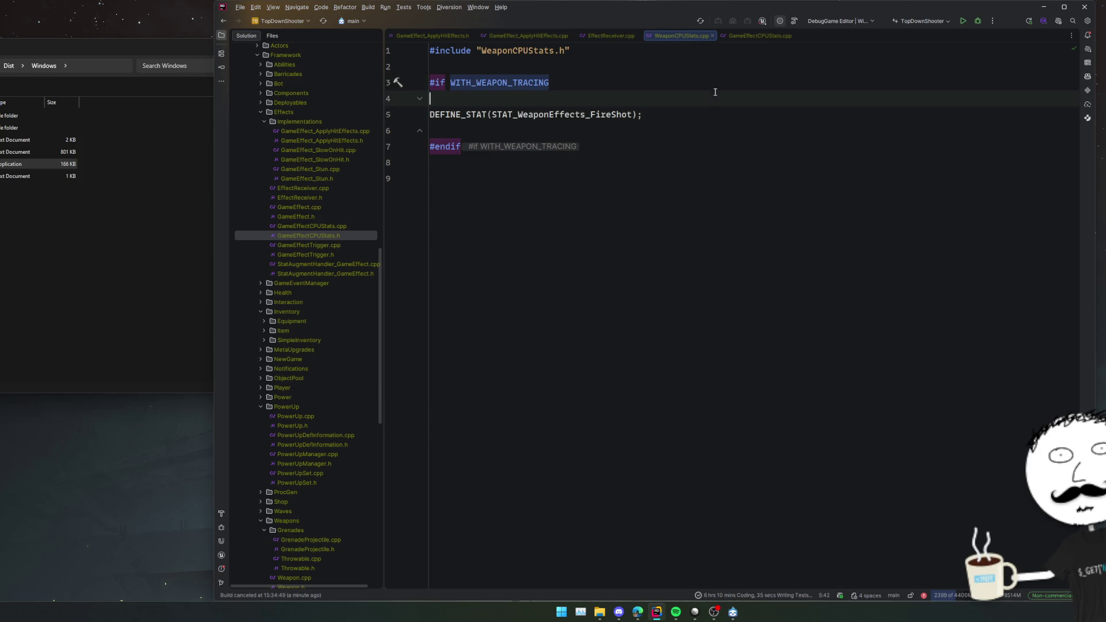
left_click(633, 51)
Comment out the DEFINE_STAT line in GameEffectCPUStats.cpp and close the file.
middle_click(694, 36)
left_click(683, 38)
key("Up")
key("Up")
left_click(639, 114)
key("ctrl+slash")
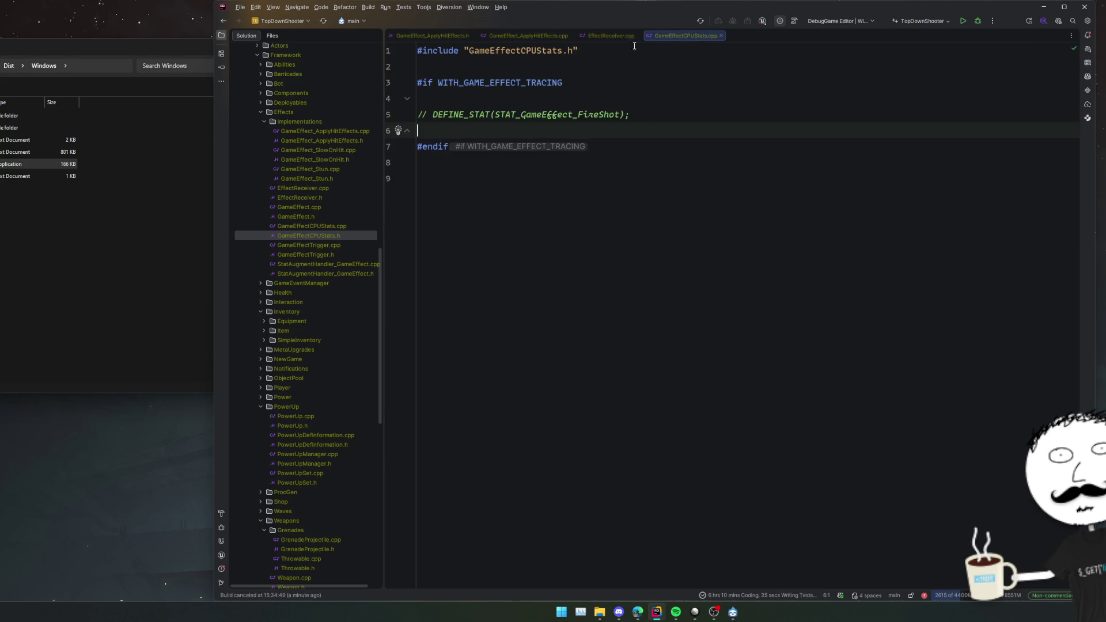
middle_click(685, 37)
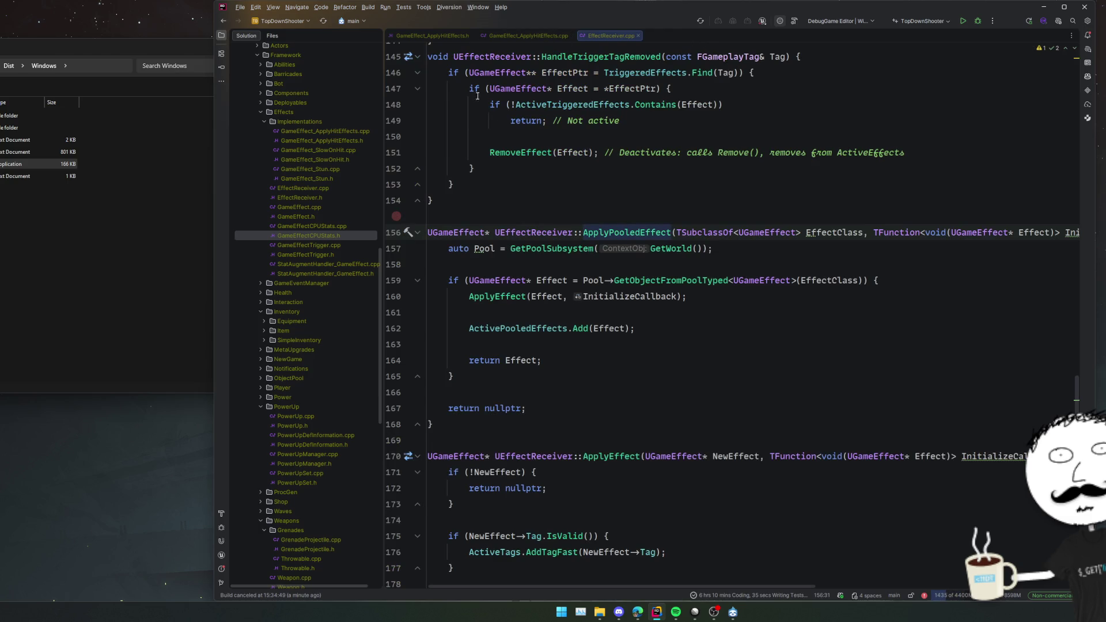
Follow GAME_EFFECT_SCOPE_CYCLE_COUNTER to the SCOPE_CYCLE_COUNTER definition in Stats.h.
left_click(309, 236)
left_click_drag(443, 162, 587, 156)
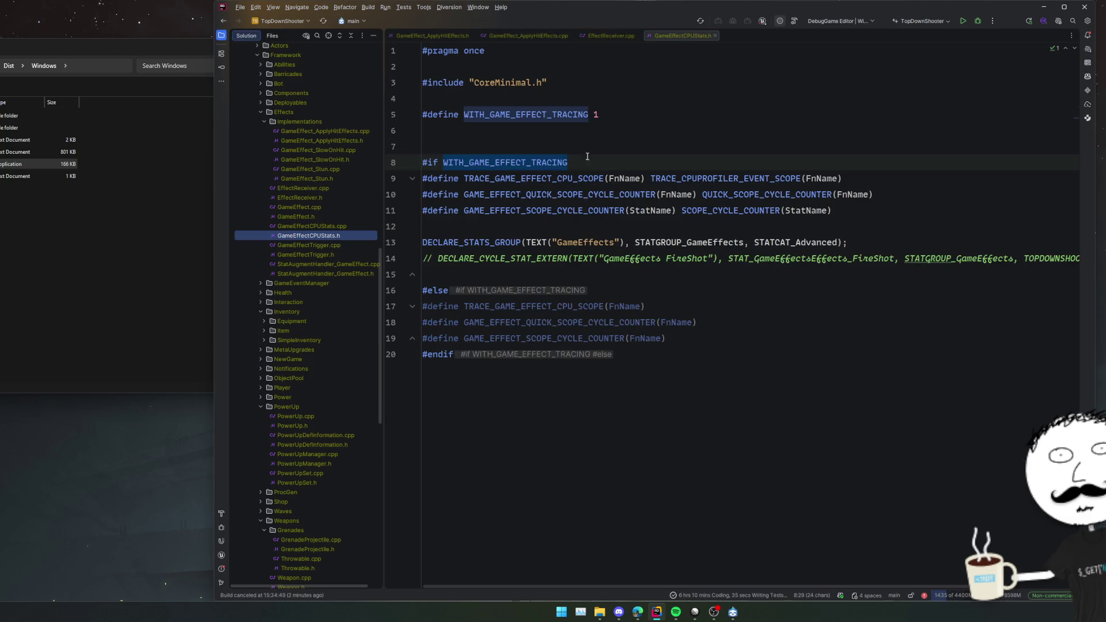
left_click(552, 210)
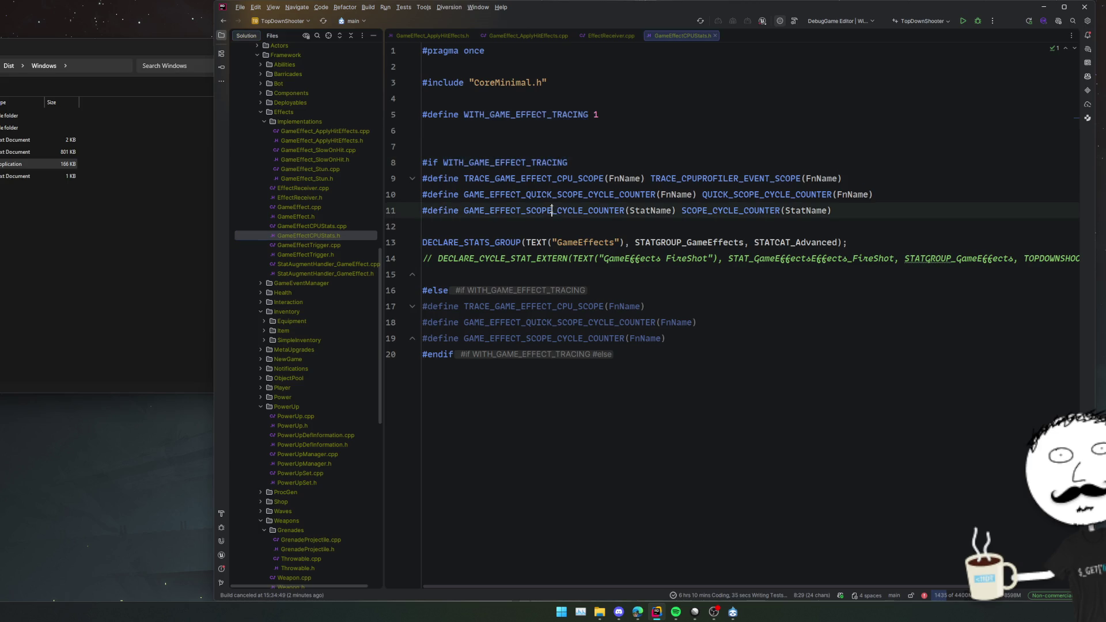
left_click(741, 211, "ctrl")
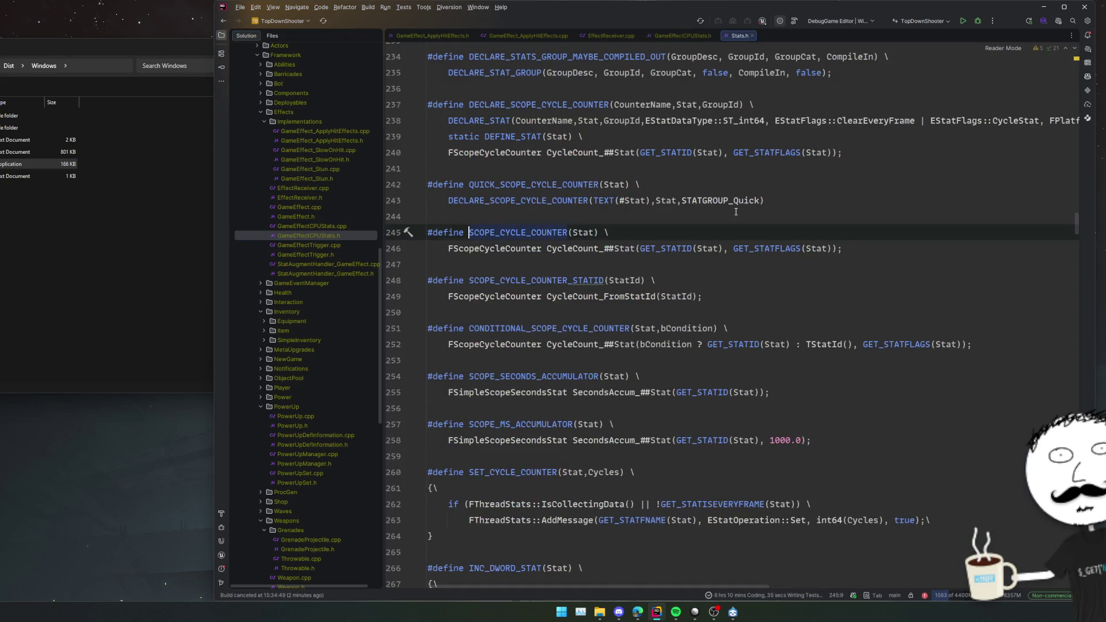
Search for DECLARE_SCOPE_CYCLE_COUNTER usages and copy EventBusBase.cpp's EventBus::CallListener counter line.
left_click(744, 213)
scroll(767, 216, "up", 2)
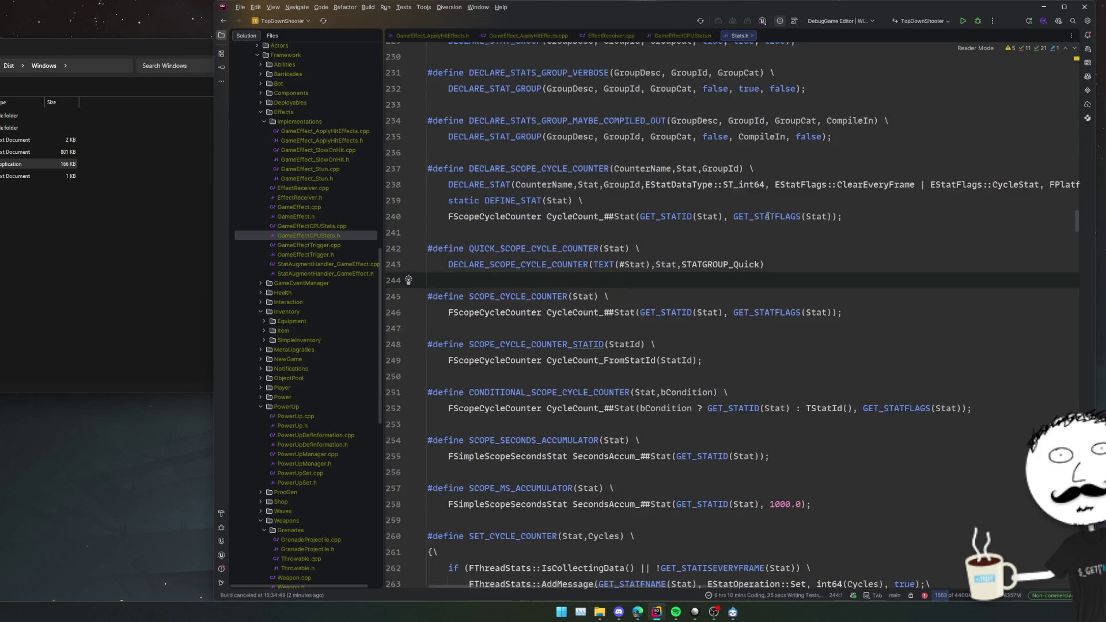
scroll(767, 216, "up", 2)
scroll(767, 216, "up", 4)
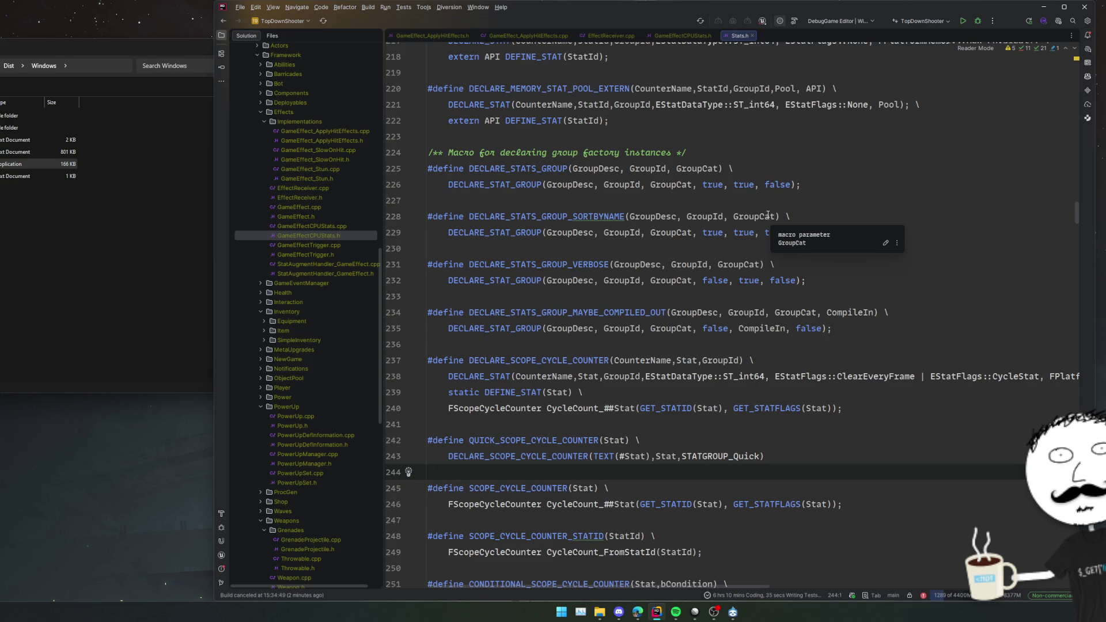
scroll(569, 326, "down", 2)
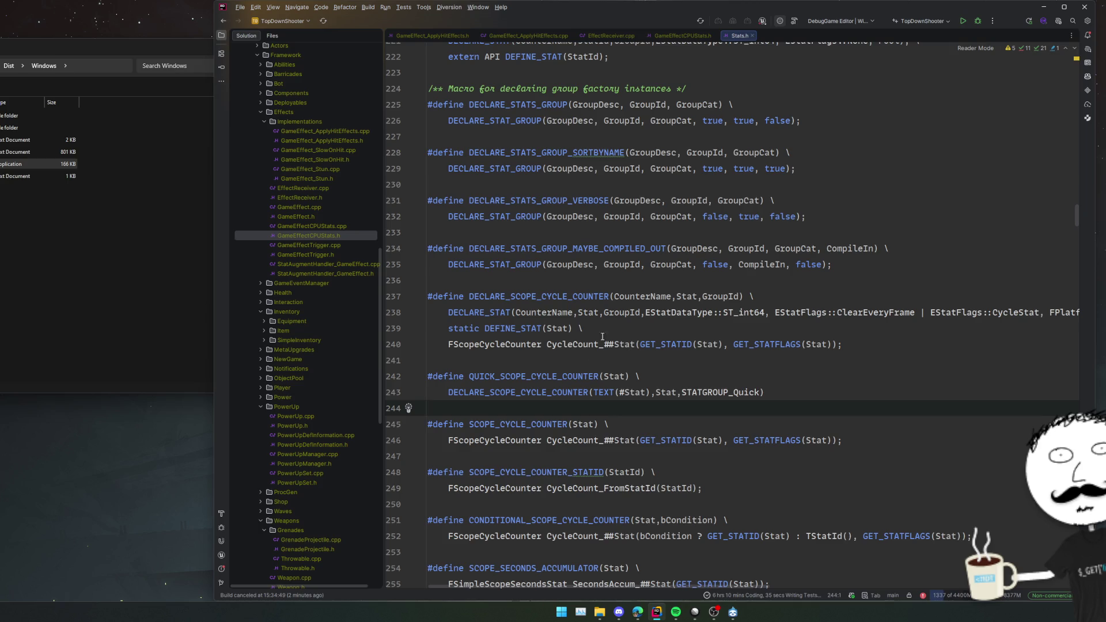
left_click(533, 391, "ctrl")
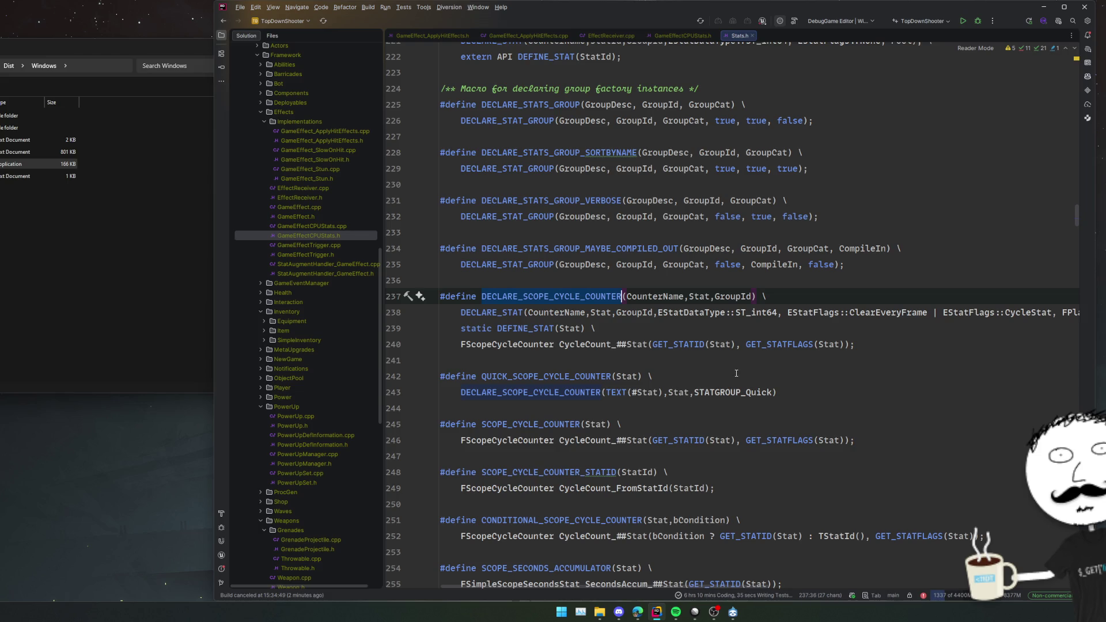
key("ctrl+shift+f")
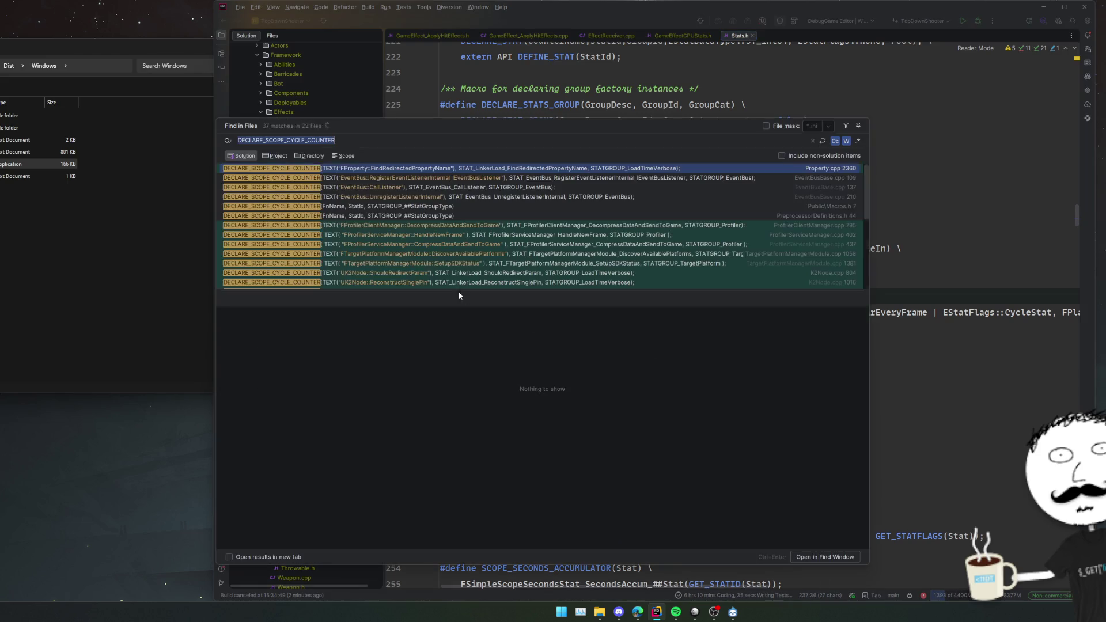
left_click(370, 190)
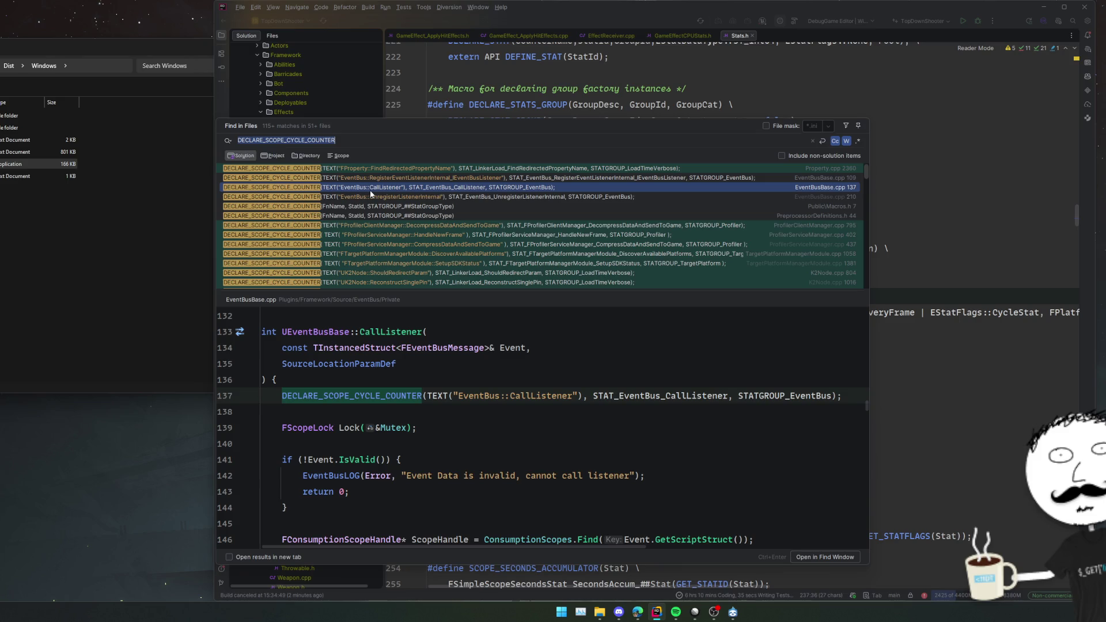
left_click(636, 395)
key("Escape")
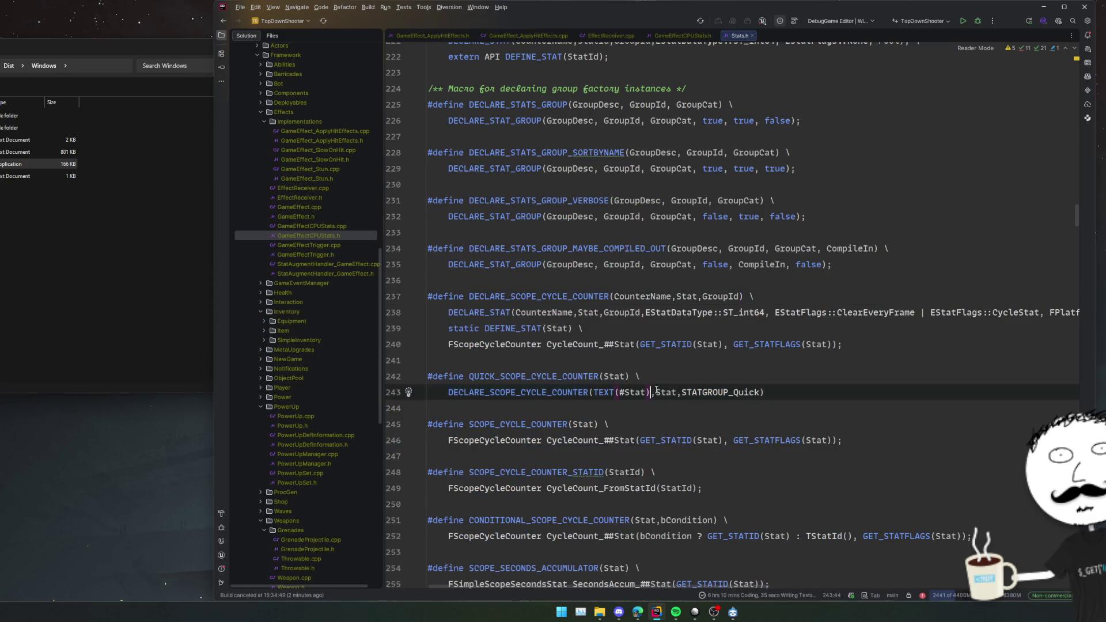
Paste the counter line into GameEffectCPUStats.h line 12 as a #define GAME_EFFECT_ macro.
key("ctrl+alt+Left")
key("ctrl+alt+Left")
left_click(742, 231)
type("DECLARE_SCOPE_CYCLE_COUNTER(TEXT(\"EventBus::CallListener\"), STAT_EventBus_CallListener, STATGROUP_EventBus);")
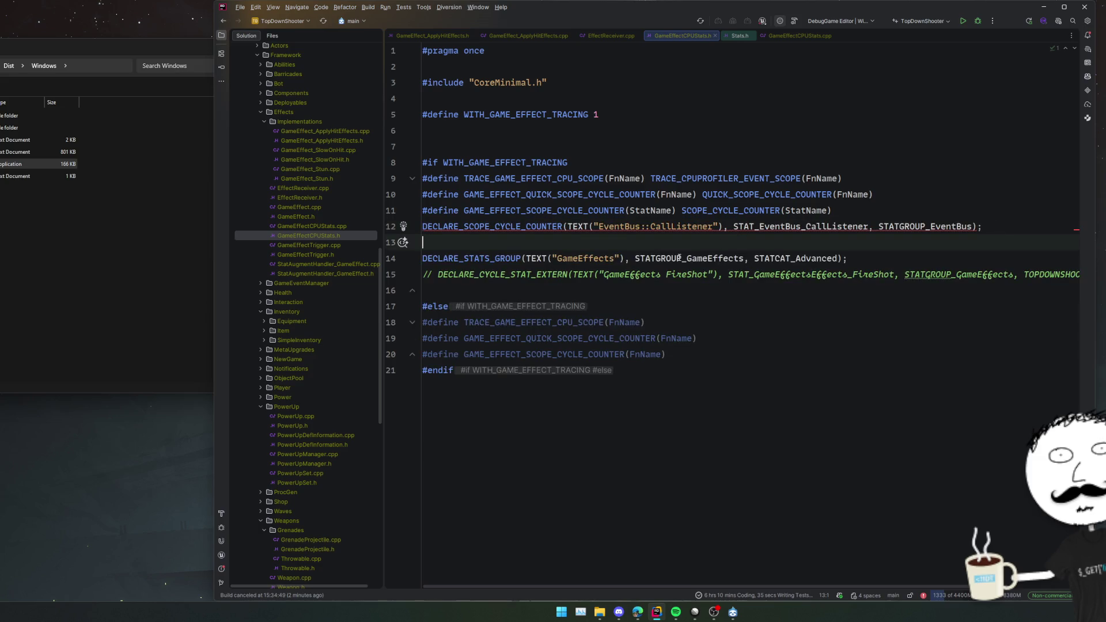
key("Up")
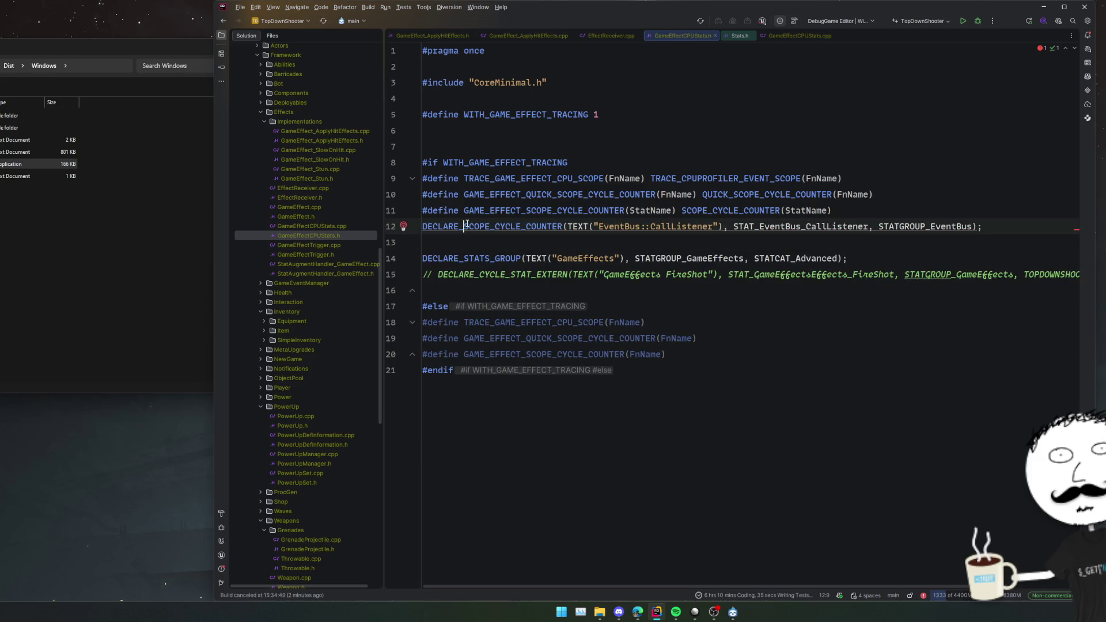
type("#d")
key("Return")
type("GAME_E")
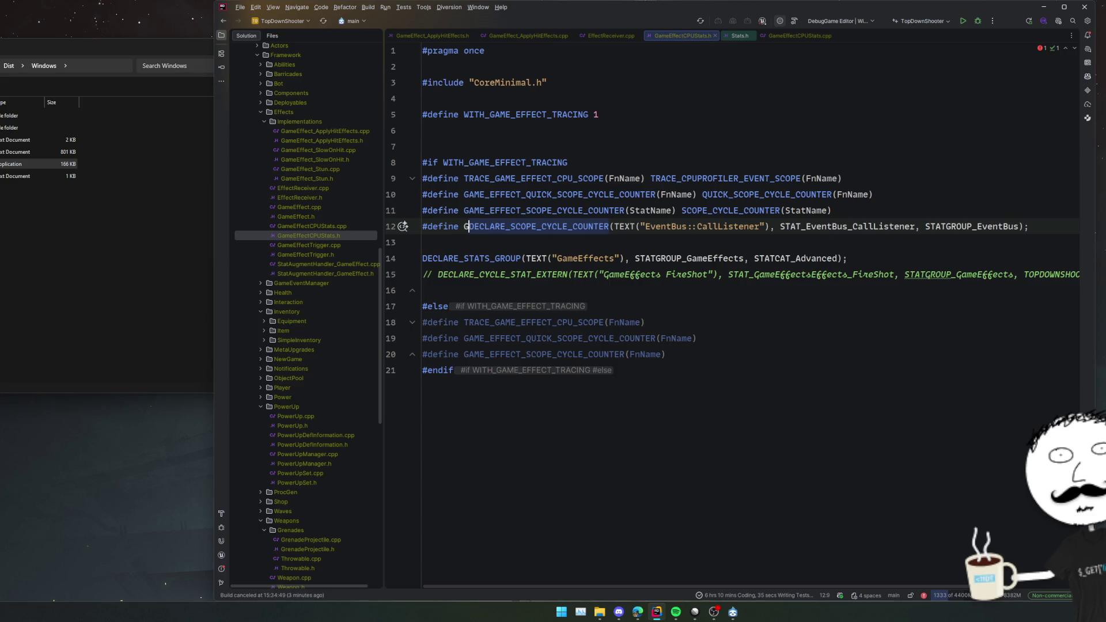
type("FFECT_")
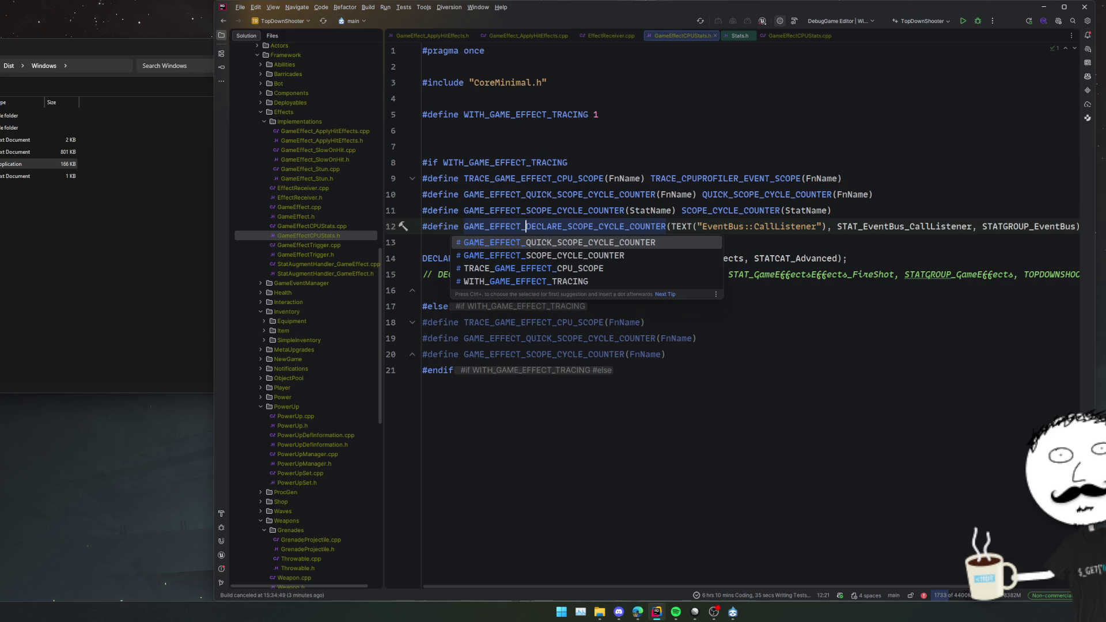
key("ctrl+shift+Right")
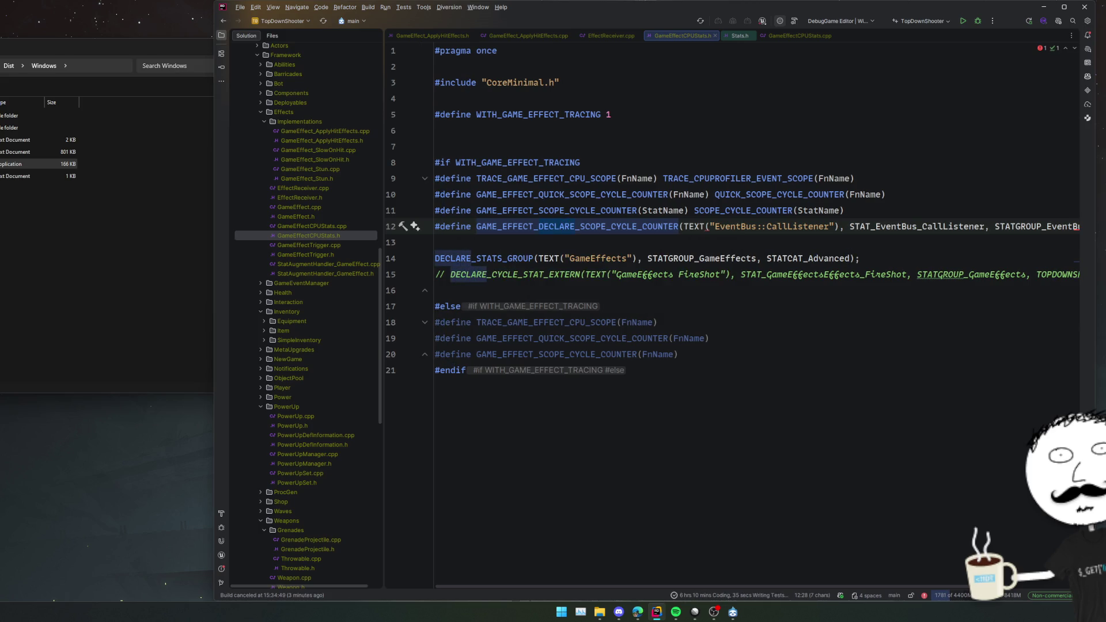
Complete the macro name as GAME_EFFECT_DECLARE_SCOPE_CYCLE_COUNTER.
left_click(678, 227)
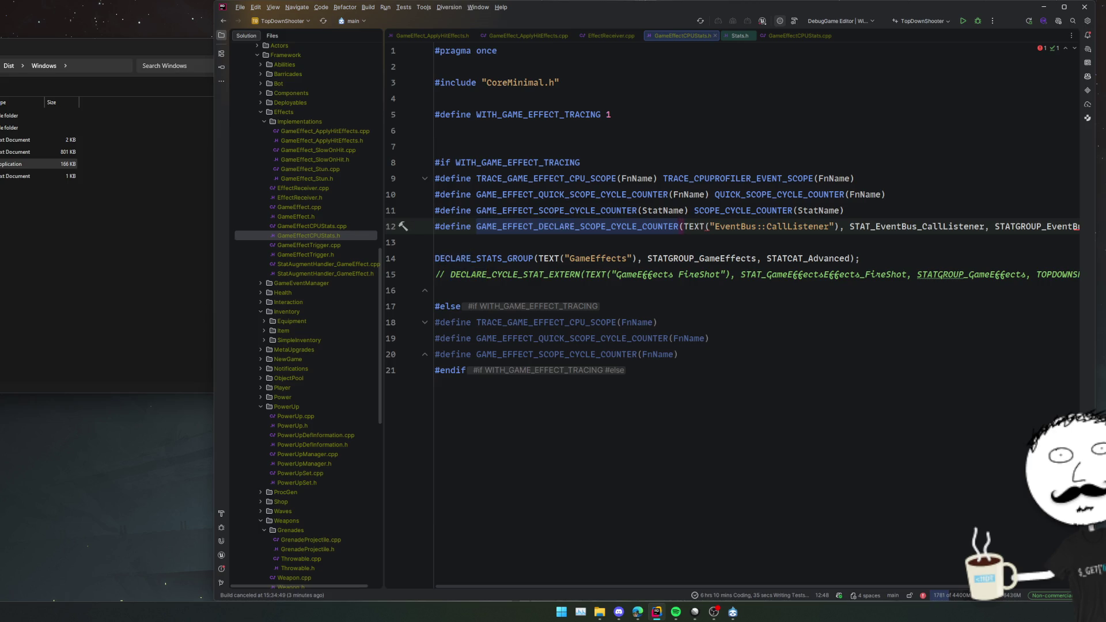
key("shift+Left")
key("ctrl+shift+Left")
key("ctrl+shift+Left")
key("ctrl+shift+Left")
key("Right")
type("DECLARE_SCOPE_CYCLE_COUNTER")
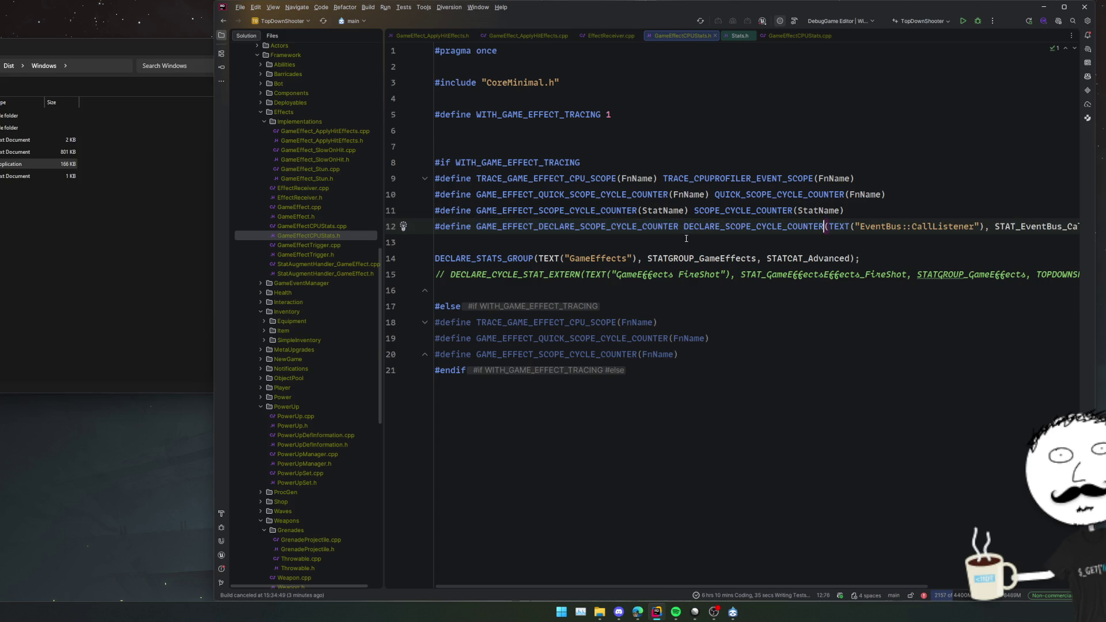
scroll(913, 233, "right", 5)
scroll(761, 225, "left", 3)
Replace STATGROUP_EventBus with STATGROUP_GameEffects in the new macro.
double_click(610, 259)
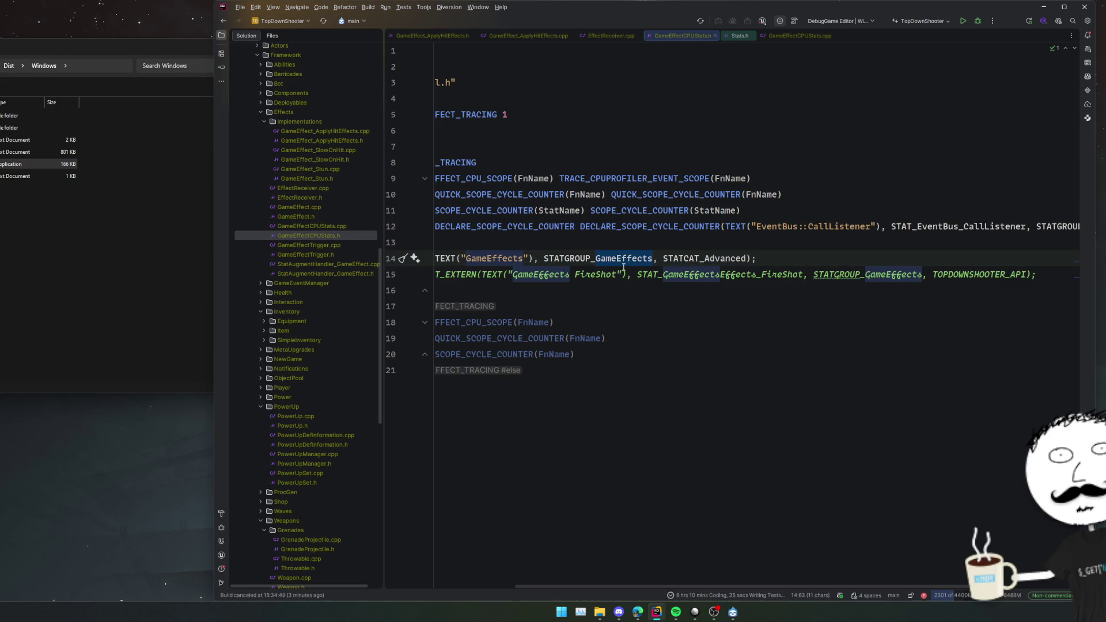
scroll(708, 252, "right", 3)
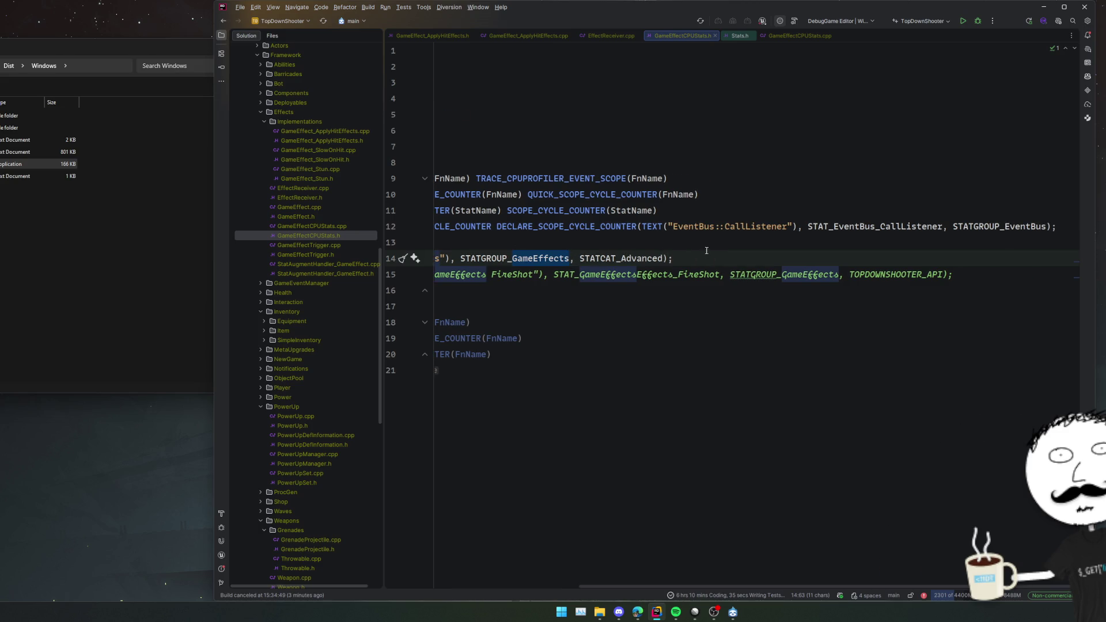
left_click(478, 258)
double_click(973, 228)
type("STATGROUP_GameEffects")
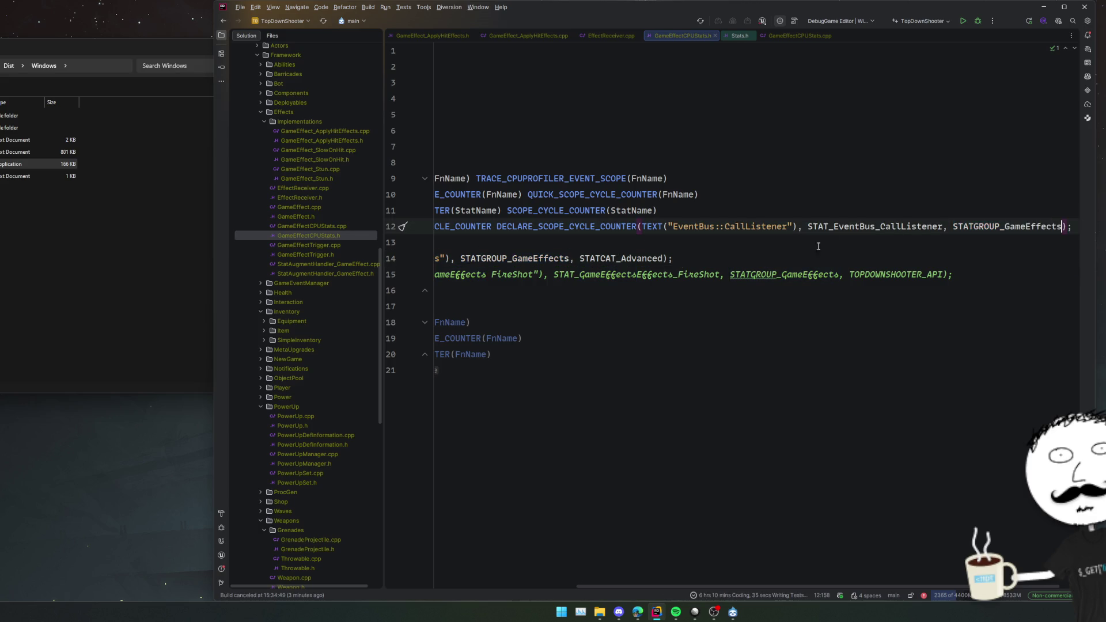
scroll(636, 224, "left", 4)
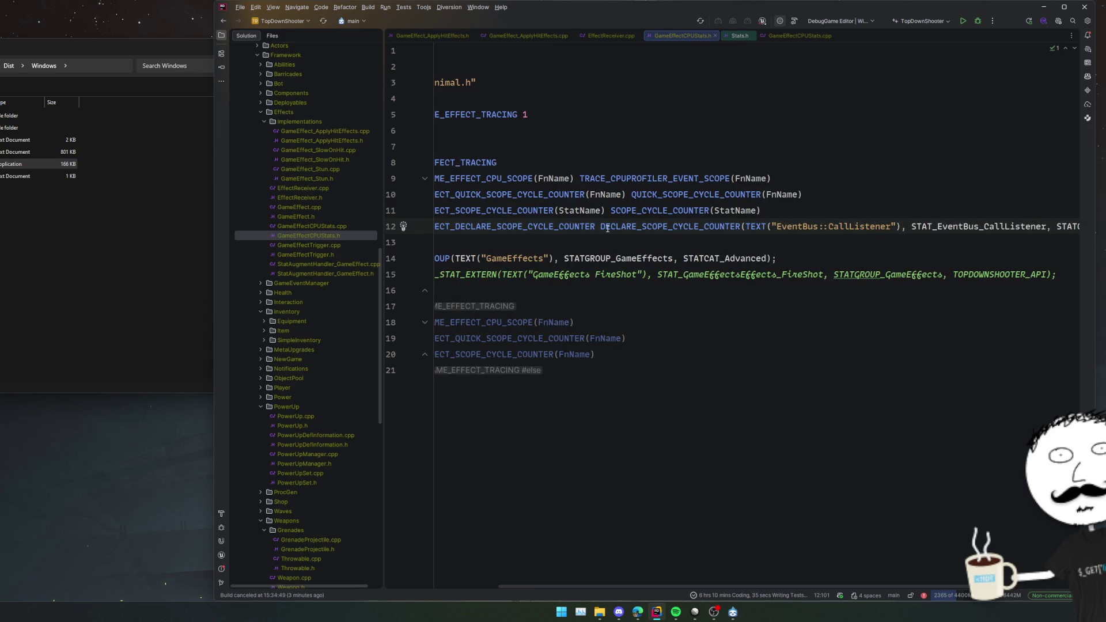
Give the macro a (StatName) parameter and stat name STAT_GameEffects_##StatName.
double_click(582, 226)
type("(")
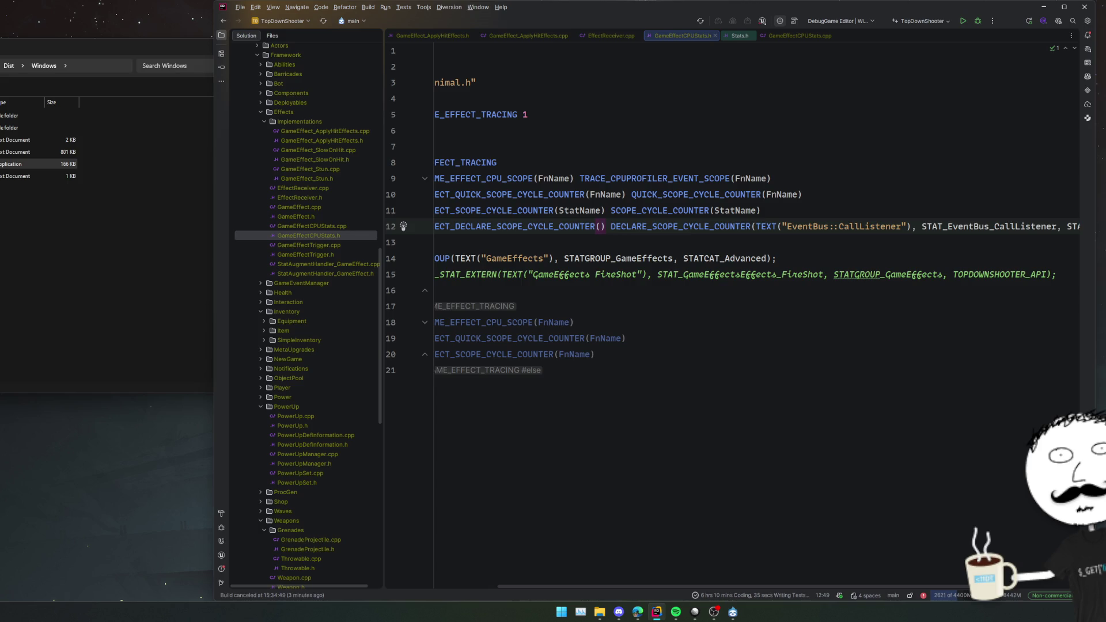
type("StatName")
scroll(918, 236, "right", 2)
double_click(921, 227)
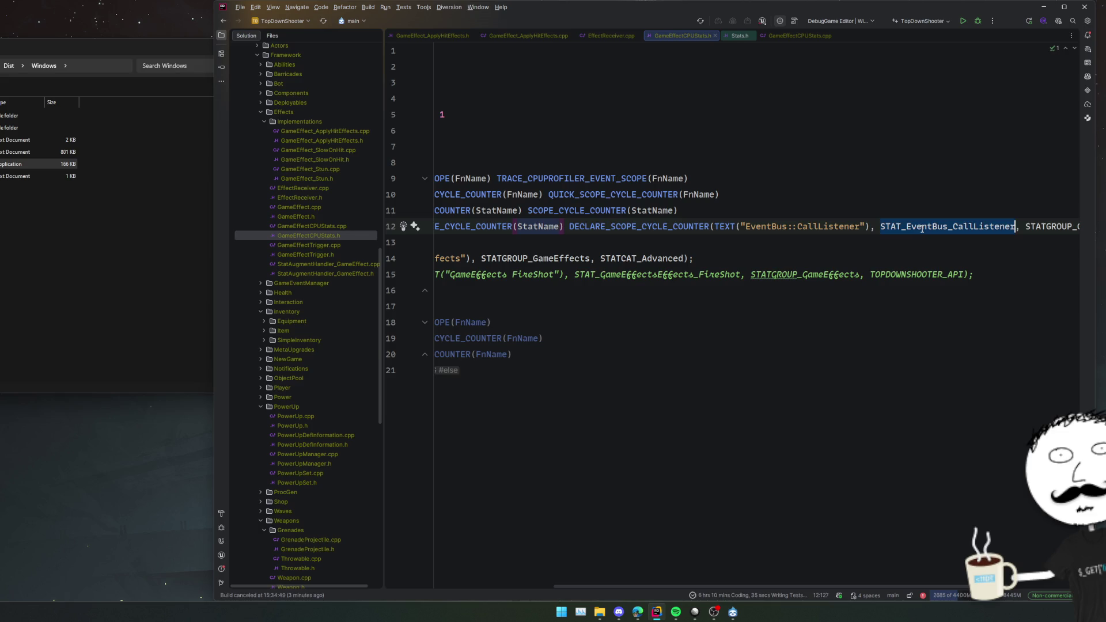
key("Down")
left_click_drag(908, 227, 1016, 226)
scroll(927, 261, "right", 3)
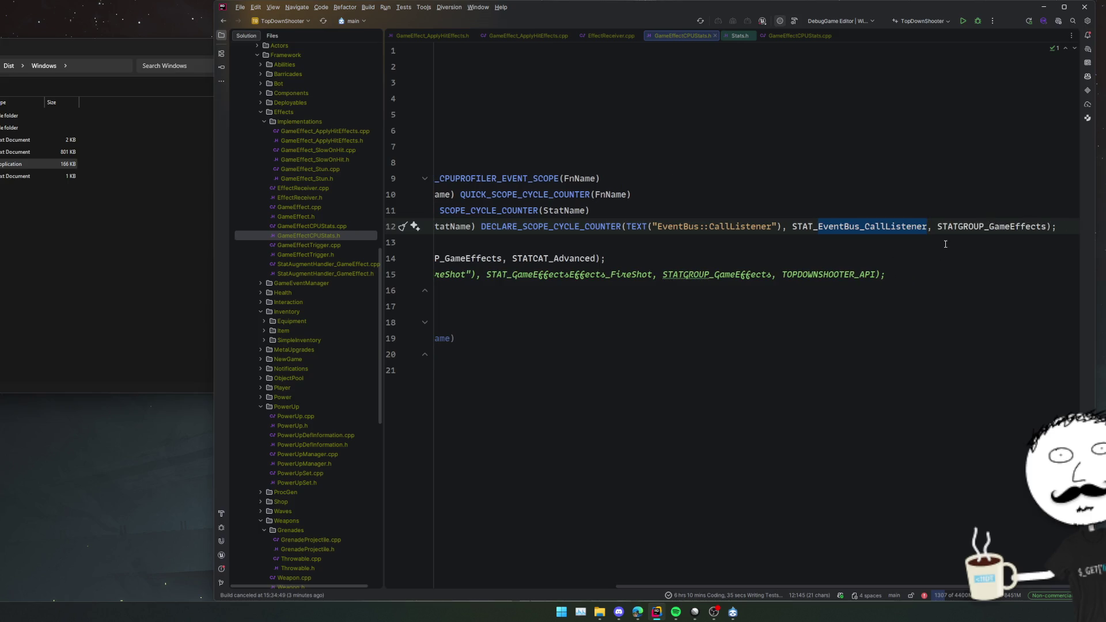
type("GameEffect")
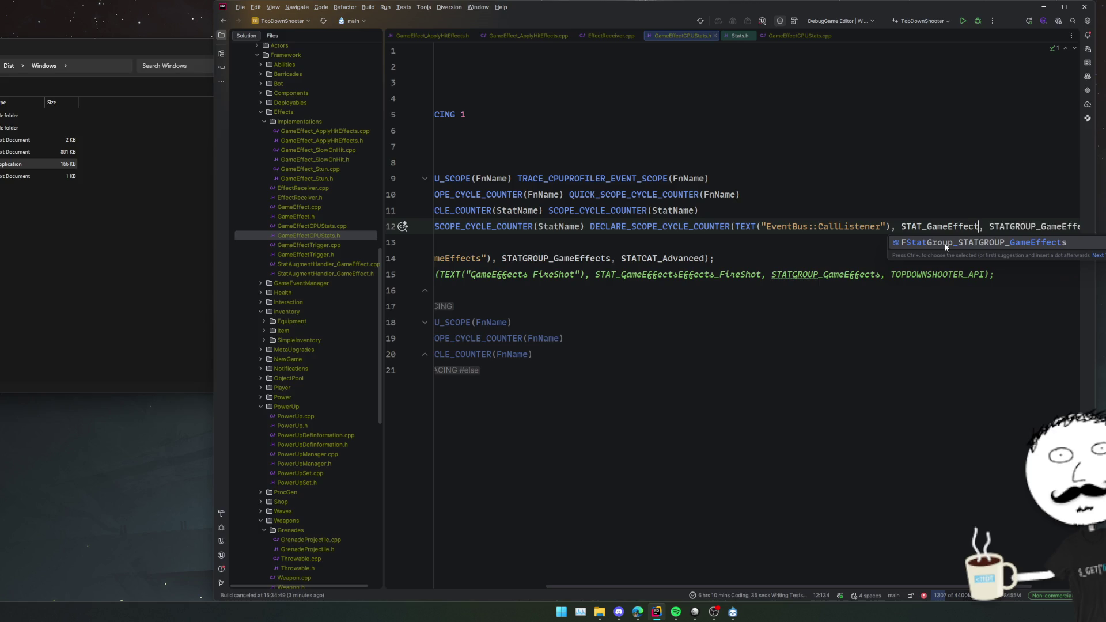
type("s_#")
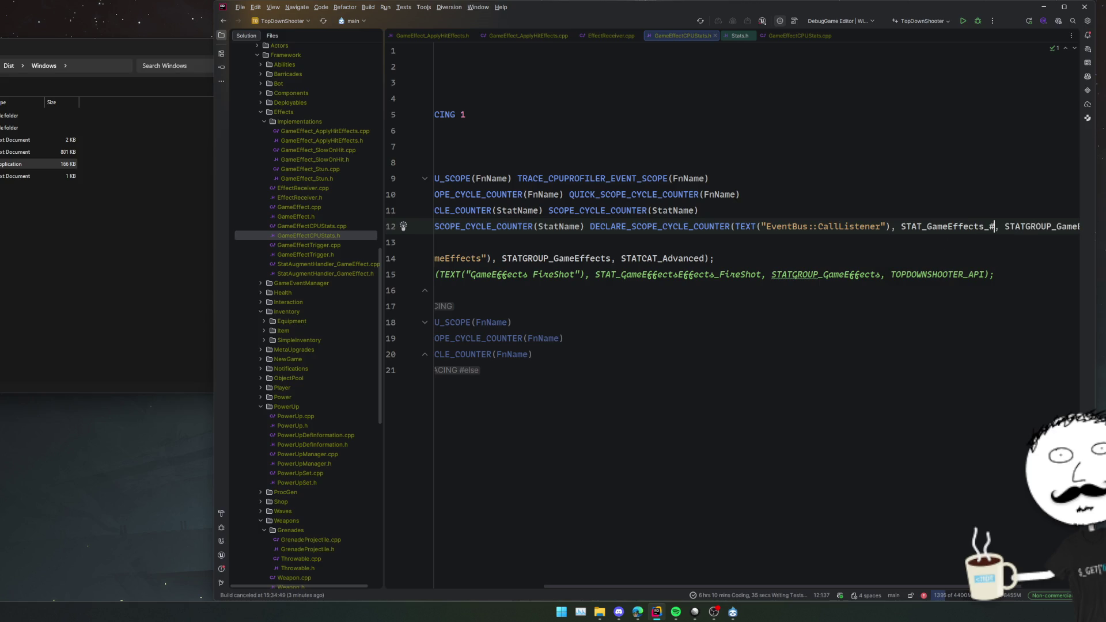
type("#StatName")
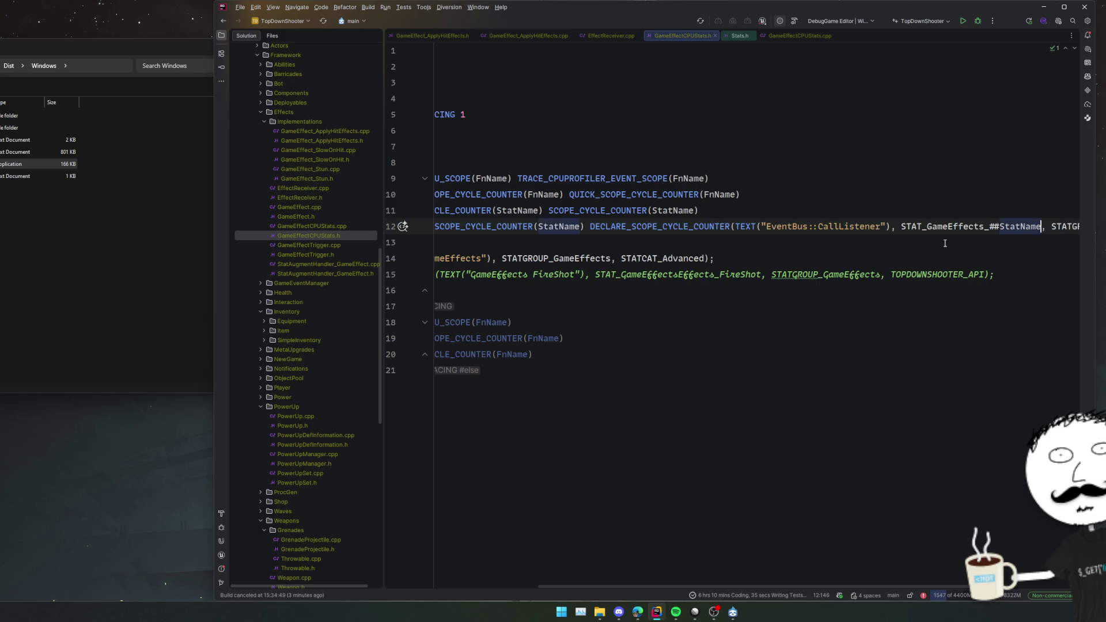
scroll(849, 240, "left", 2)
Replace the quoted EventBus::CallListener counter name with TEXT(__FUNCTION__).
left_click_drag(797, 228, 805, 228)
key("ctrl+w")
key("ctrl+w")
key("ctrl+w")
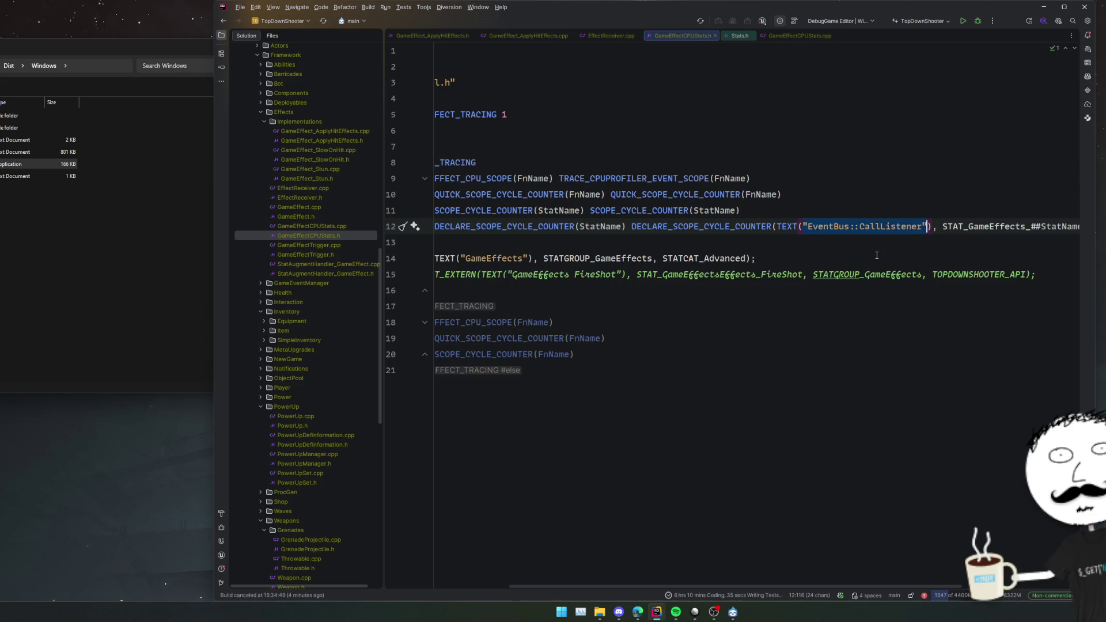
type("__FUNC")
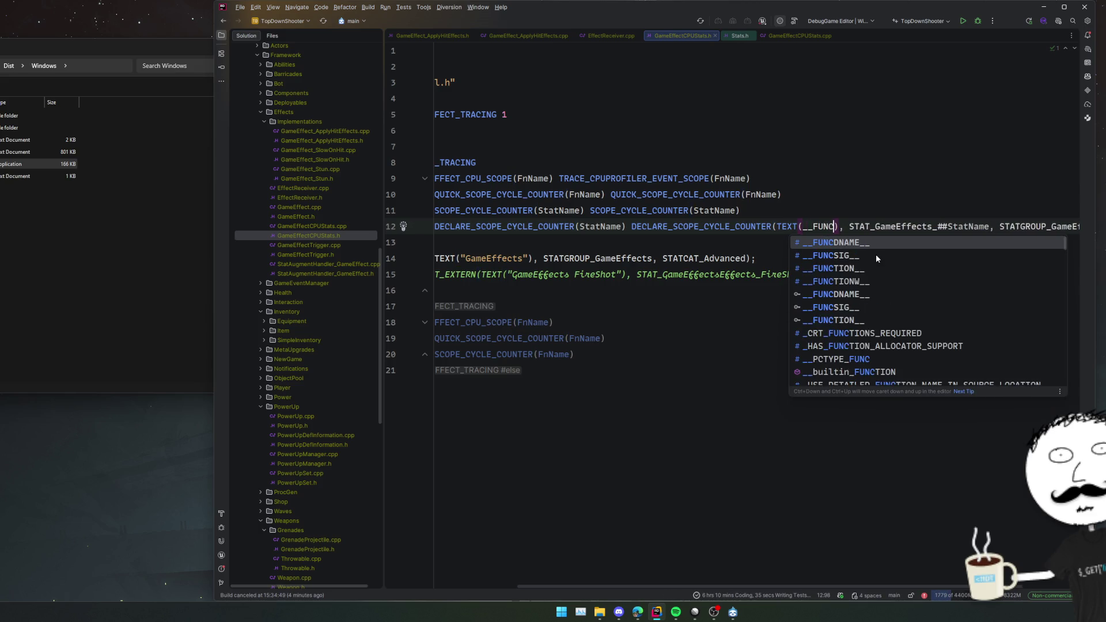
key("Down")
key("Down")
key("Down")
key("Return")
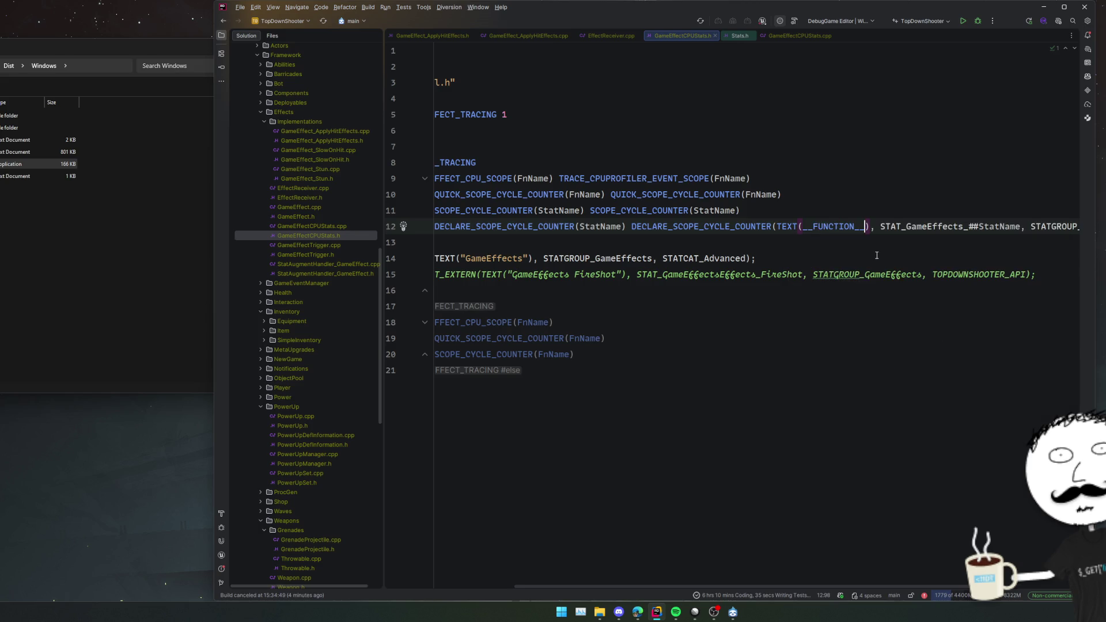
Duplicate the #else fallback line as an empty GAME_EFFECT_DECLARE_SCOPE_CYCLE_COUNTER(StatName) stub.
left_click(719, 356)
key("ctrl+d")
type("DECLARE_SCOPE_CYCLE_COUNTER(FnName")
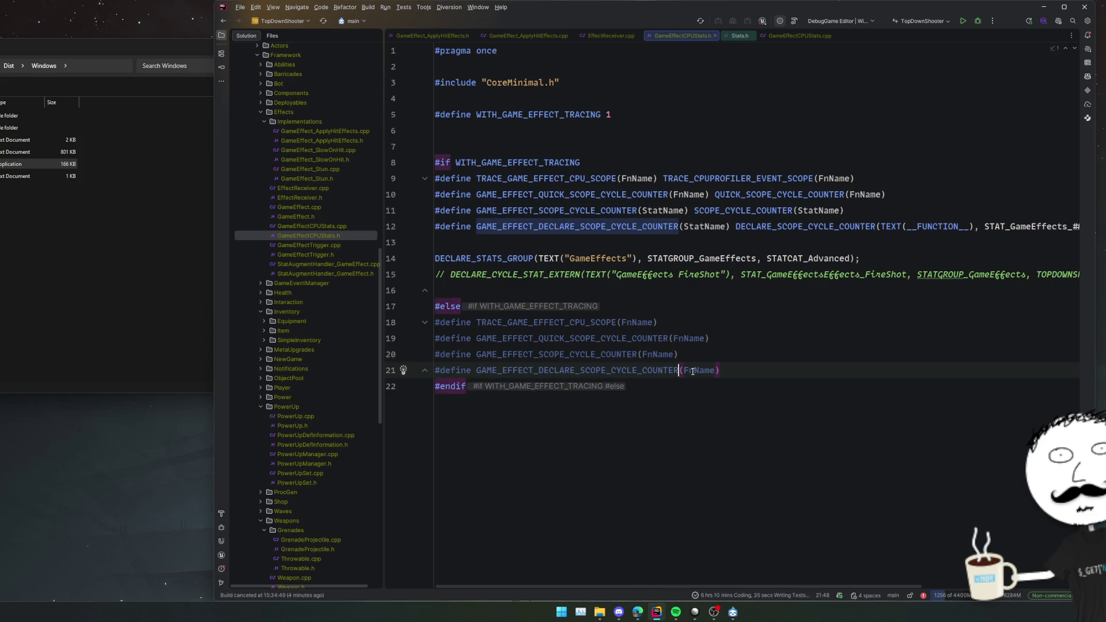
key("ctrl+w")
type("StatName")
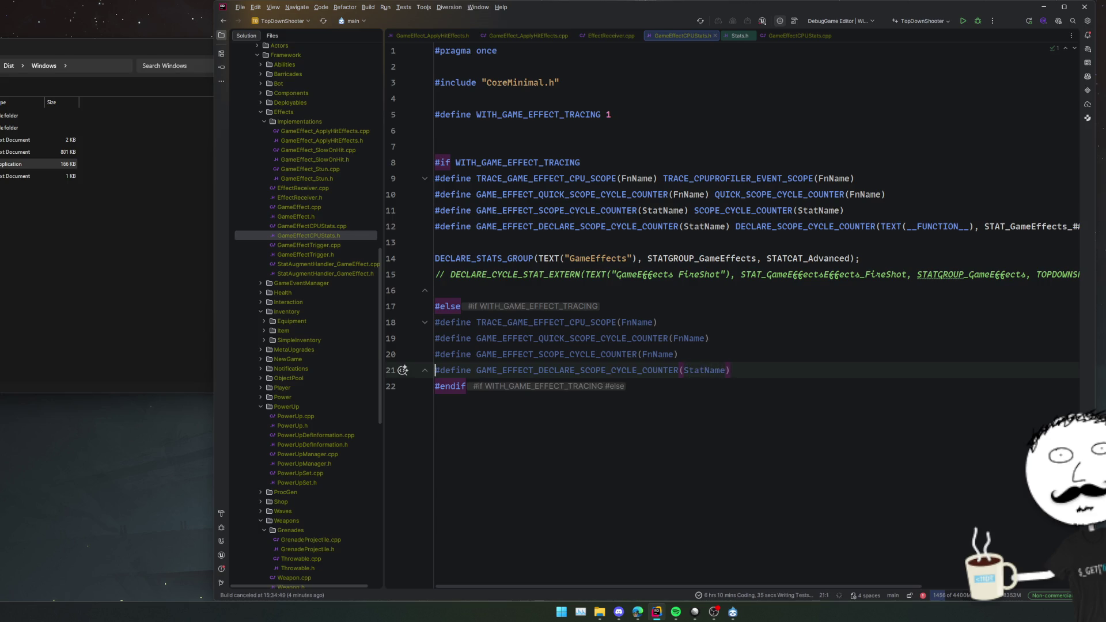
left_click(687, 143)
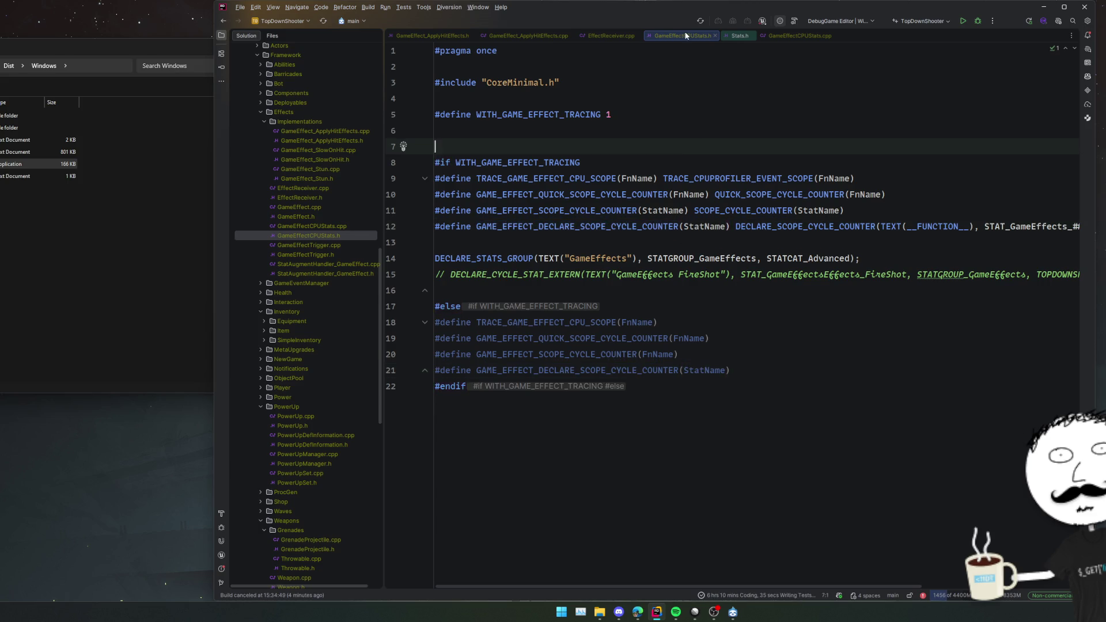
Close the stats header and other extra editor tabs.
middle_click(661, 38)
middle_click(662, 37)
middle_click(662, 36)
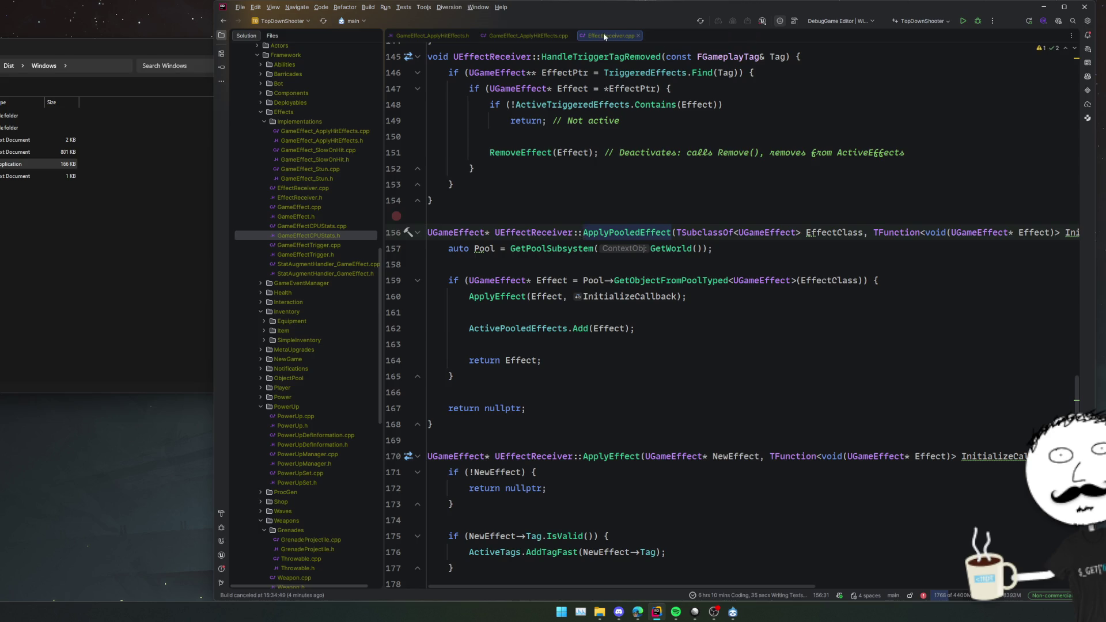
middle_click(603, 34)
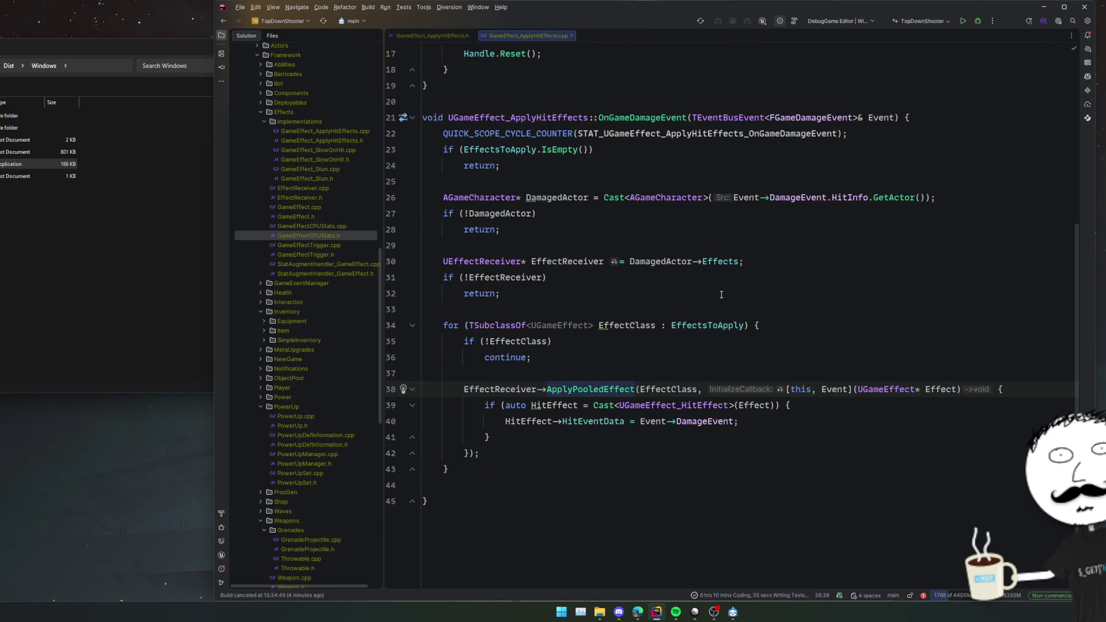
Add GAME_EFFECT_DECLARE_SCOPE_CYCLE_COUNTER(OnGameDamageEvent) to OnGameDamageEvent, importing its header.
left_click(881, 133)
scroll(773, 179, "up", 2)
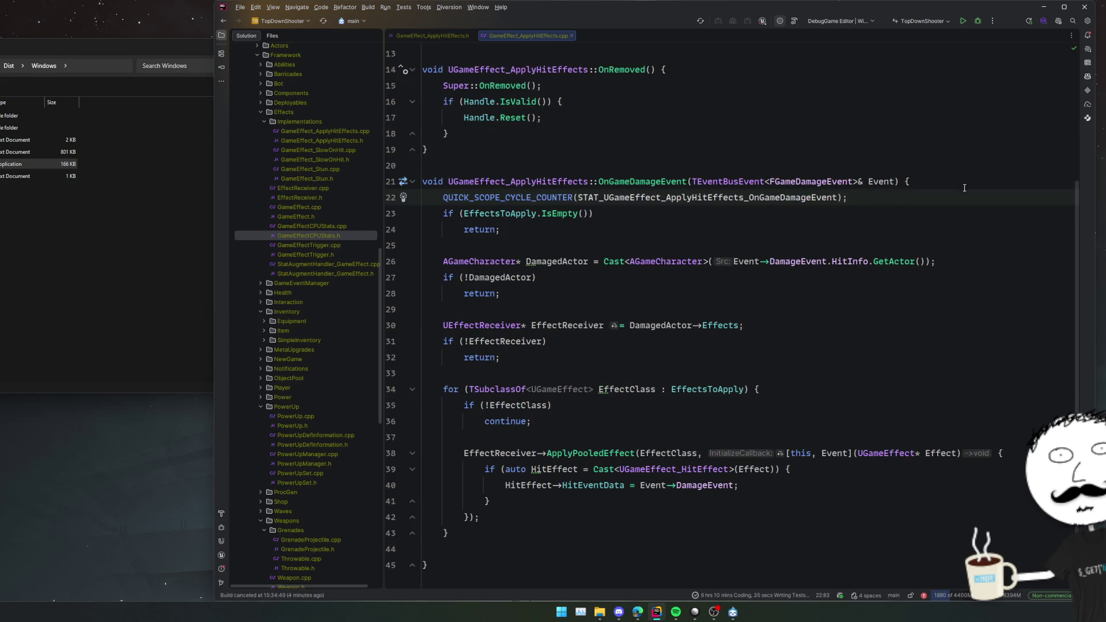
key("Return")
type("GAME_EFFECT_DECLARE_SCOPE_CYCLE_COUNTER")
key("alt+Return")
key("Return")
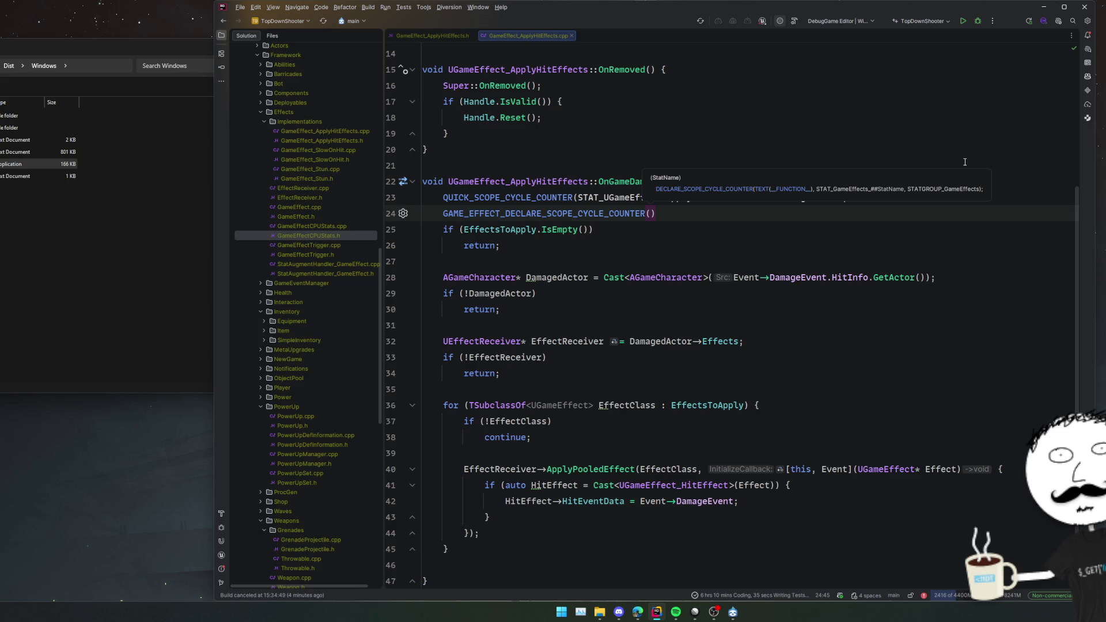
key("Escape")
type("OnGameDamag")
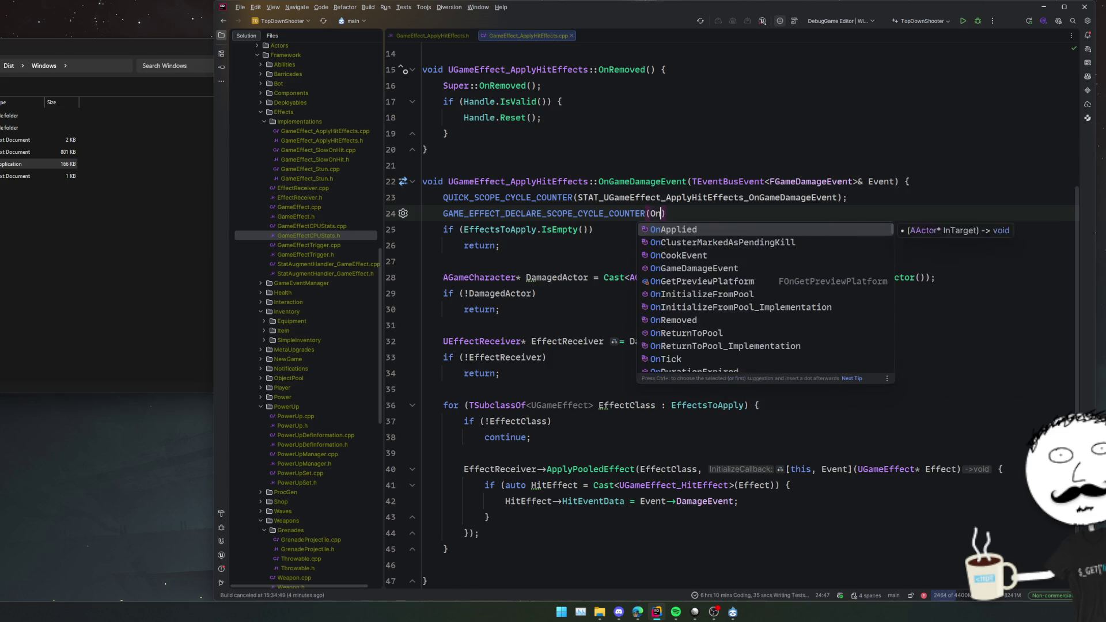
type("eEvent)")
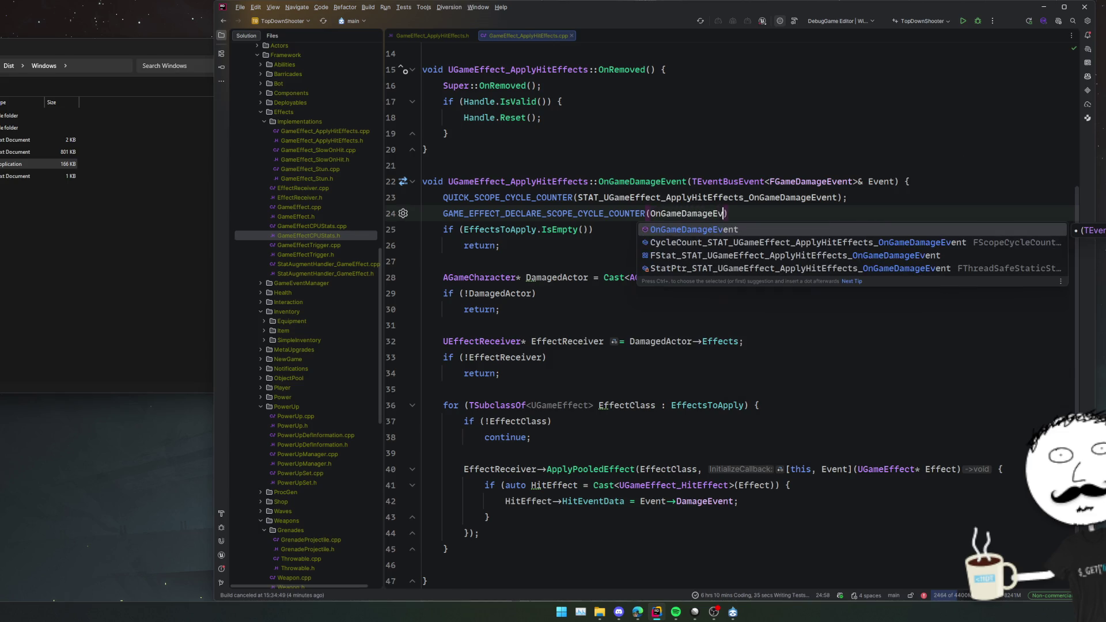
key("Return")
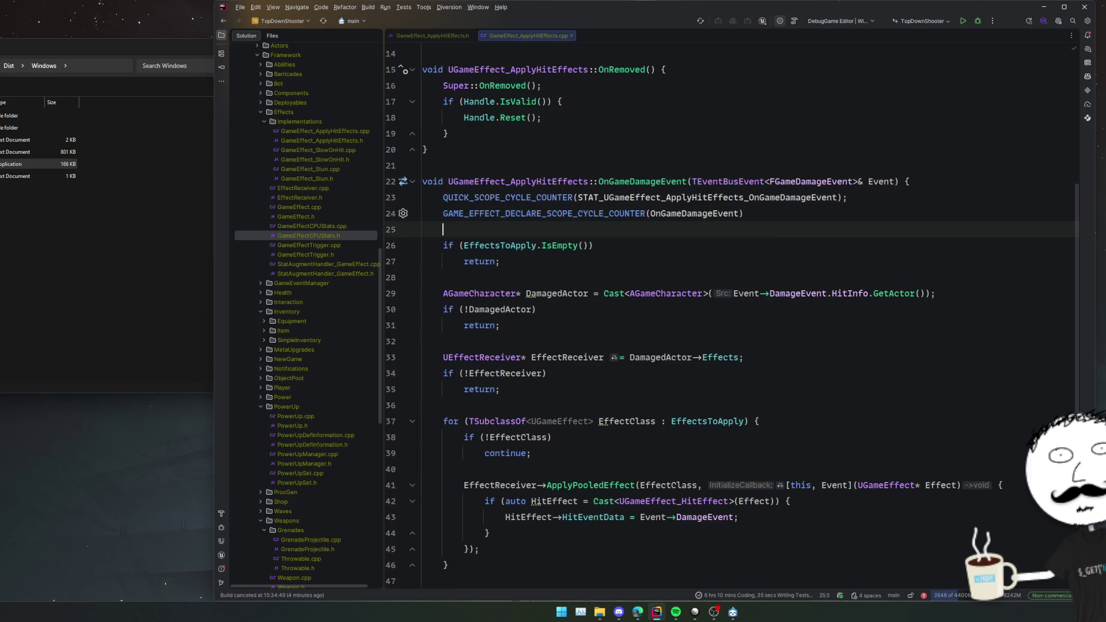
Delete the old QUICK_SCOPE_CYCLE_COUNTER line from OnGameDamageEvent.
mouse_move(583, 214)
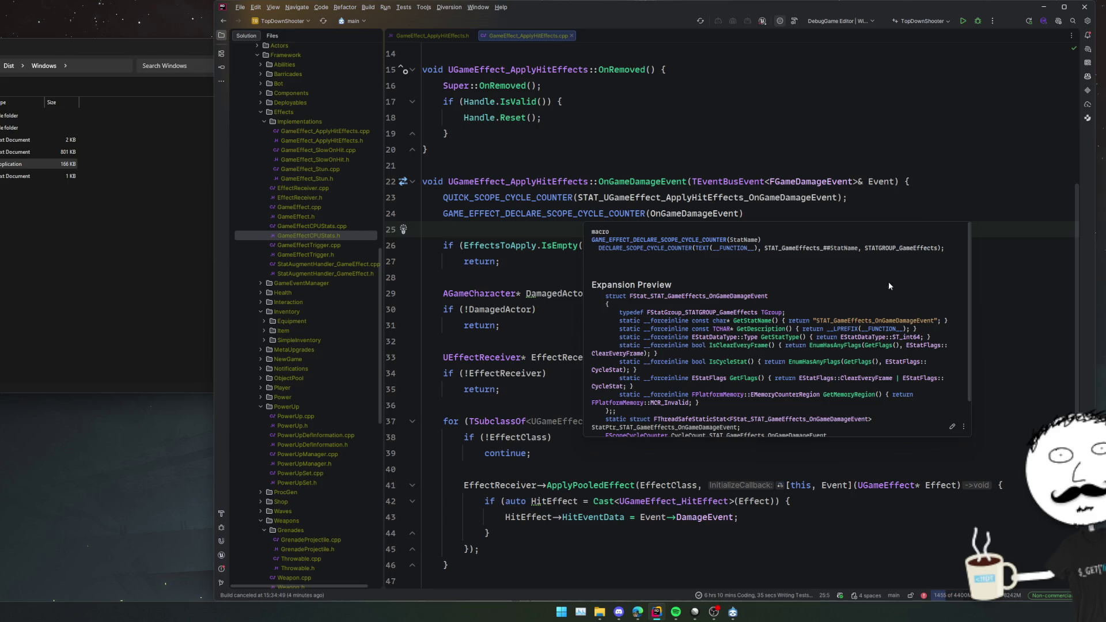
scroll(844, 303, "down", 1)
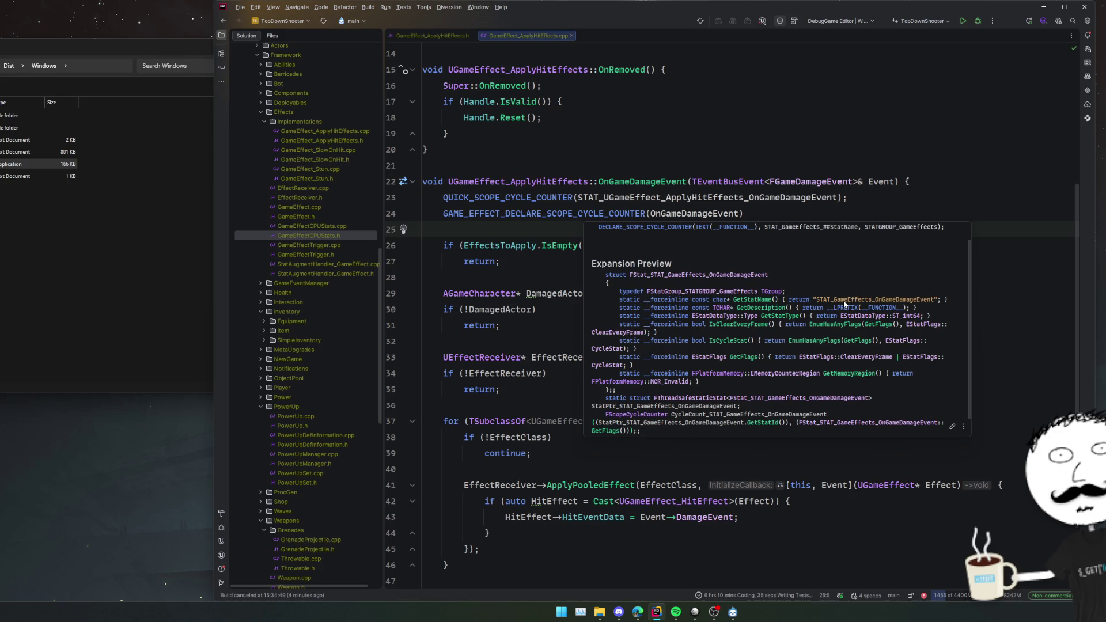
key("Escape")
key("Up")
key("Up")
key("ctrl+x")
key("ctrl+w")
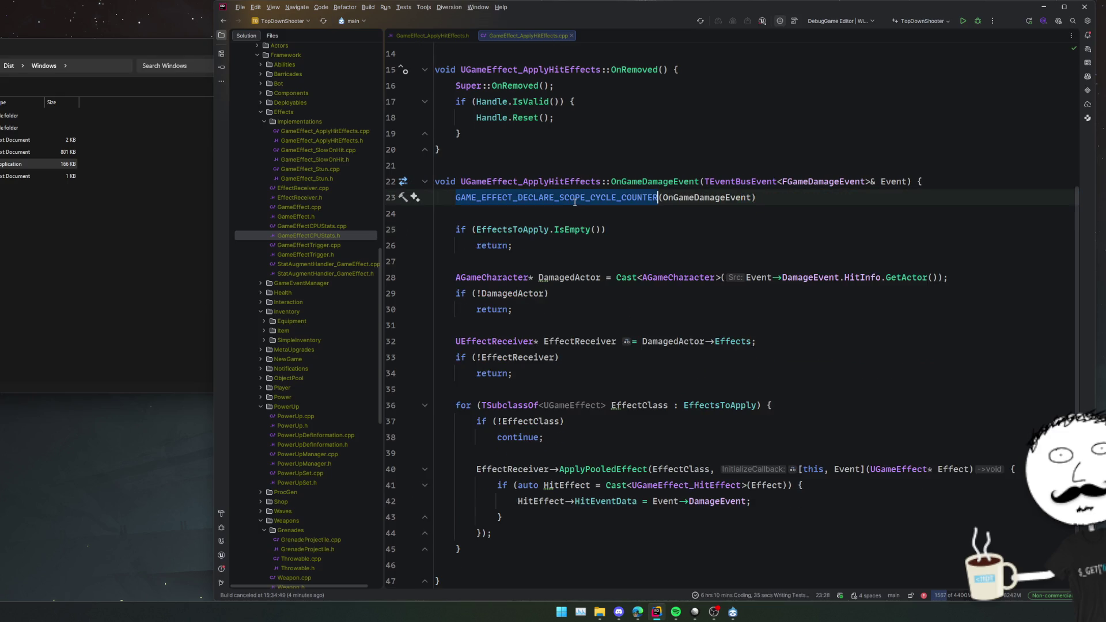
Go to ApplyPooledEffect's definition in EffectReceiver.cpp.
scroll(666, 274, "up", 4)
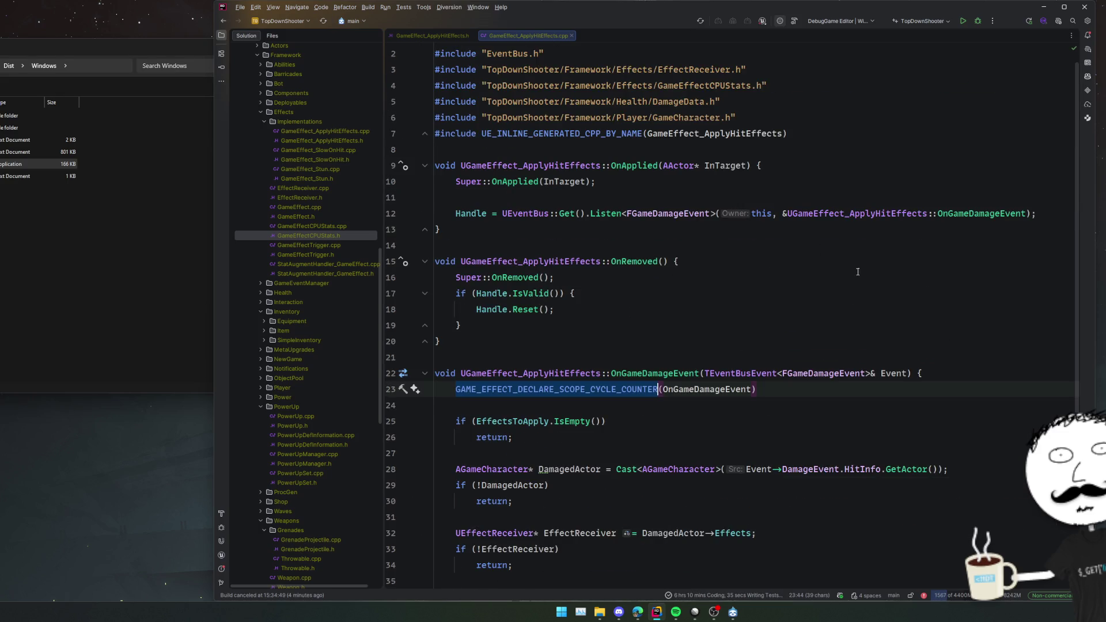
scroll(767, 299, "down", 4)
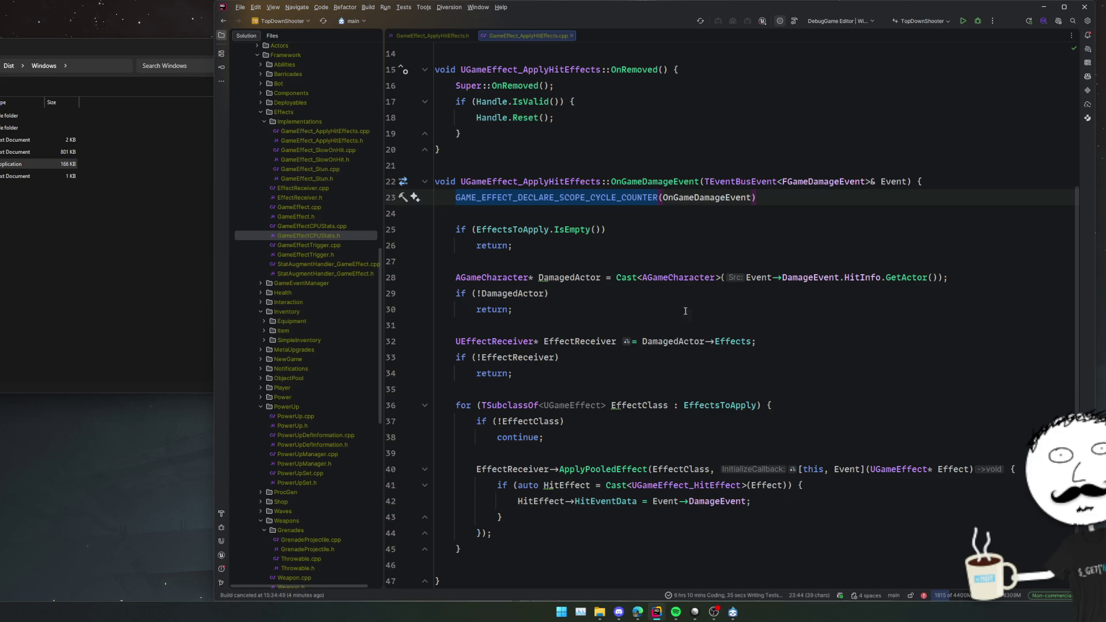
left_click(588, 468, "ctrl")
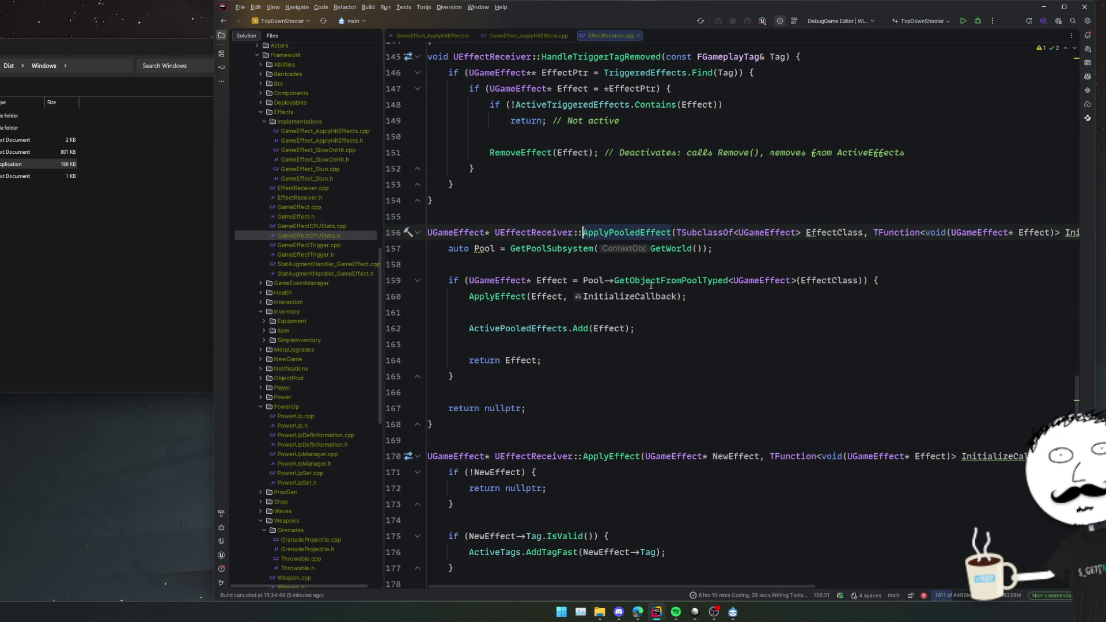
Add a GAME_EFFECT_DECLARE_SCOPE_CYCLE_COUNTER(ApplyPooledEffect) line at the top of ApplyPooledEffect.
key("End")
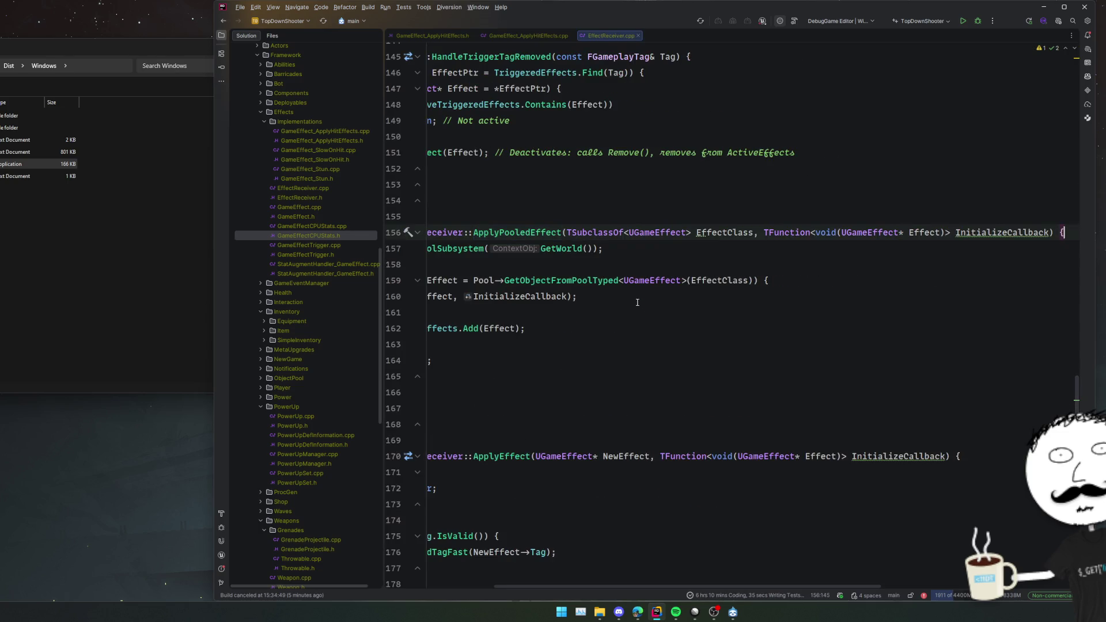
key("Return")
key("ctrl+v")
key("Home")
key("alt+Return")
key("Escape")
key("End")
key("Left")
type("ApplyPooledEffect")
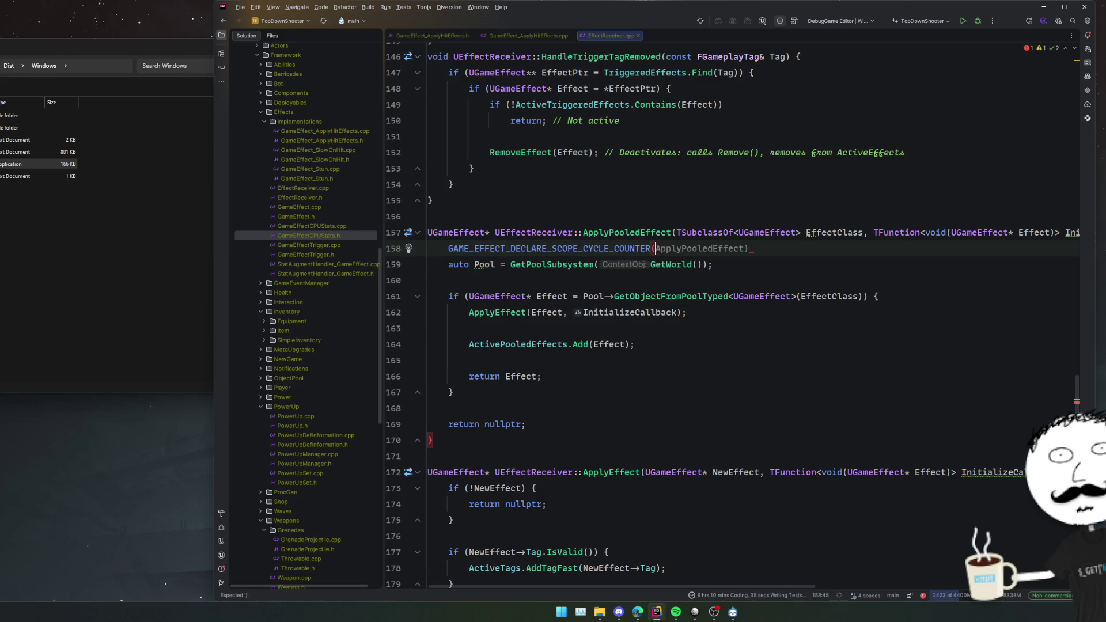
key("Return")
Copy the counter macro line and add an ApplyEffect scope cycle counter to ApplyEffect.
key("shift+Up")
key("shift+Up")
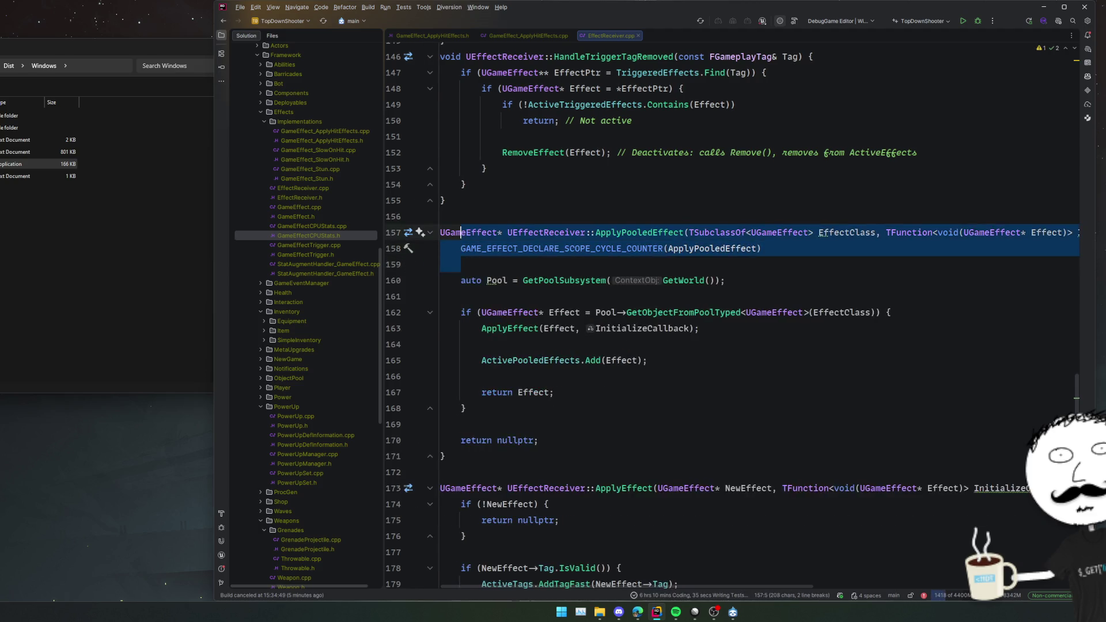
key("shift+End")
key("Home")
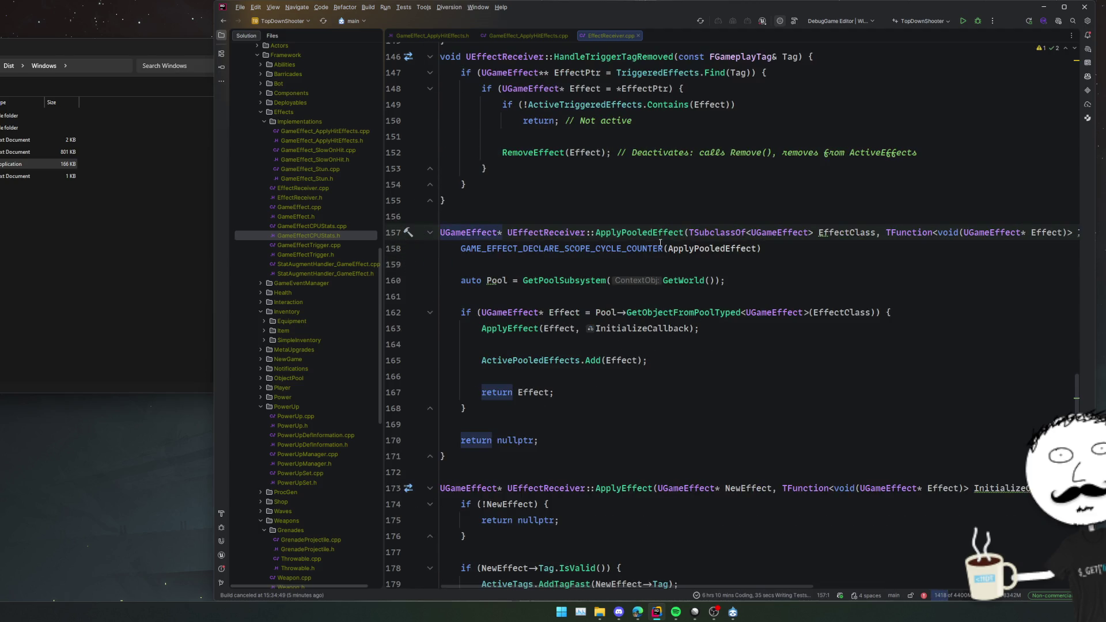
key("shift+End")
key("Home")
left_click(642, 489)
key("End")
key("Return")
key("ctrl+v")
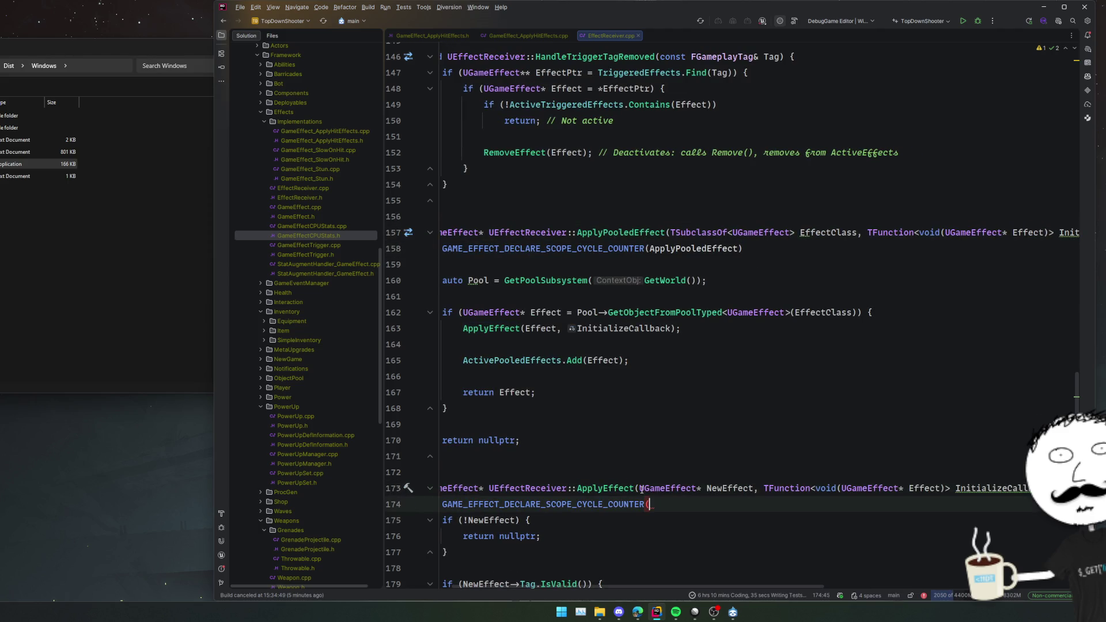
type("ApplyEffect)")
key("Home")
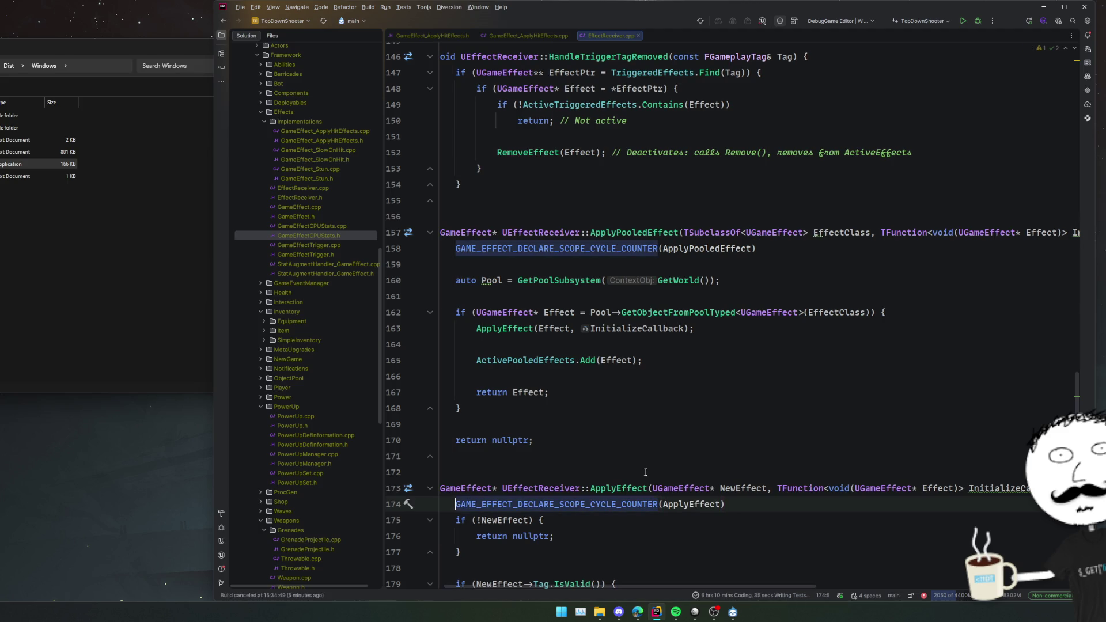
Add a RemoveEffect scope cycle counter at the start of RemoveEffect.
scroll(645, 467, "down", 4)
scroll(645, 467, "down", 7)
left_click(810, 359)
key("Return")
key("ctrl+v")
key("Left")
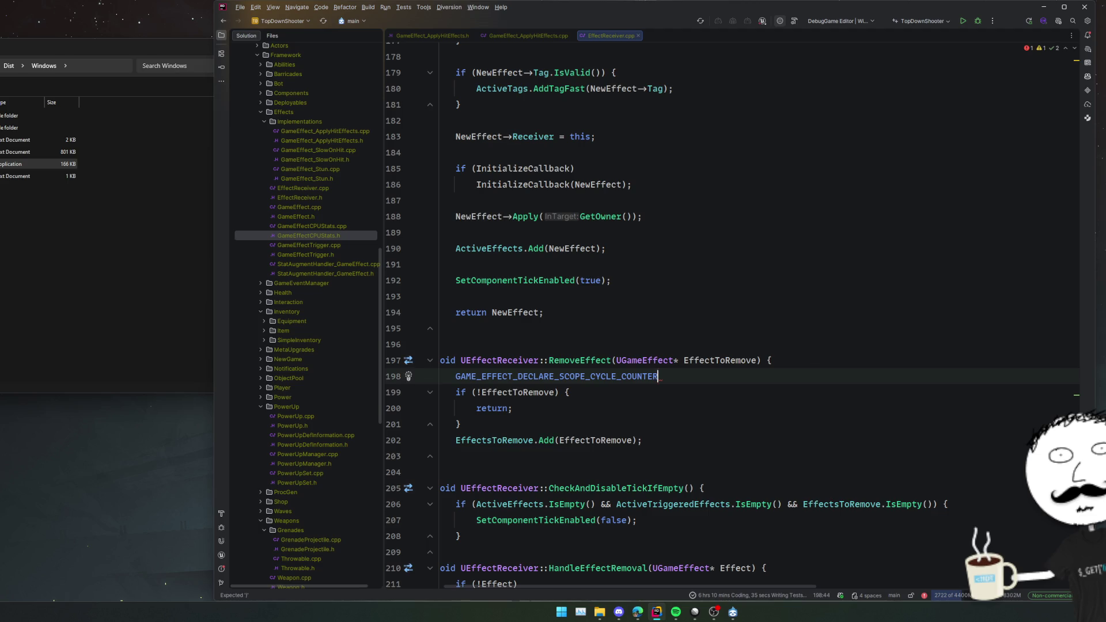
key("Tab")
Add a HandleEffectRemoval scope cycle counter at the start of HandleEffectRemoval.
left_click(879, 482)
scroll(879, 482, "down", 3)
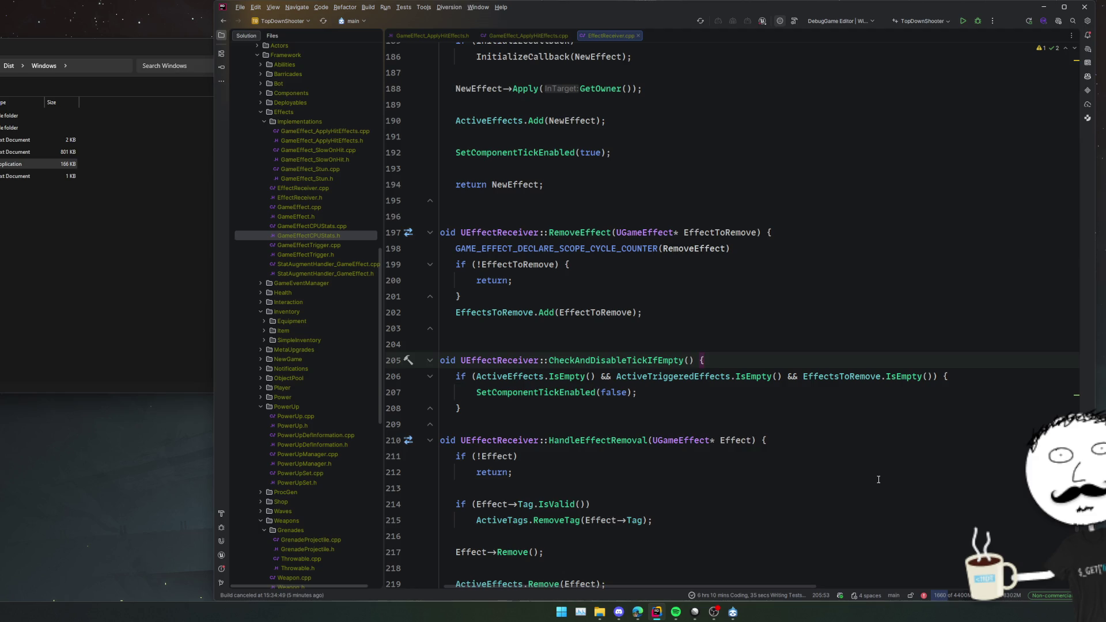
left_click(876, 440)
key("Return")
key("ctrl+v")
key("BackSpace")
key("Tab")
Add scope cycle counters named HandleTriggerTagRemoved and RemoveTriggerTag to those two functions.
scroll(769, 428, "down", 5)
scroll(769, 428, "up", 10)
scroll(769, 428, "up", 13)
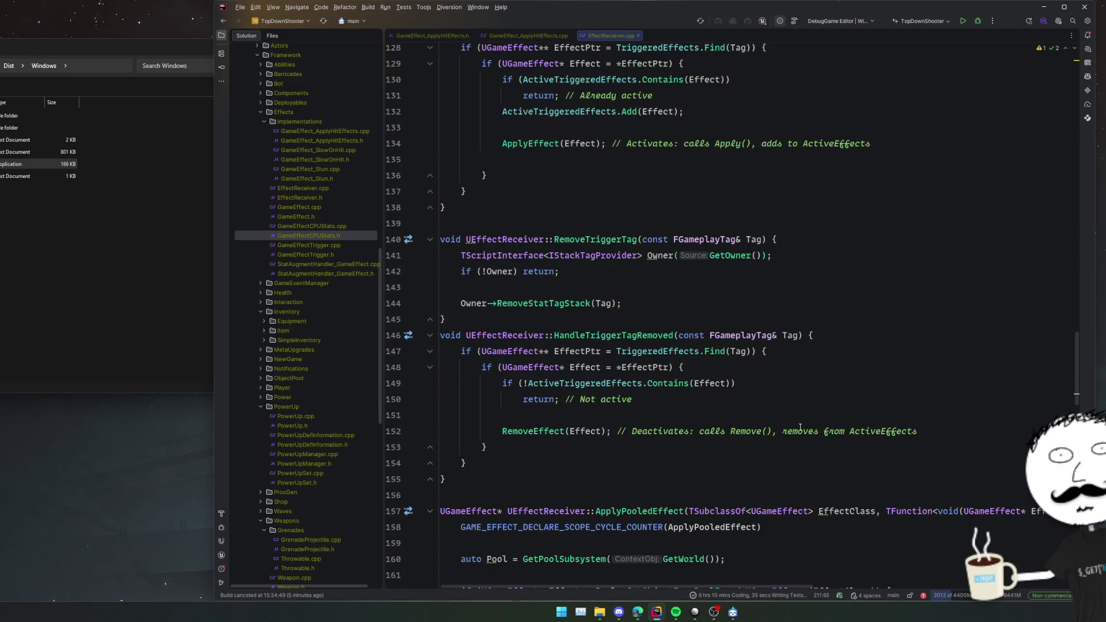
left_click(821, 335)
key("Return")
key("ctrl+v")
key("BackSpace")
key("Tab")
scroll(926, 303, "up", 1)
left_click(926, 303)
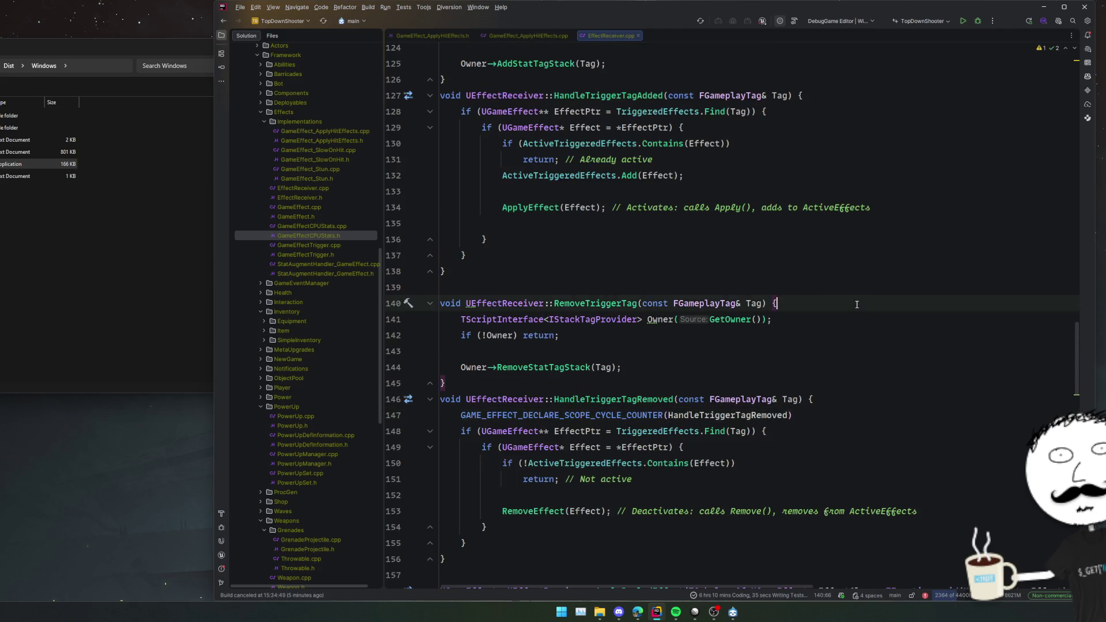
key("Return")
key("ctrl+v")
key("Tab")
Add scope cycle counters named HandleTriggerTagAdded and AddTriggerTag to those two functions.
scroll(728, 311, "up", 4)
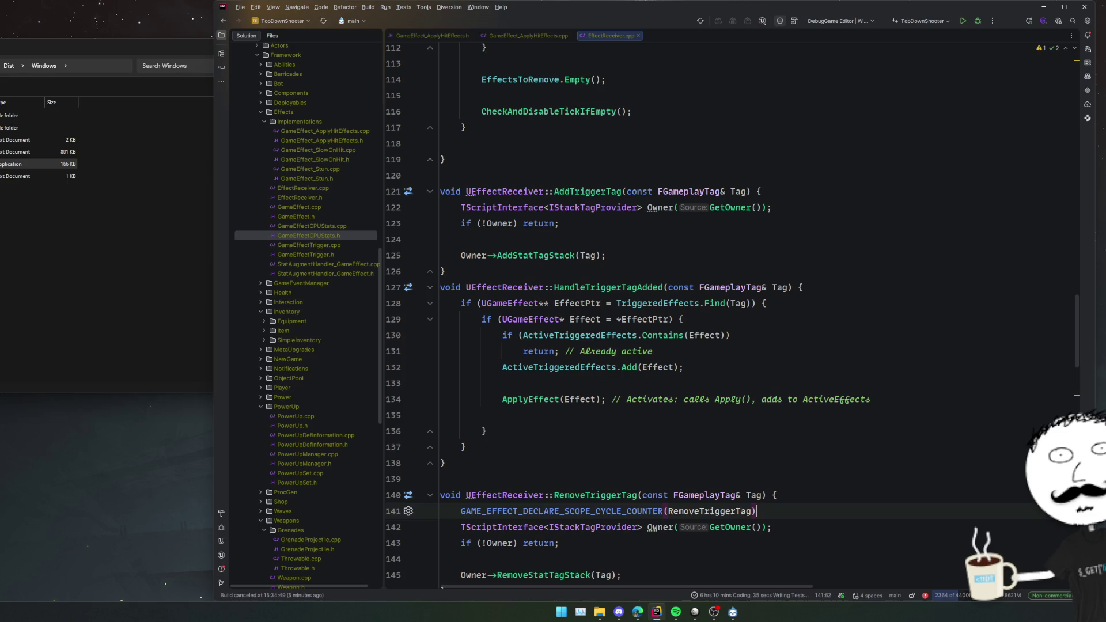
left_click(860, 288)
key("Return")
key("ctrl+v")
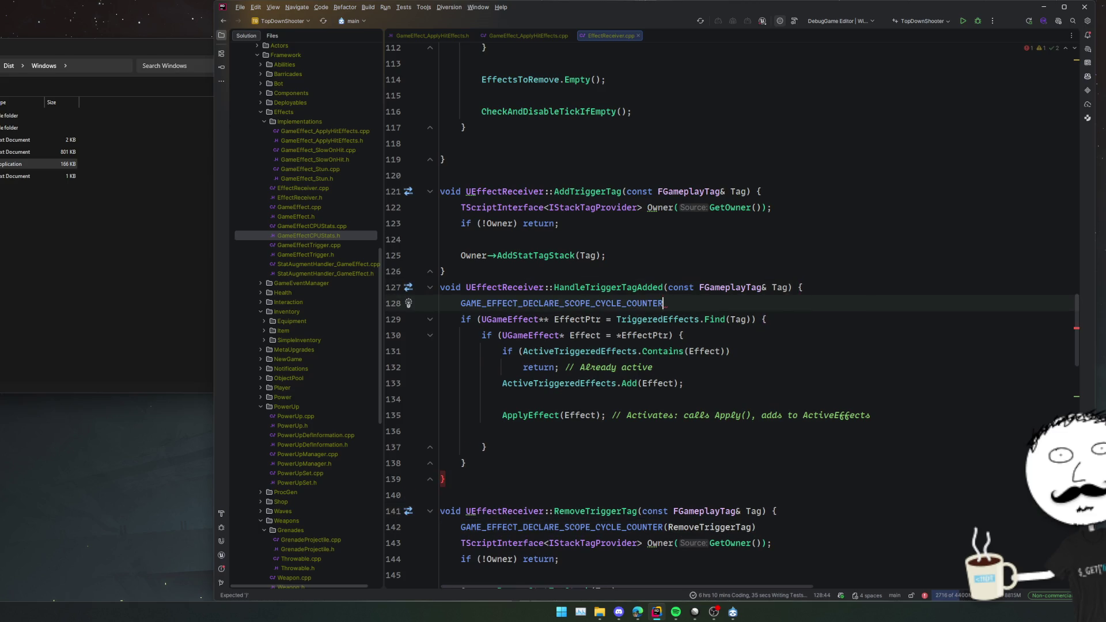
key("Tab")
left_click(766, 191)
key("Return")
type("GAME_EFFECT_DECLARE_SCOPE_CYCLE_COUNTER")
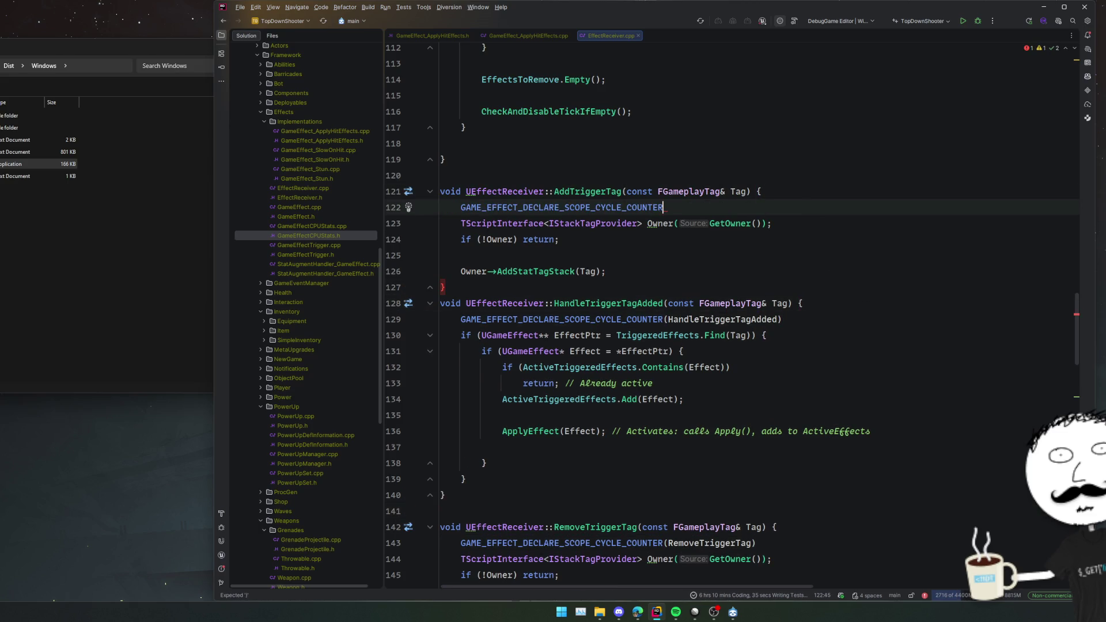
key("Tab")
Add a TickComponent scope cycle counter before TickComponent's effects loop.
scroll(710, 278, "up", 5)
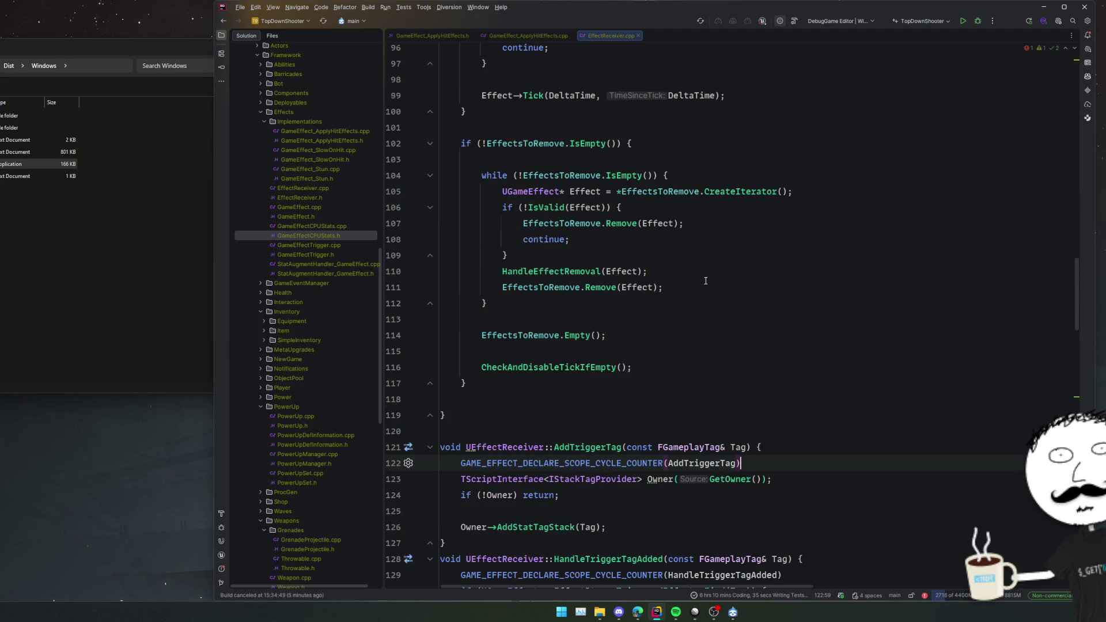
scroll(705, 280, "up", 10)
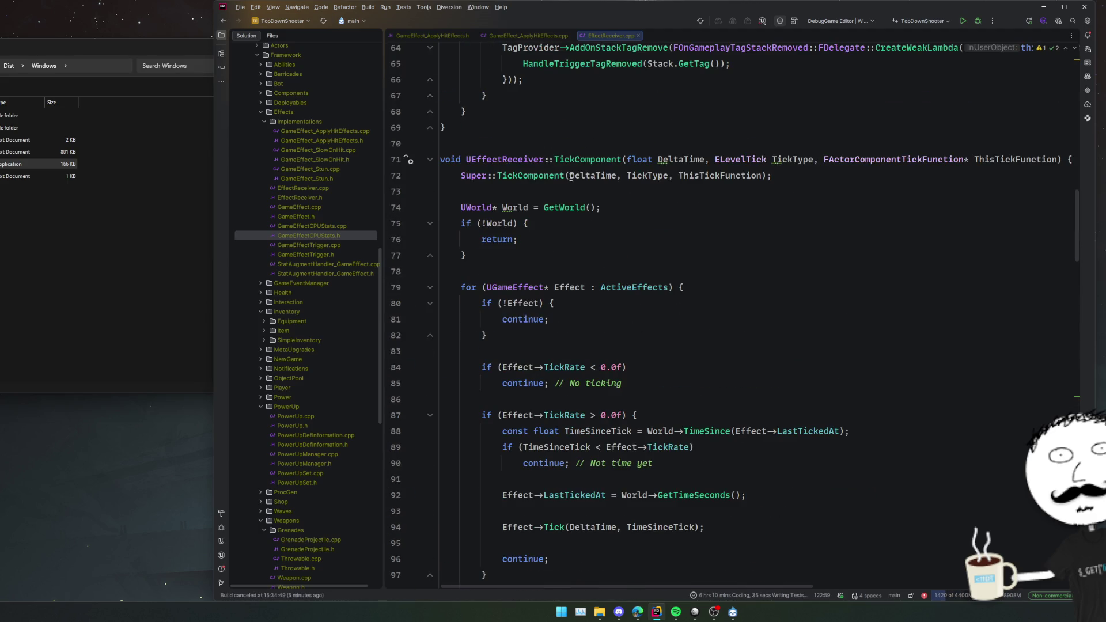
left_click(546, 251)
key("Down")
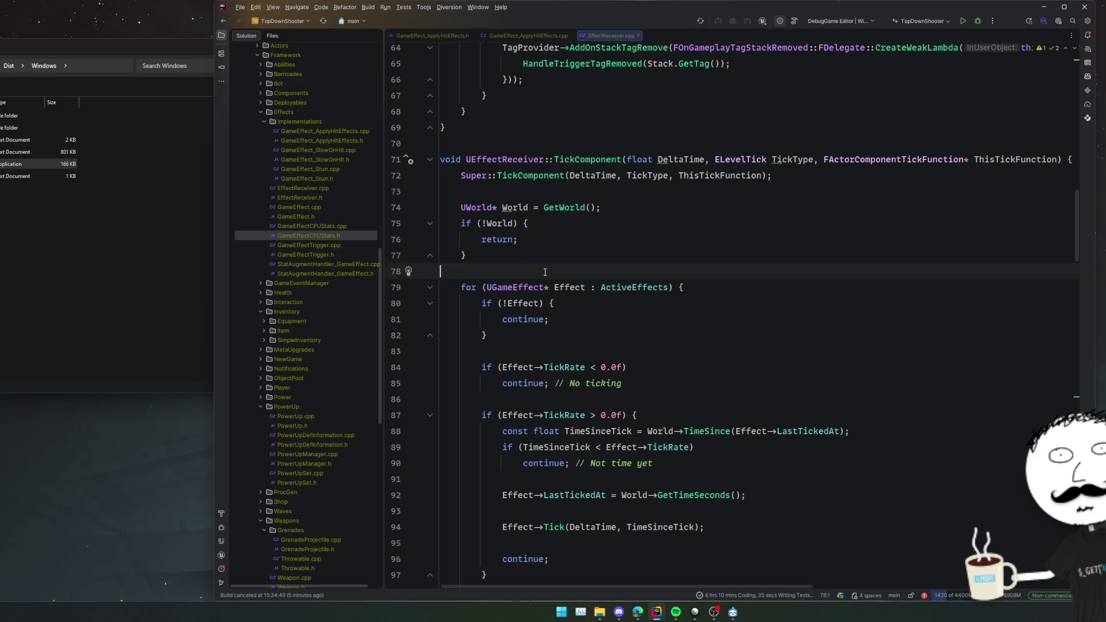
key("Return")
type("GAME_EFFECT_DECLARE_SCOPE_CYCLE_COUNTER(")
key("Tab")
key("Return")
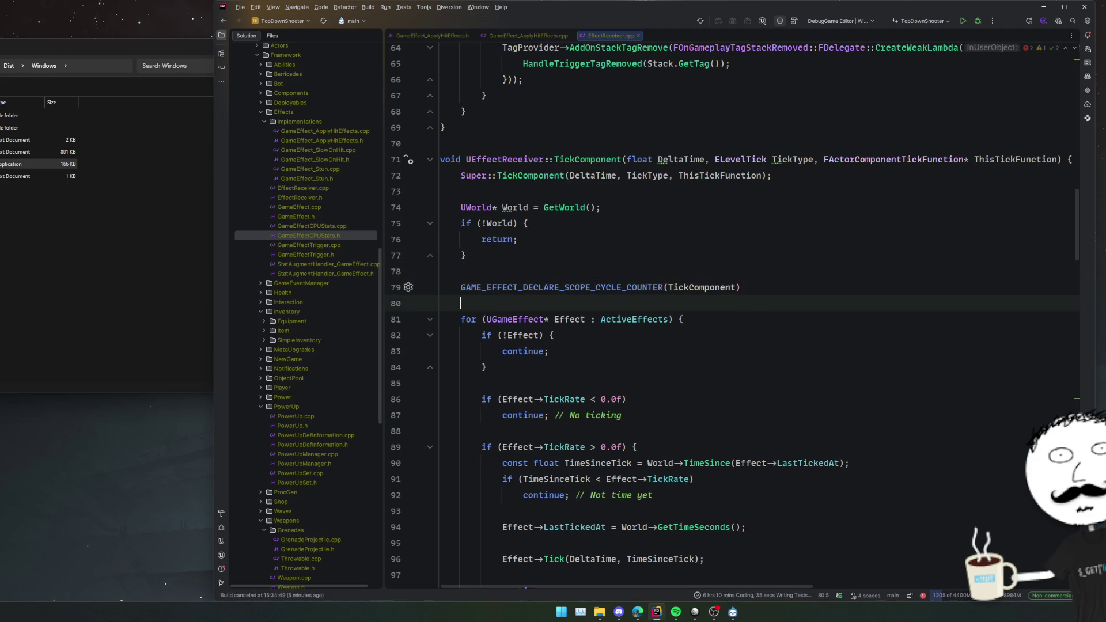
Review EffectReceiver.cpp, then open GameEffect.cpp from the Solution explorer.
scroll(626, 272, "up", 8)
scroll(706, 295, "up", 3)
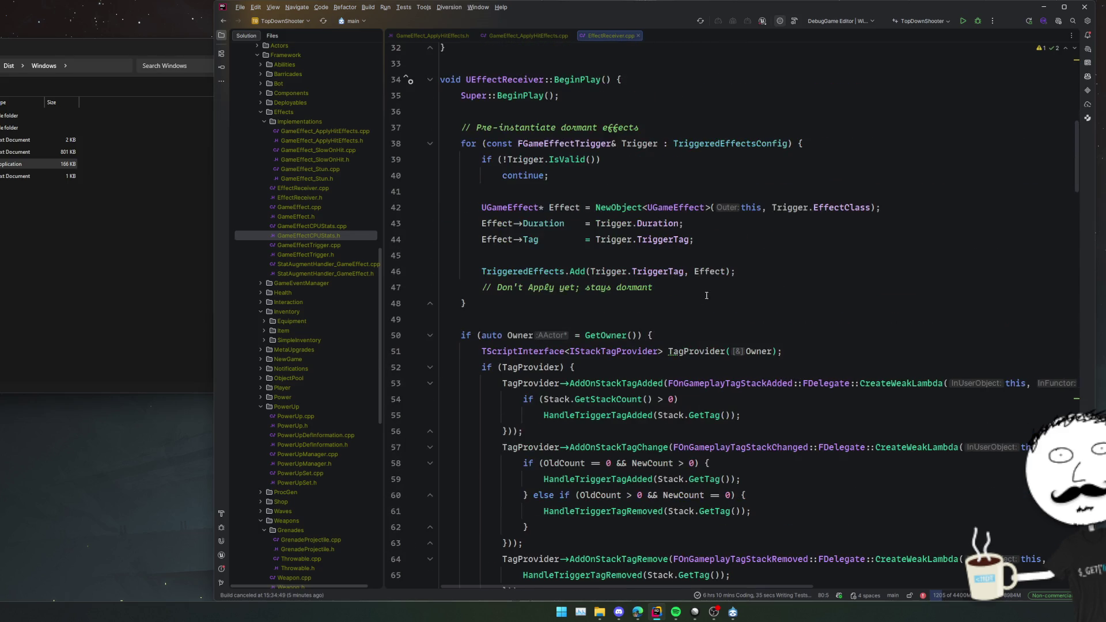
scroll(798, 262, "up", 10)
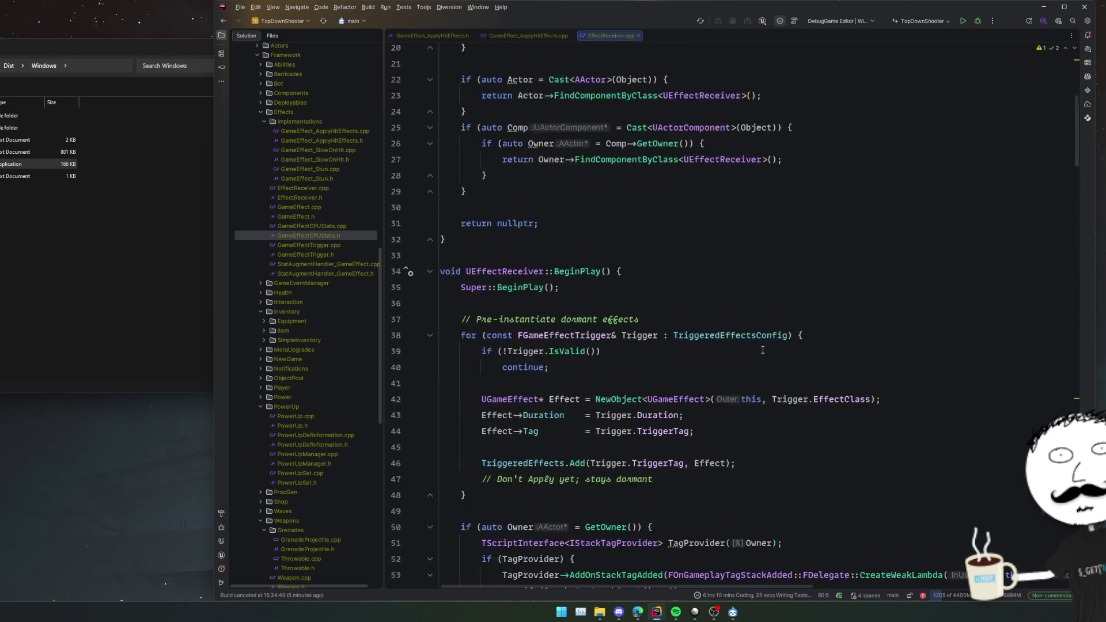
scroll(763, 350, "down", 7)
scroll(762, 349, "down", 7)
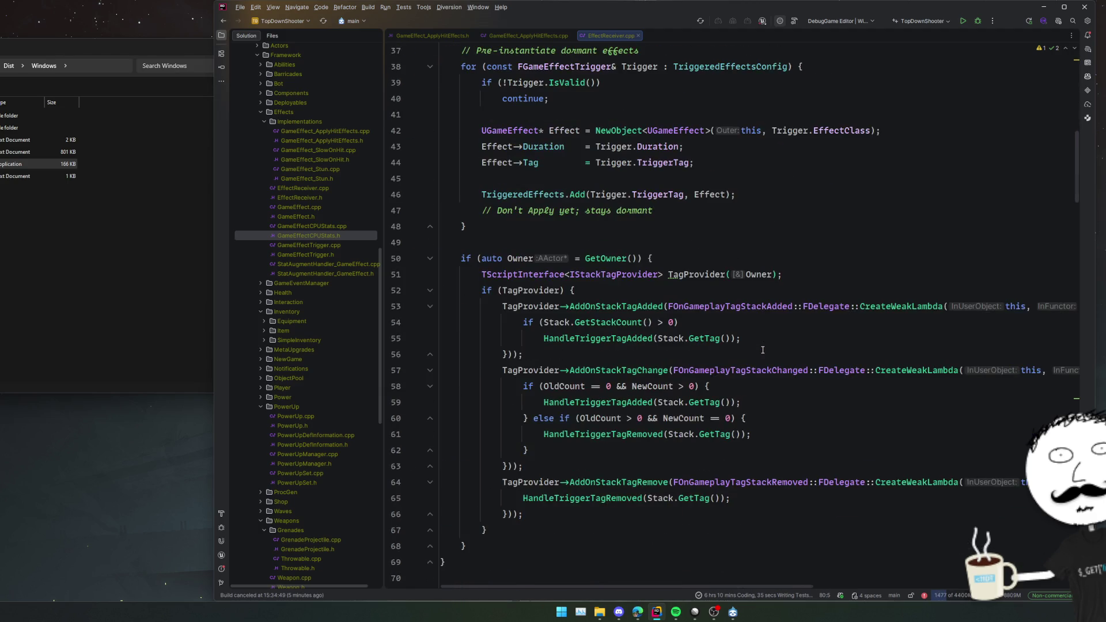
scroll(762, 349, "down", 20)
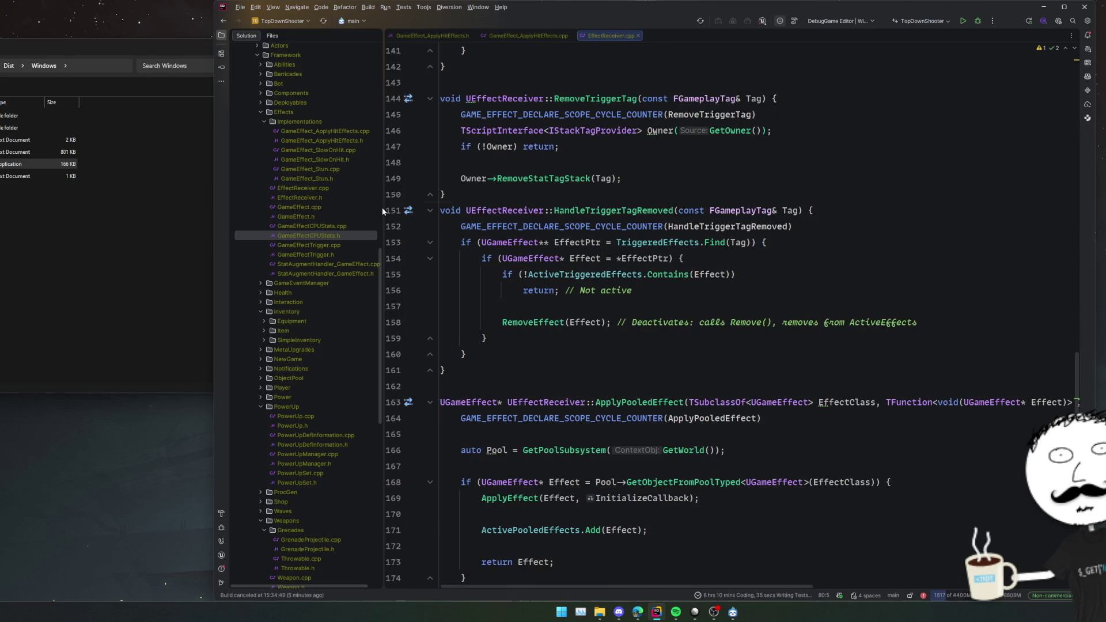
left_click(317, 214)
double_click(318, 207)
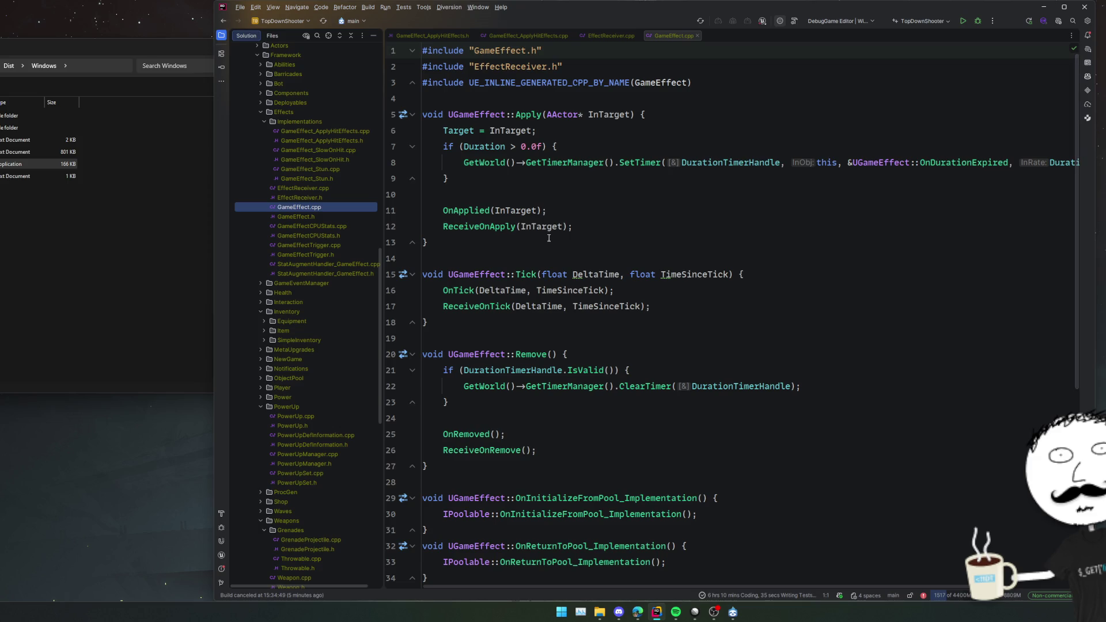
Add GAME_EFFECT_DECLARE_SCOPE_CYCLE_COUNTER(GameEffect_Apply) to Apply and include GameEffectCPUStats.h.
left_click(688, 111)
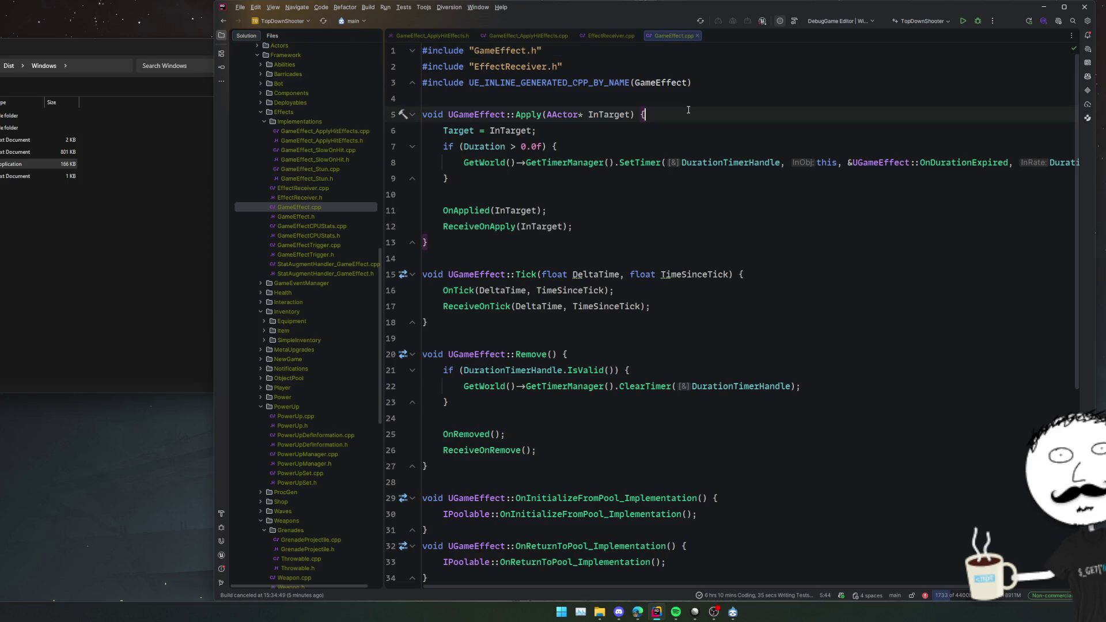
key("Return")
type("GAME_EFFECT_DECLARE_SCOPE_CYCLE_COUNTER")
type("(Apply)")
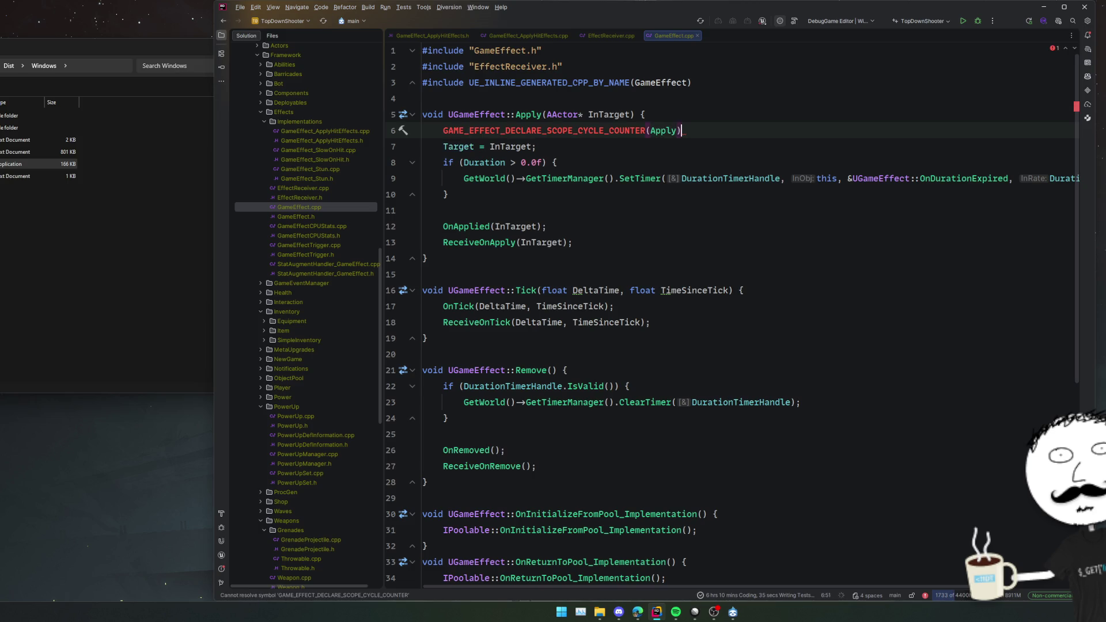
left_click(651, 130)
type("GameEffect_")
key("alt+Return")
key("Return")
Add a matching GameEffect_Remove scope cycle counter at the top of Remove.
key("shift+End")
key("ctrl+shift+Left")
key("ctrl+c")
key("ctrl+shift+Left")
scroll(647, 242, "down", 3)
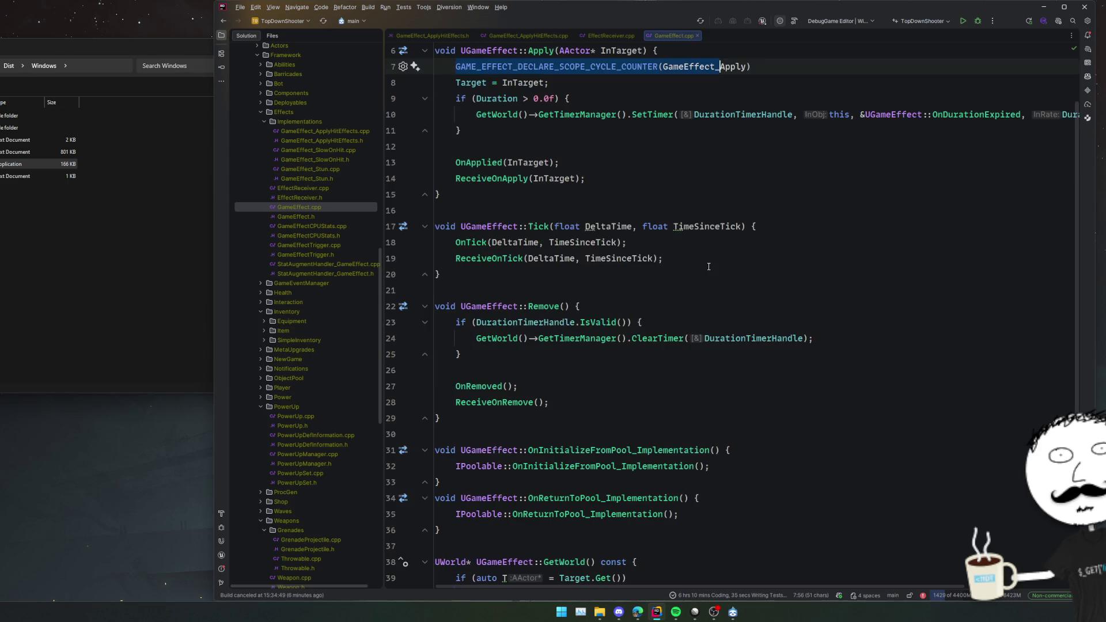
left_click(647, 241)
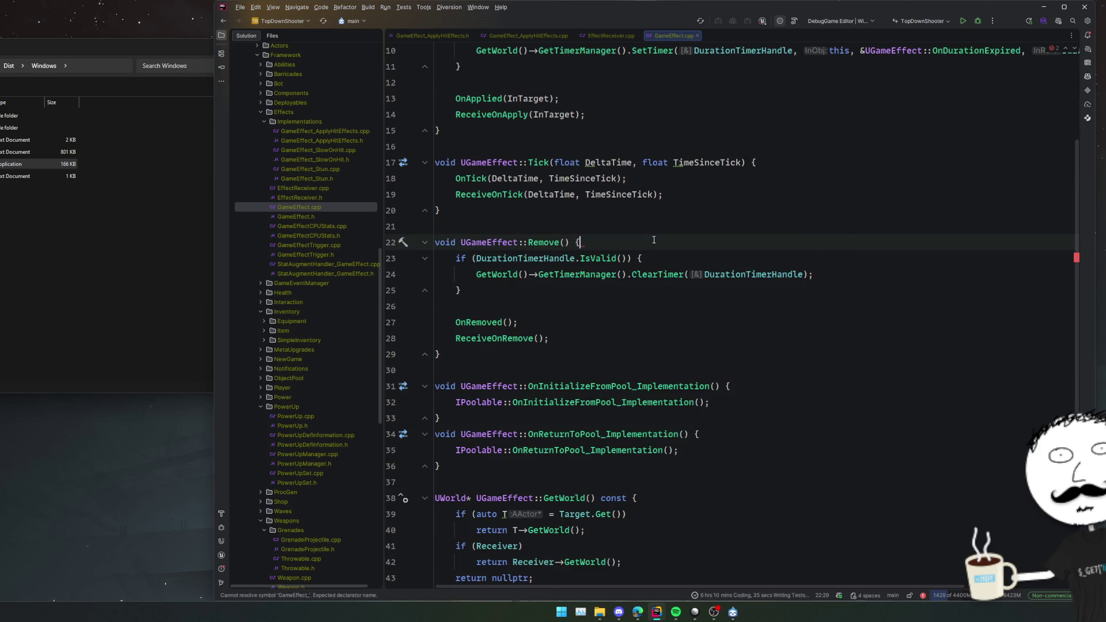
key("Return")
key("ctrl+v")
type("Remove")
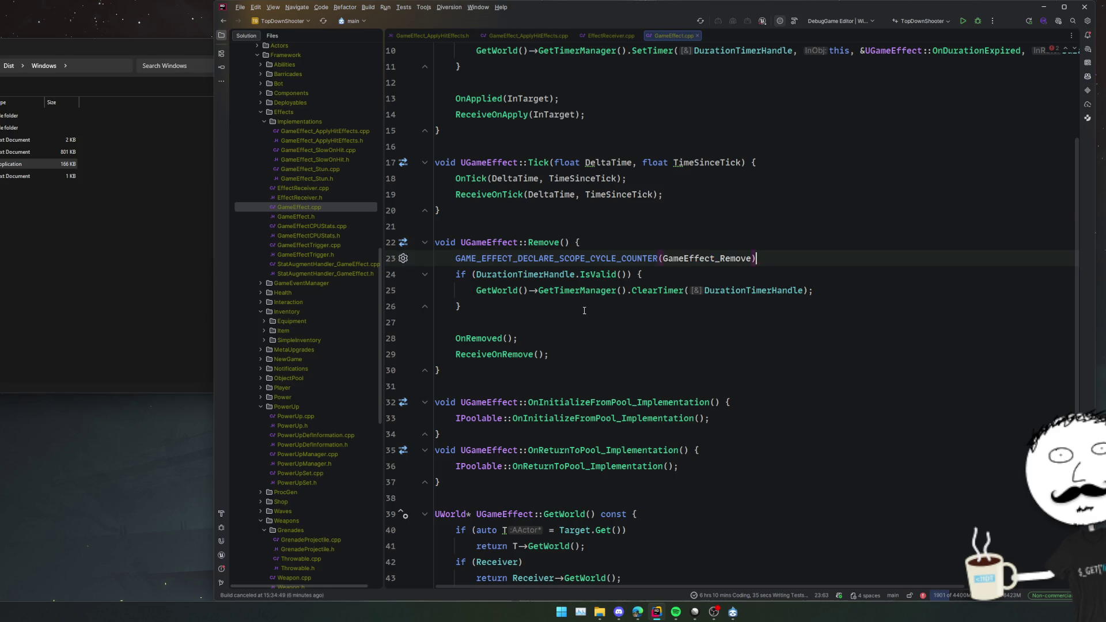
scroll(585, 304, "down", 5)
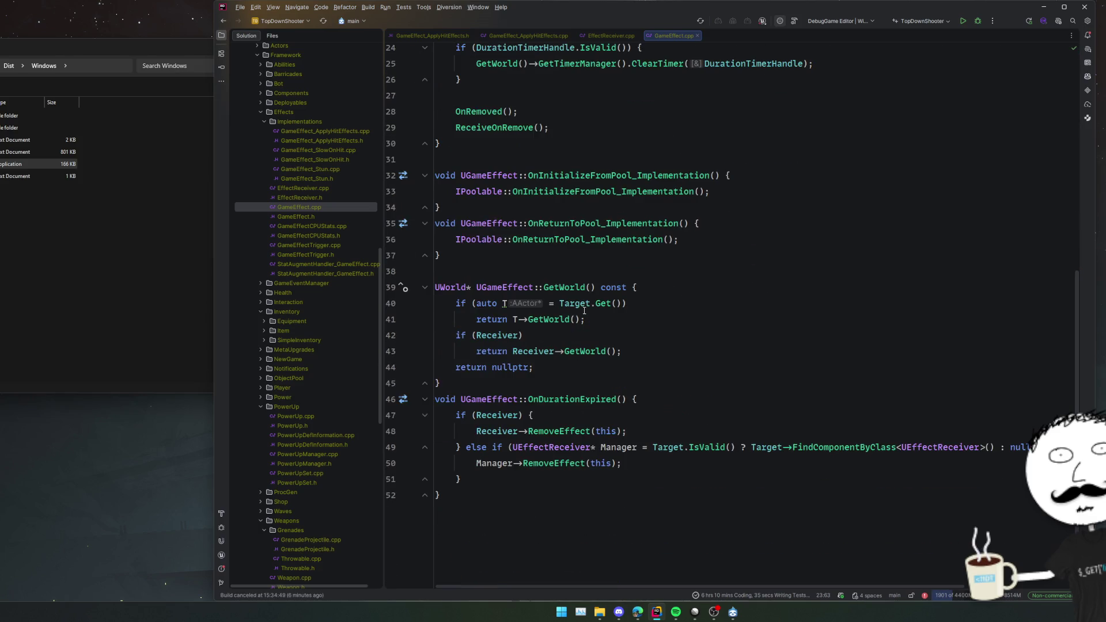
double_click(339, 198)
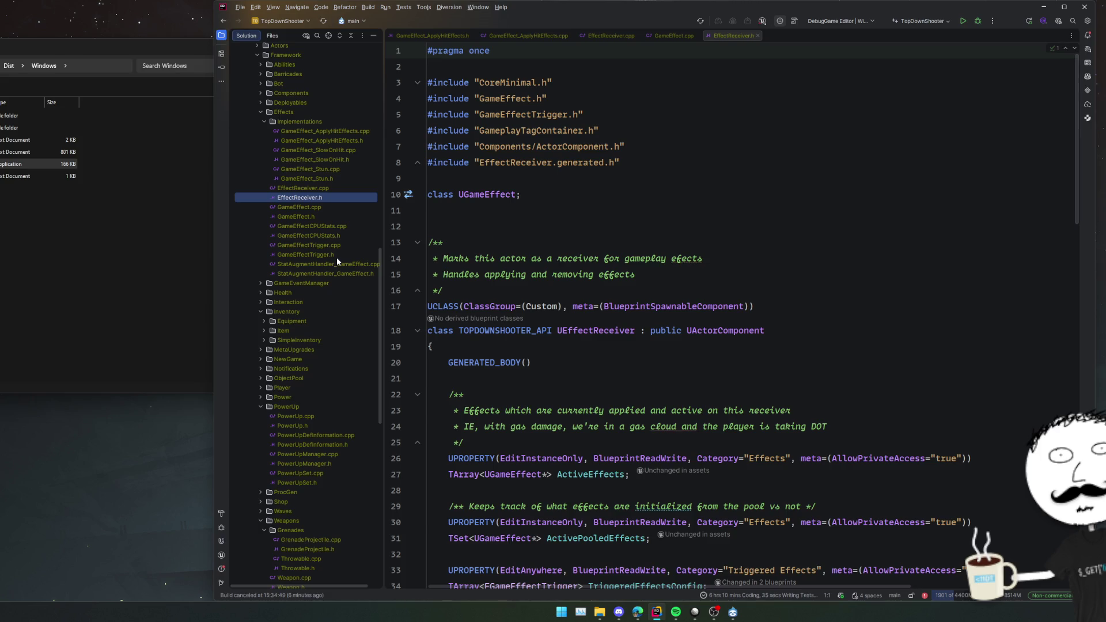
Open StatAugmentHandler_GameEffect.h and StatAugmentHandler_GameEffect.cpp, then start a project build.
double_click(339, 275)
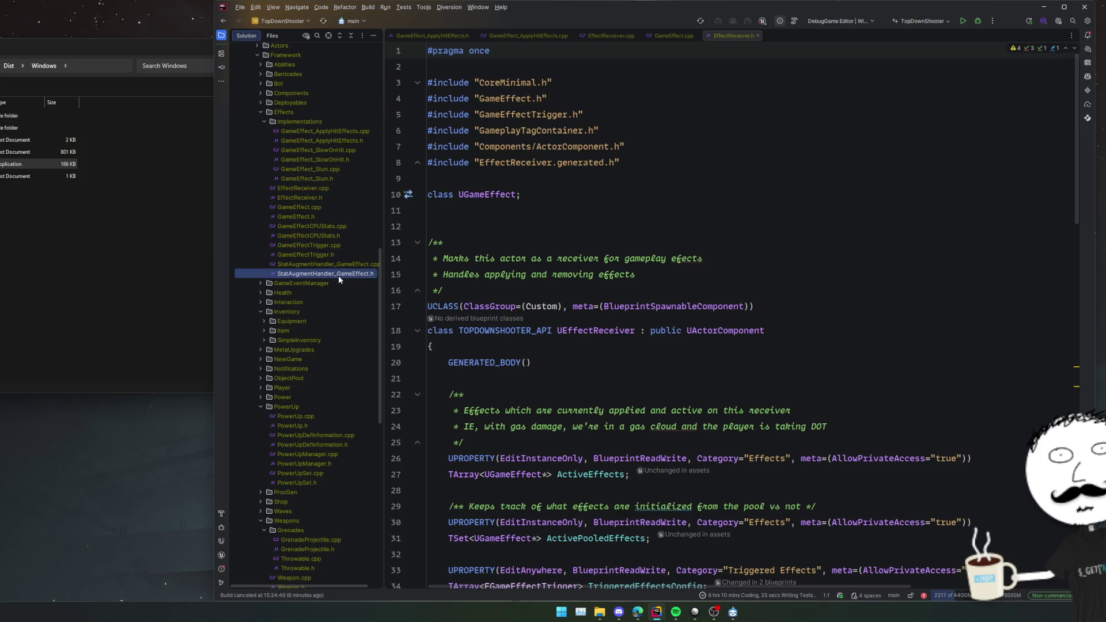
double_click(325, 264)
scroll(678, 251, "down", 3)
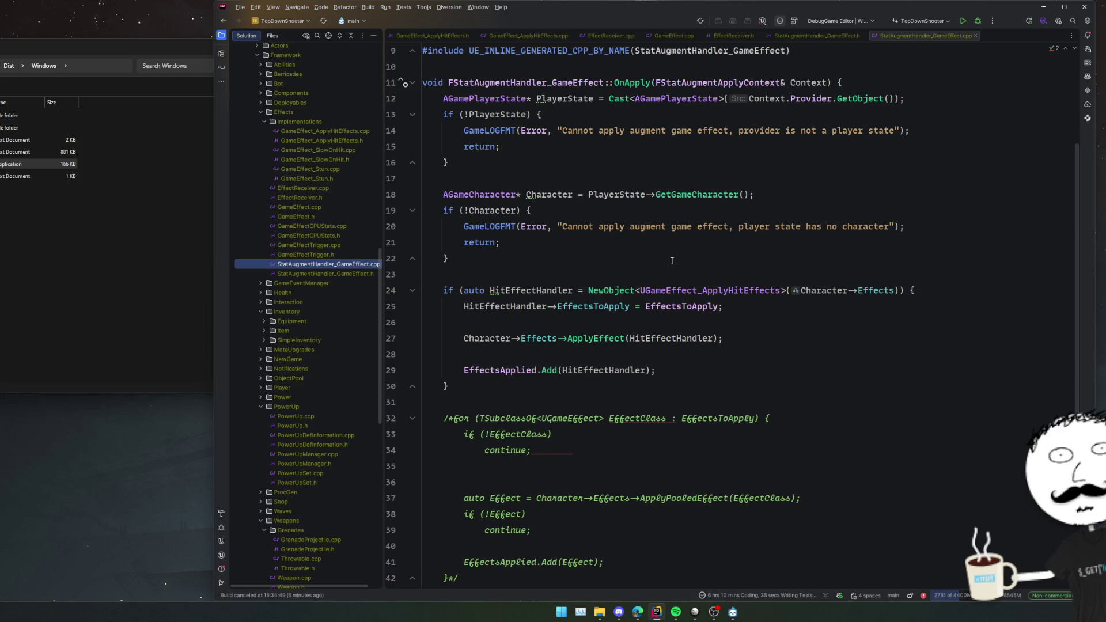
scroll(730, 260, "down", 2)
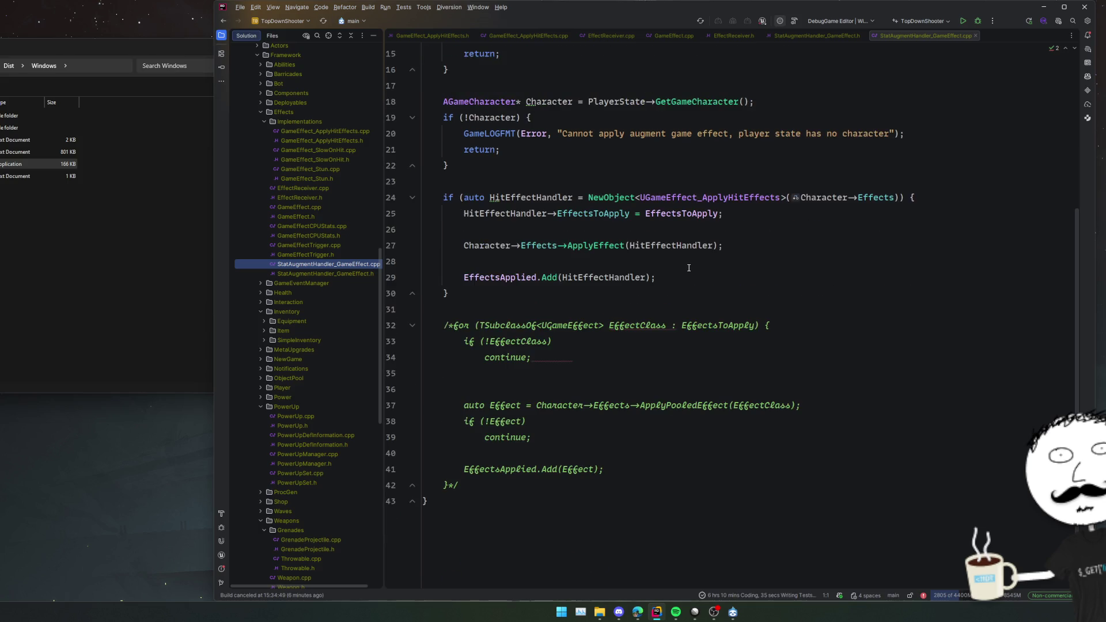
scroll(598, 313, "up", 5)
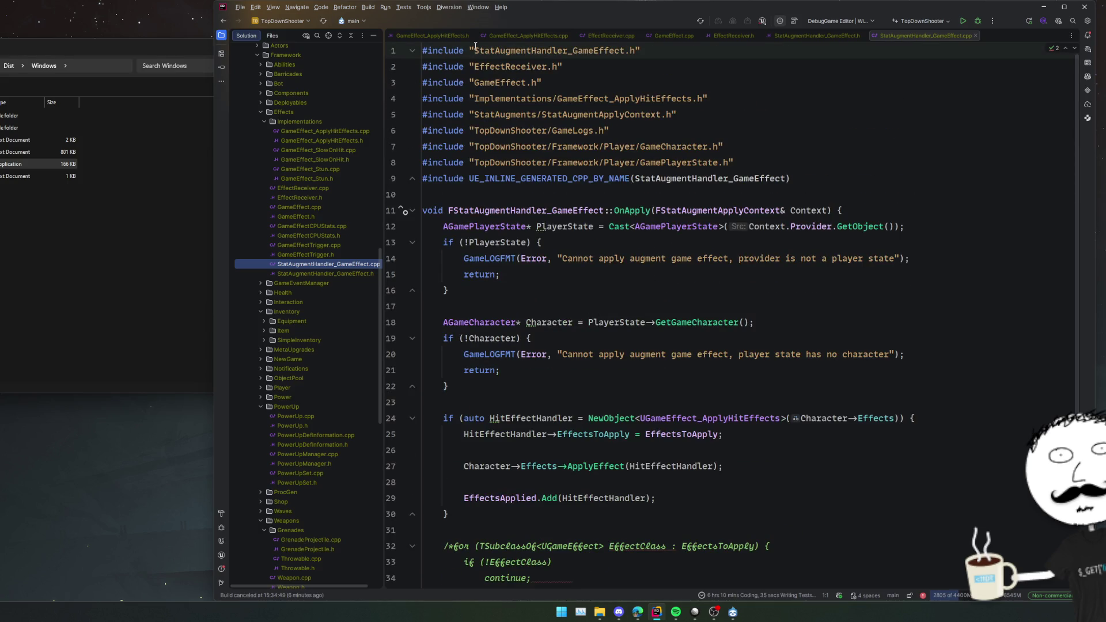
left_click(977, 21)
left_click(793, 123)
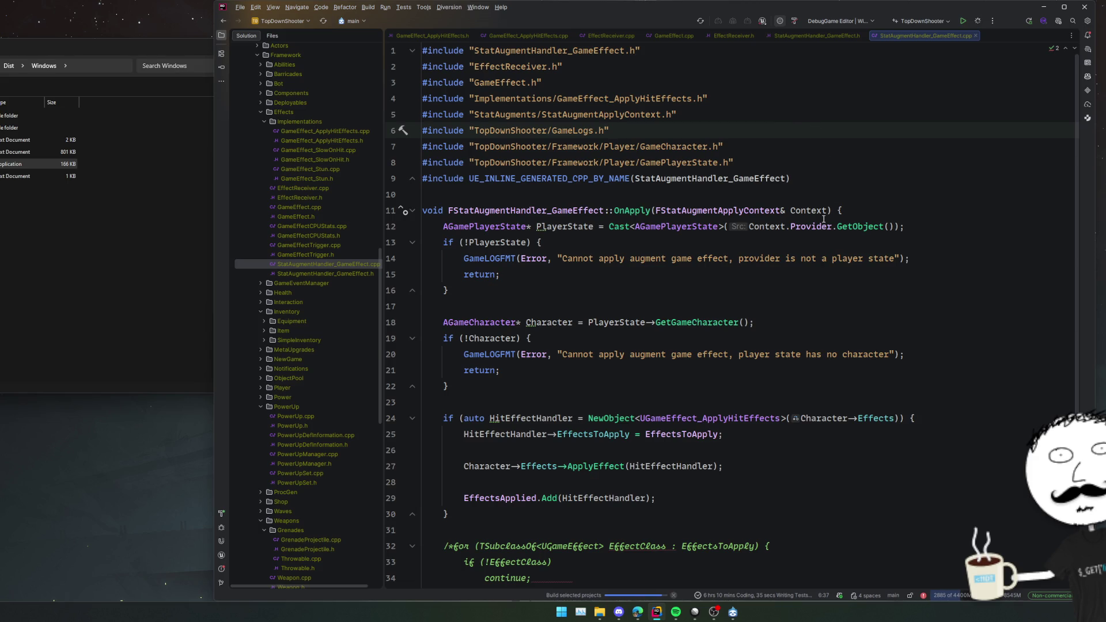
Inspect the ShopTab.cpp build errors: 'Modifiers' not a member of UStatAugment and missing ';'.
mouse_move(823, 209)
left_click(583, 391)
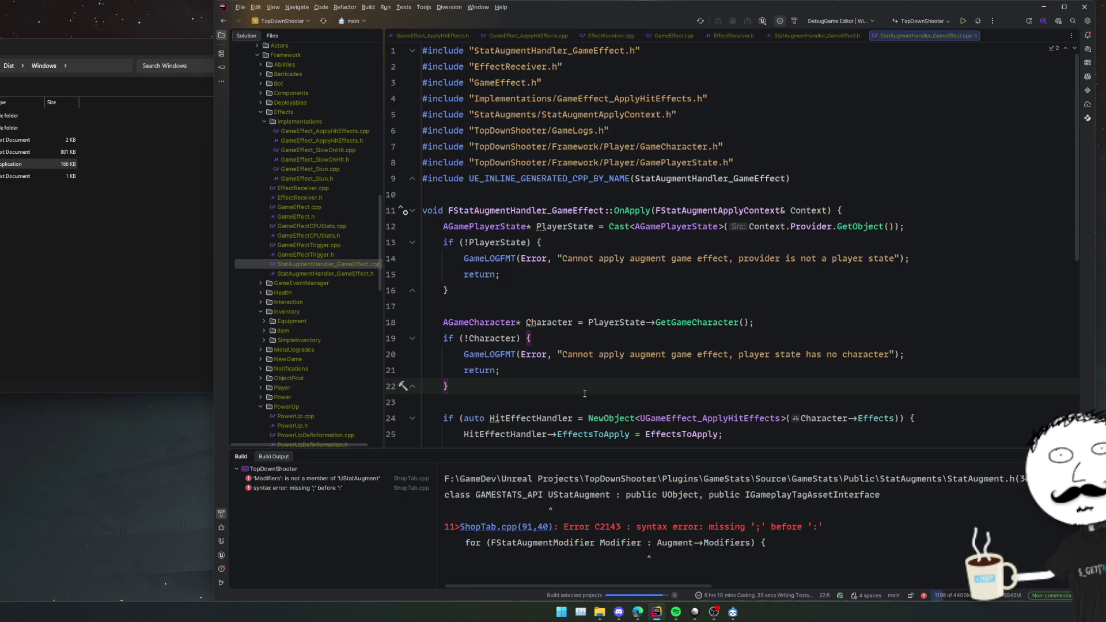
Go to the first ShopTab.cpp error and replace Modifiers with Mods on line 91.
double_click(344, 479)
scroll(735, 265, "up", 3)
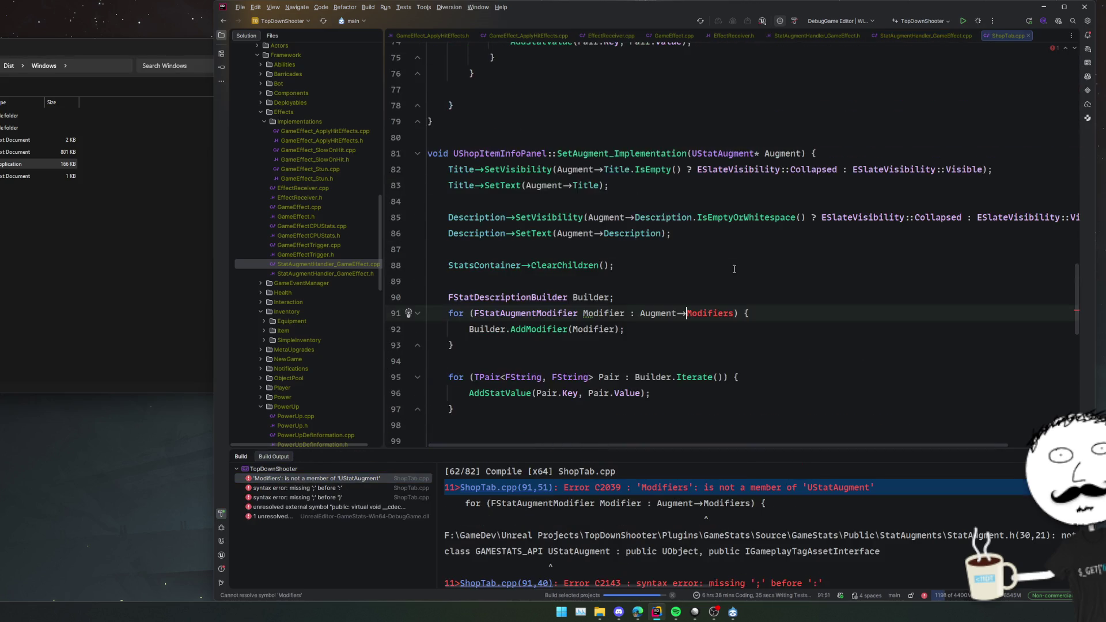
left_click(735, 265)
left_click(719, 283)
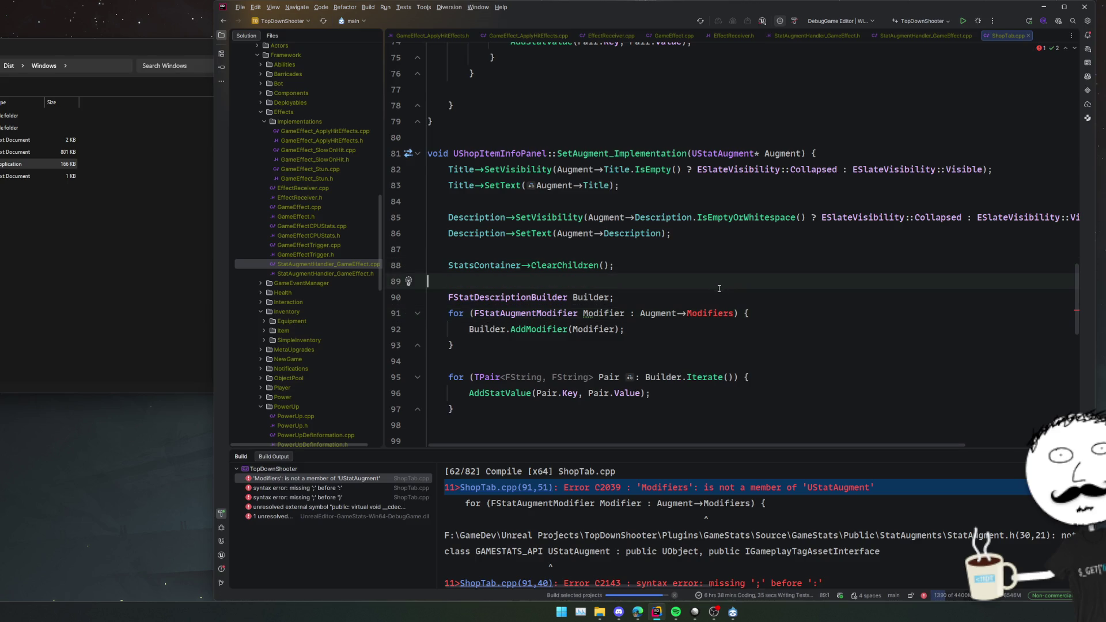
key("F2")
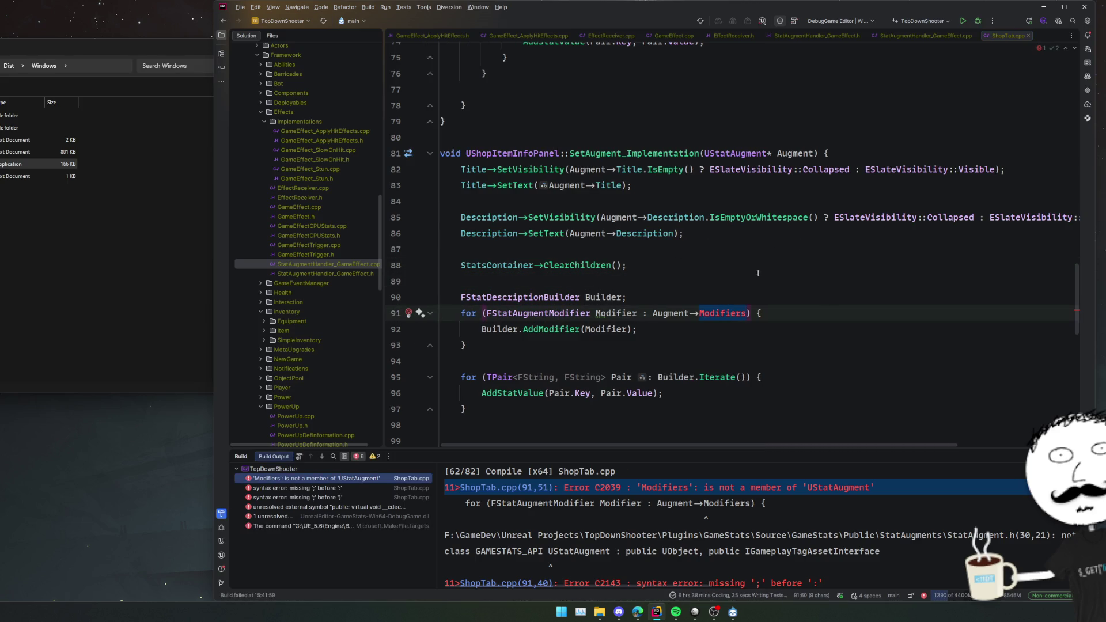
scroll(718, 276, "up", 8)
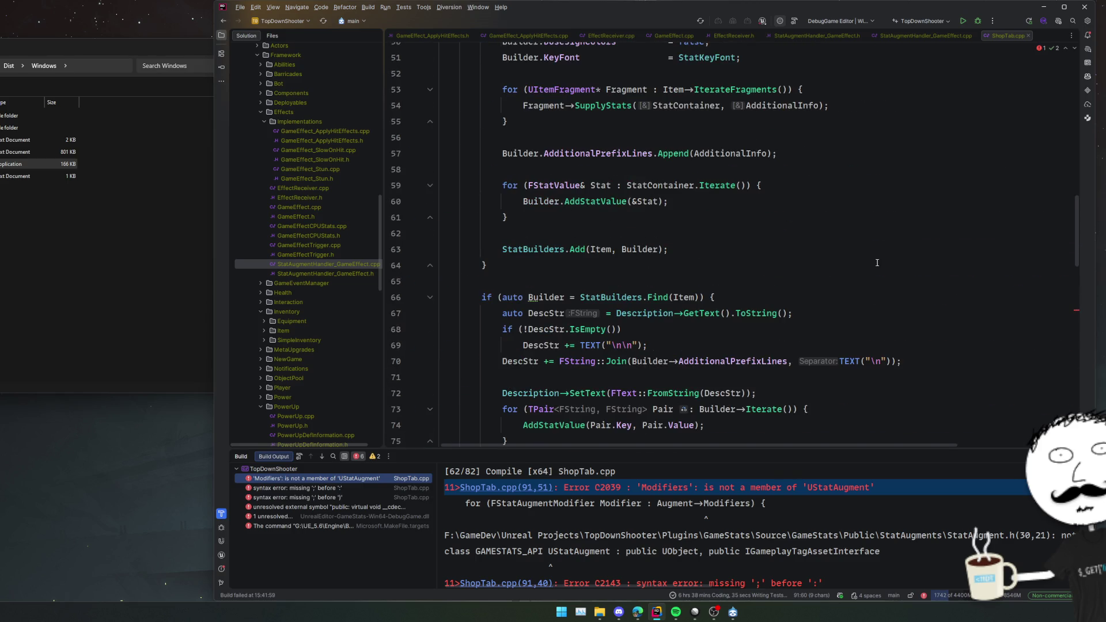
scroll(876, 262, "up", 5)
scroll(876, 254, "down", 10)
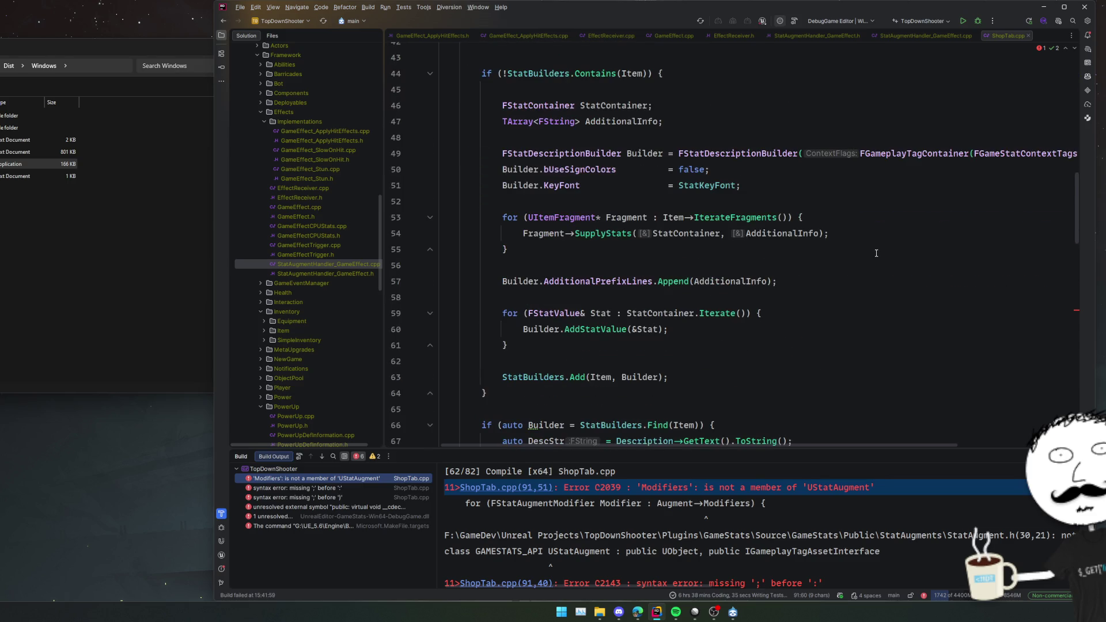
key("Escape")
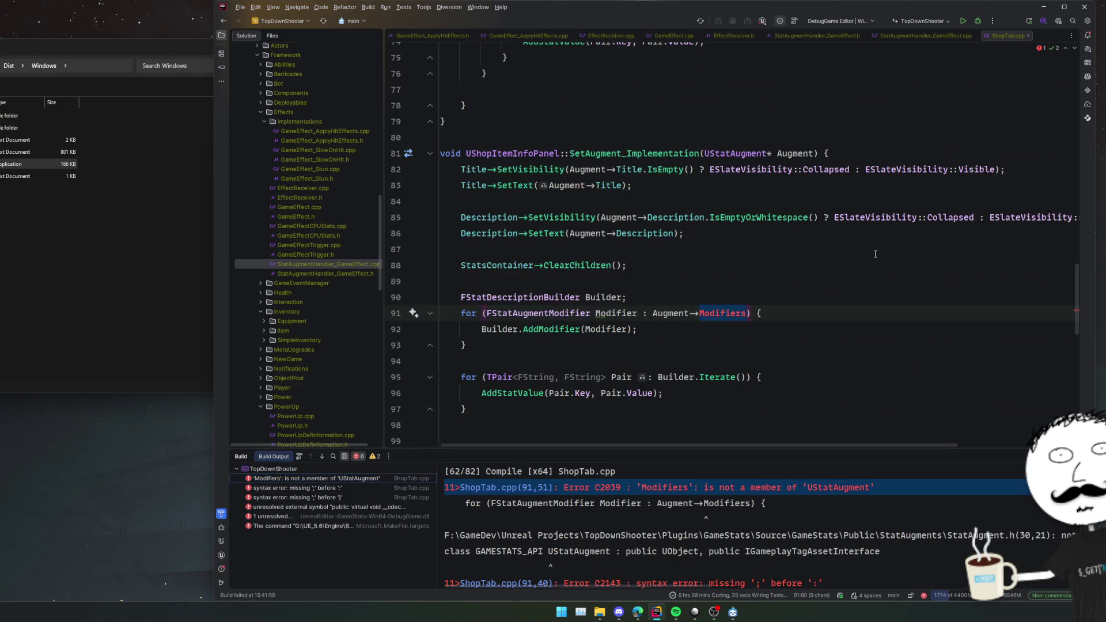
type("Mod")
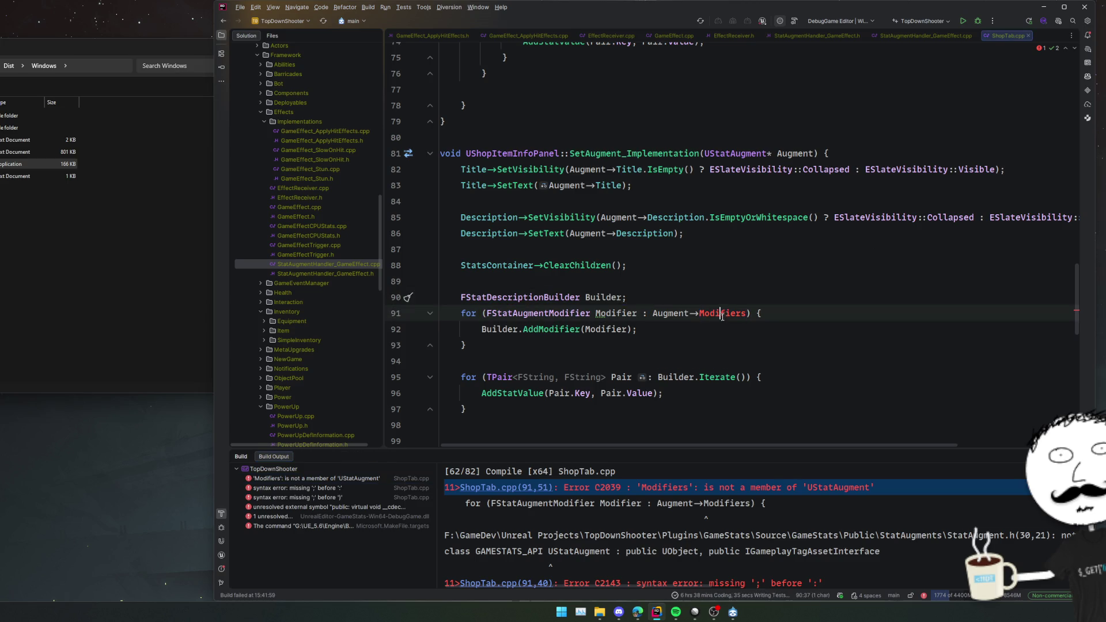
key("Return")
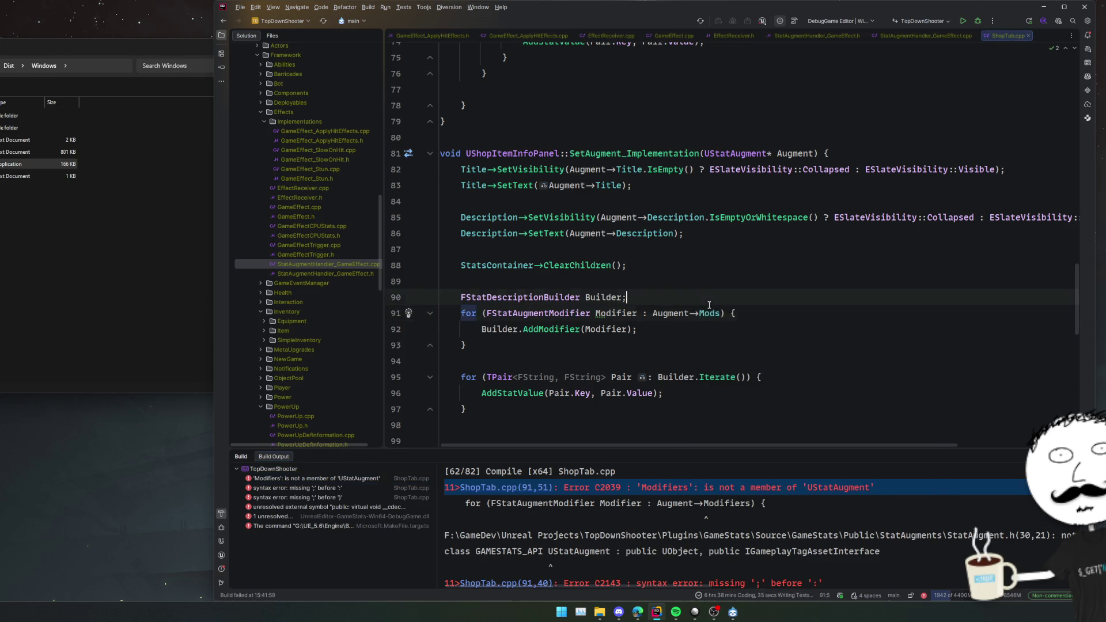
Check the Mods declaration in StatAugment.h and change the loop source to Augment->Mods.Mods.
key("F12")
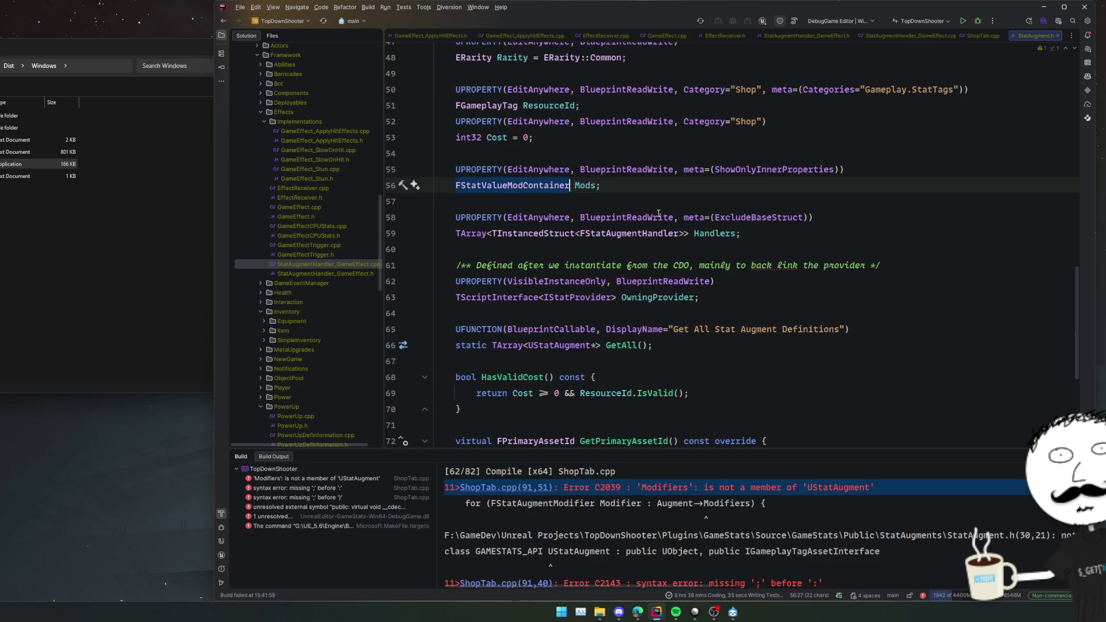
key("ctrl+minus")
key("Right")
key("Right")
type(".")
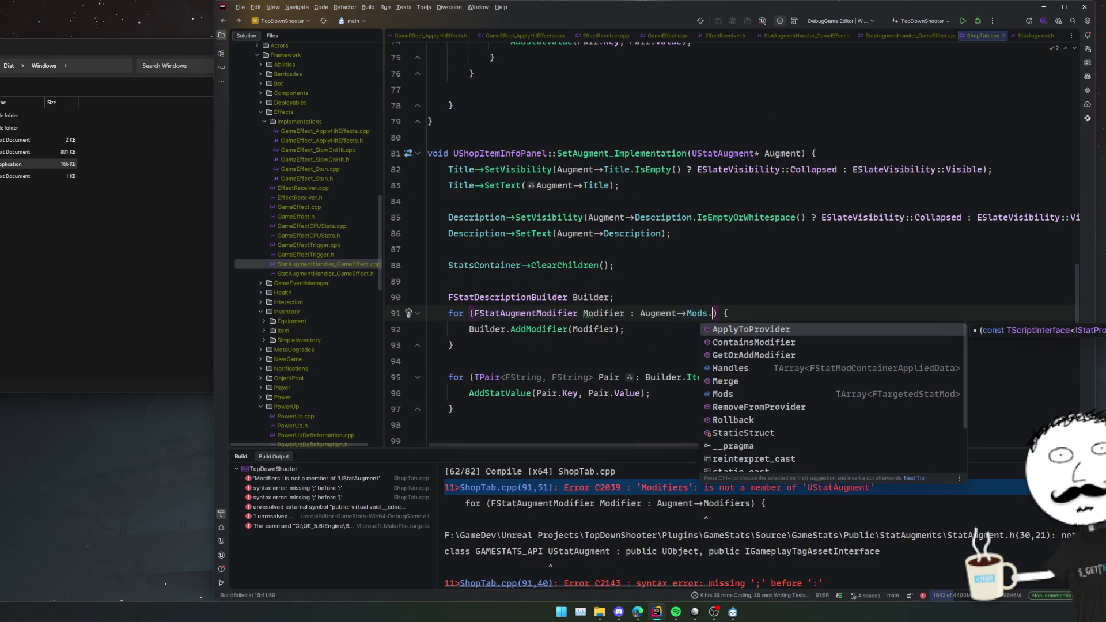
key("Down")
key("Down")
key("Down")
key("Return")
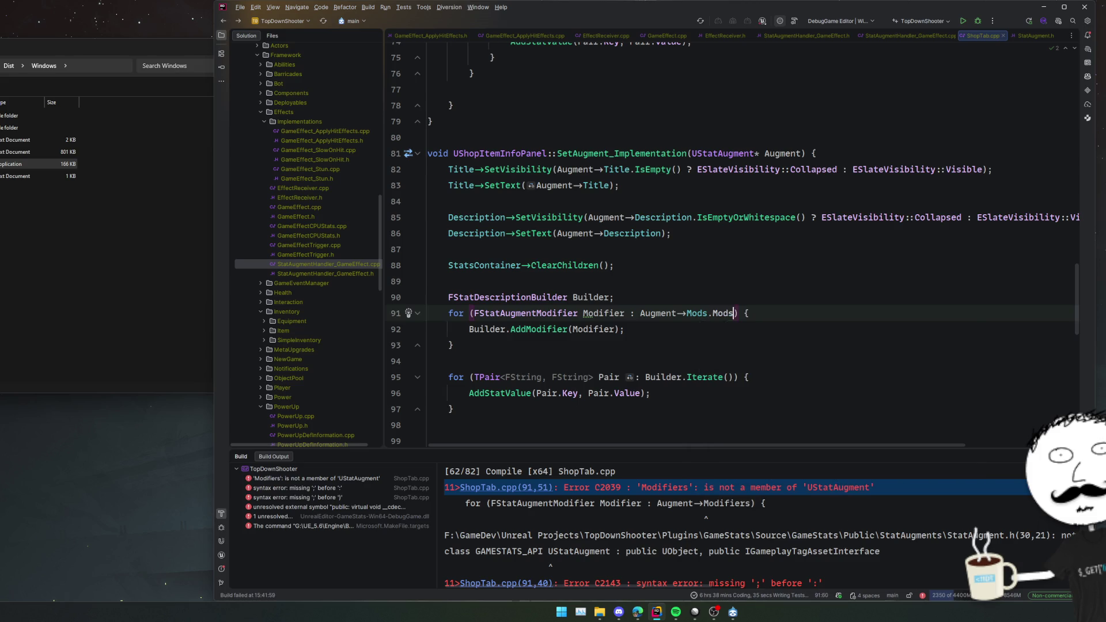
left_click(694, 312, "ctrl")
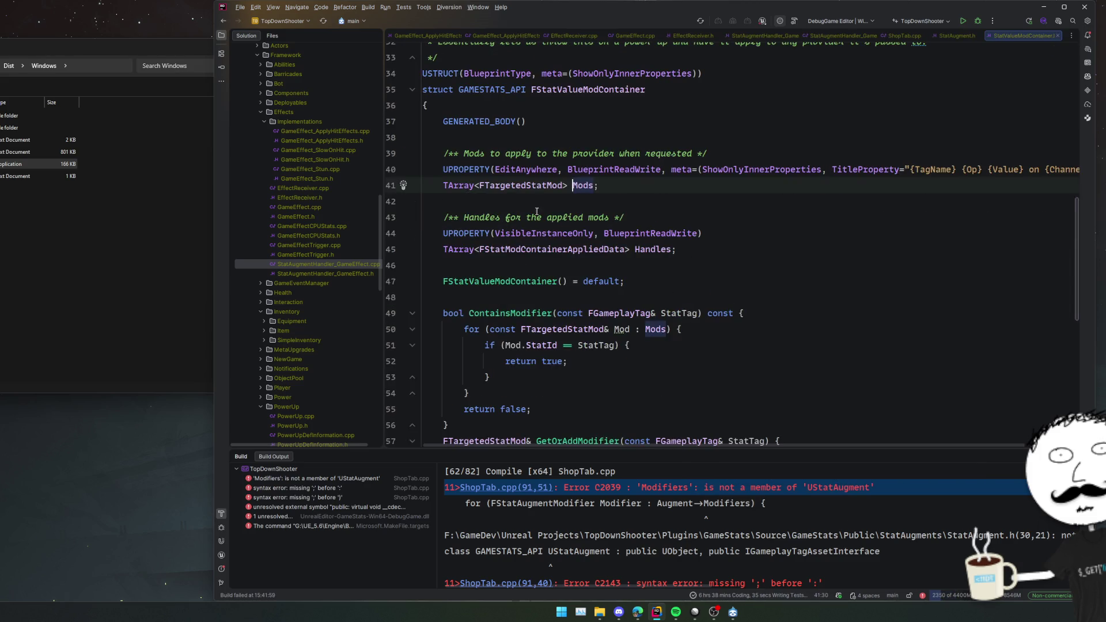
Change the loop type from FStatAugmentModifier to FTargetedStatMod and open AddModifier's definition.
key("ctrl+alt+Left")
double_click(527, 313)
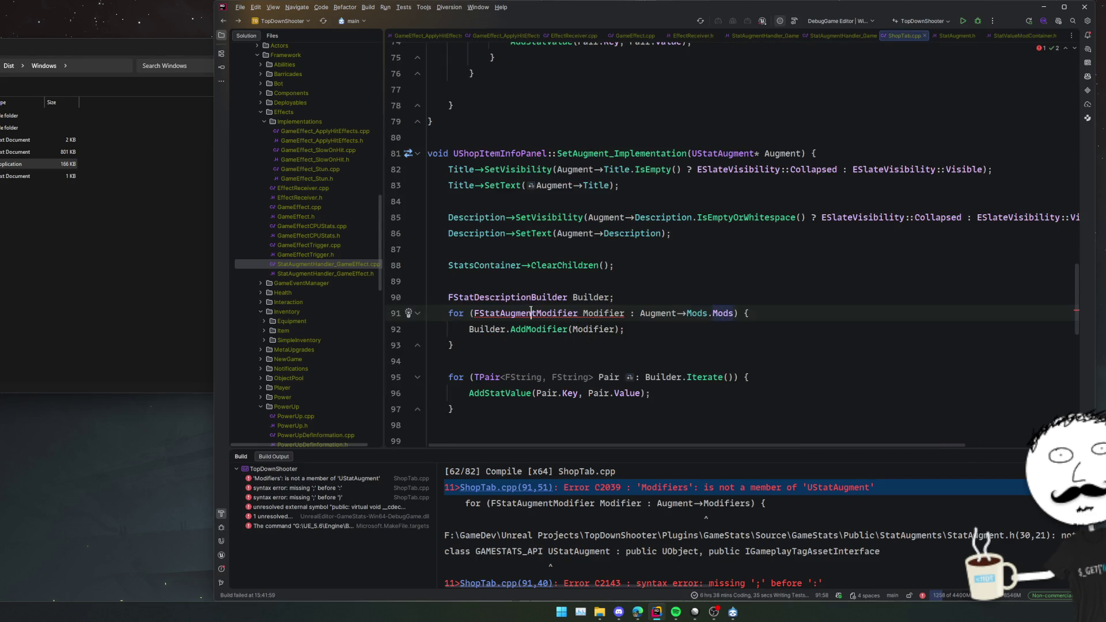
type("FTargetedStatMod")
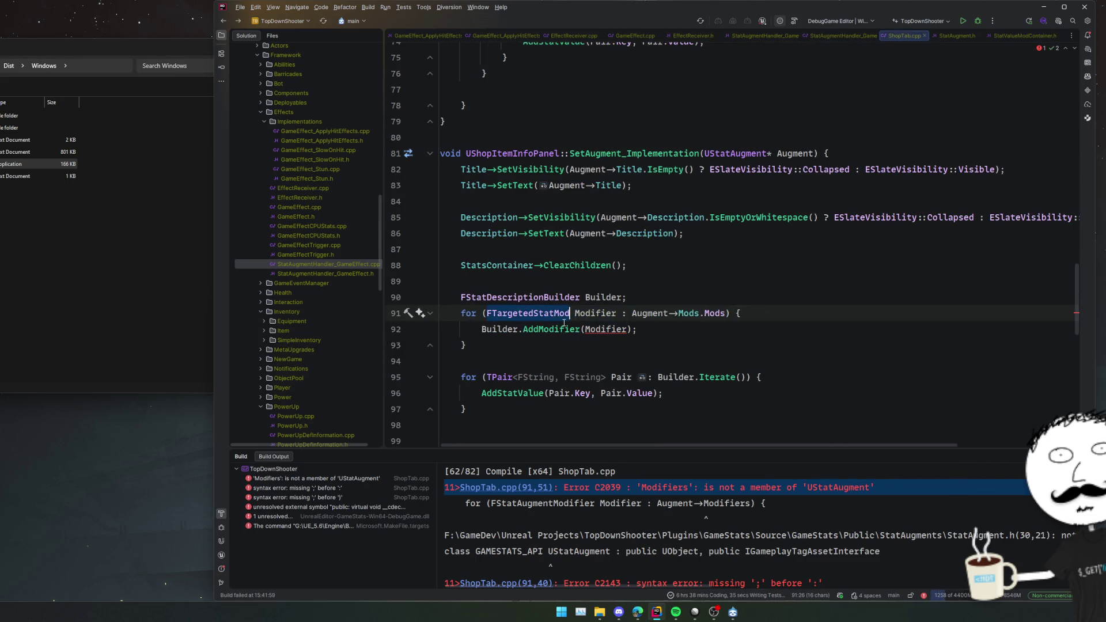
left_click(550, 329, "ctrl")
key("ctrl+minus")
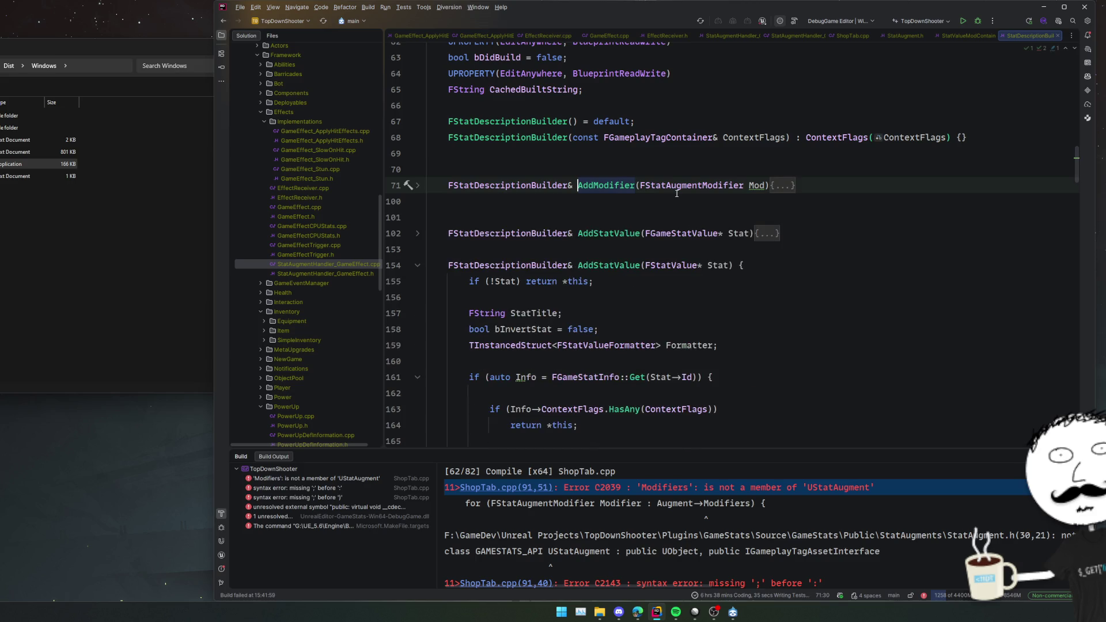
Cut the second AddModifier function and remove the leftover blank lines.
key("Home")
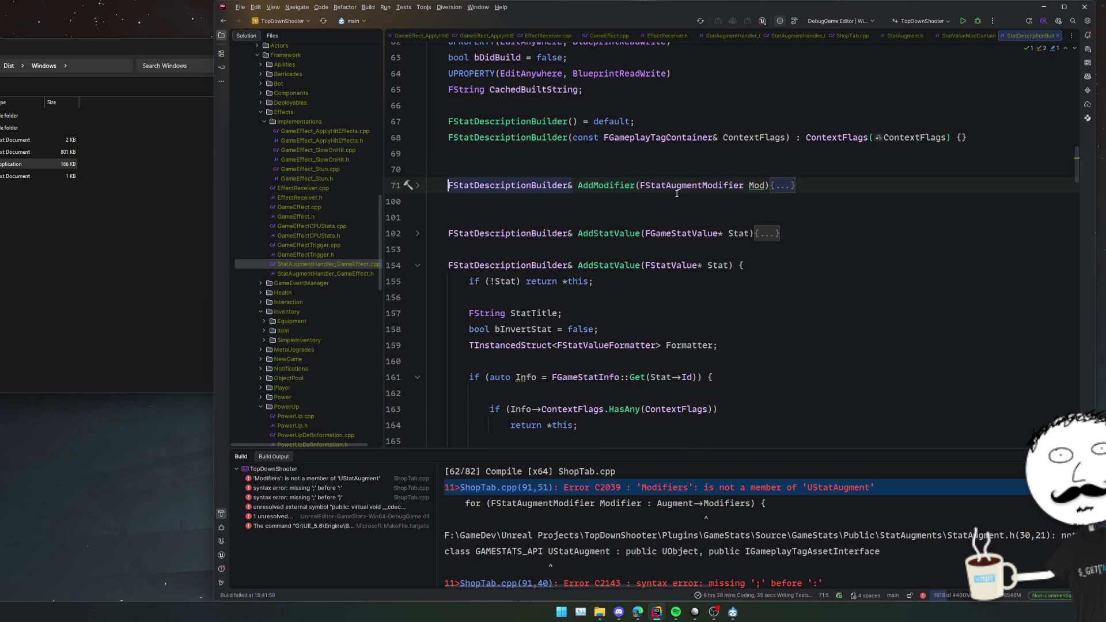
key("ctrl+equal")
key("ctrl+b")
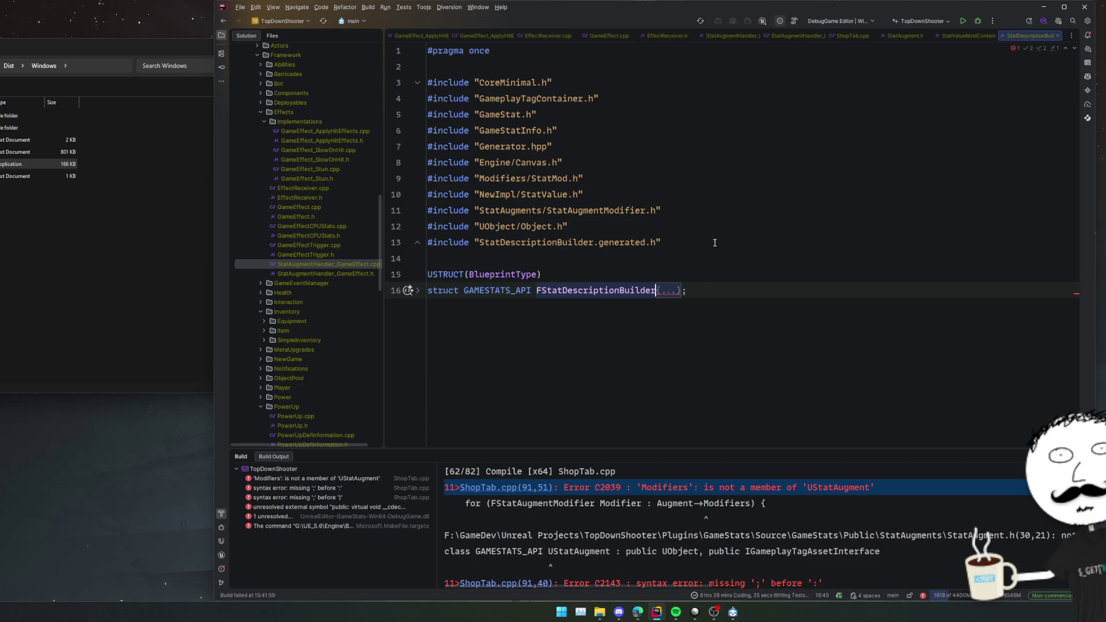
scroll(668, 282, "down", 20)
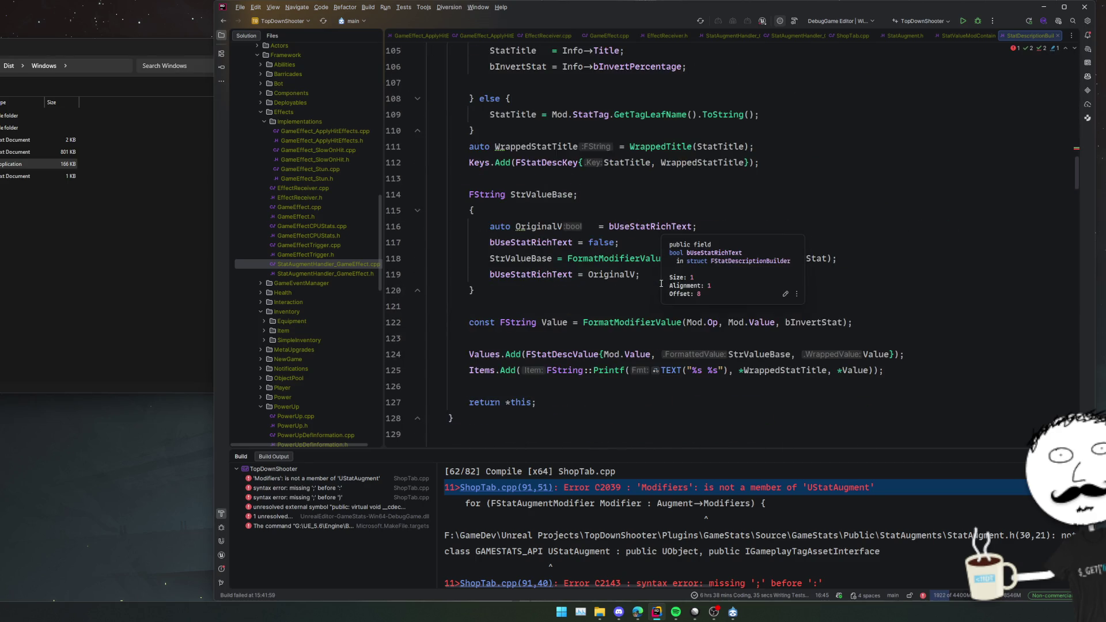
scroll(583, 285, "up", 5)
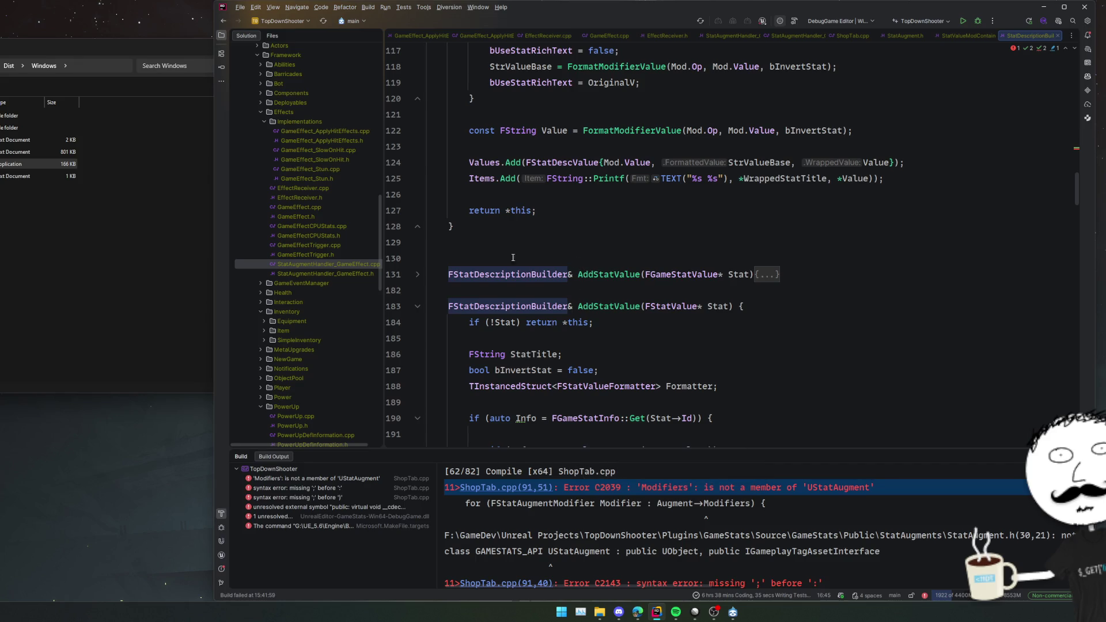
left_click(417, 226)
left_click_drag(818, 226, 818, 210)
key("BackSpace")
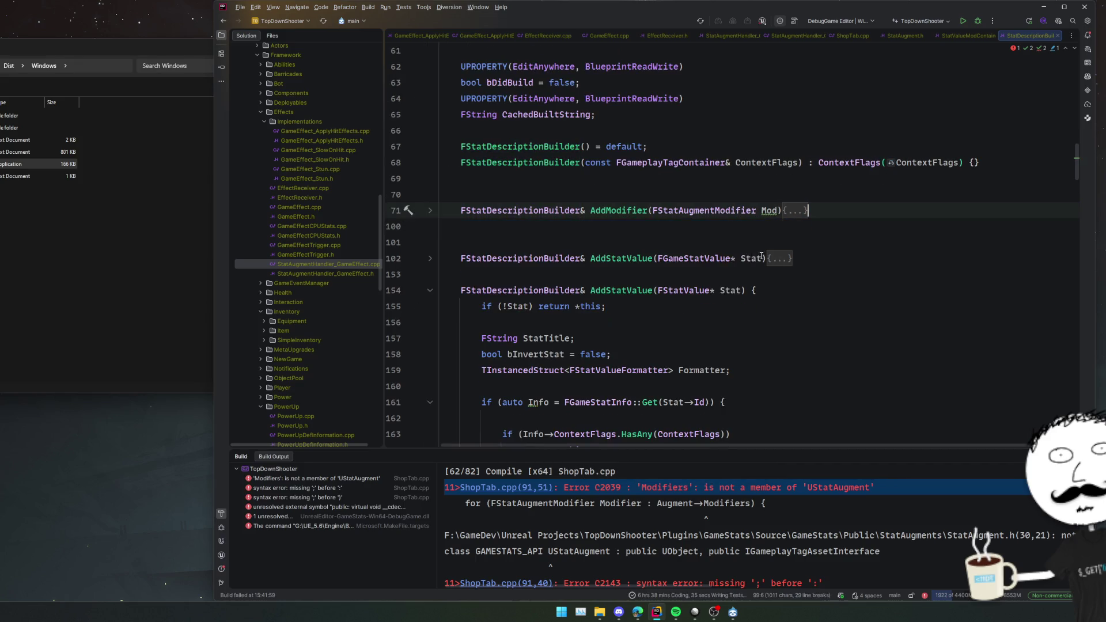
left_click(726, 234)
key("BackSpace")
key("BackSpace")
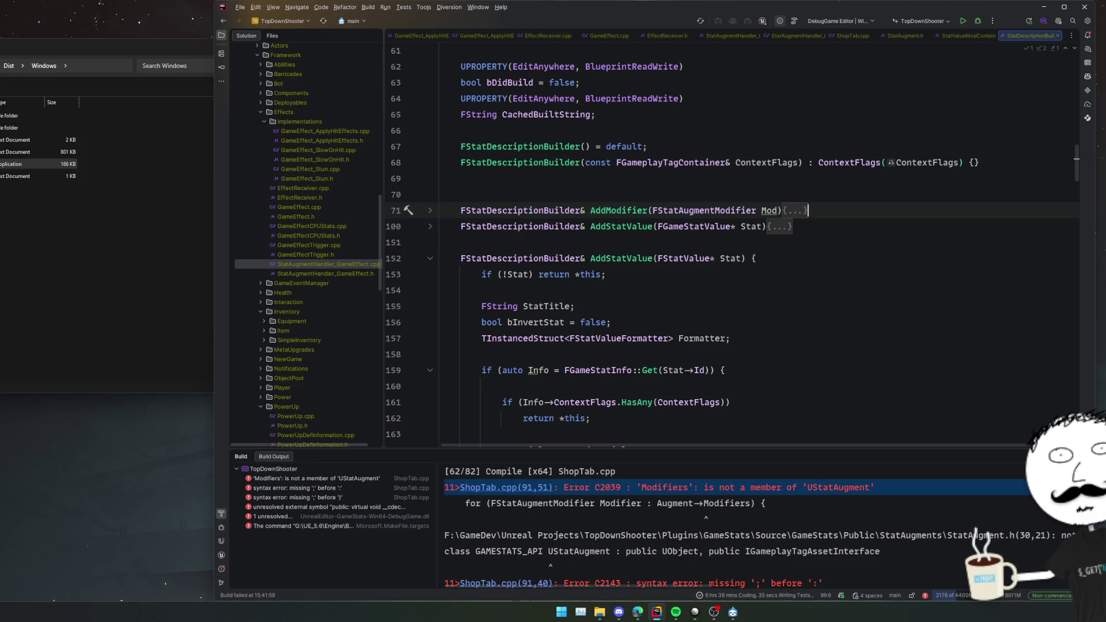
Paste the AddModifier function directly after AddStatValue and expand its body.
left_click(430, 259)
left_click(710, 258)
key("End")
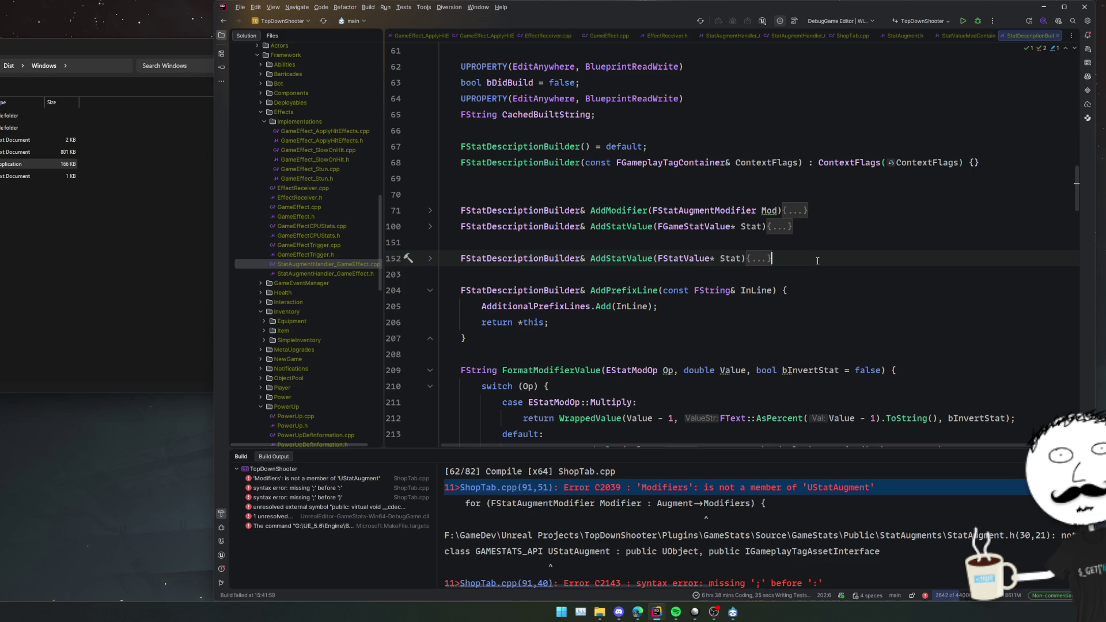
key("Return")
key("ctrl+v")
scroll(659, 277, "up", 6)
scroll(691, 271, "down", 7)
left_click(793, 258)
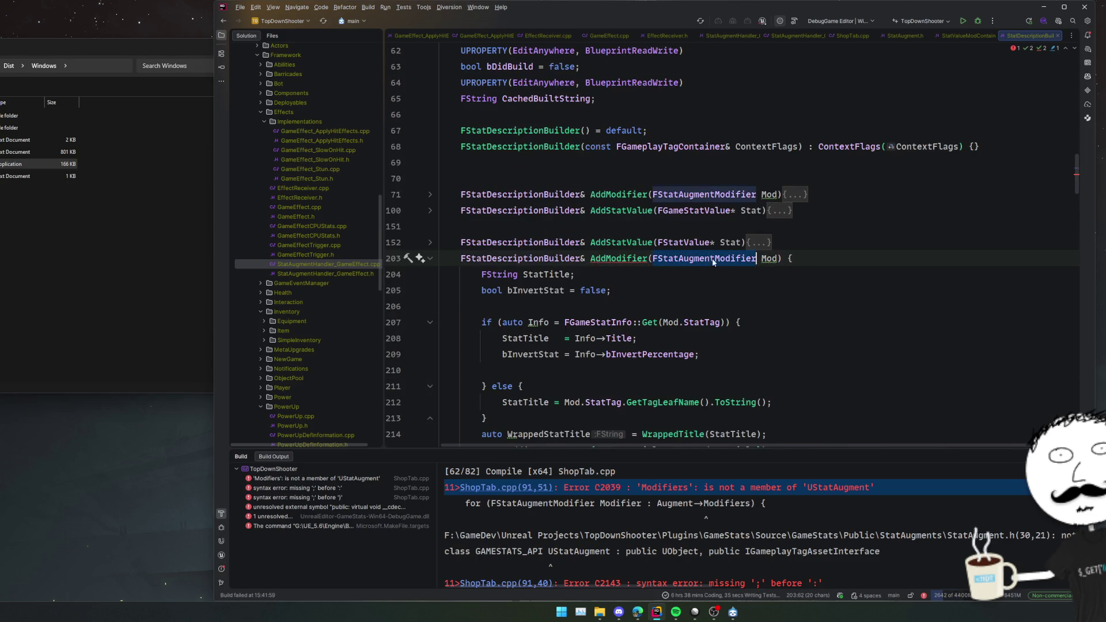
scroll(766, 270, "down", 5)
scroll(788, 230, "up", 5)
left_click(787, 226)
Change the parameter type to FTargetedStatMod and replace StatTag with StatId on lines 207 and 212.
double_click(698, 274)
type("FTargete")
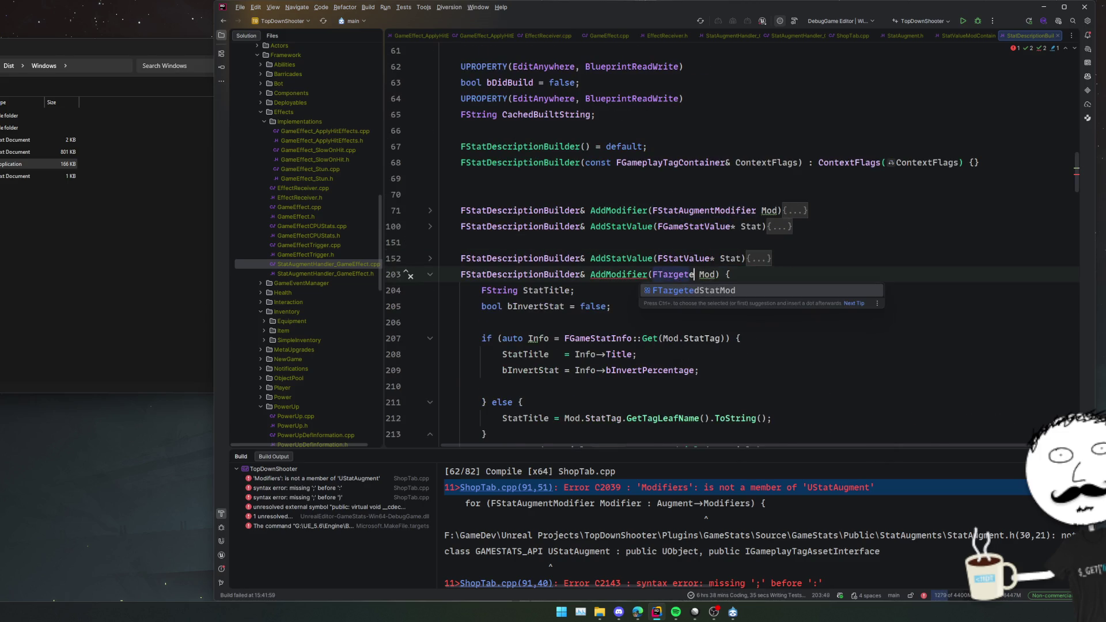
key("Return")
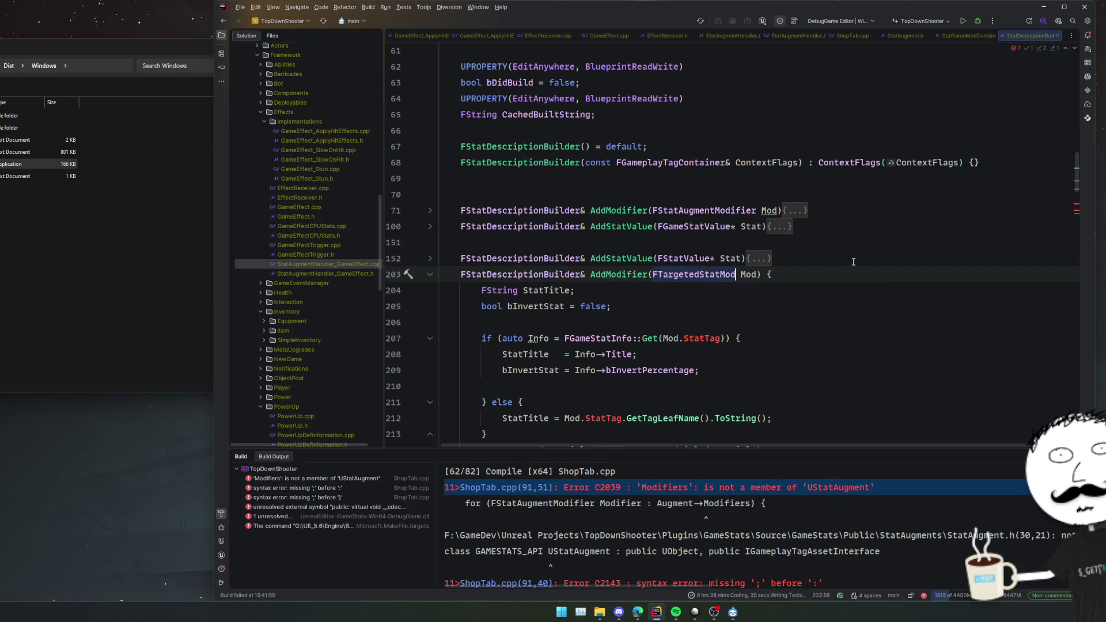
scroll(853, 261, "down", 2)
left_click(738, 242)
double_click(703, 274)
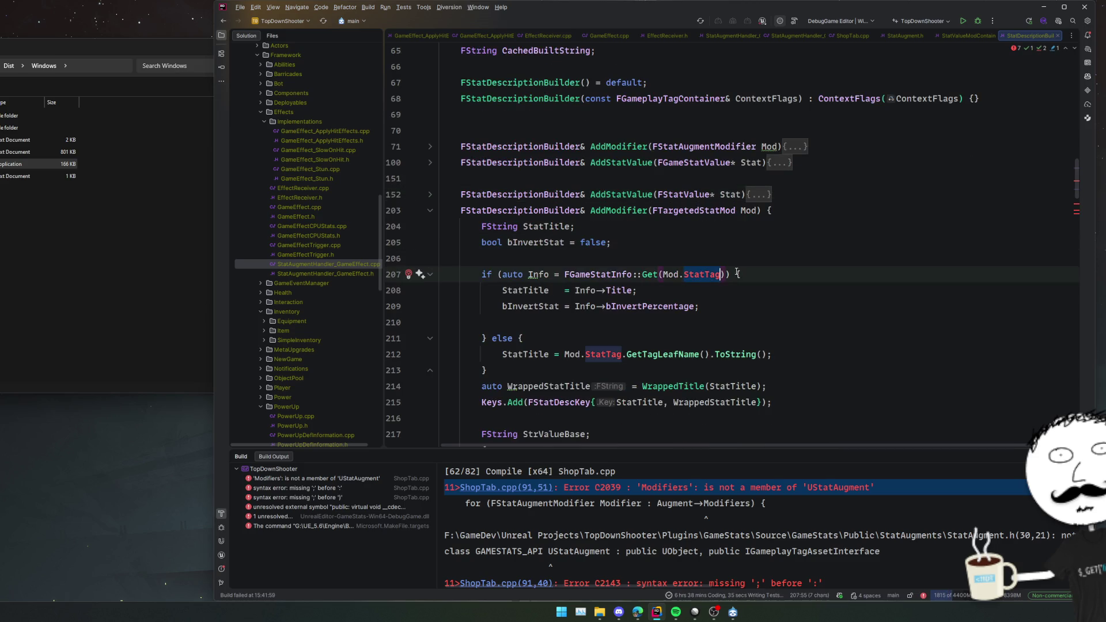
key("ctrl+space")
left_click(744, 292)
double_click(599, 354)
type("StatId")
left_click(647, 331)
Make line 221 read Mod.Mod.Op and Mod.Mod.Value.
scroll(648, 332, "down", 3)
left_click(709, 305)
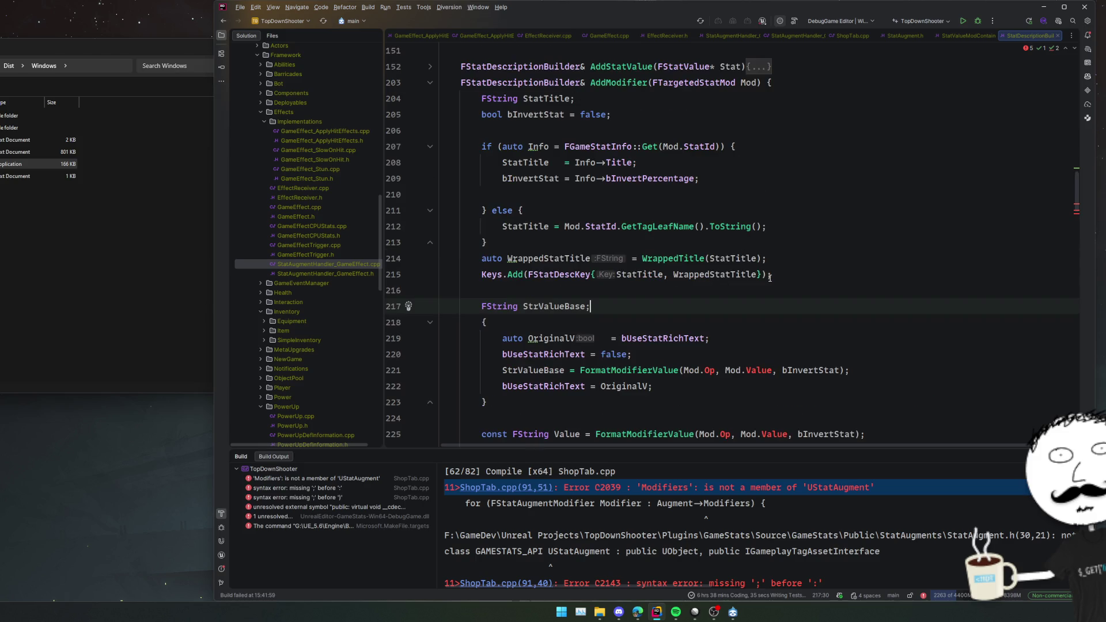
left_click(709, 370)
key("ctrl+space")
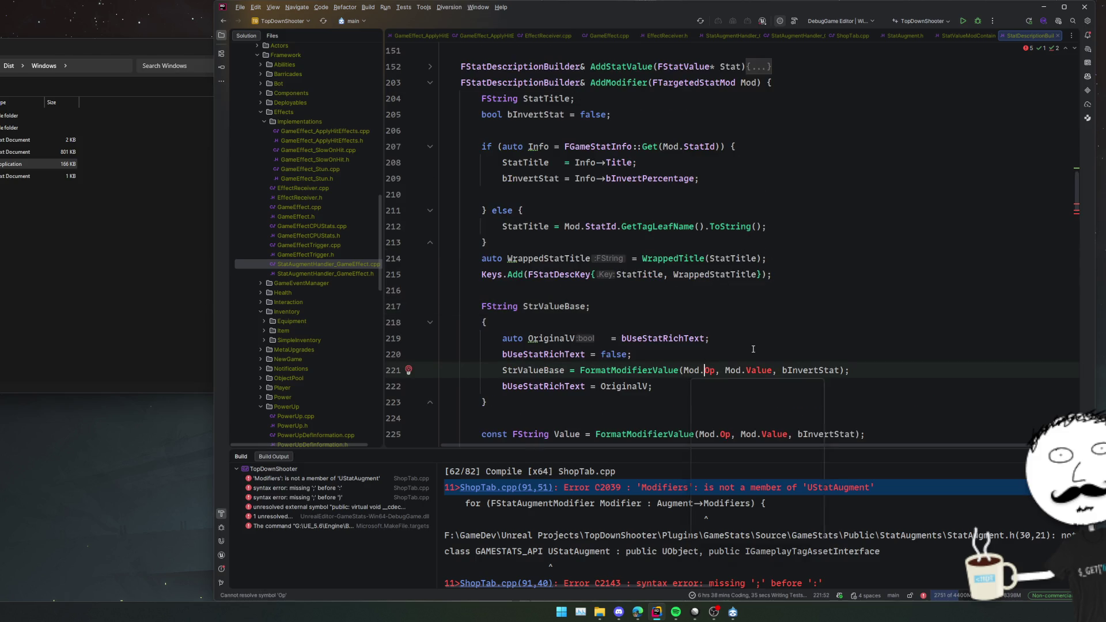
key("Down")
key("Down")
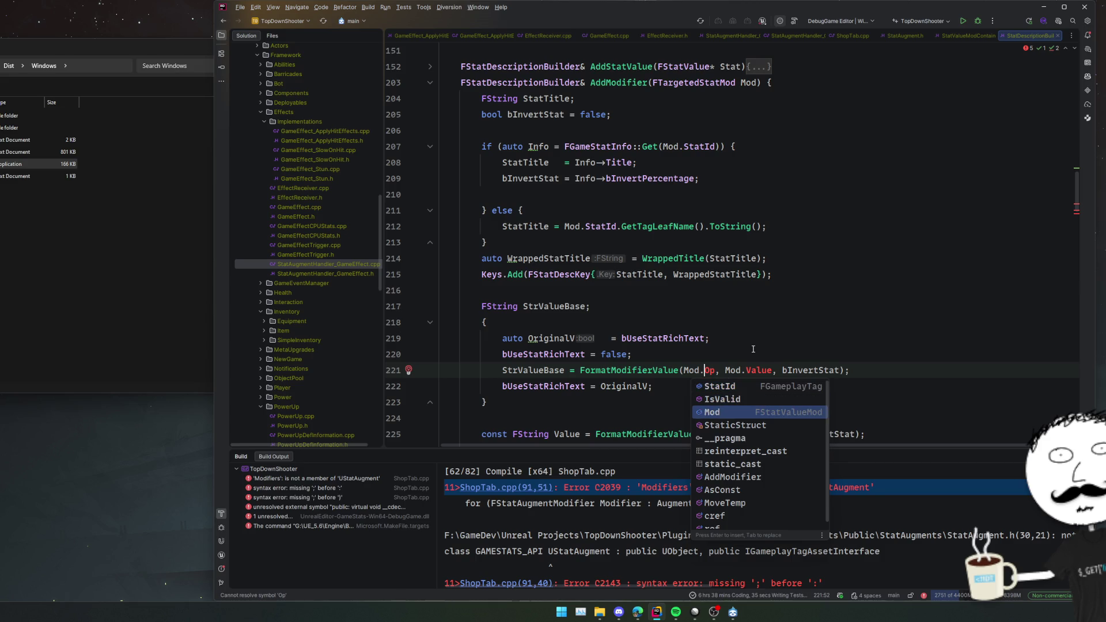
key("Return")
type(".")
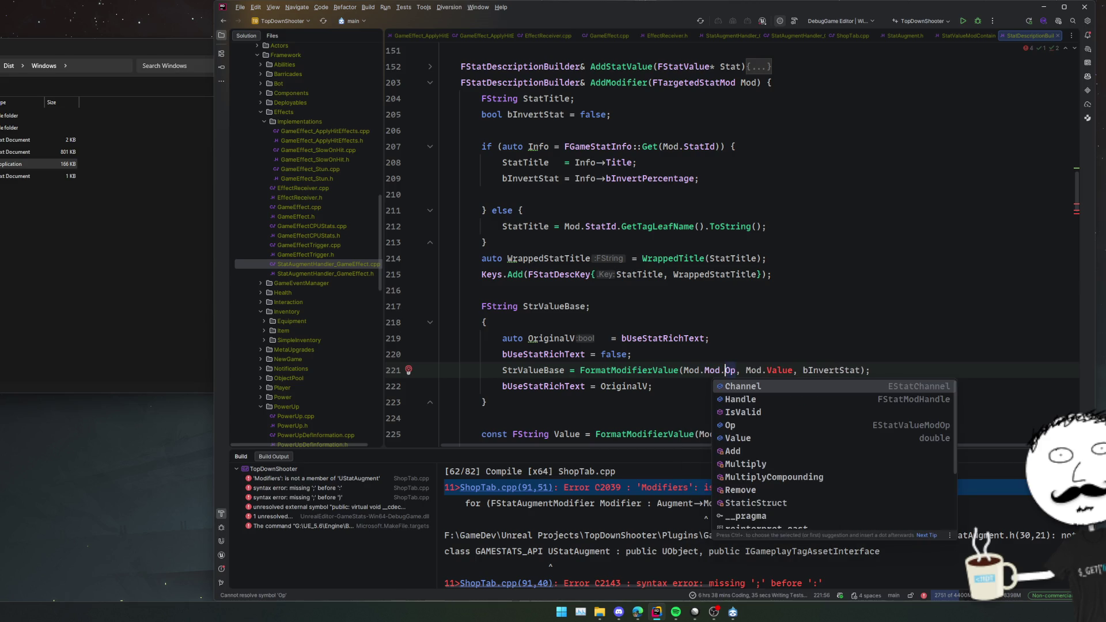
key("Down")
key("Down")
key("Down")
key("Return")
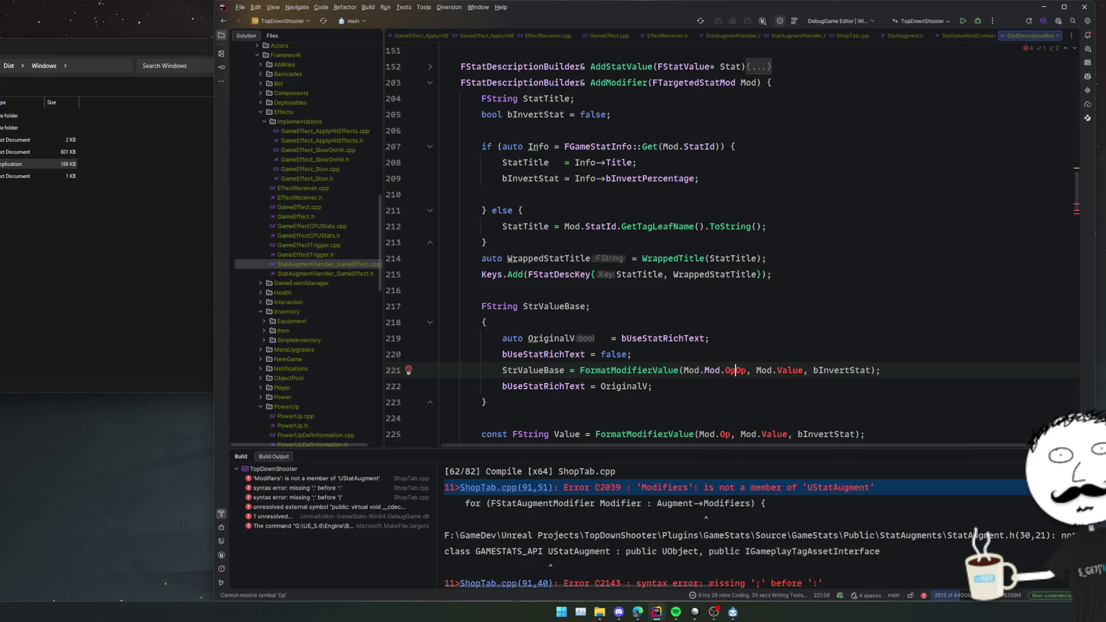
key("ctrl+shift+Left")
key("ctrl+c")
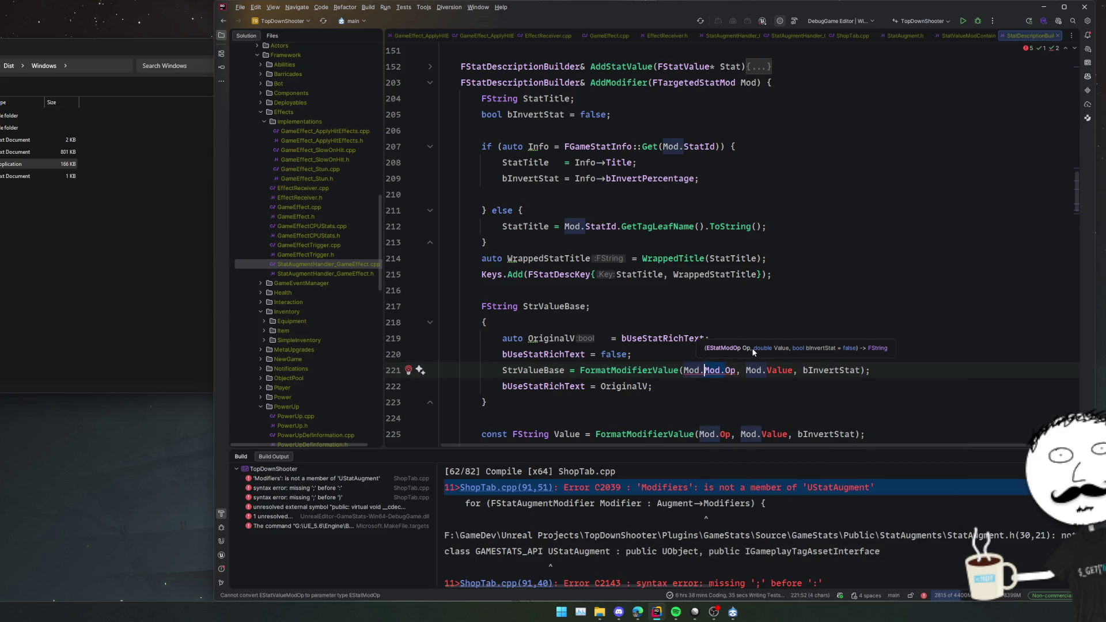
left_click(755, 370)
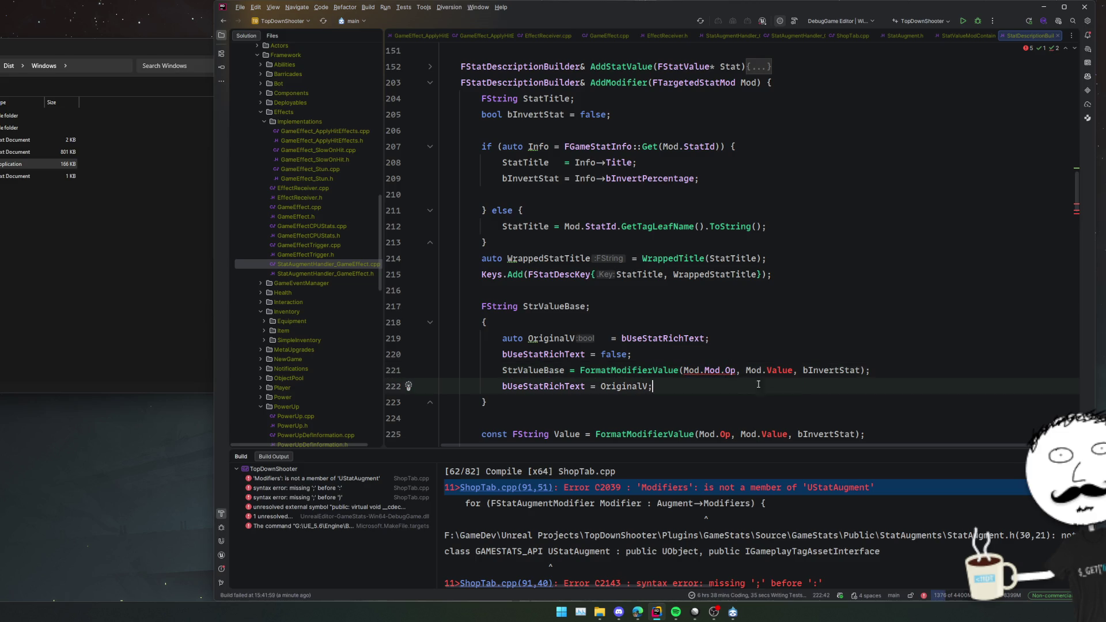
left_click(767, 370)
key("ctrl+v")
Prefix the Op and Value uses on lines 225 and 227 with Mod.
left_click(798, 353)
scroll(796, 352, "down", 2)
left_click(720, 369)
left_click(758, 369, "alt+shift")
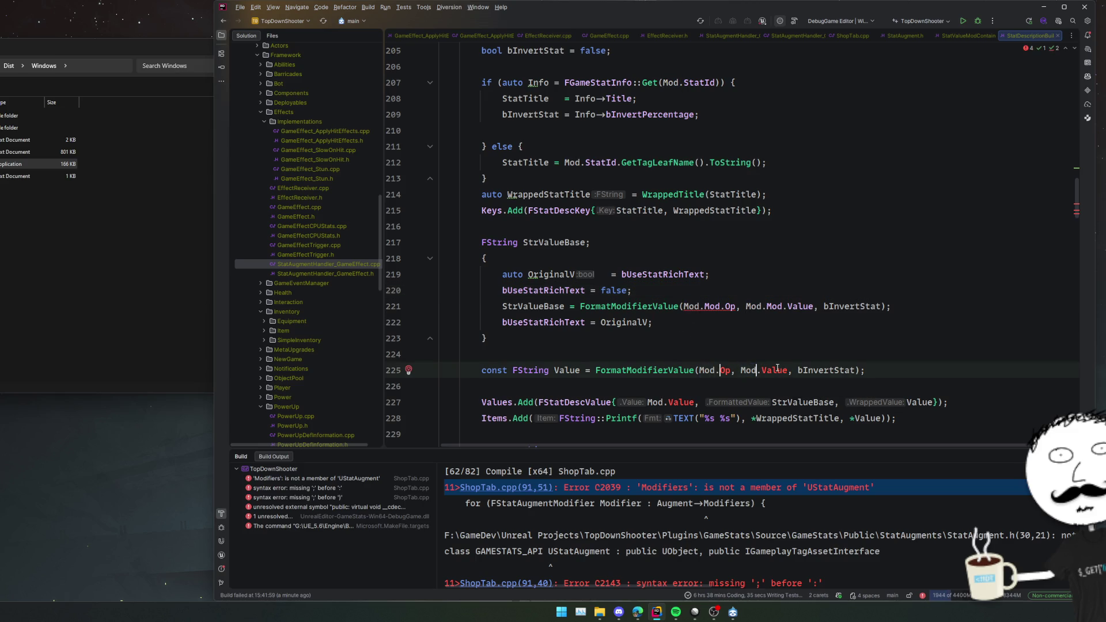
key("ctrl+Left")
type(".Mod")
scroll(733, 360, "down", 2)
left_click(668, 338)
type("Mod.")
key("Escape")
Check the FStatValueMod declaration, then go to the FormatModifierValue definition.
key("Home")
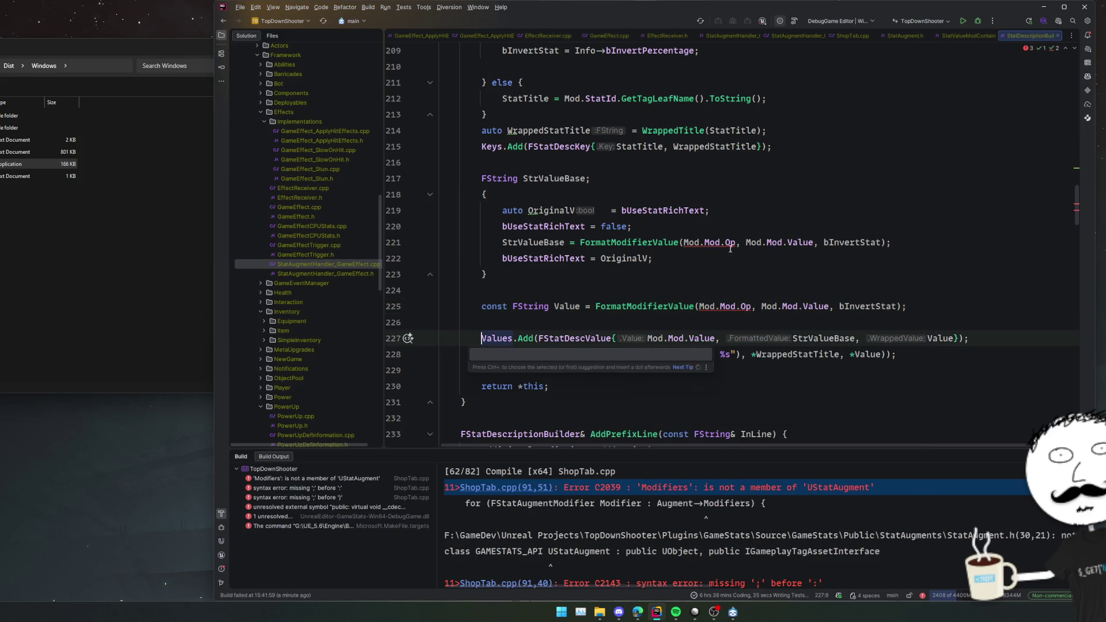
key("F12")
key("ctrl+minus")
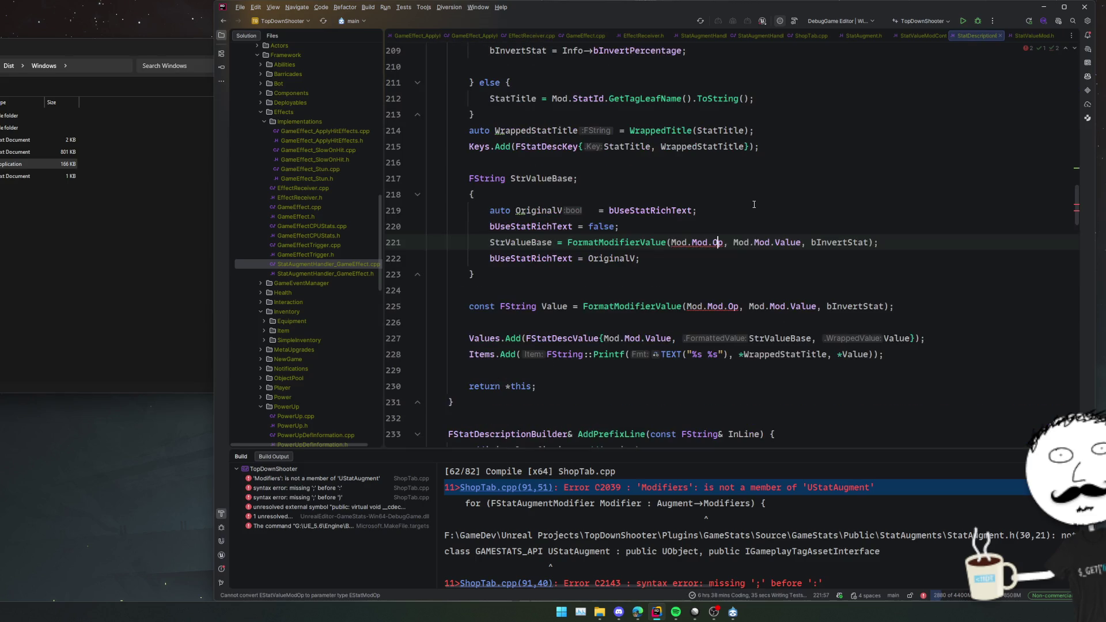
left_click(613, 243, "ctrl")
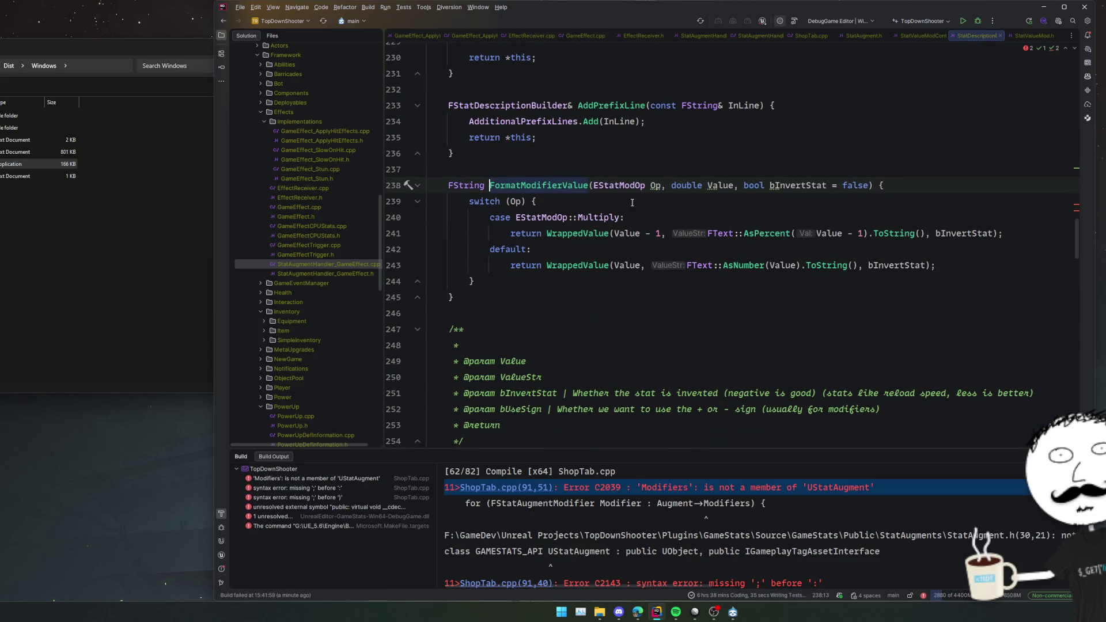
Duplicate FormatModifierValue and change the copy's parameter type to EStatValueModOp.
key("ctrl+w")
key("ctrl+w")
key("ctrl+w")
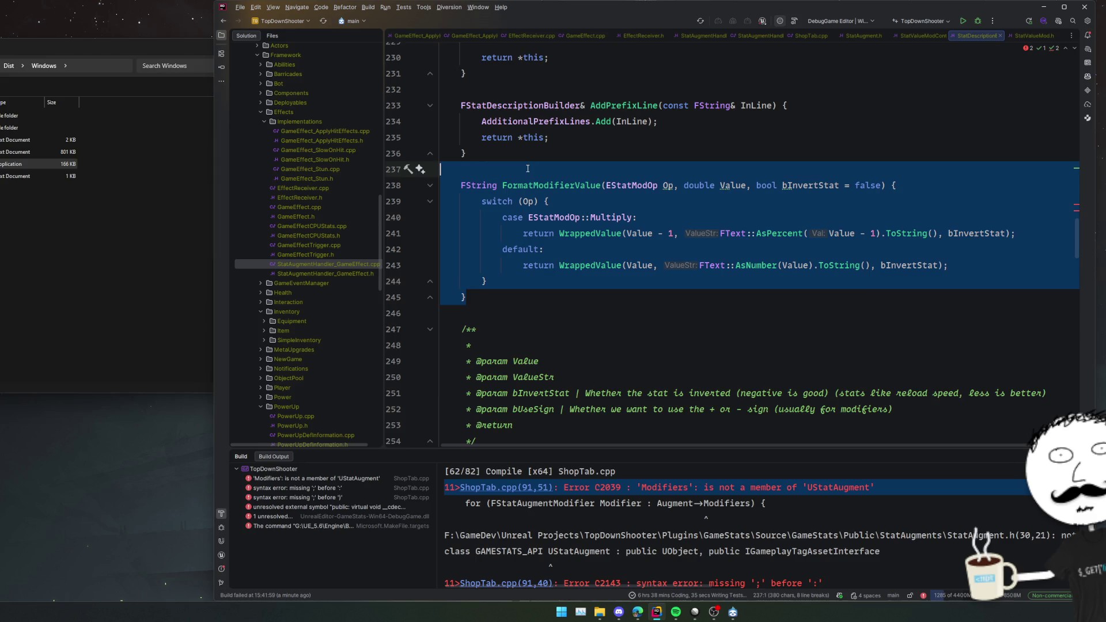
key("ctrl+d")
left_click(632, 316)
left_click(633, 312)
type("Value(EStatValueModOp Op, double Value, bool bInvertStat = false) {")
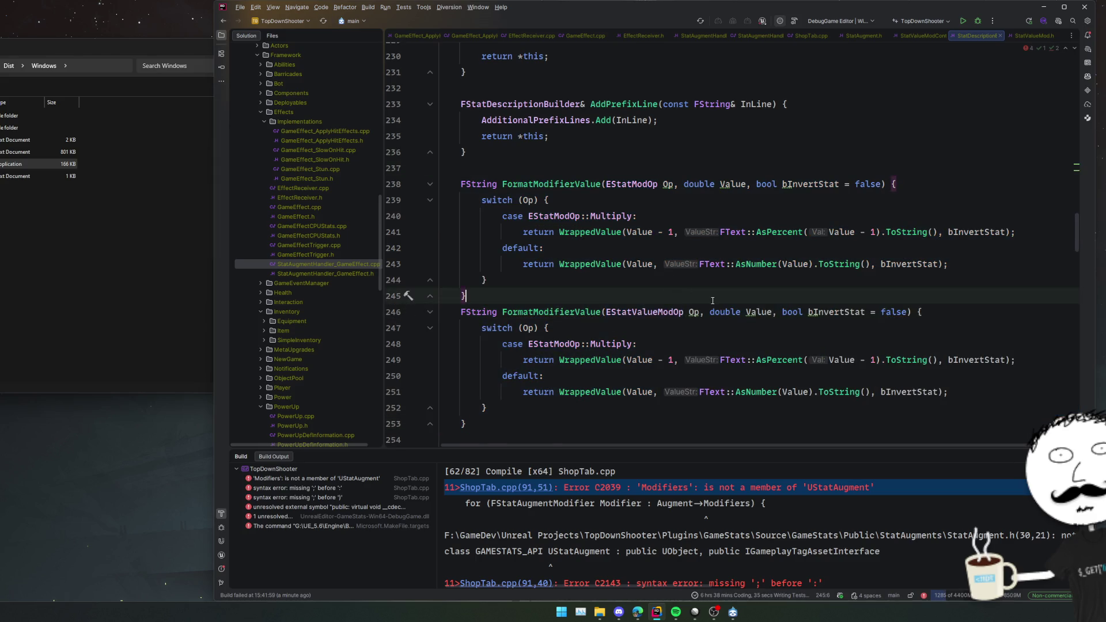
scroll(658, 252, "down", 2)
left_click(659, 252, "ctrl")
key("ctrl+minus")
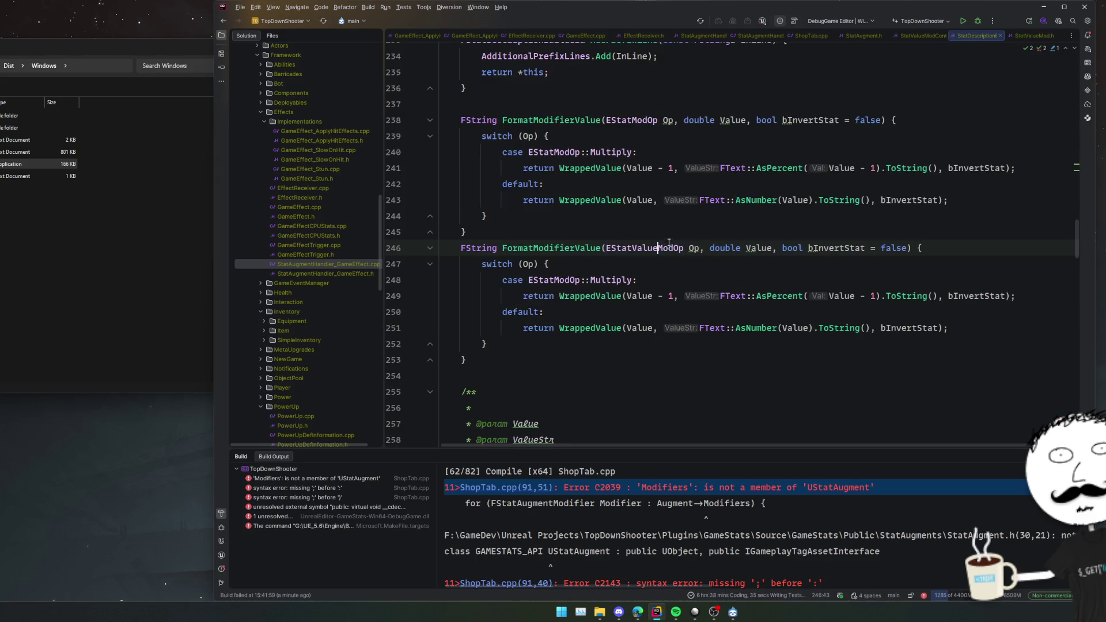
key("F12")
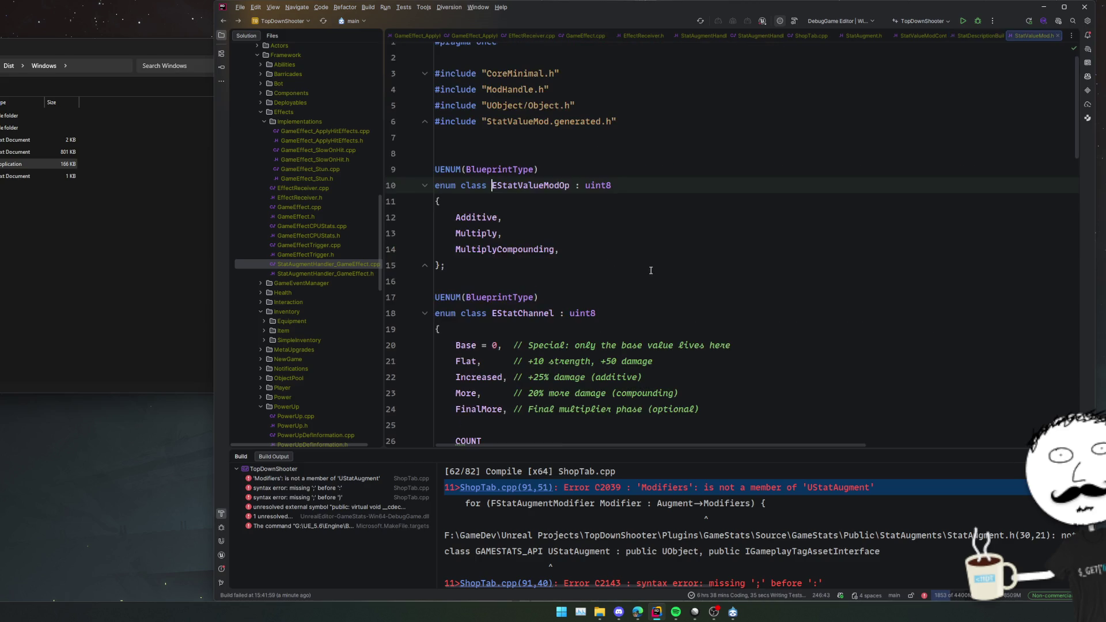
key("ctrl+minus")
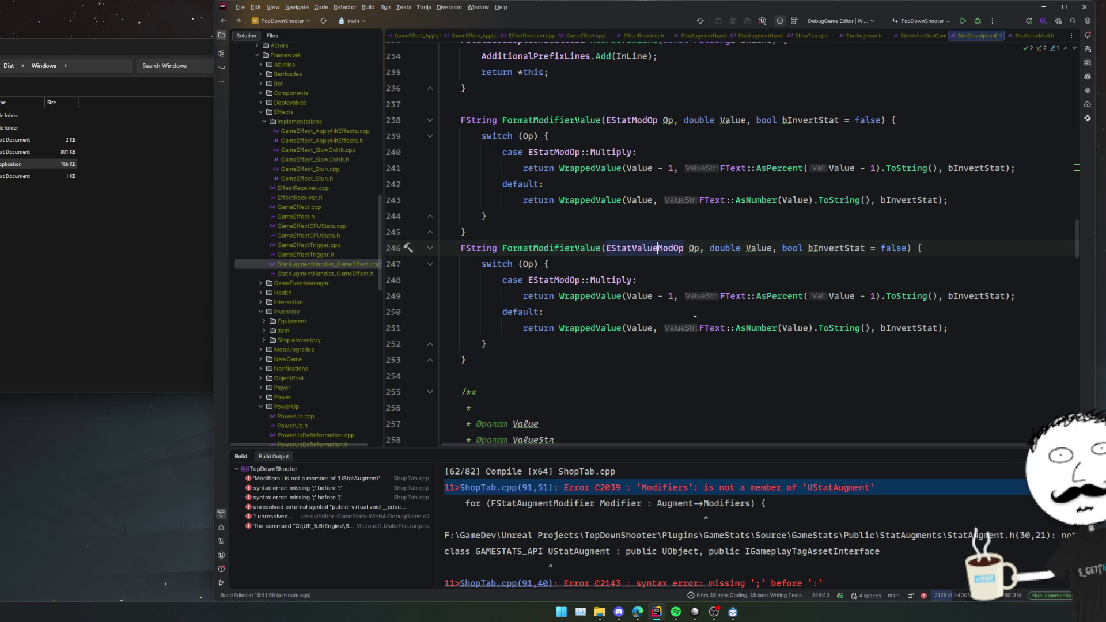
Delete the ' - 1' on line 249 and duplicate the Multiply case line.
left_click(674, 296)
key("BackSpace")
key("BackSpace")
key("BackSpace")
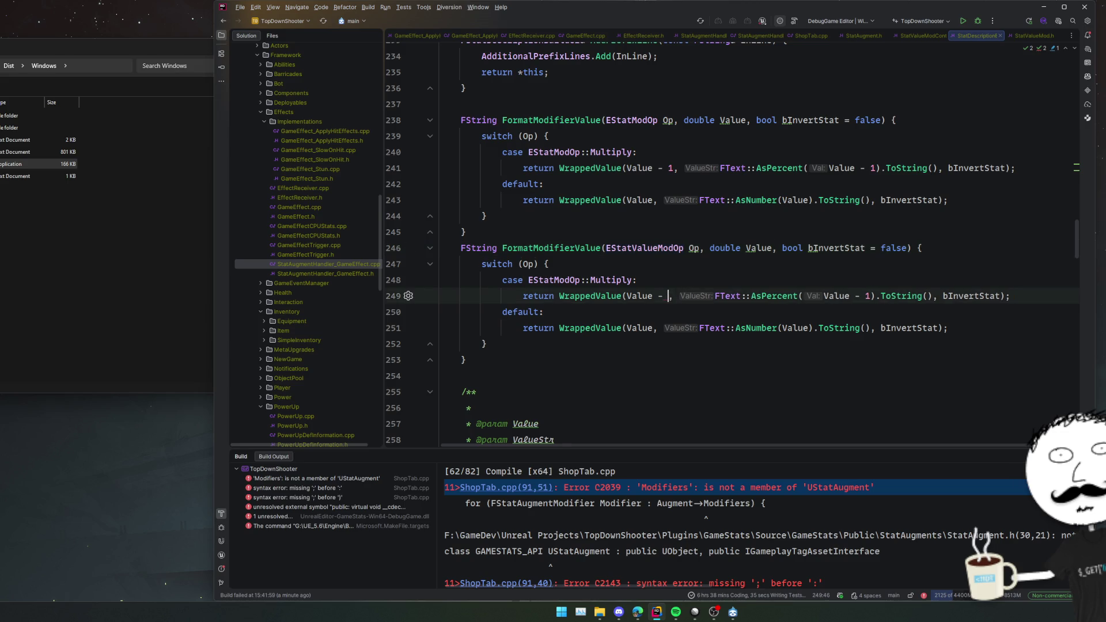
left_click(719, 271)
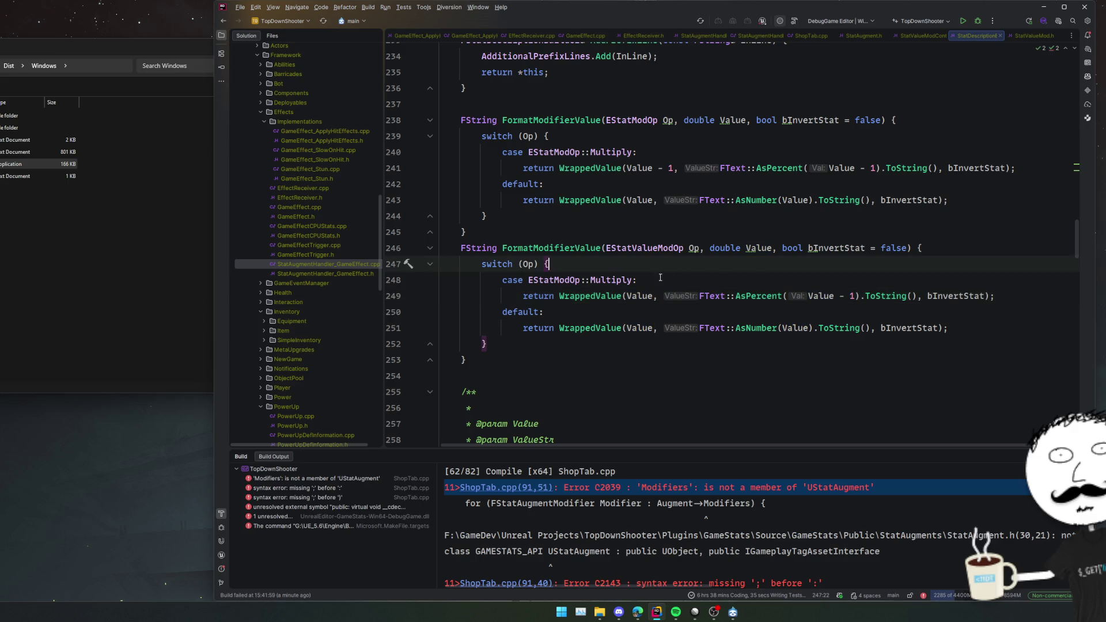
key("ctrl+d")
double_click(631, 279)
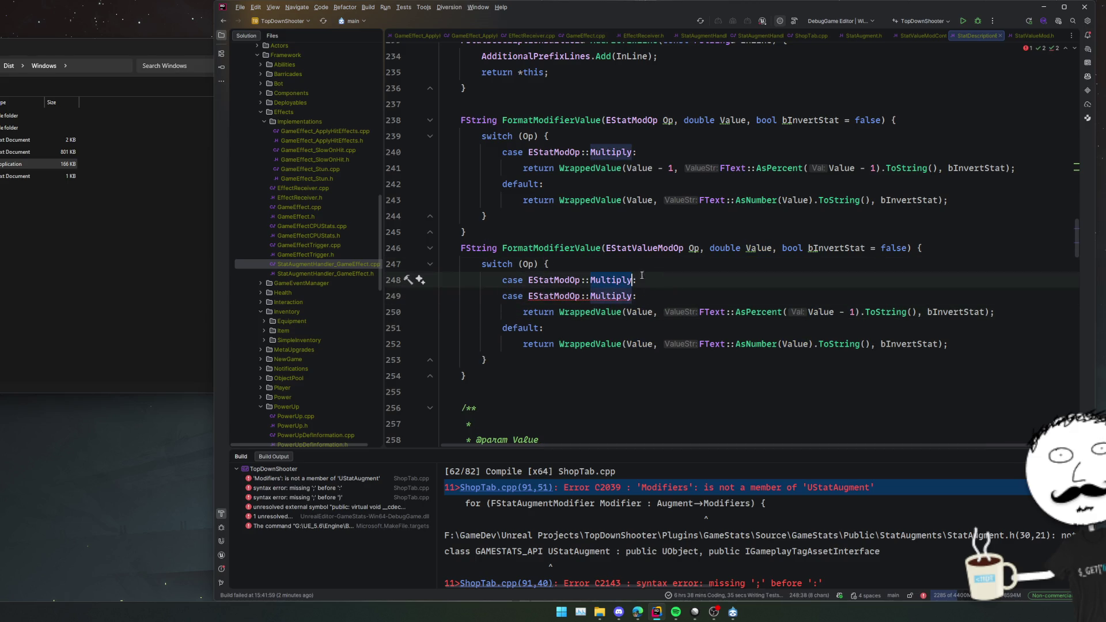
key("ctrl+space")
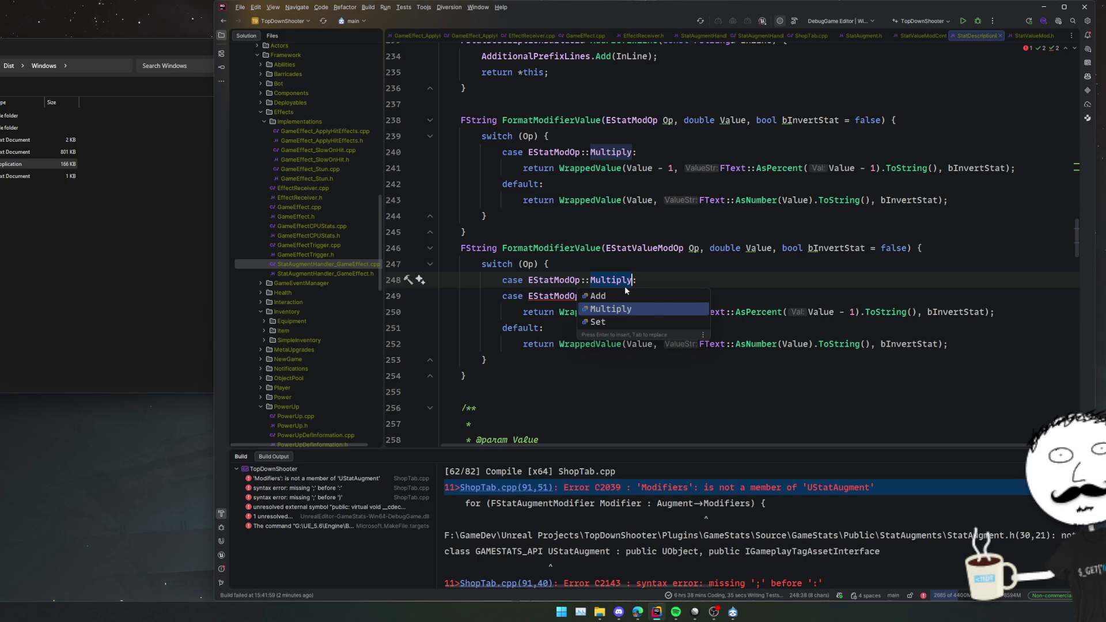
key("Escape")
left_click(637, 249, "ctrl")
key("ctrl+alt+Left")
Change both case lines to EStatValueModOp, making the second MultiplyCompounding.
double_click(558, 280)
type("EStatValueModOp")
double_click(558, 296)
type("EStatValueModOp")
double_click(636, 296)
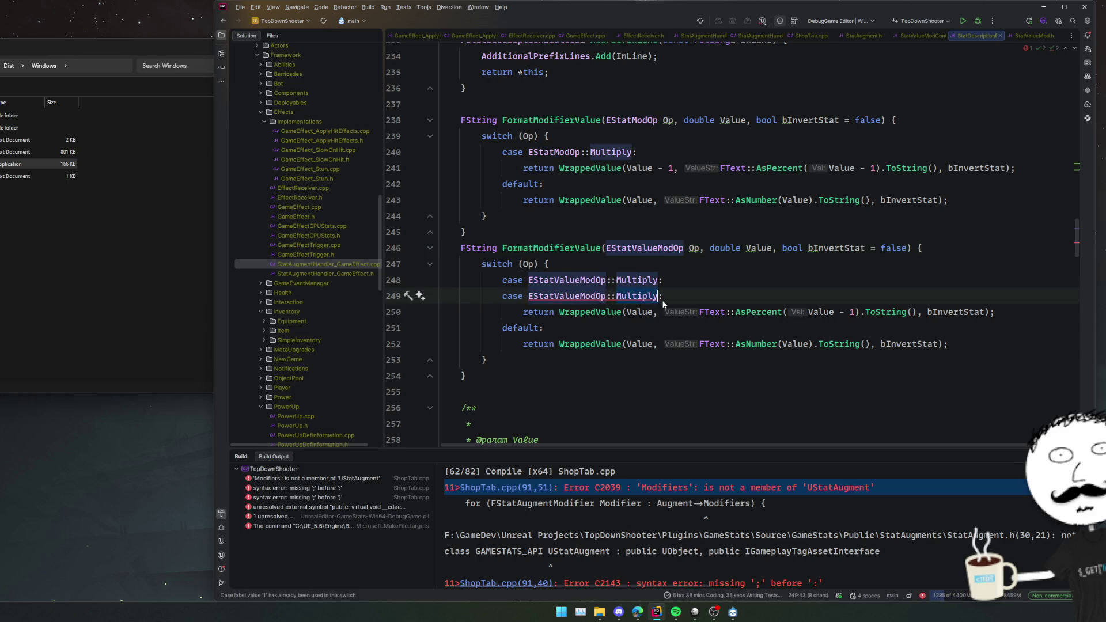
key("ctrl+space")
key("Escape")
type("MultiplyCompounding")
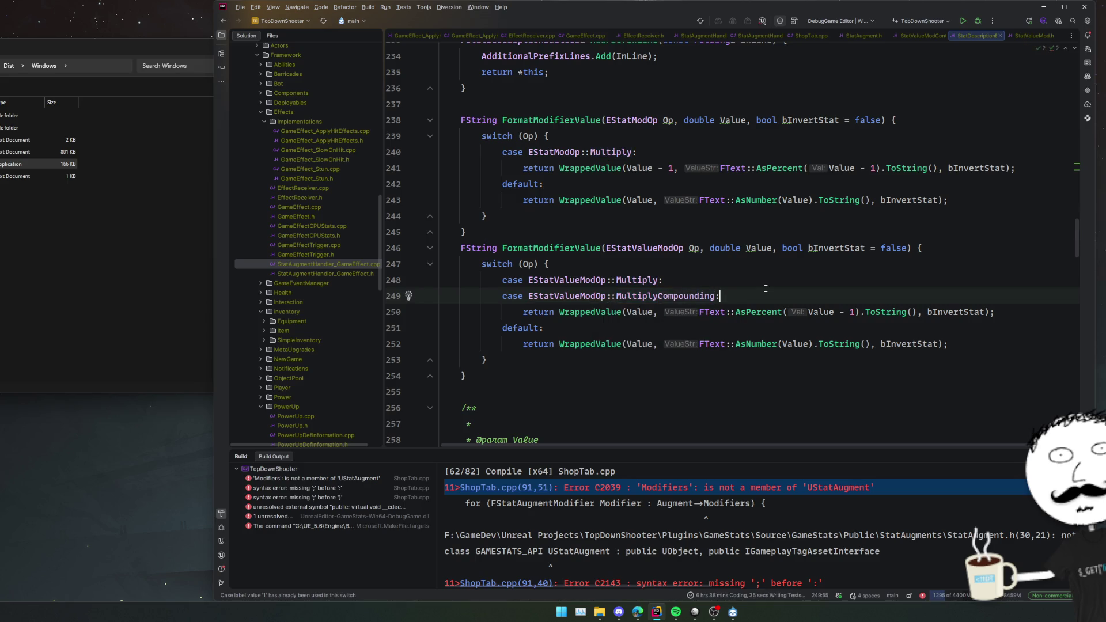
key("Down")
key("Down")
key("Down")
scroll(725, 346, "down", 2)
key("Down")
scroll(698, 312, "up", 4)
scroll(698, 297, "up", 15)
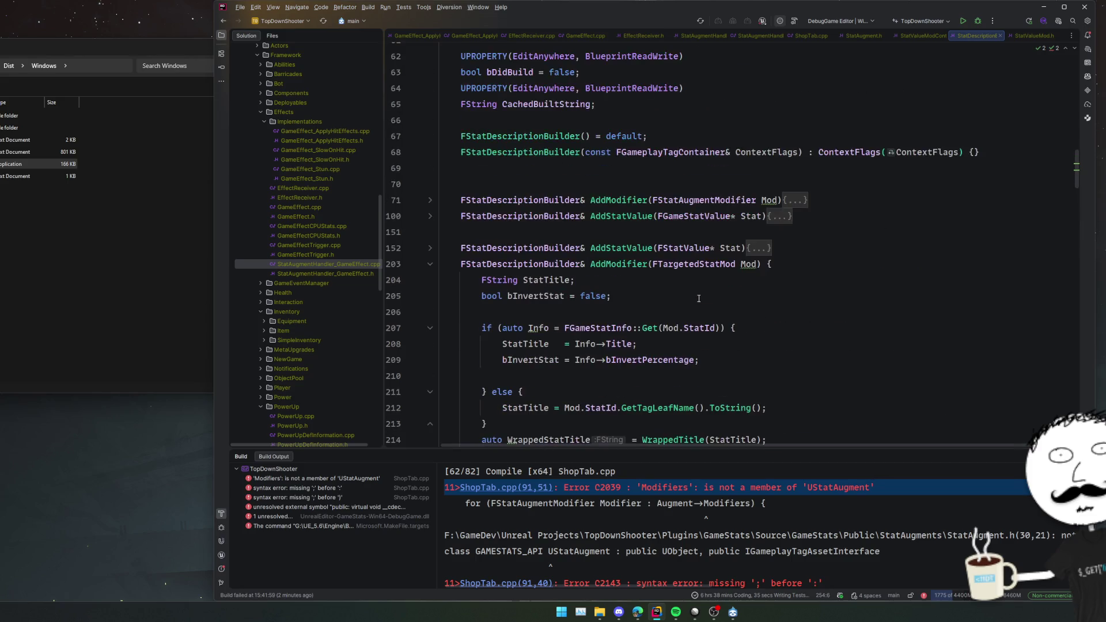
Open the ShopTab.cpp syntax error and delete empty line 94.
scroll(713, 297, "down", 5)
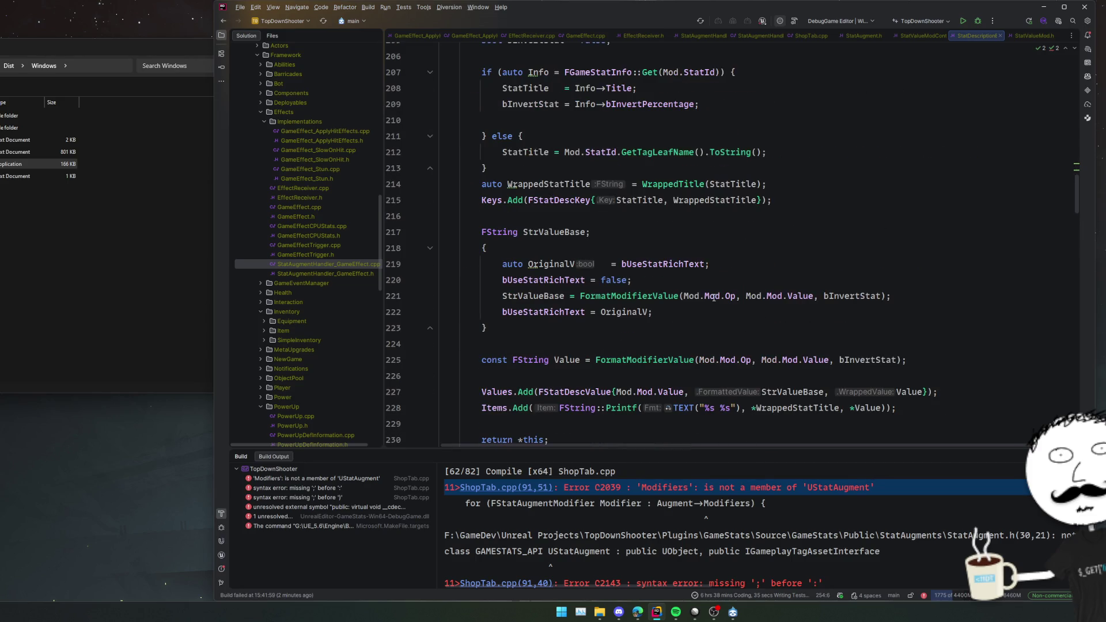
key("ctrl+alt+Left")
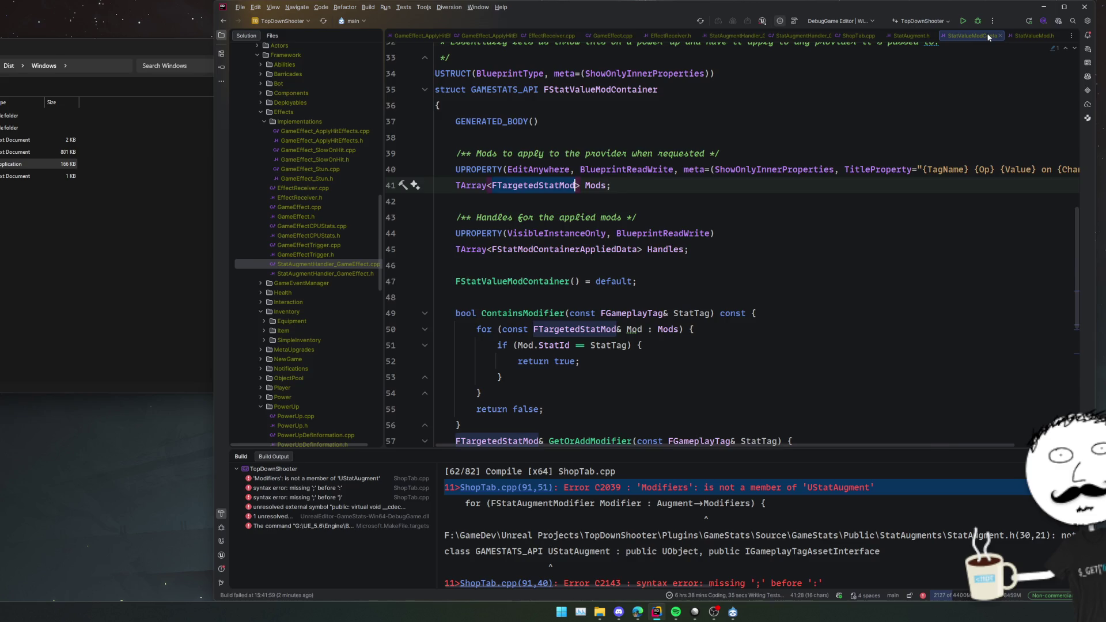
double_click(386, 487)
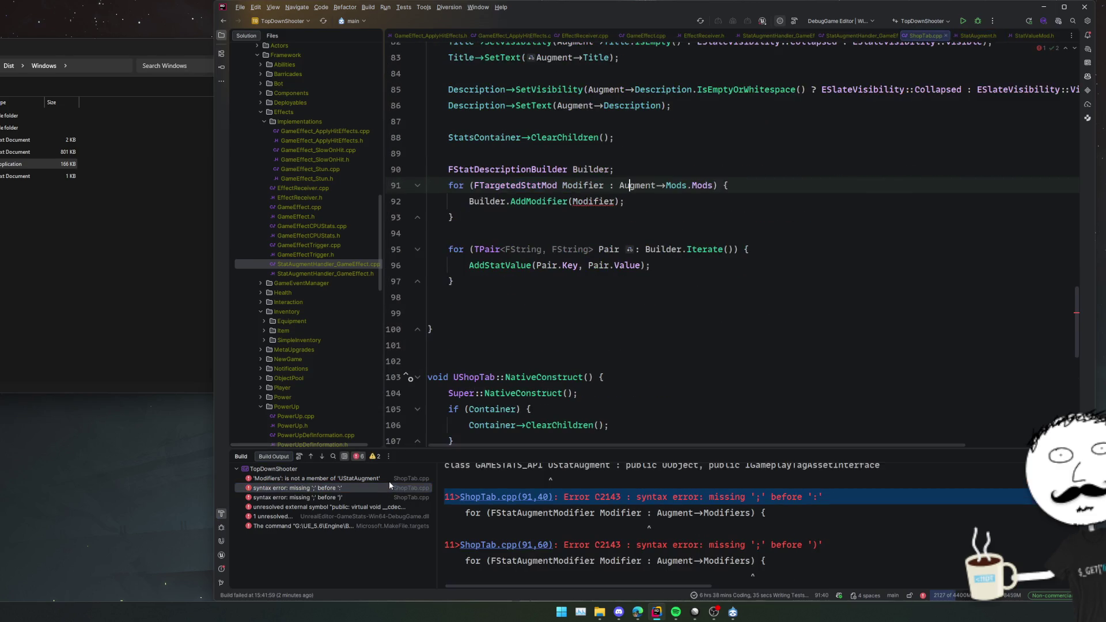
left_click(621, 298)
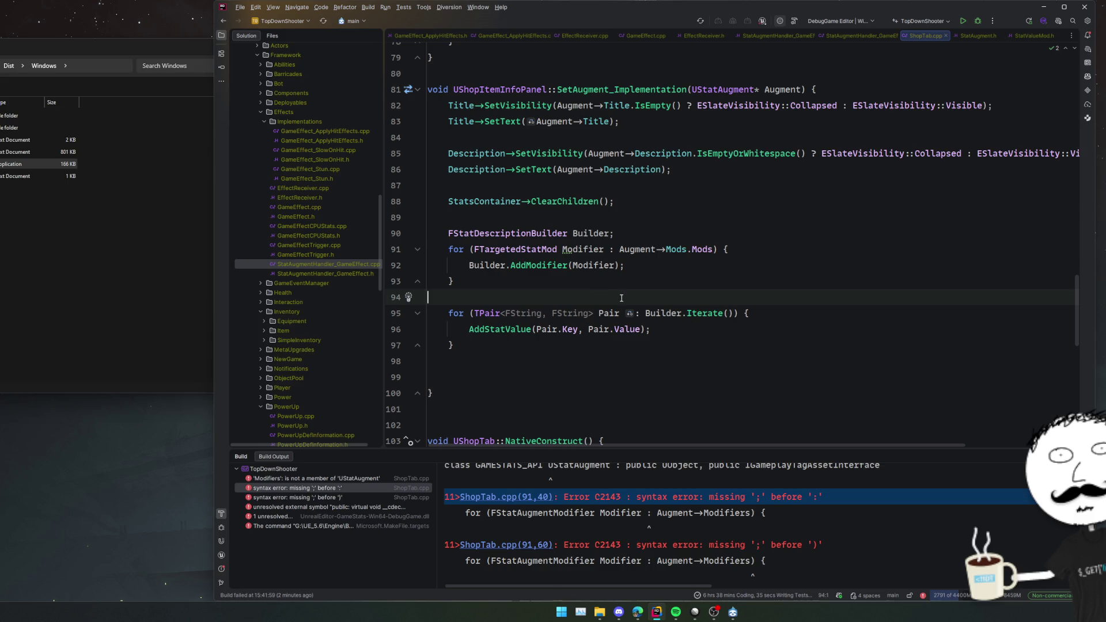
key("BackSpace")
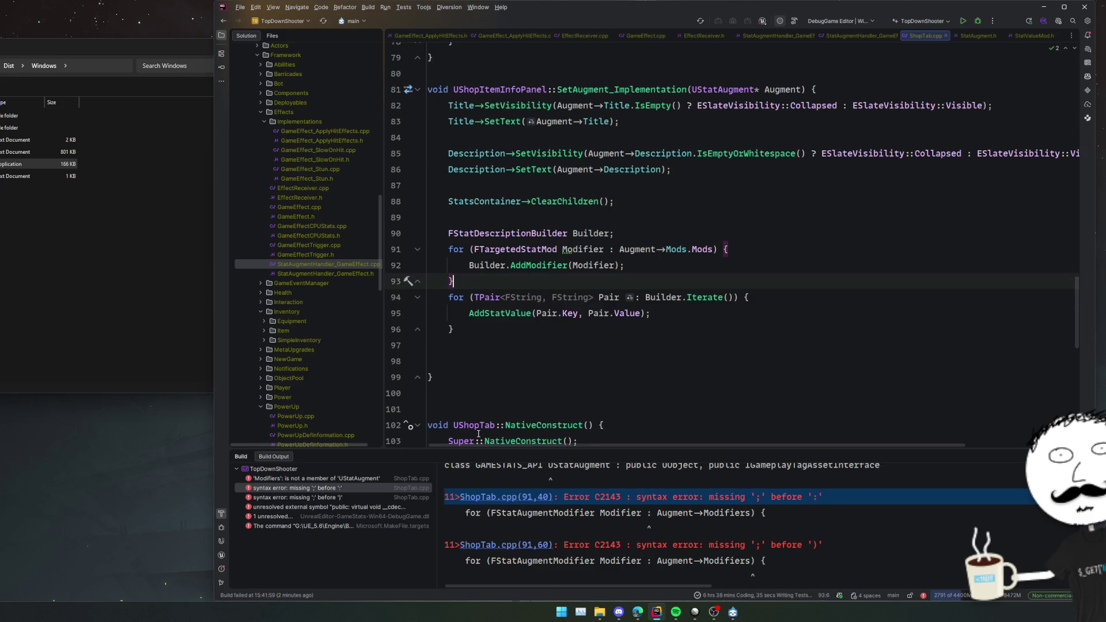
Delete the PostLoad declaration from the UStatAugment class and start a debug build.
left_click(418, 505)
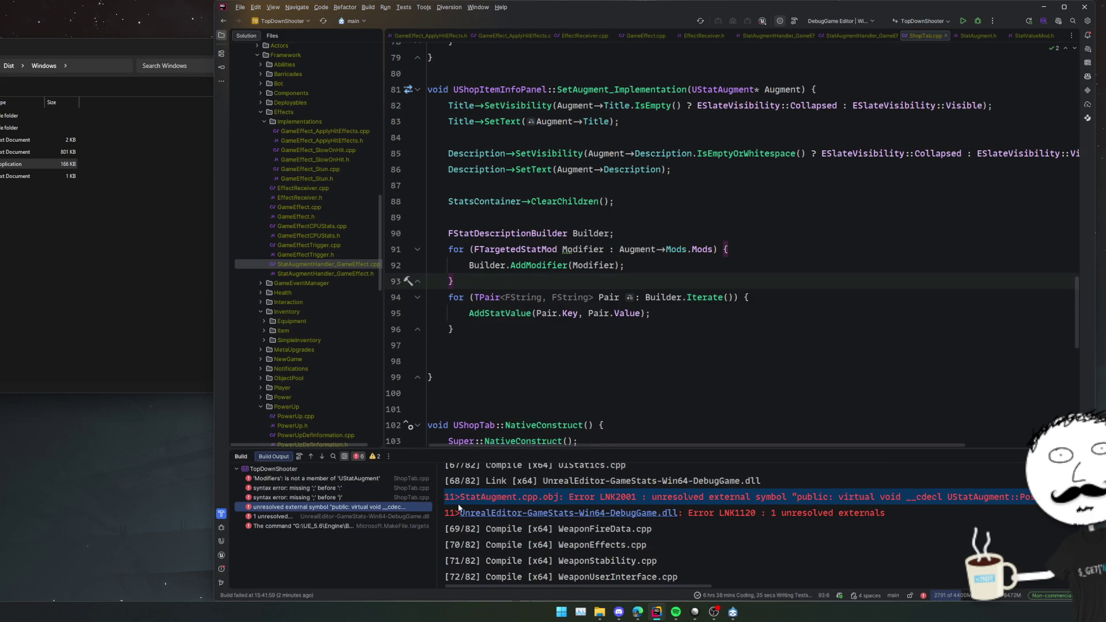
double_click(983, 496)
left_click(786, 367)
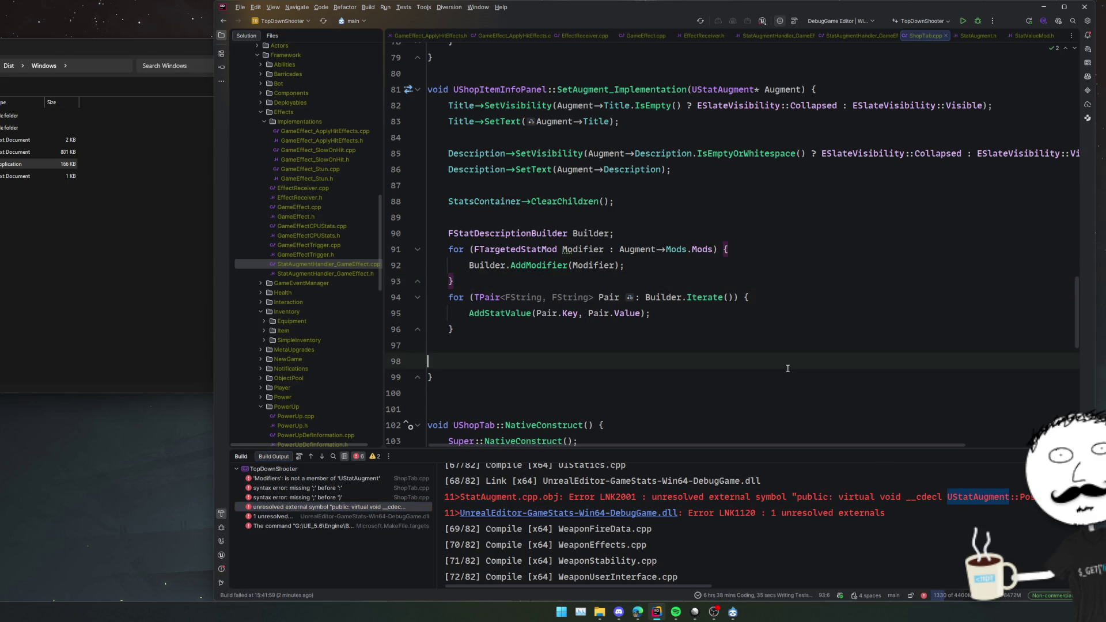
key("shift")
key("shift")
key("ctrl+v")
key("Tab")
key("Return")
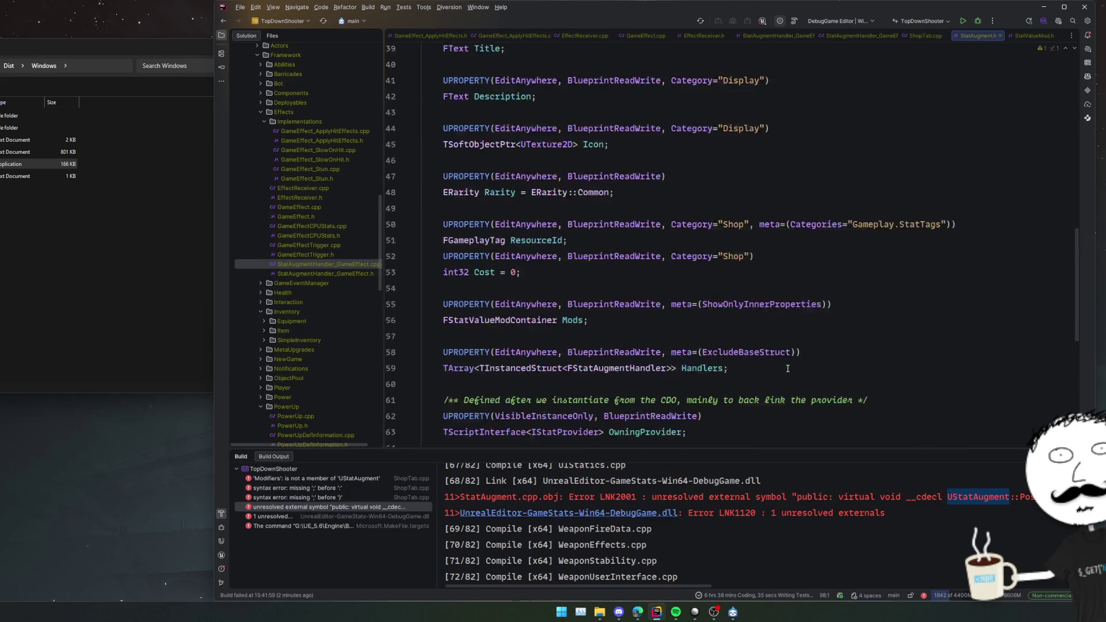
scroll(691, 345, "down", 10)
left_click_drag(615, 344, 624, 332)
key("Delete")
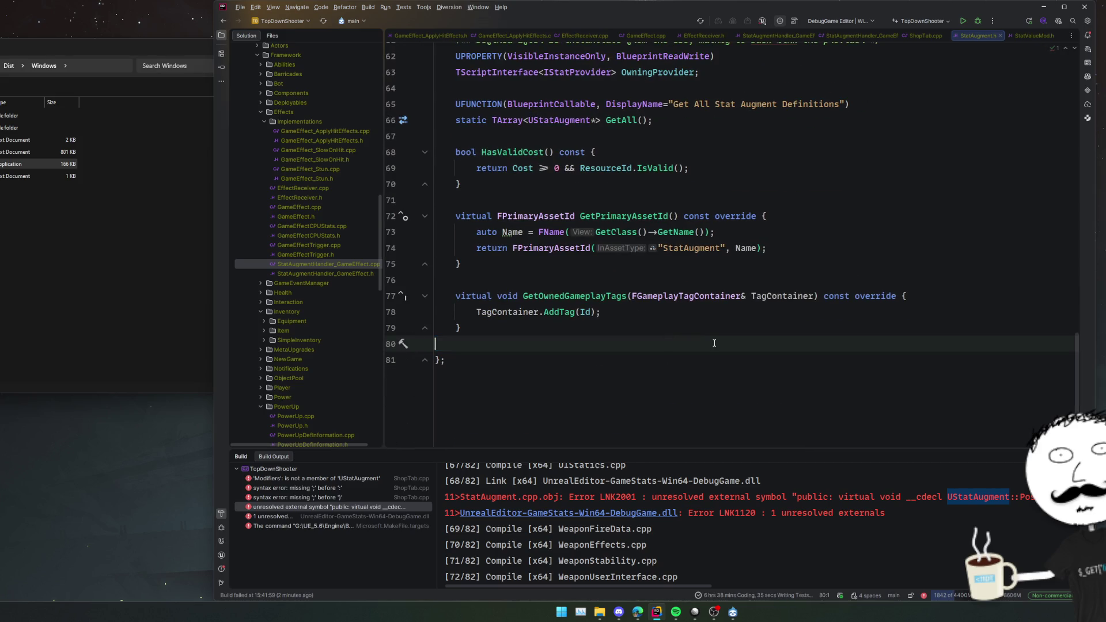
left_click(977, 21)
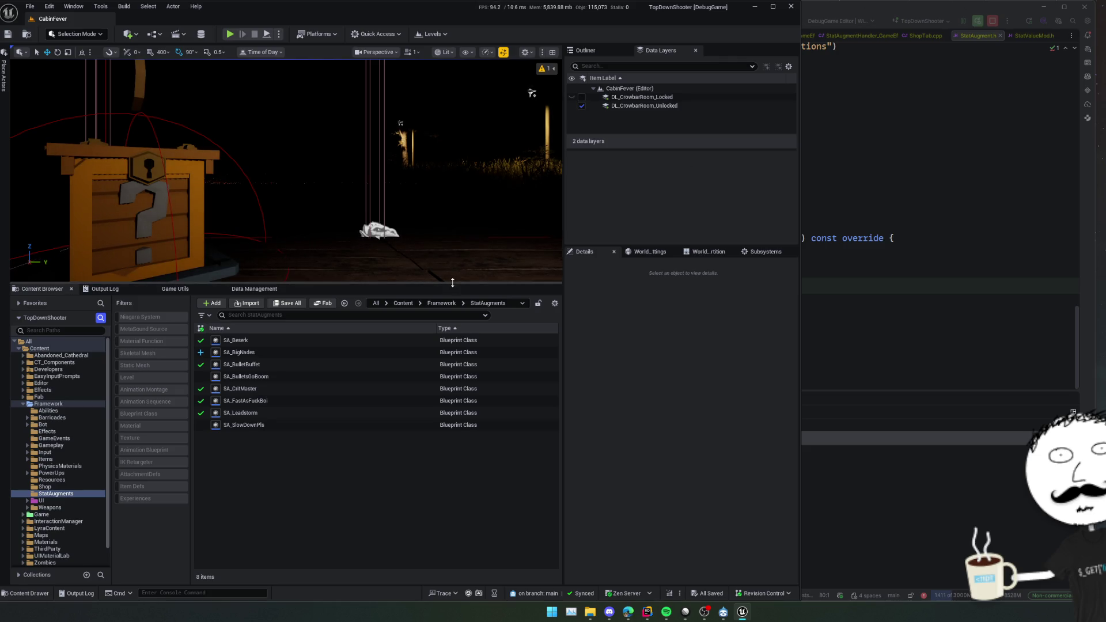
Enlarge the viewport, play the level and check BulletBuffet's percentages in the shop, then stop and show Game Utils.
left_click_drag(452, 284, 452, 429)
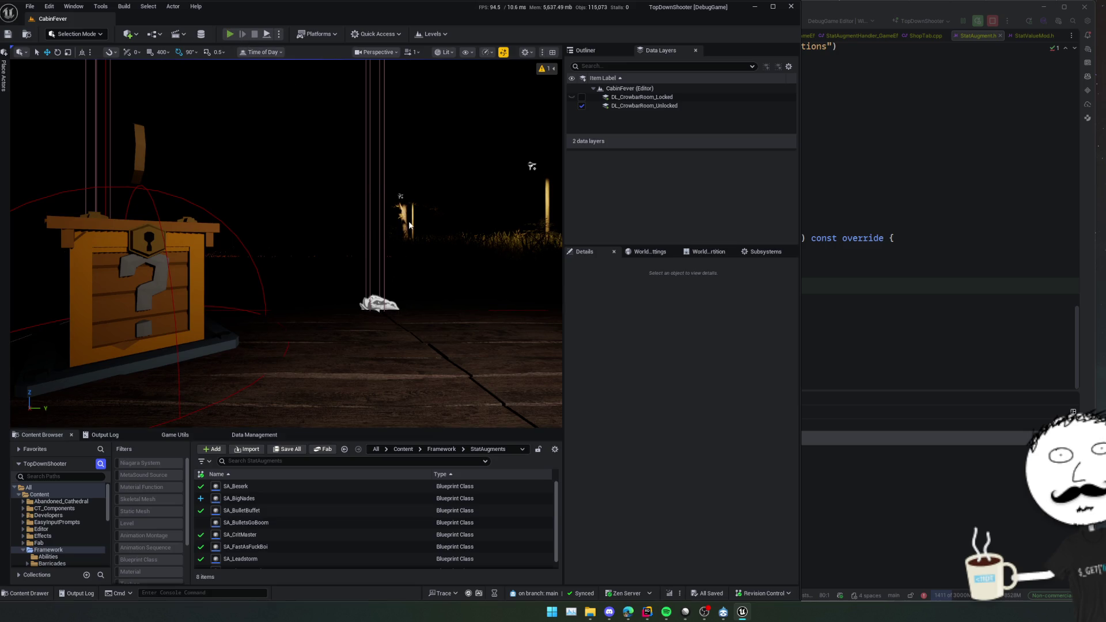
key("alt+p")
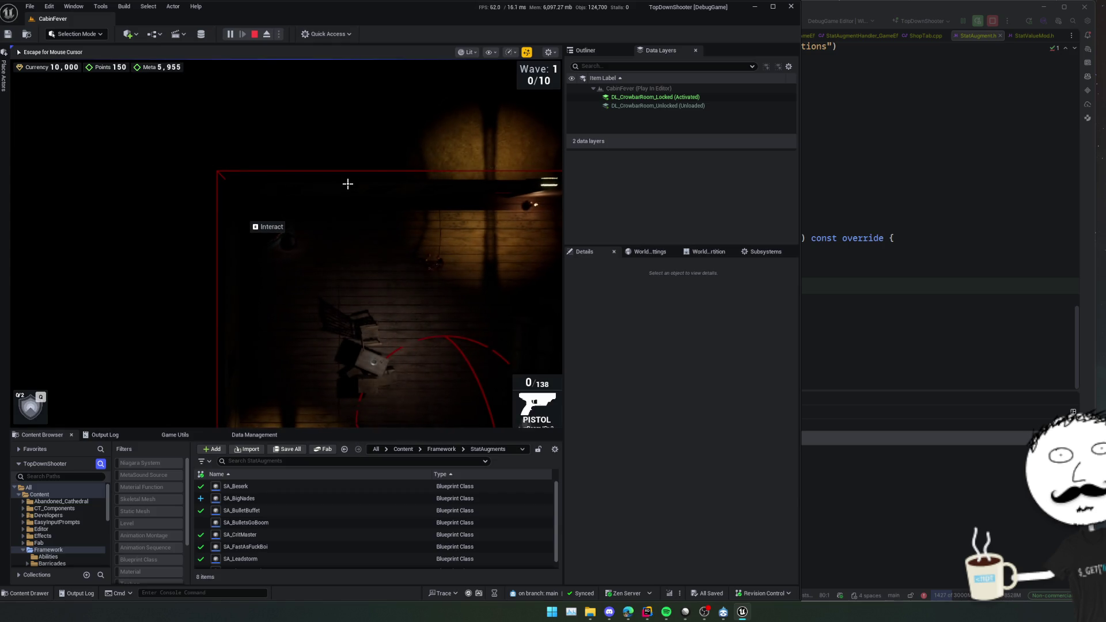
key("e")
key("e")
key("e")
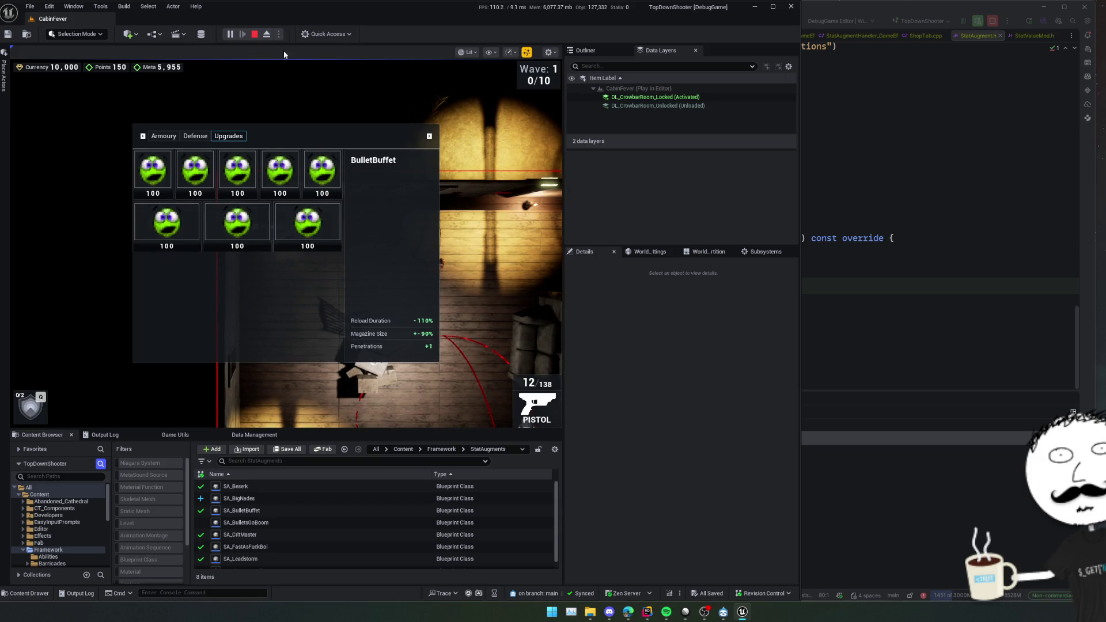
left_click(255, 34)
left_click(175, 435)
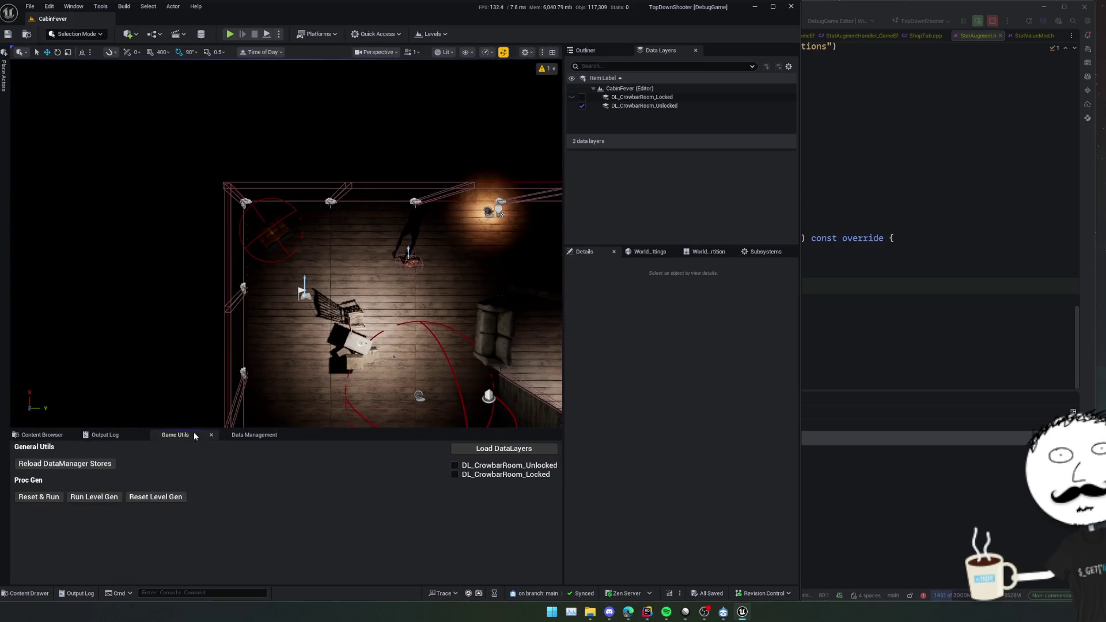
Change SA_BIGNADES's Display Title from Crit Master to 'Big Nades'.
left_click(241, 436)
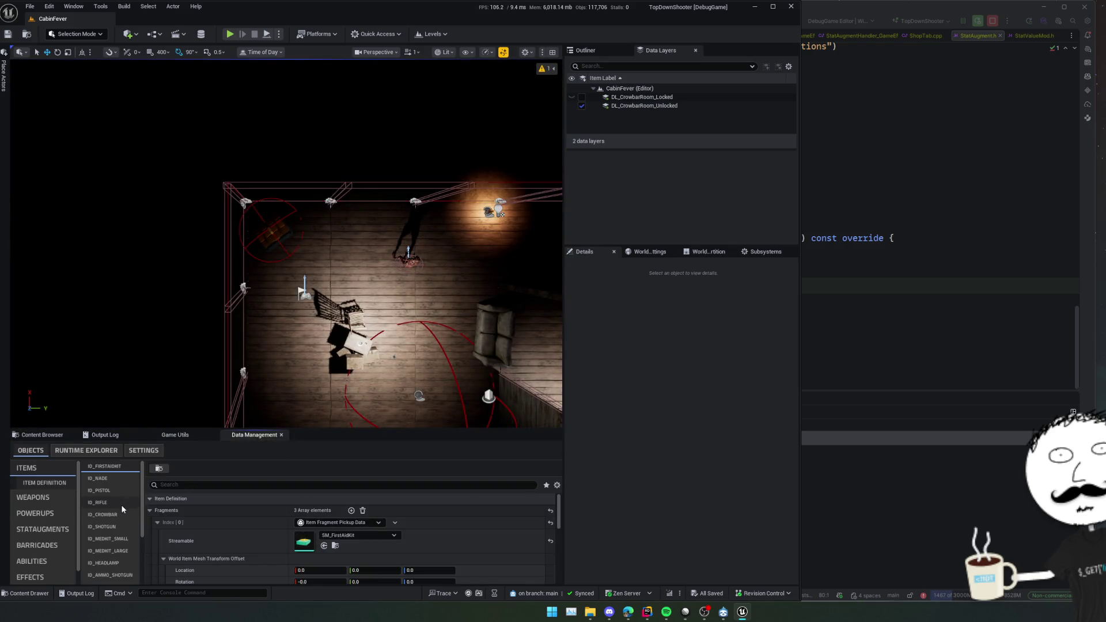
left_click(47, 531)
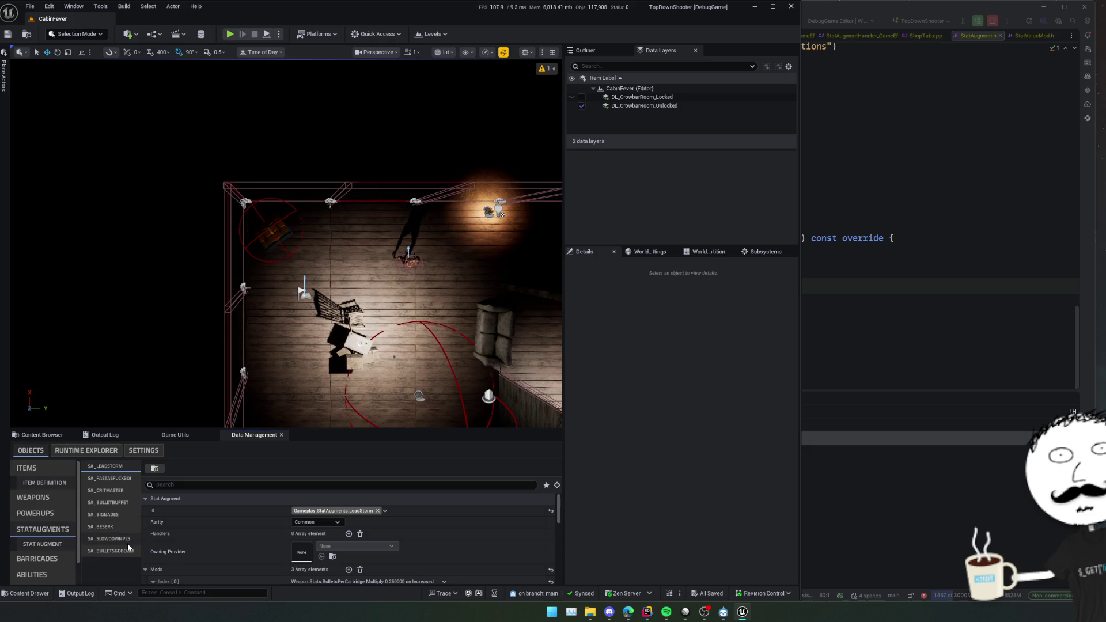
left_click(124, 516)
scroll(231, 519, "down", 3)
left_click(148, 556)
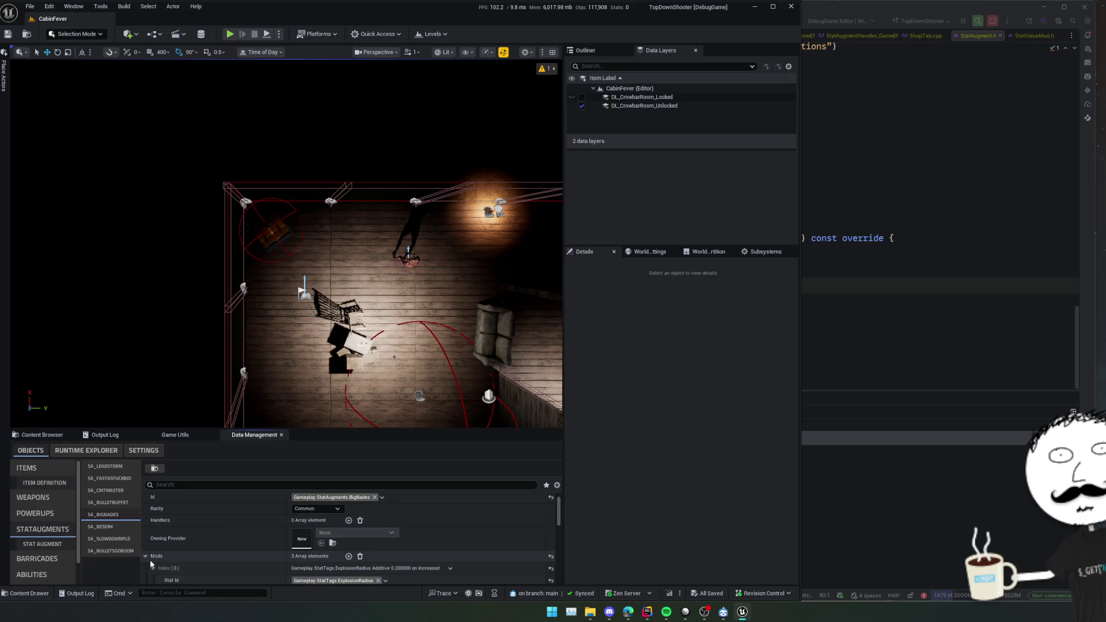
scroll(217, 557, "down", 5)
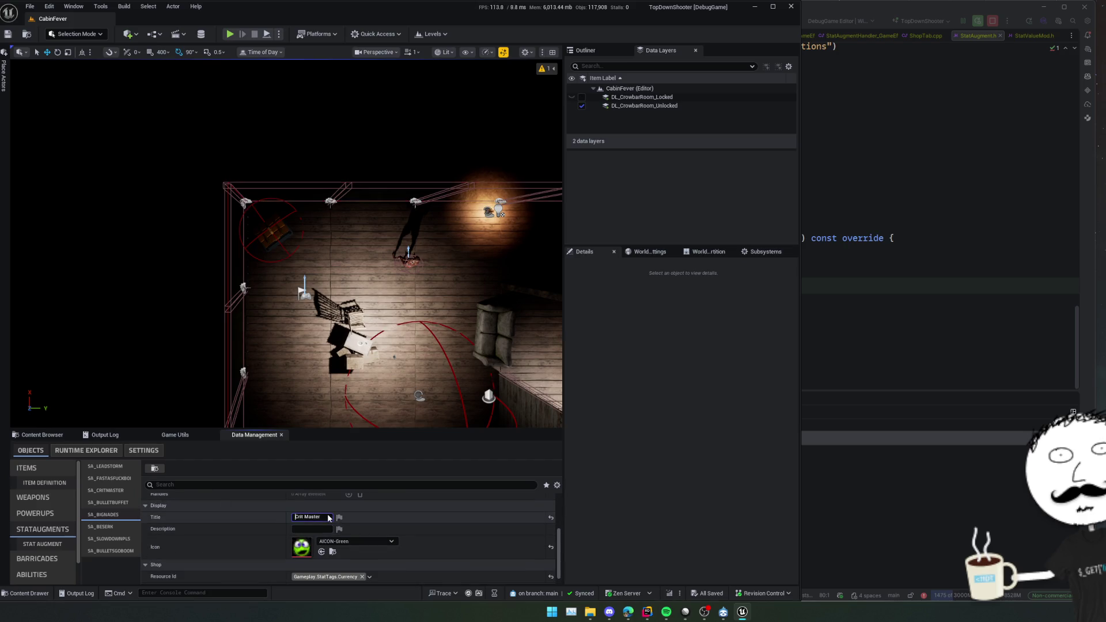
key("ctrl+a")
type("Big N")
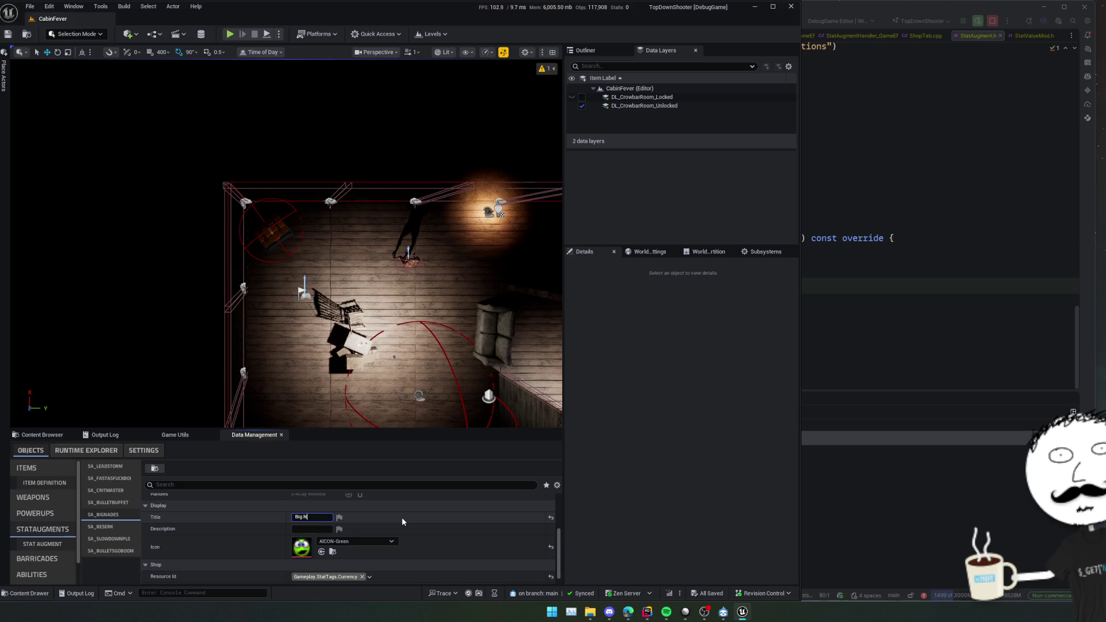
type("ades")
key("Return")
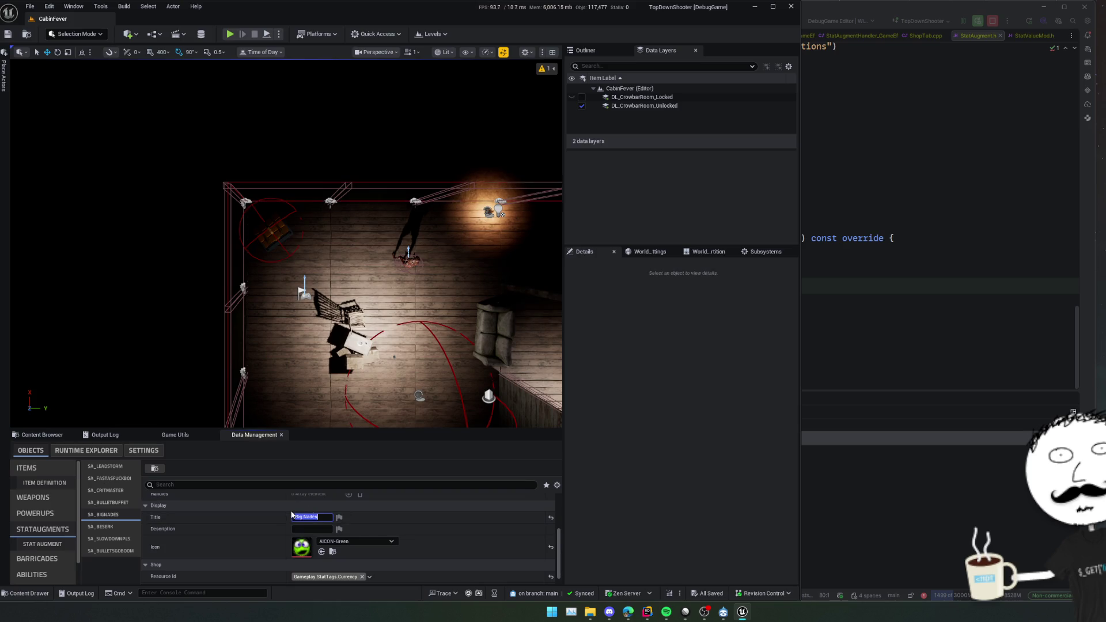
left_click(276, 89)
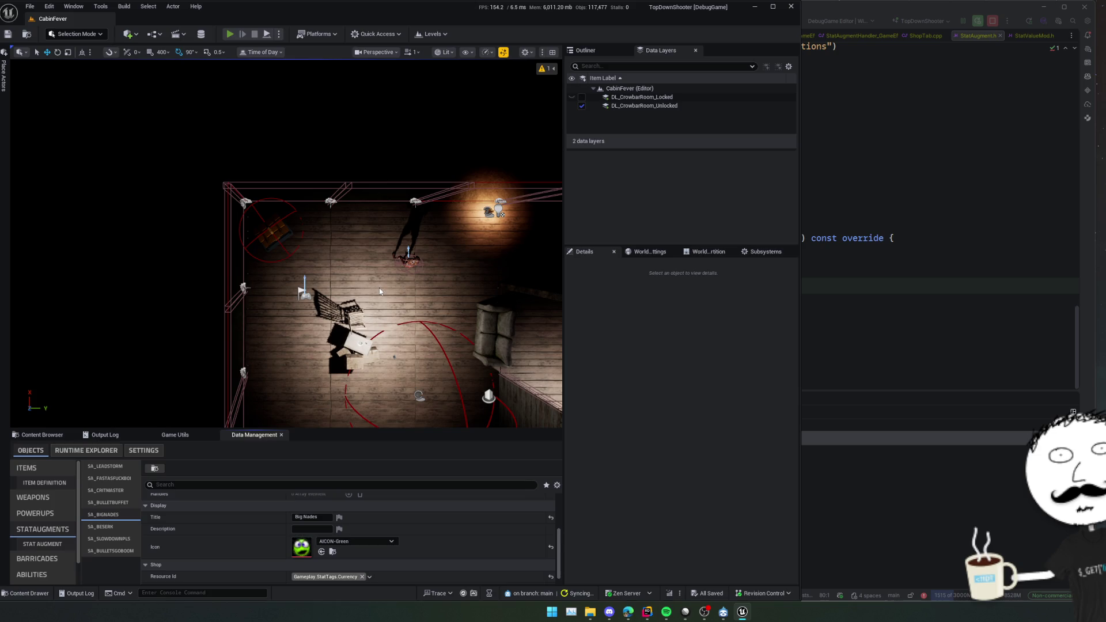
Play the level again, open the shop to check Big Nades, then return to Rider.
key("alt+p")
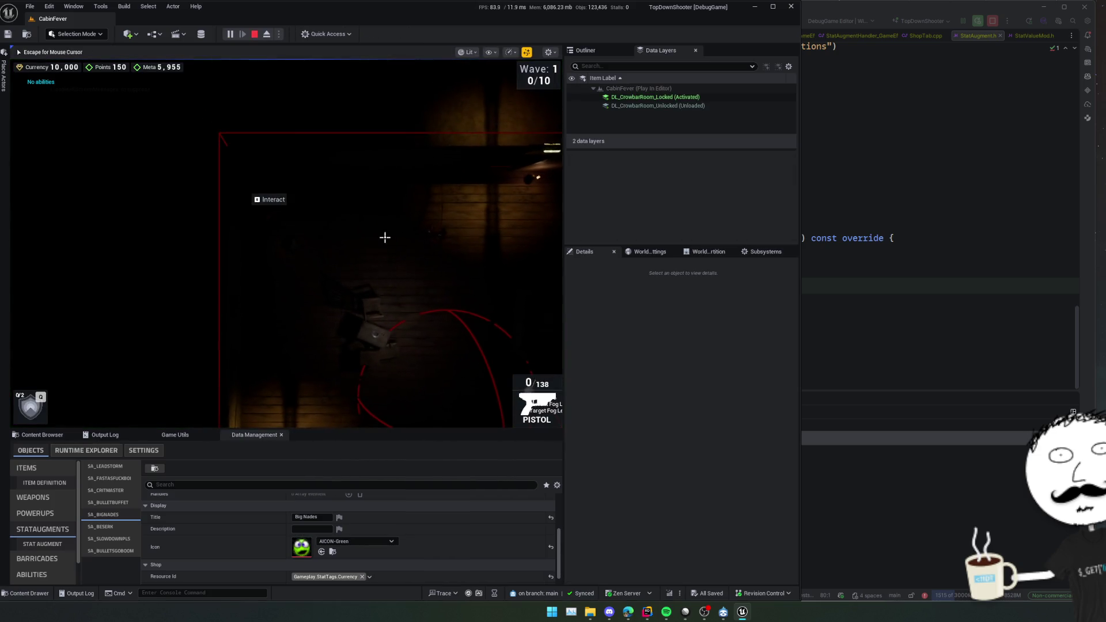
key("e")
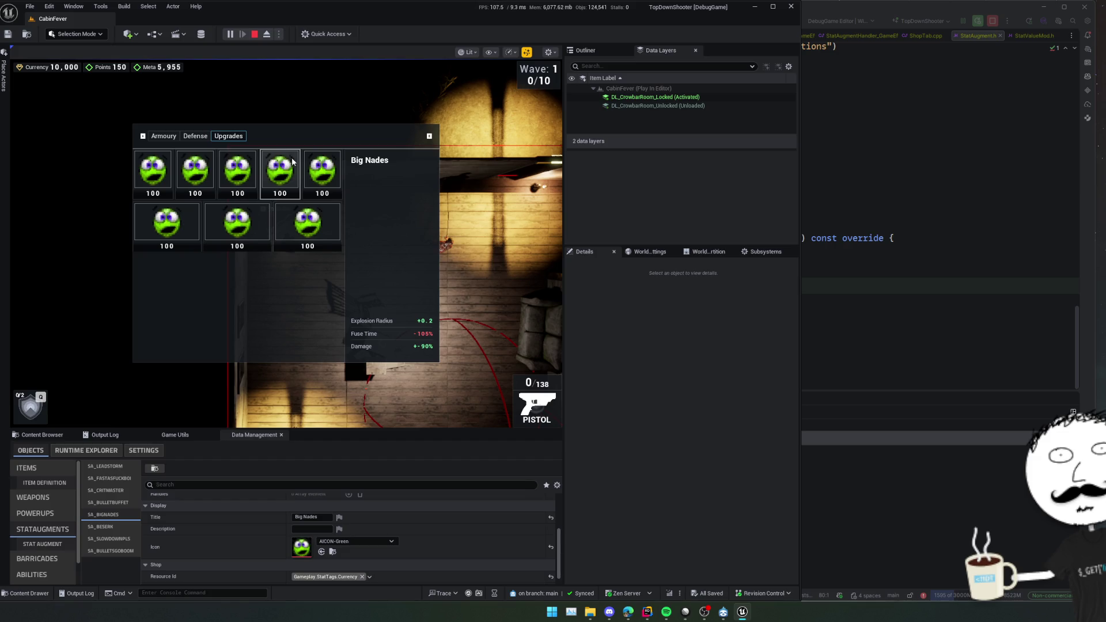
key("alt+Tab")
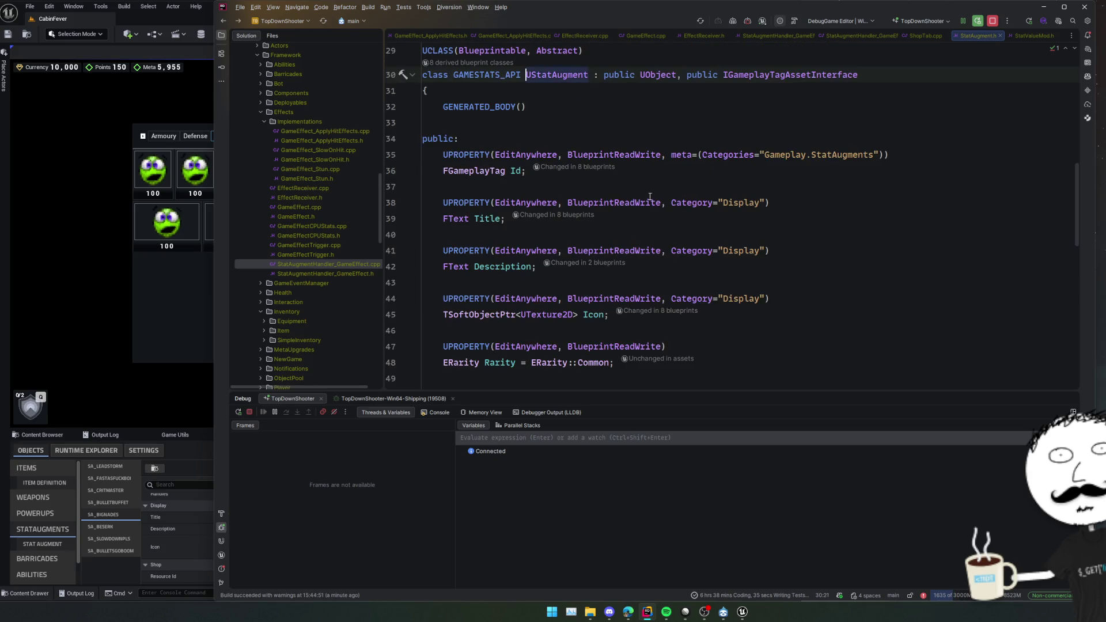
Follow ShopTab.cpp's SetAugment_Implementation to the description builder's AddModifier code.
key("ctrl+Tab")
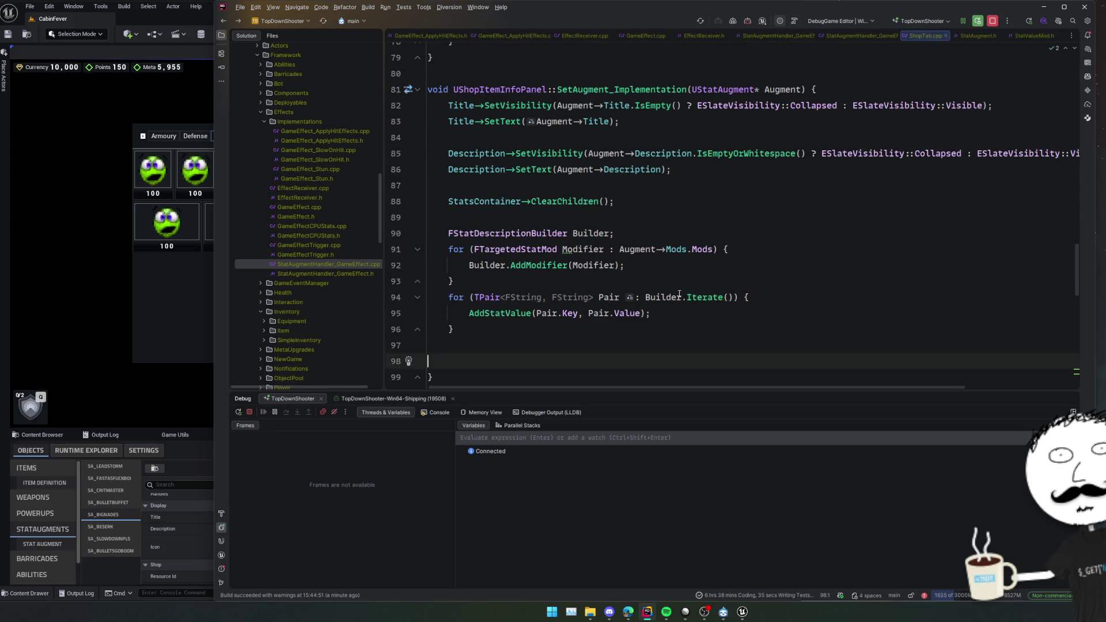
left_click(524, 266, "ctrl")
left_click(692, 202)
scroll(752, 223, "down", 2)
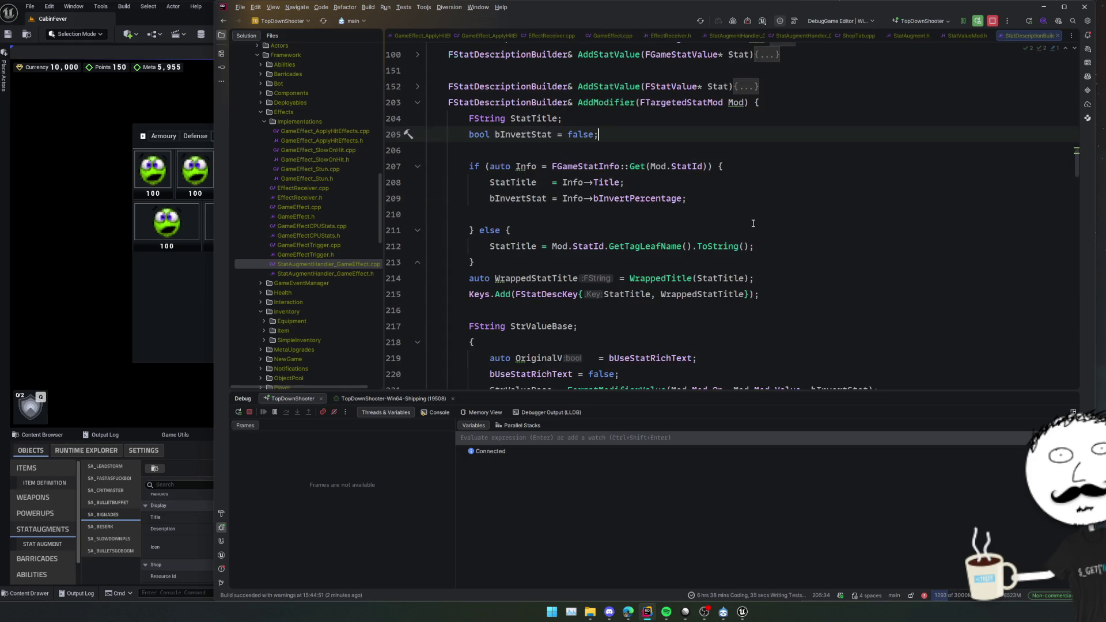
left_click(782, 213)
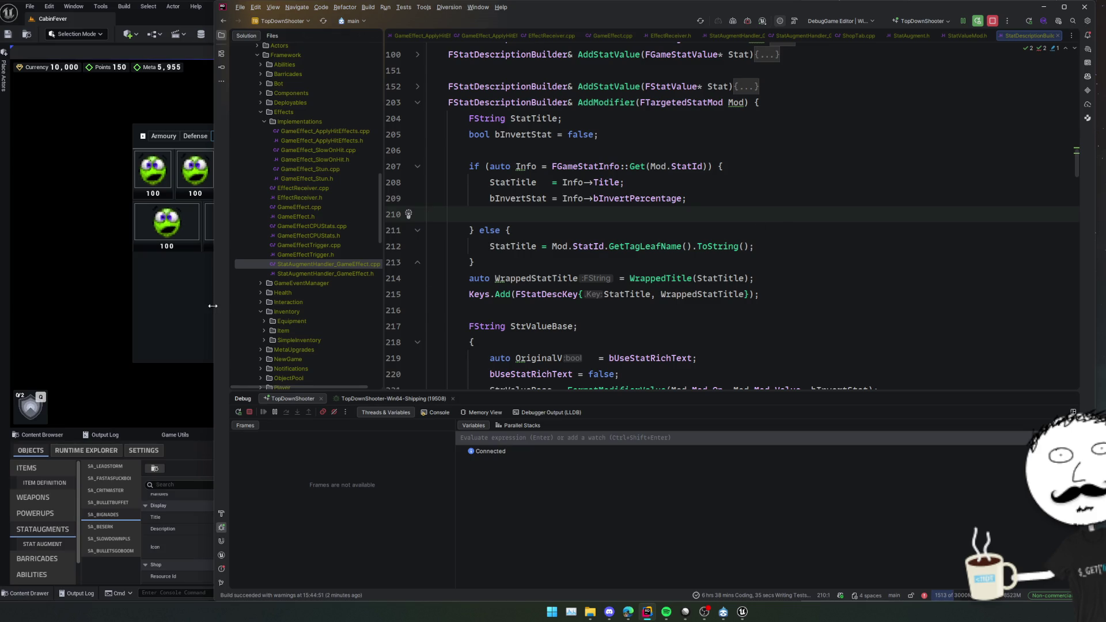
Widen the Unreal Editor beside Rider and bring it forward to show the Big Nades tooltip.
left_click_drag(212, 306, 497, 306)
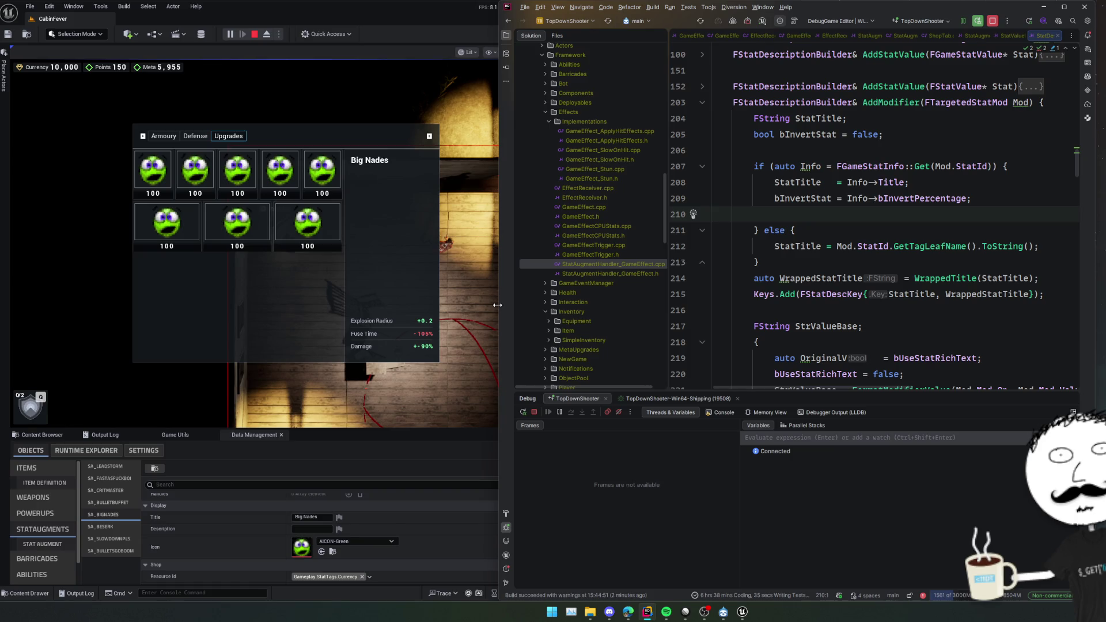
scroll(216, 541, "up", 2)
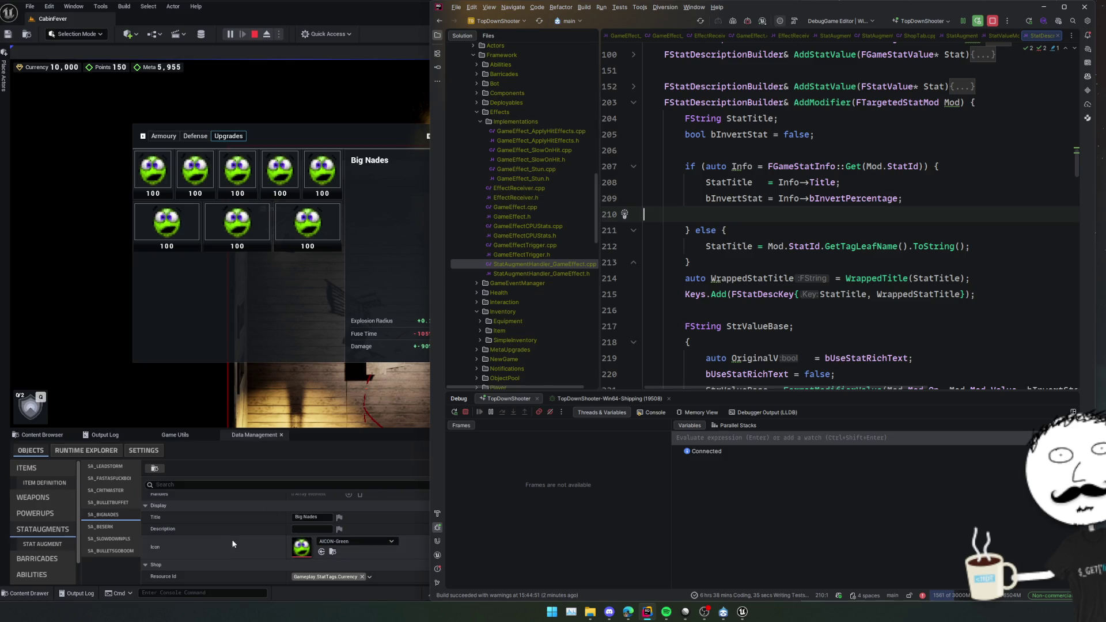
left_click(216, 535)
scroll(216, 534, "down", 1)
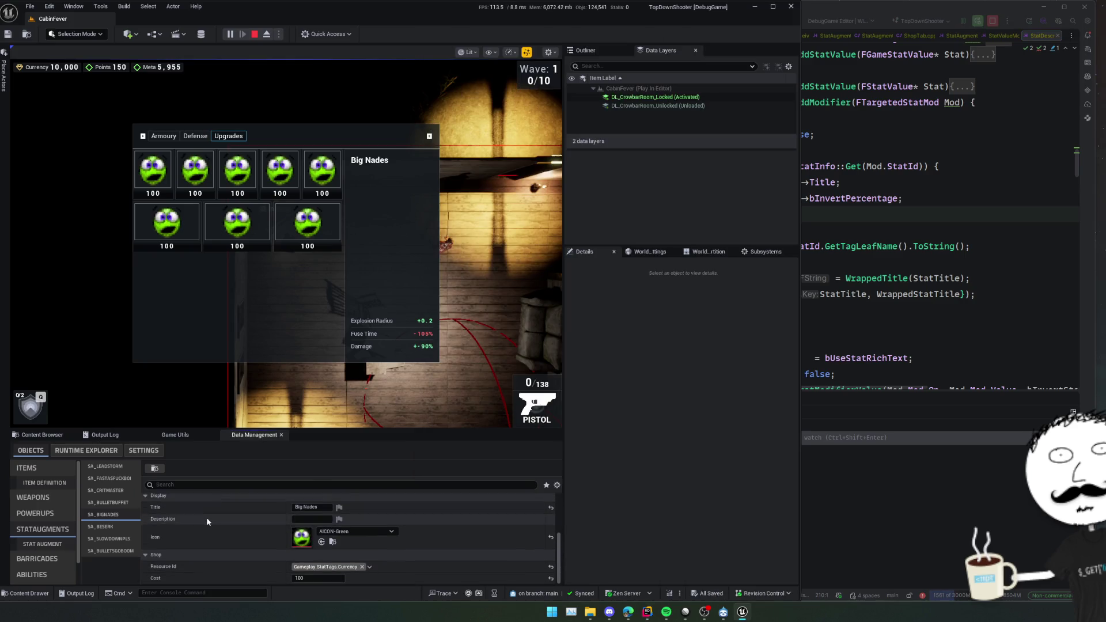
Expand SA_BigNades Mods and review Index[1] (fuse time multiply -0.05) and Index[2] (damage multiply 0.1).
left_click(145, 533)
scroll(212, 501, "down", 3)
scroll(207, 536, "up", 1)
scroll(208, 536, "down", 8)
scroll(210, 514, "down", 1)
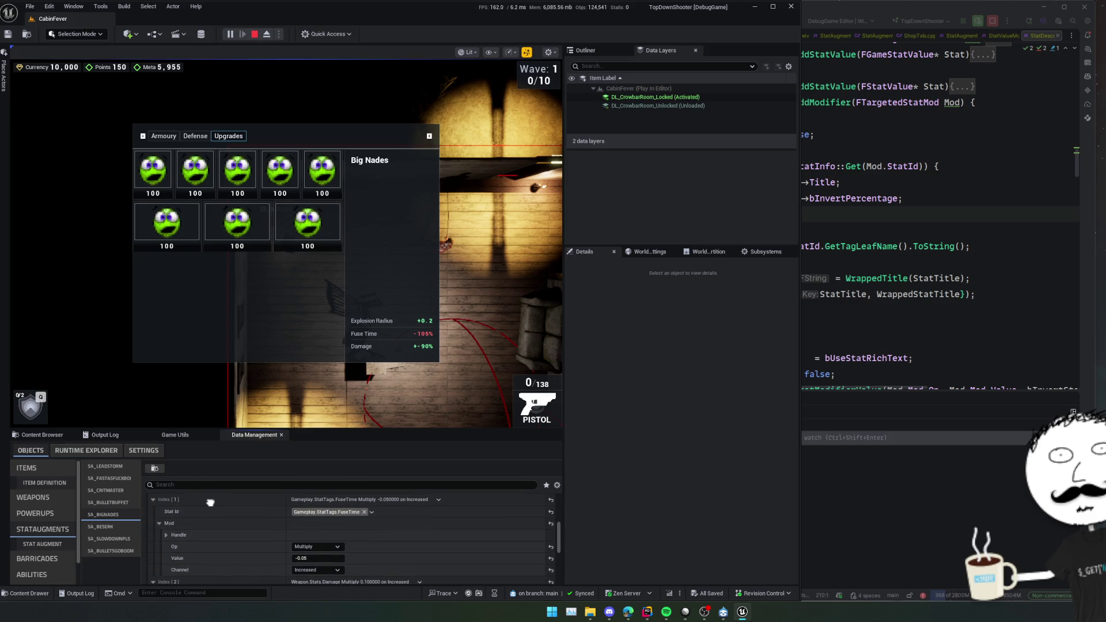
mouse_move(210, 502)
left_mouse_down()
mouse_move(210, 518)
mouse_move(210, 502)
left_mouse_up()
scroll(455, 535, "down", 2)
scroll(408, 525, "down", 3)
scroll(346, 539, "down", 1)
scroll(346, 539, "up", 1)
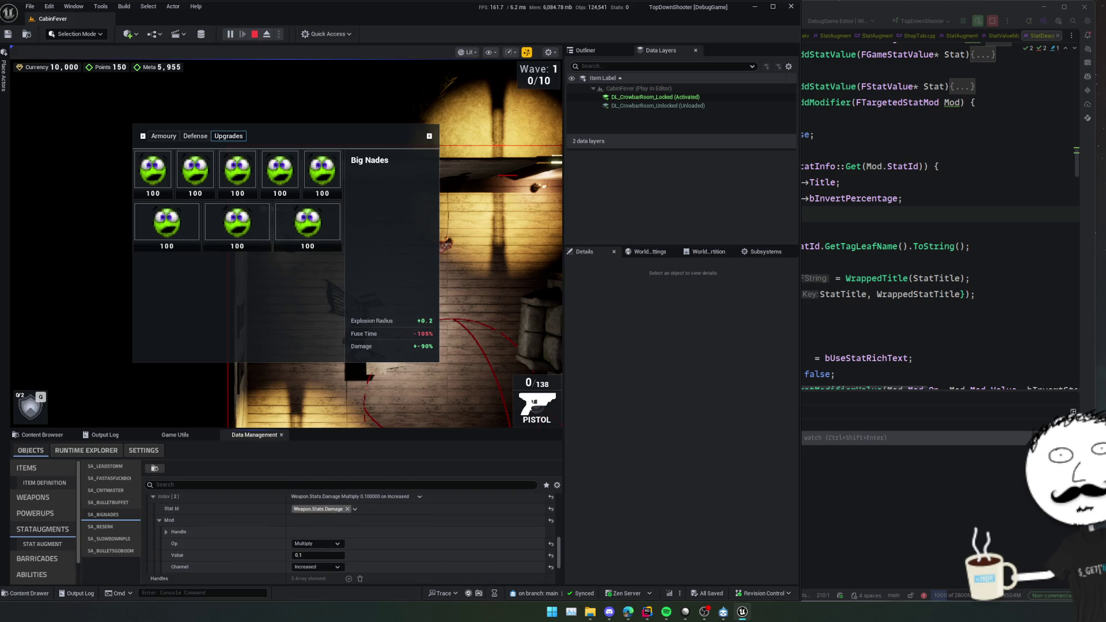
scroll(345, 538, "down", 1)
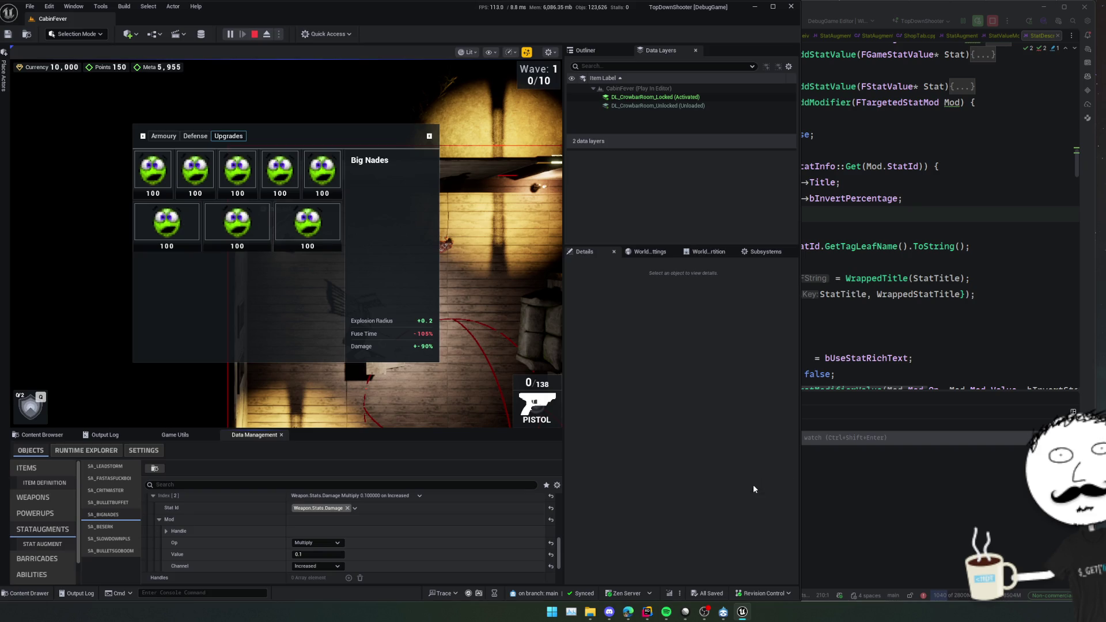
Back in Rider, clear the stray watch expression and return to line 212 in AddModifier.
left_click(826, 437)
key("ctrl+v")
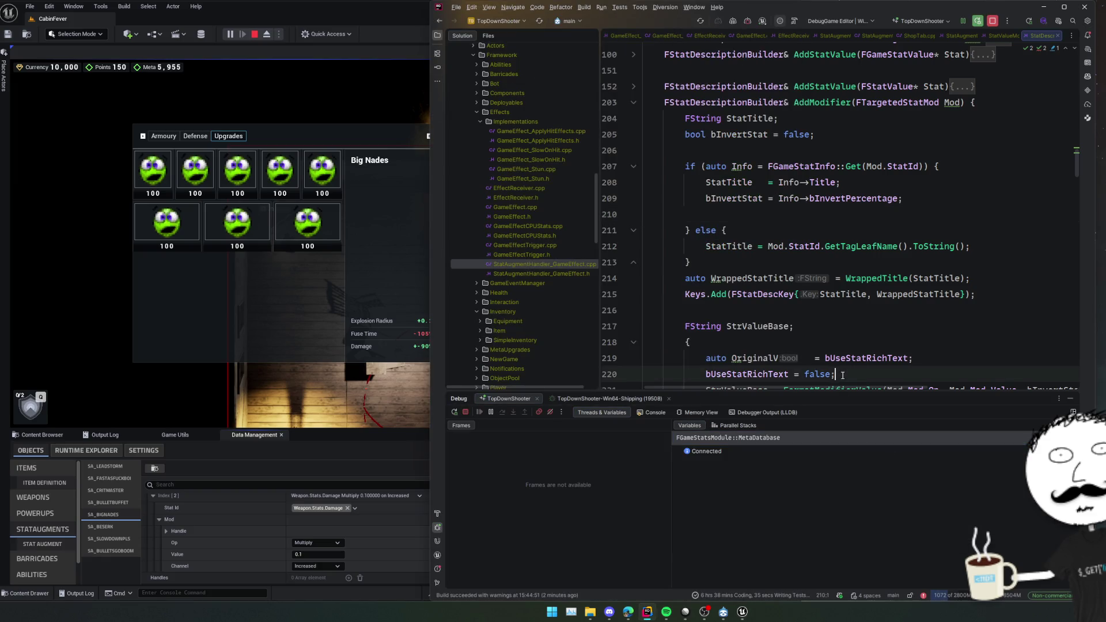
key("ctrl+BackSpace")
key("ctrl+BackSpace")
left_click(968, 278)
left_click(965, 239)
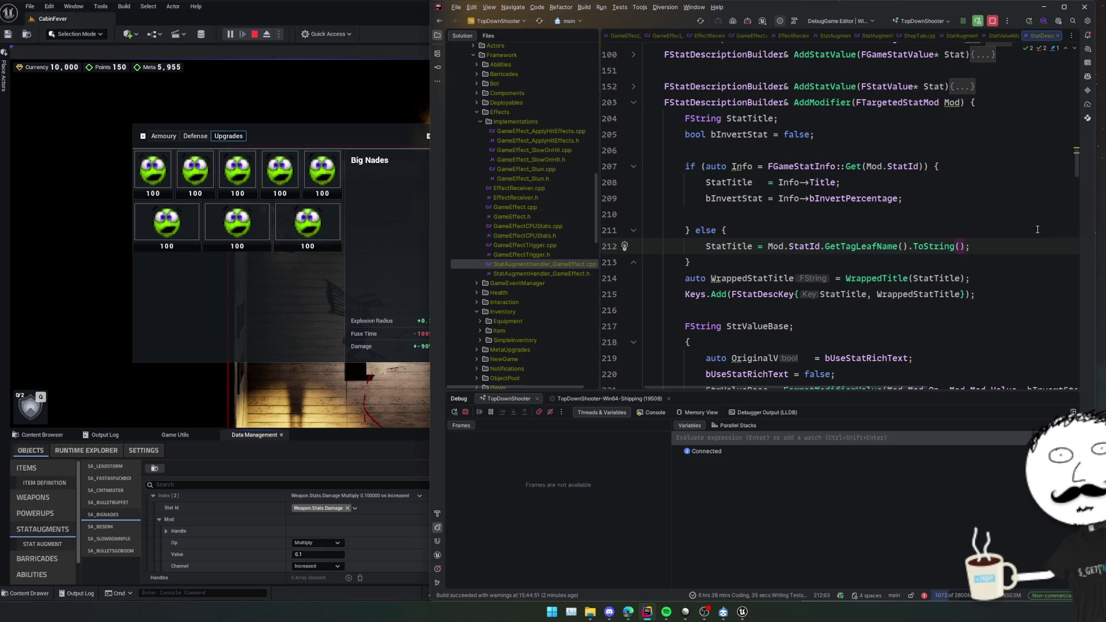
scroll(1010, 179, "down", 2)
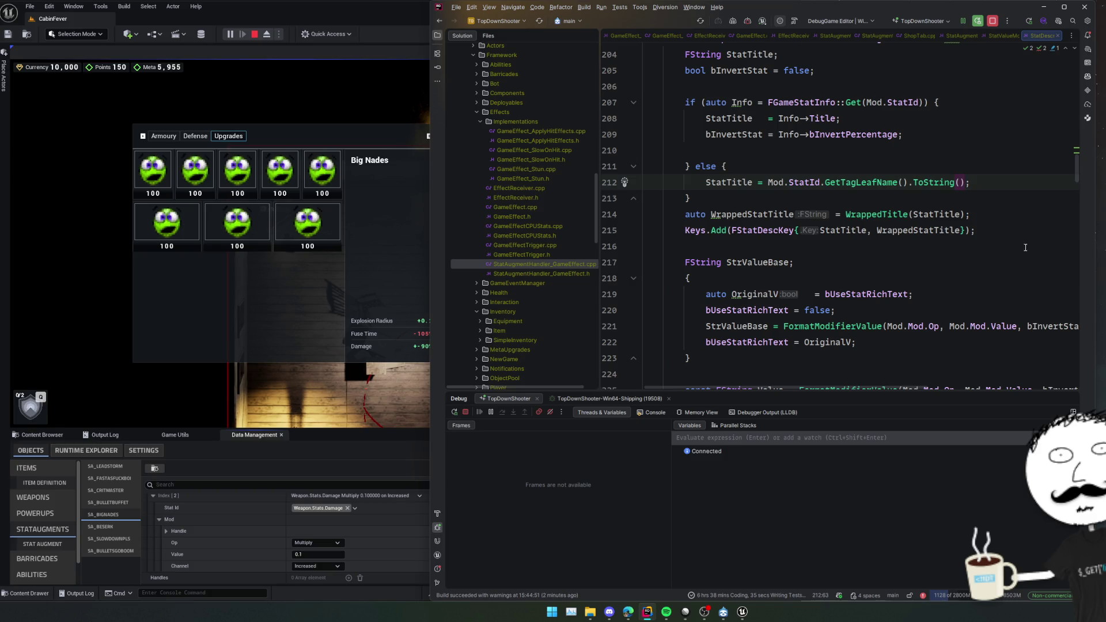
Hide the Solution panel to widen the code and highlight every use of StrValueBase.
scroll(1034, 257, "down", 2)
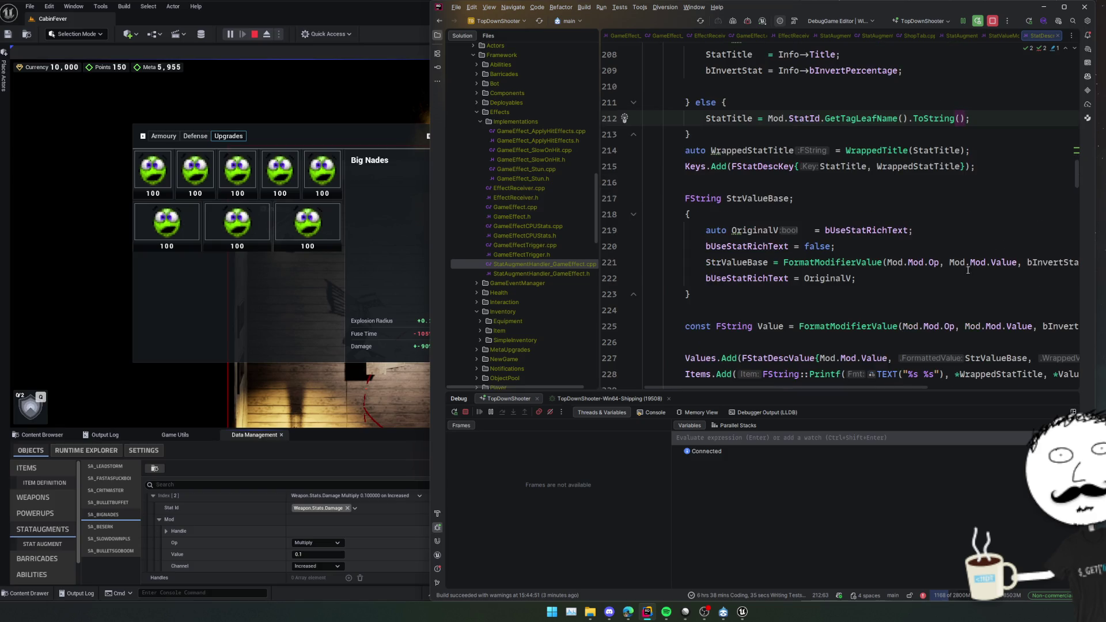
scroll(996, 273, "down", 2)
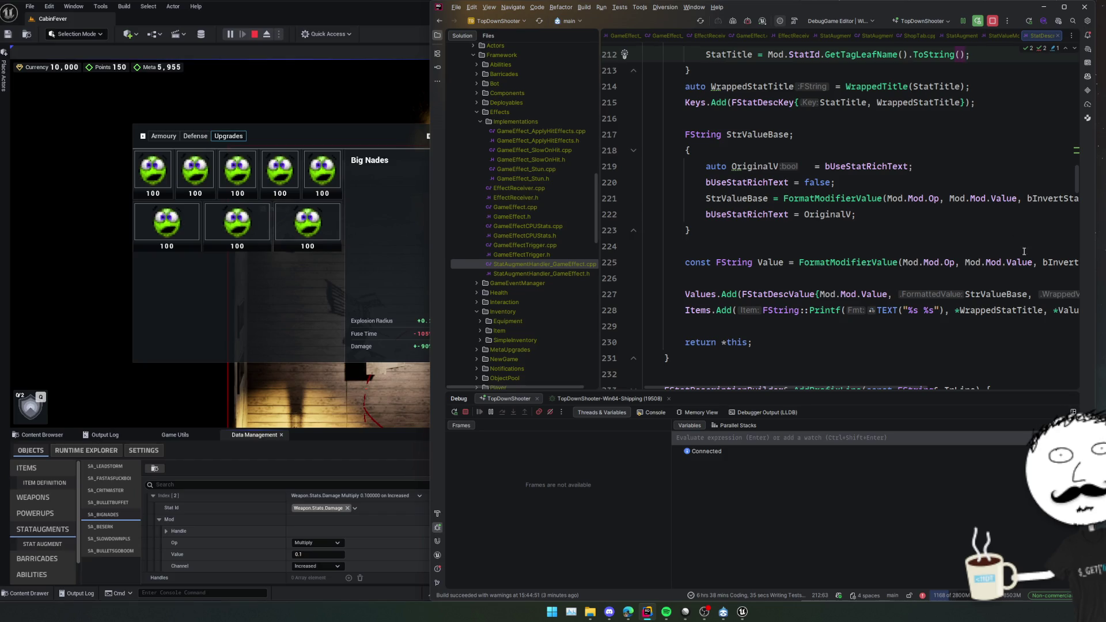
left_click(437, 35)
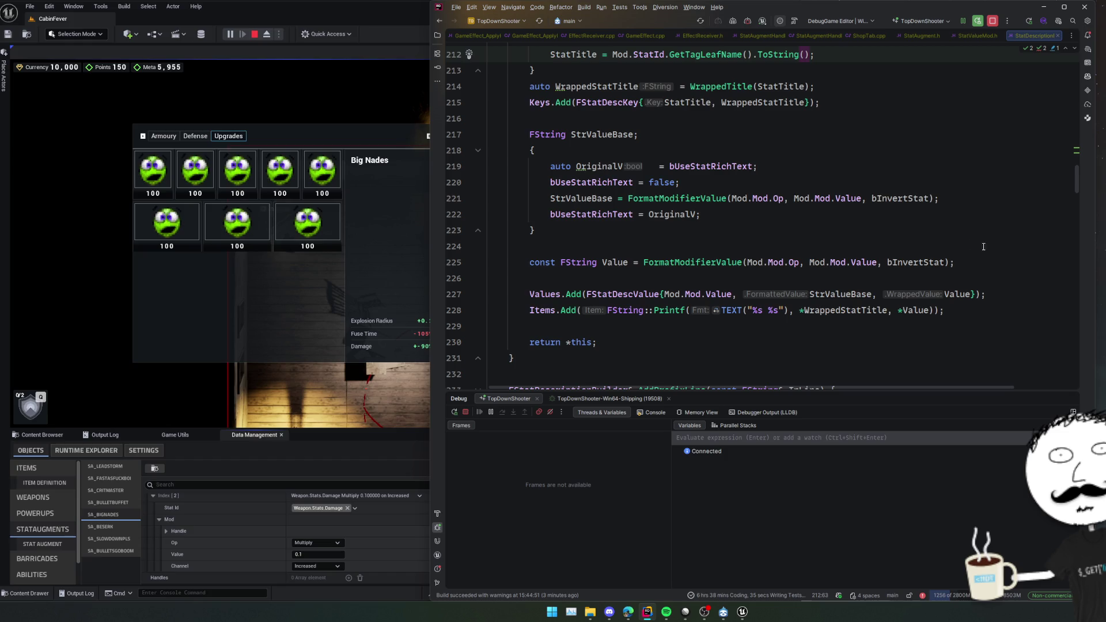
left_click(607, 134)
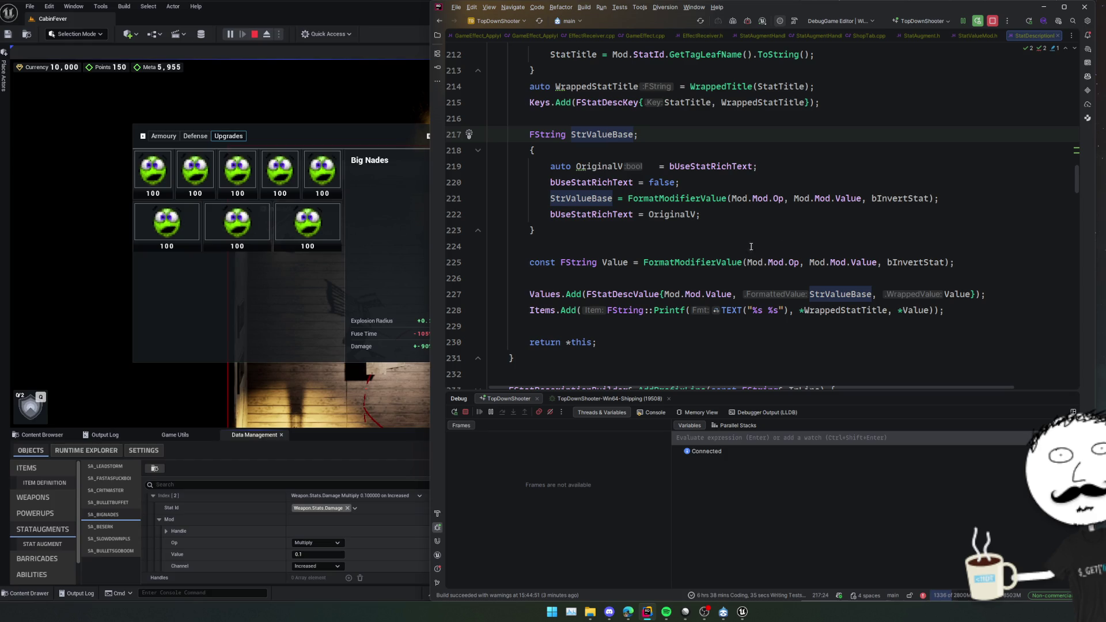
In FormatModifierValue, change line 250's AsPercent(Value - 1) to AsPercent(Value).
left_click(717, 261, "ctrl")
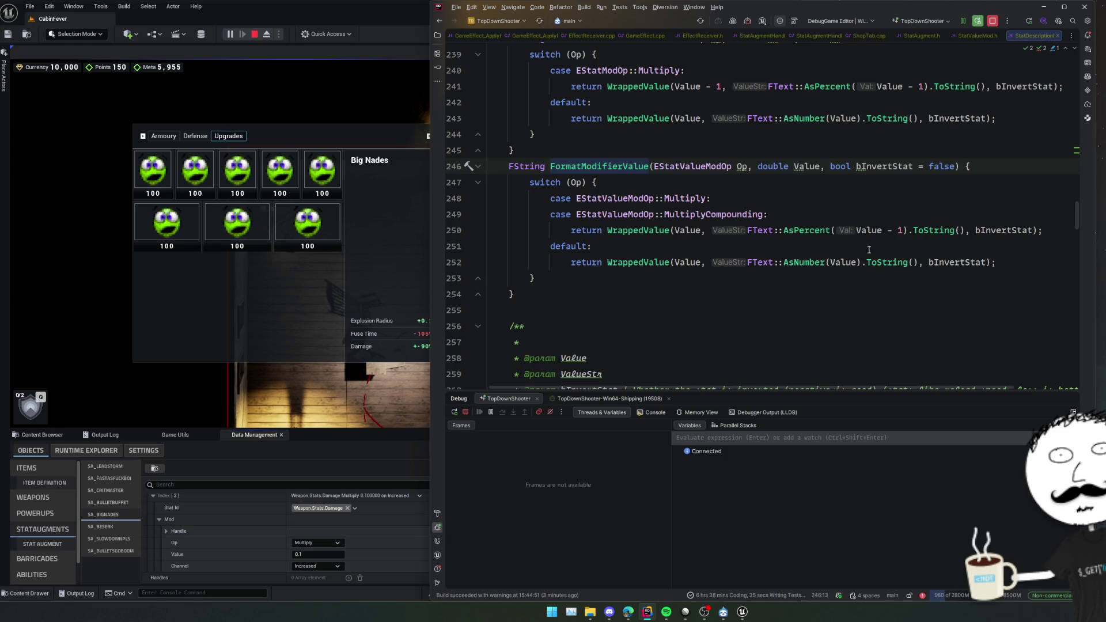
left_click(902, 229)
key("BackSpace")
key("BackSpace")
key("BackSpace")
key("BackSpace")
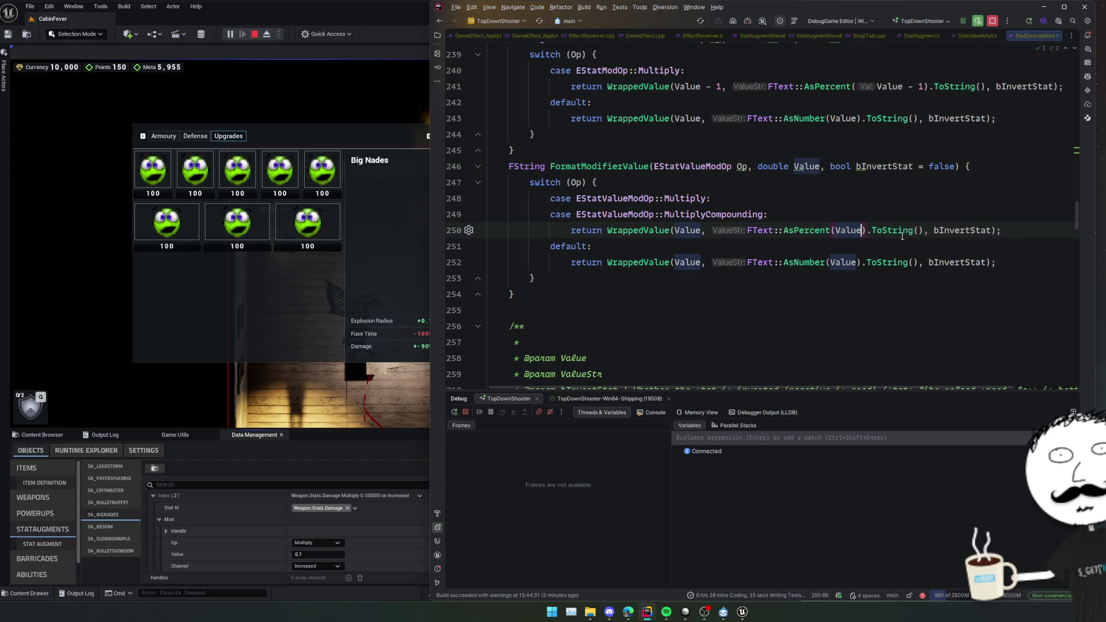
left_click(908, 185)
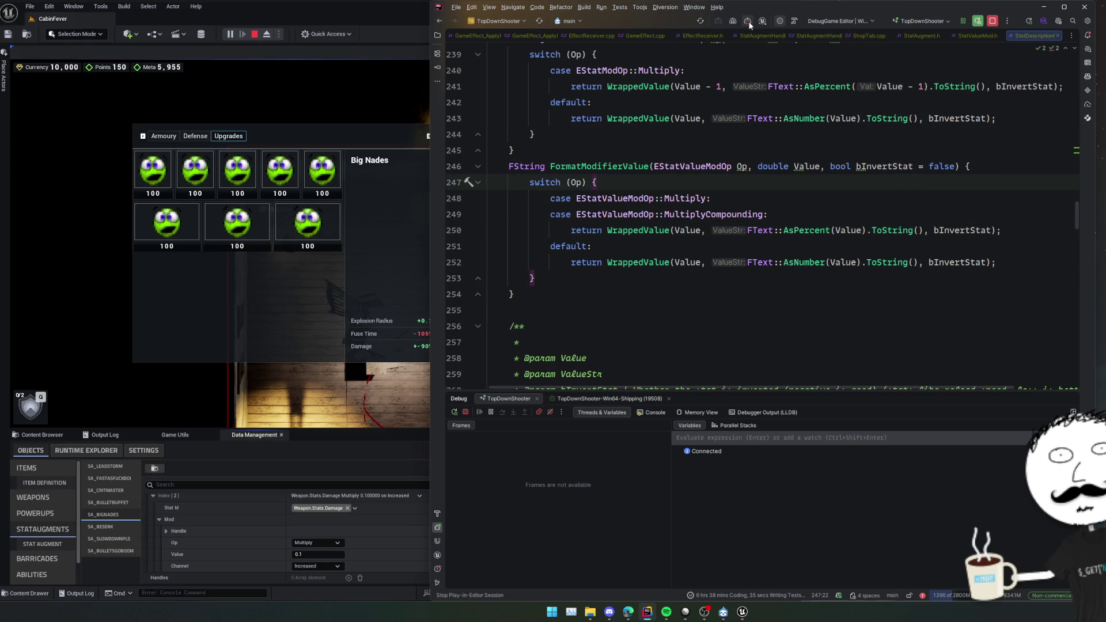
Live-compile StatDescriptionBuilder.cpp with Ctrl+Alt+F11 until the patch links, then return to Unreal Editor.
key("ctrl+alt+F11")
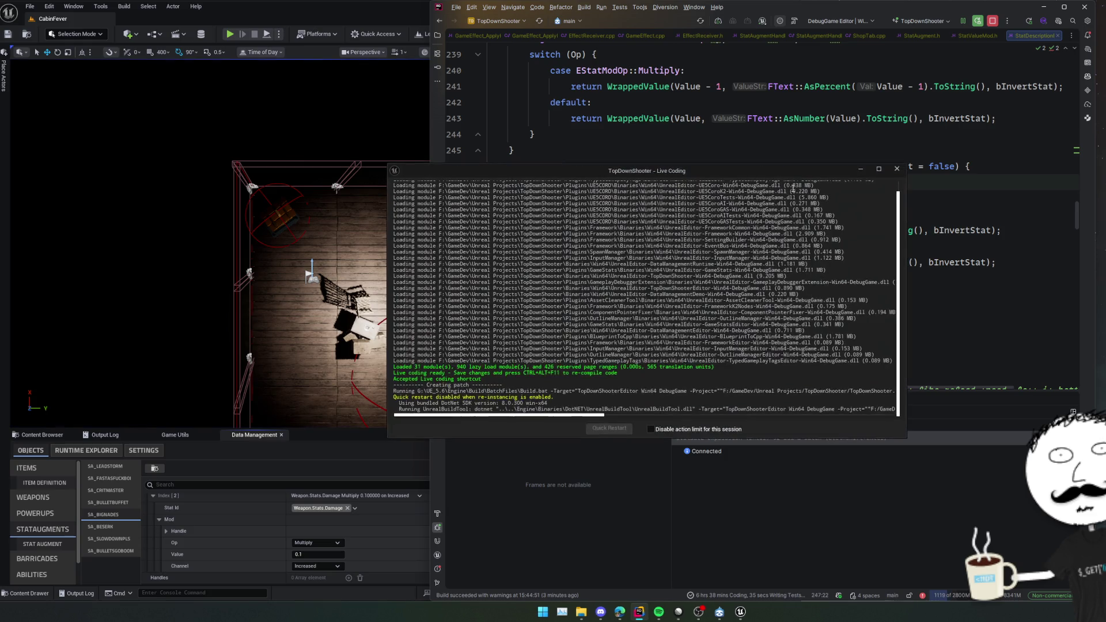
scroll(839, 262, "up", 20)
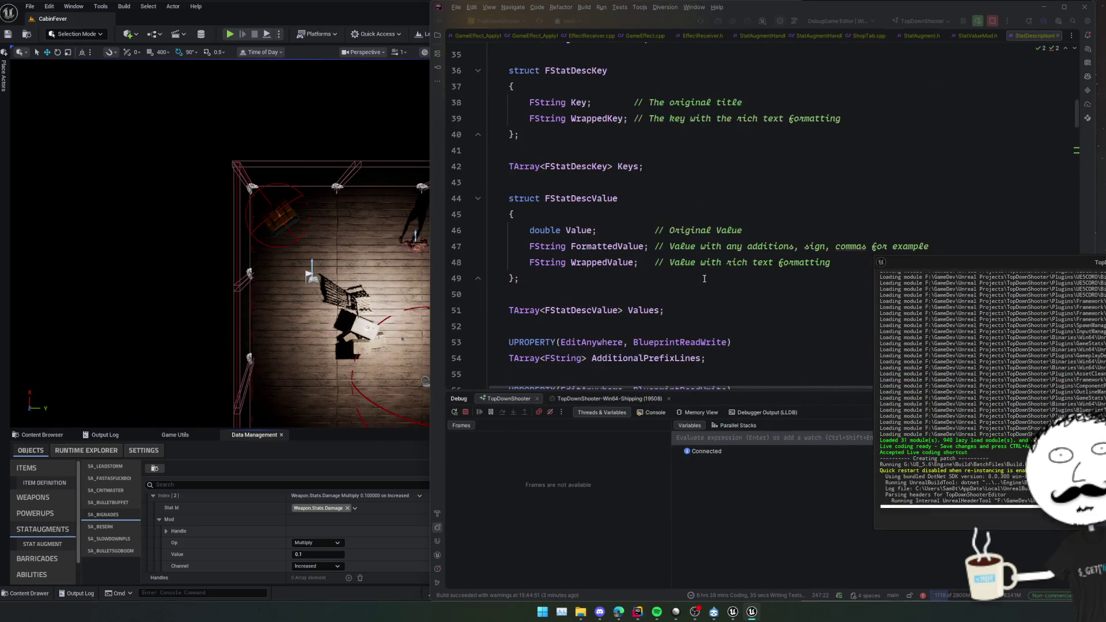
scroll(704, 278, "up", 2)
scroll(704, 278, "down", 20)
scroll(703, 279, "down", 2)
scroll(704, 279, "up", 20)
scroll(704, 279, "down", 7)
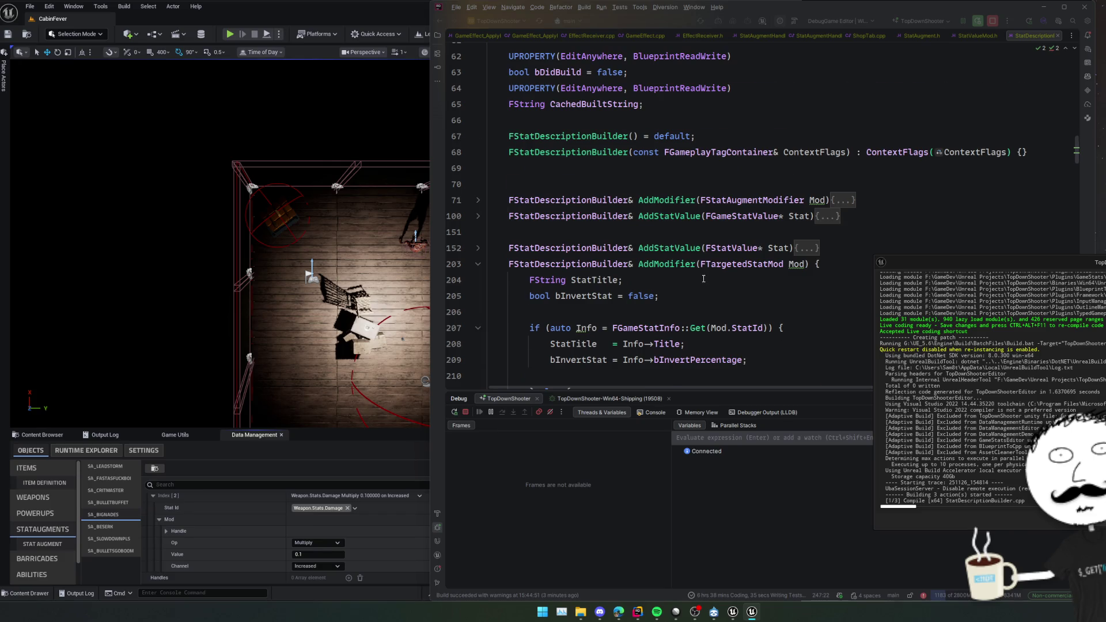
left_click(700, 295)
left_click(700, 295, "ctrl")
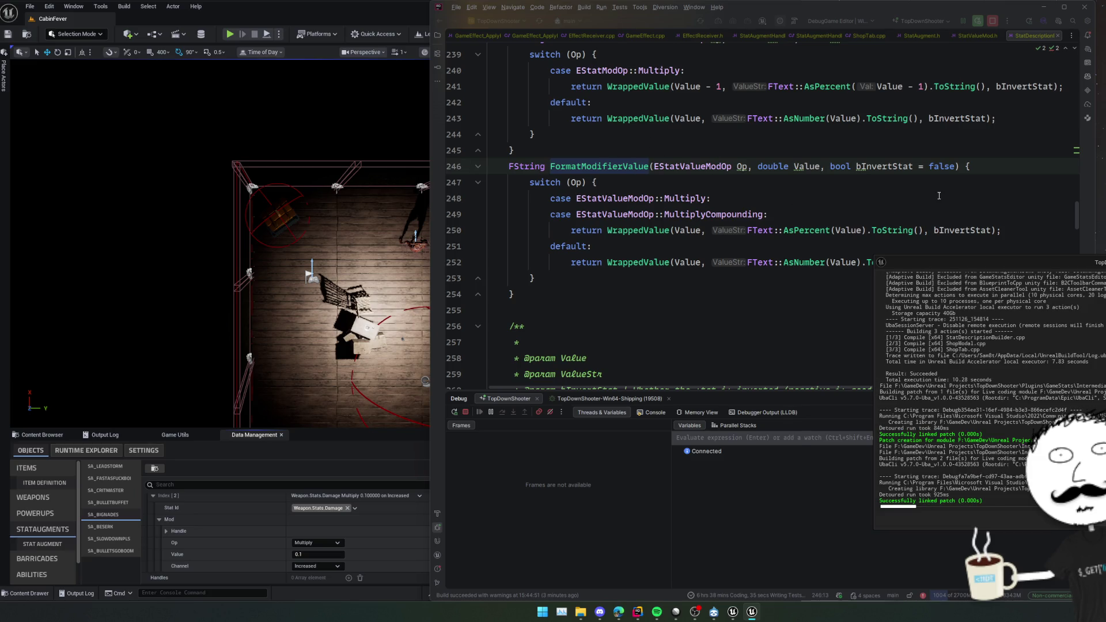
key("alt+Tab")
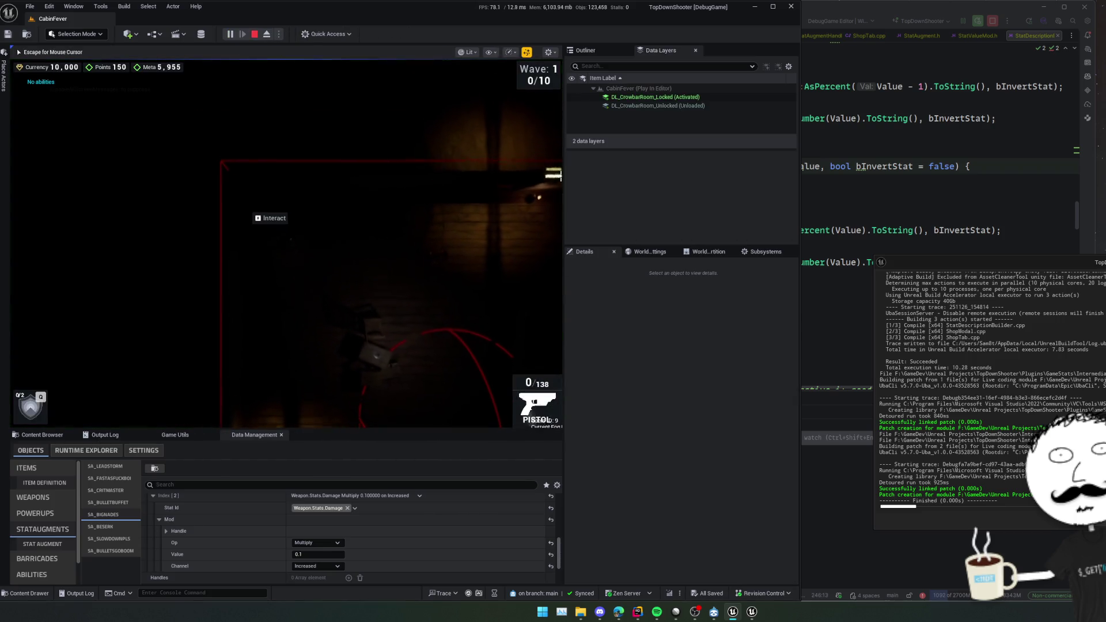
Set the Big Nades ExplosionRadius op to Multiply and save the augment data.
key("e")
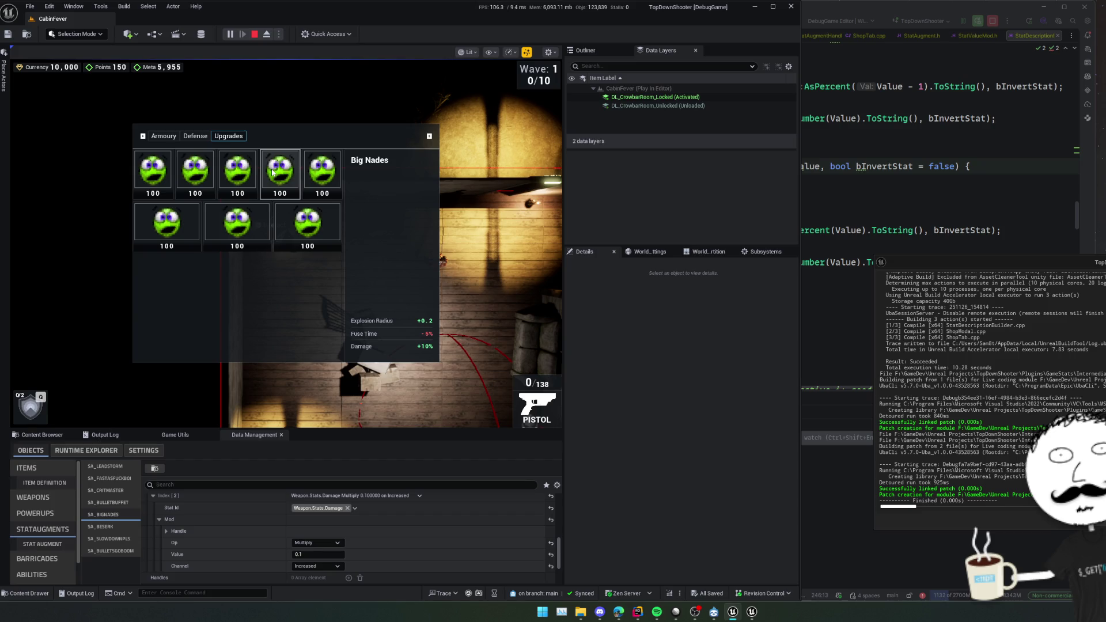
scroll(426, 553, "up", 5)
scroll(415, 543, "up", 4)
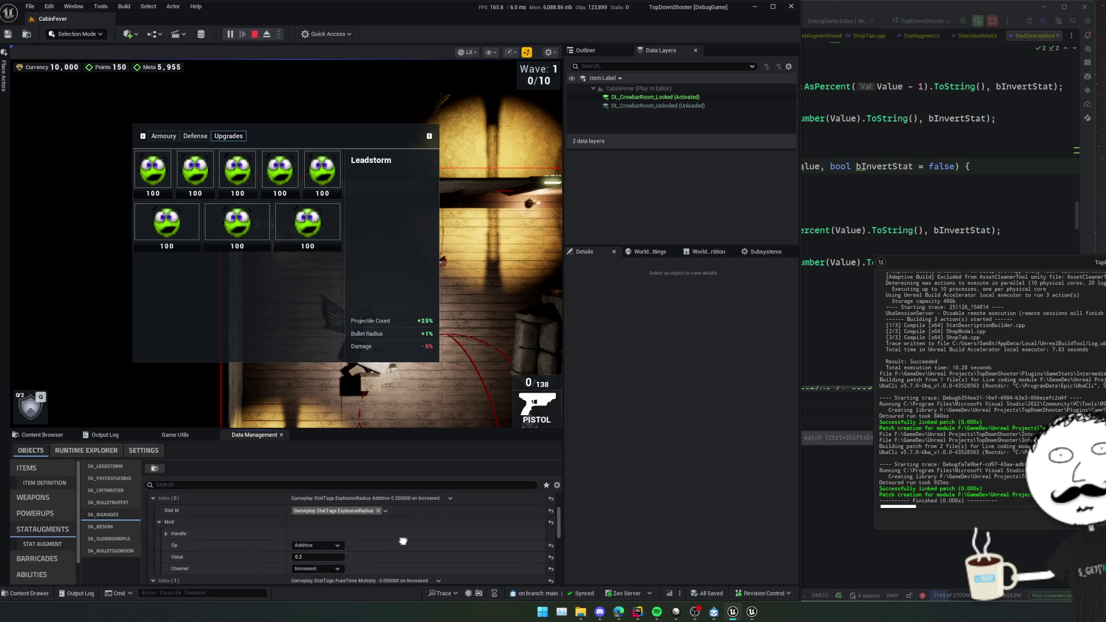
left_click(317, 545)
left_click(305, 557)
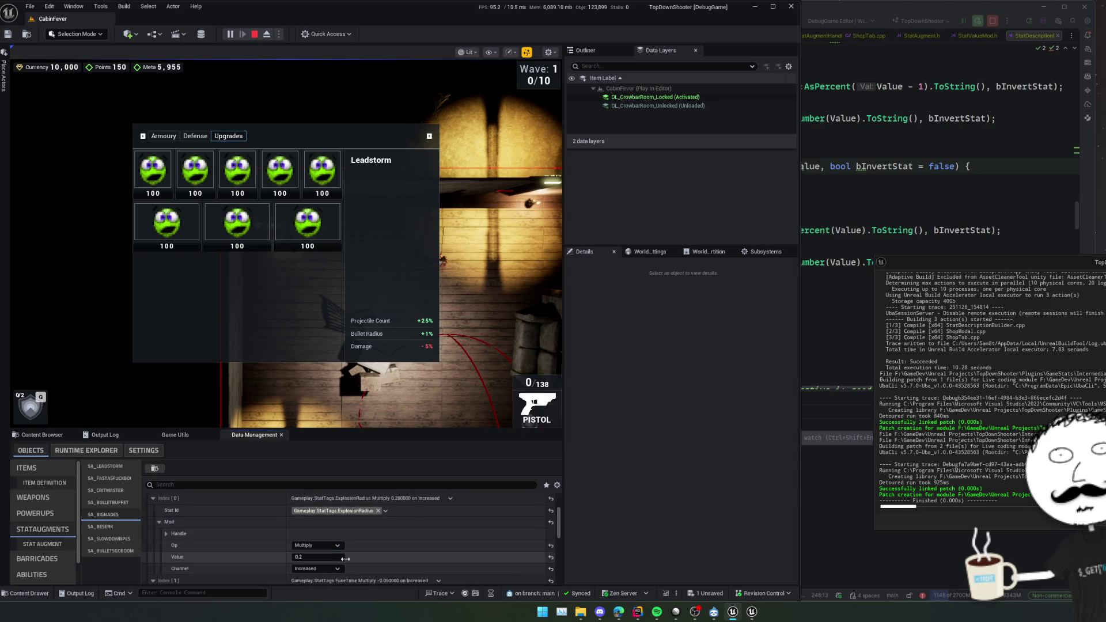
key("ctrl+s")
In the game shop, buy the Big Nades upgrade plus one more upgrade.
left_click(392, 272)
key("e")
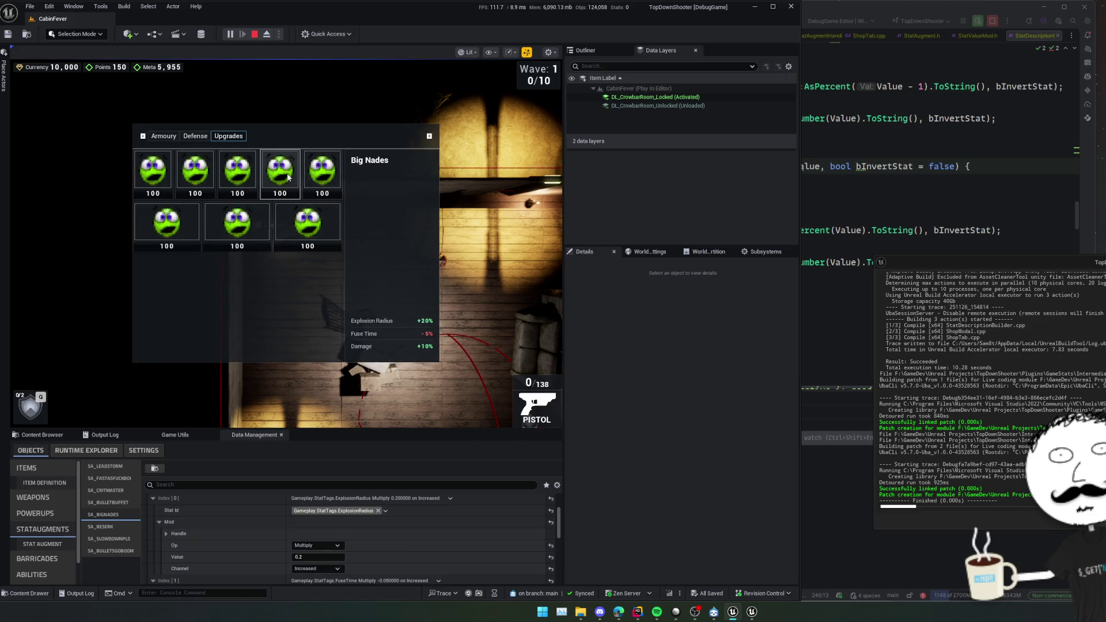
left_click(288, 177)
left_click(288, 176)
key("e")
Switch to grenades, blast and shoot the enemies through the wave, then release the mouse.
key("2")
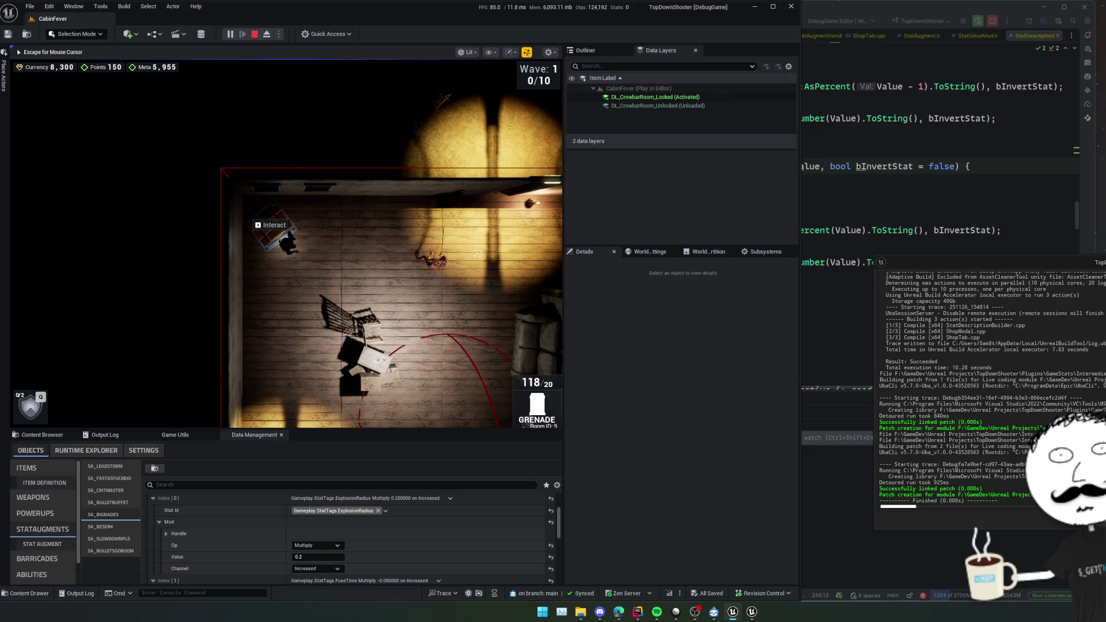
key("s")
left_click(478, 252)
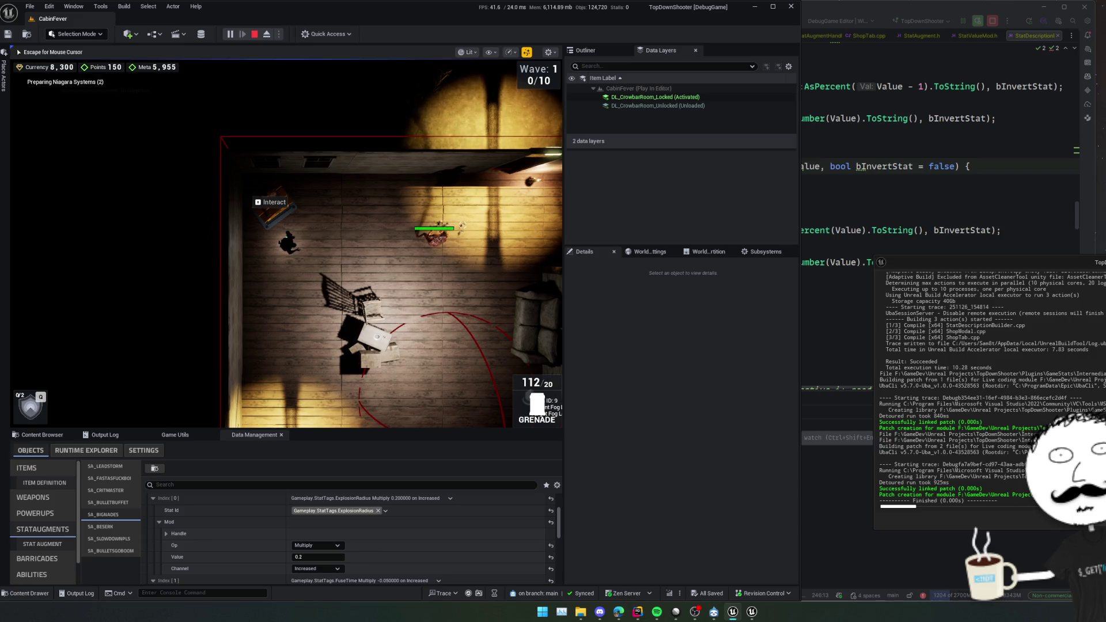
key("w")
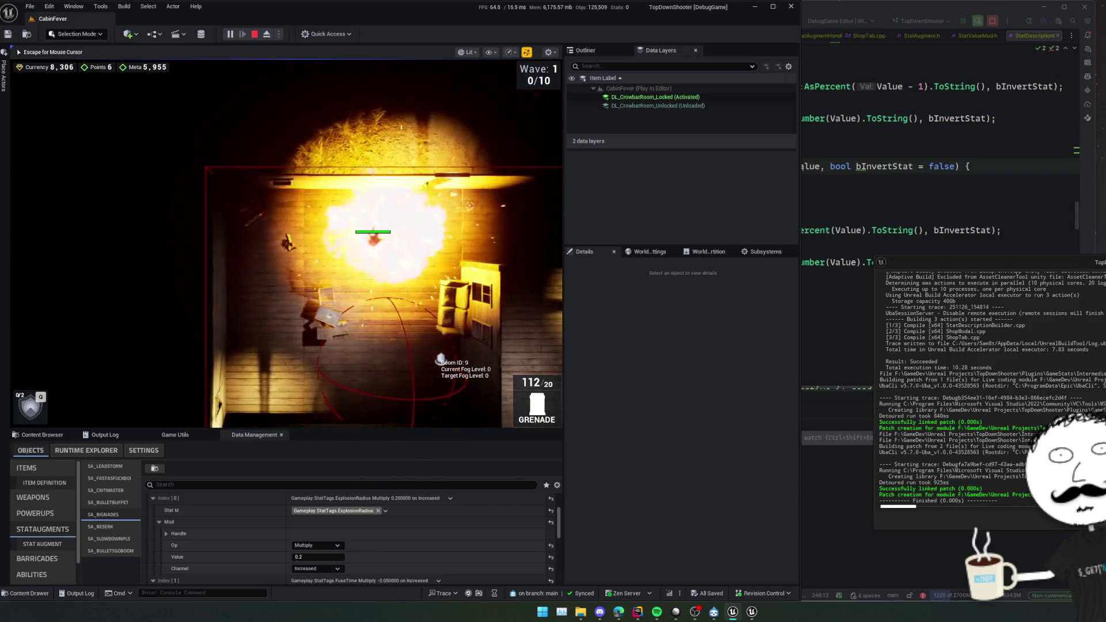
mouse_move(469, 205)
left_mouse_down()
mouse_move(297, 193)
mouse_move(332, 181)
left_mouse_up()
key("d")
left_click(332, 180)
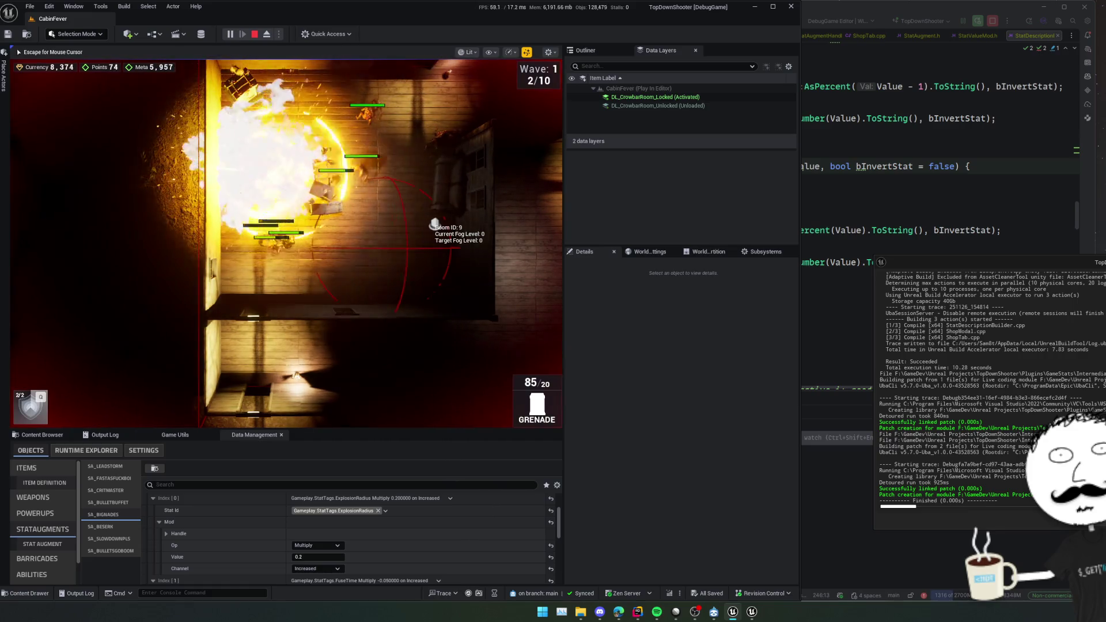
key("Escape")
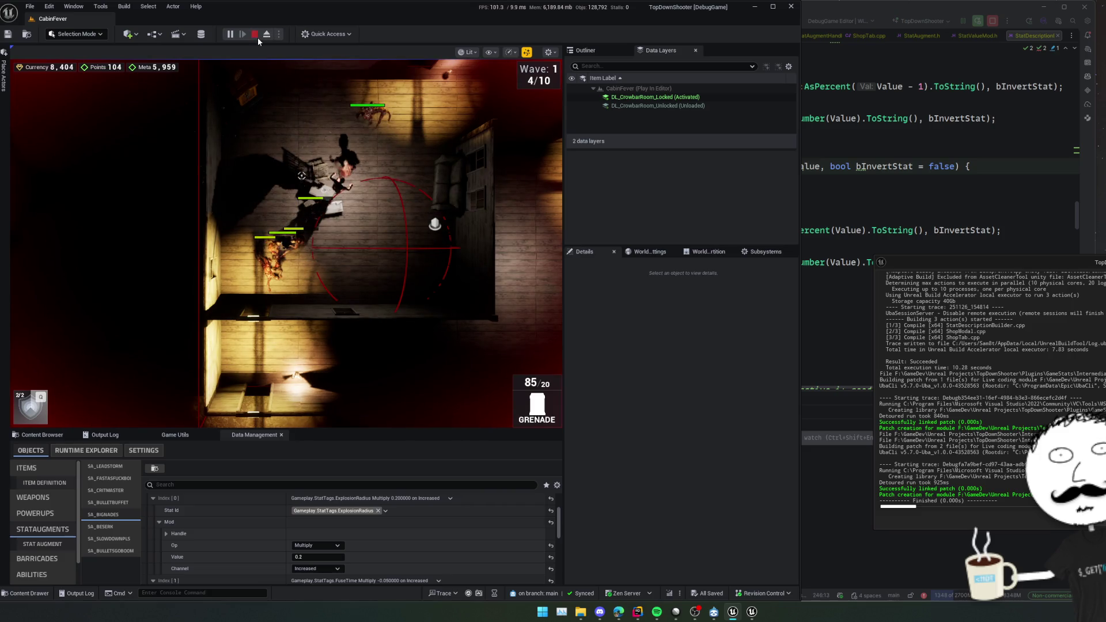
Stop the play session and inspect the UnSyncStatsFromPlayer and grenade BeginDestroy caller frames.
key("Escape")
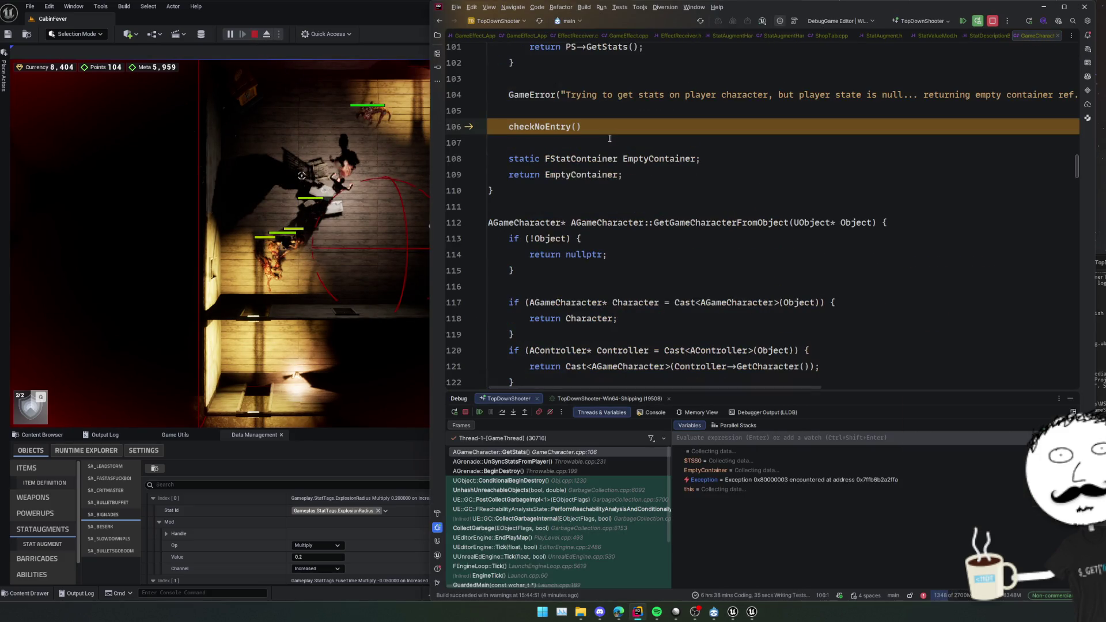
left_click(653, 202)
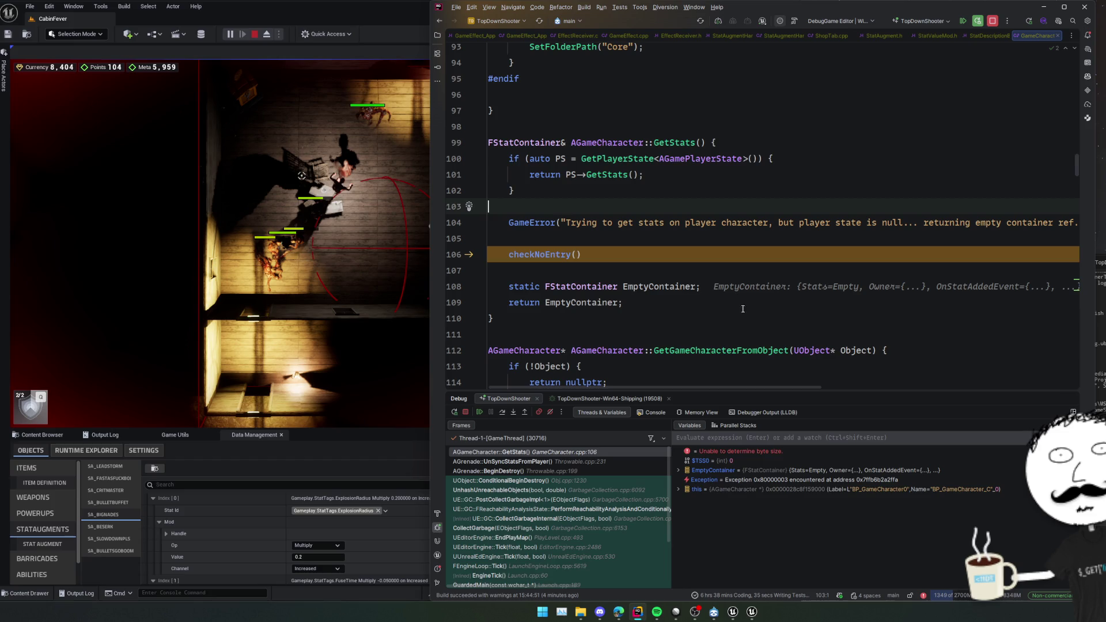
left_click(586, 463)
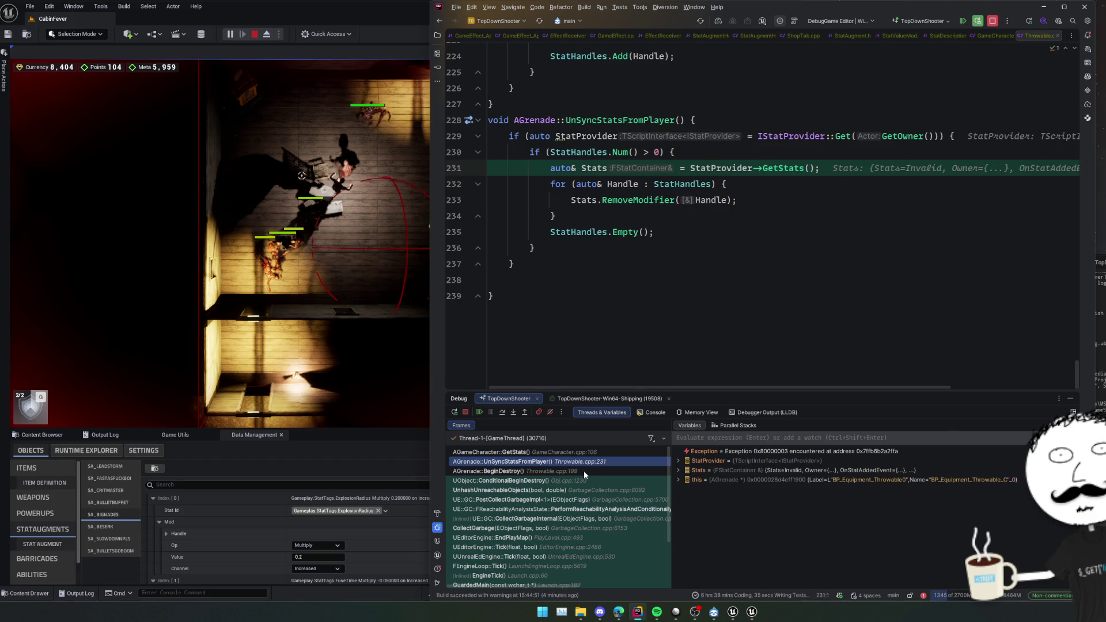
left_click(583, 471)
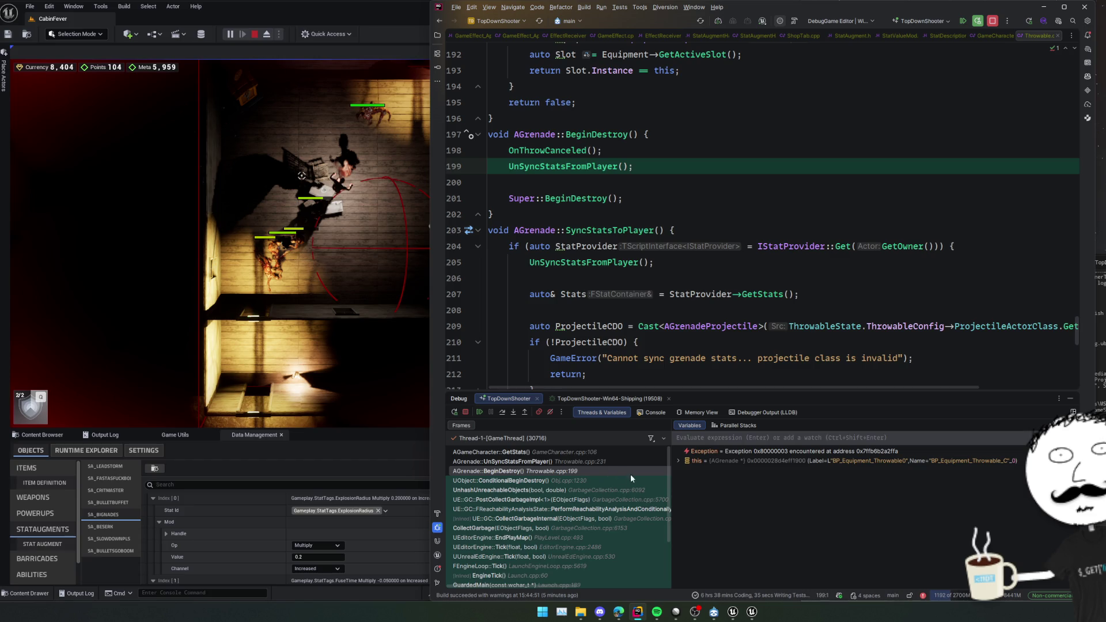
Evaluate GExitPurge and jump to the UnSyncStatsFromPlayer definition.
left_click(759, 437)
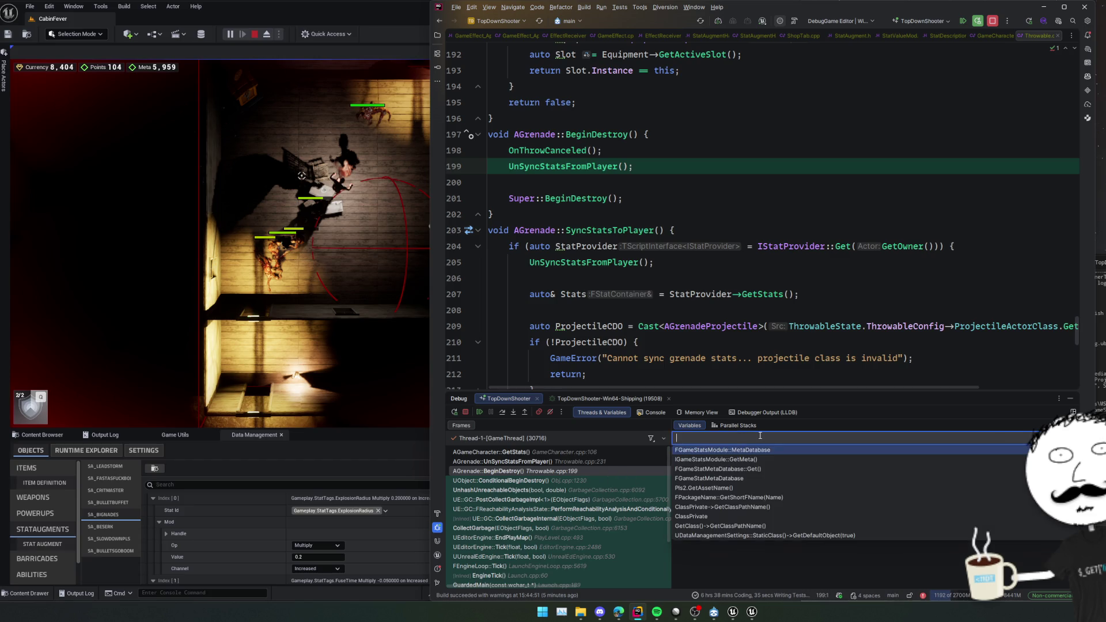
type("GExit")
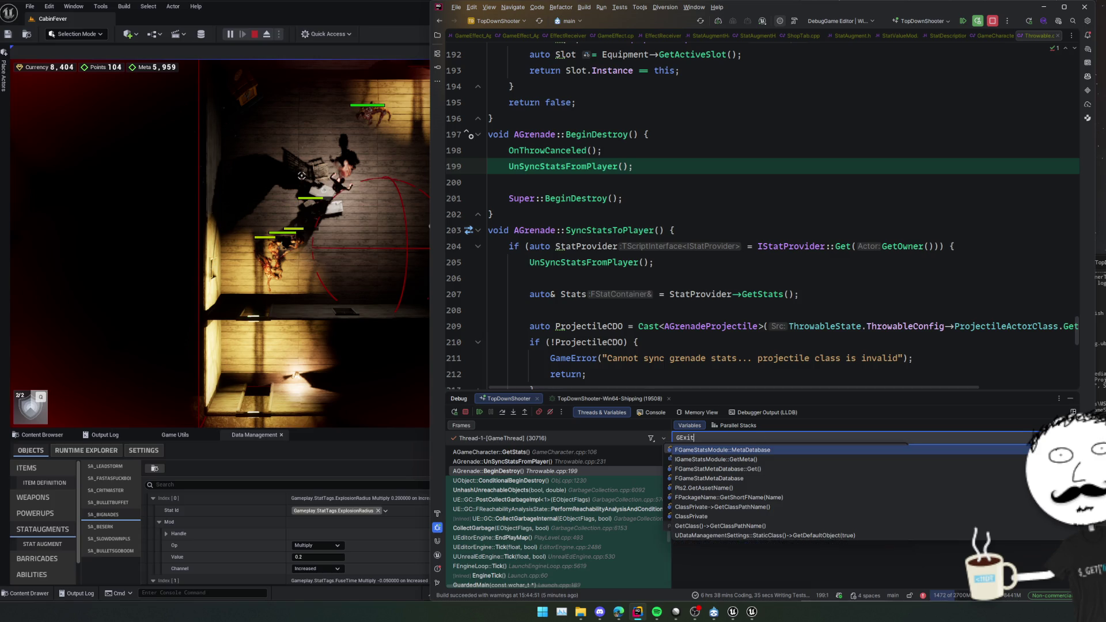
type("P")
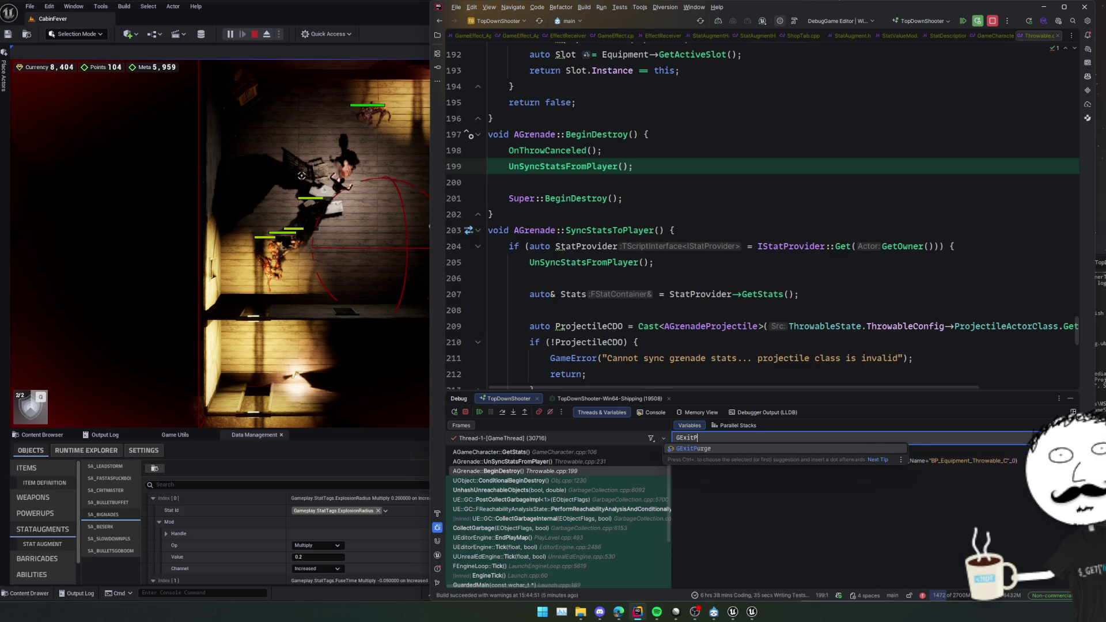
key("Return")
key("Return")
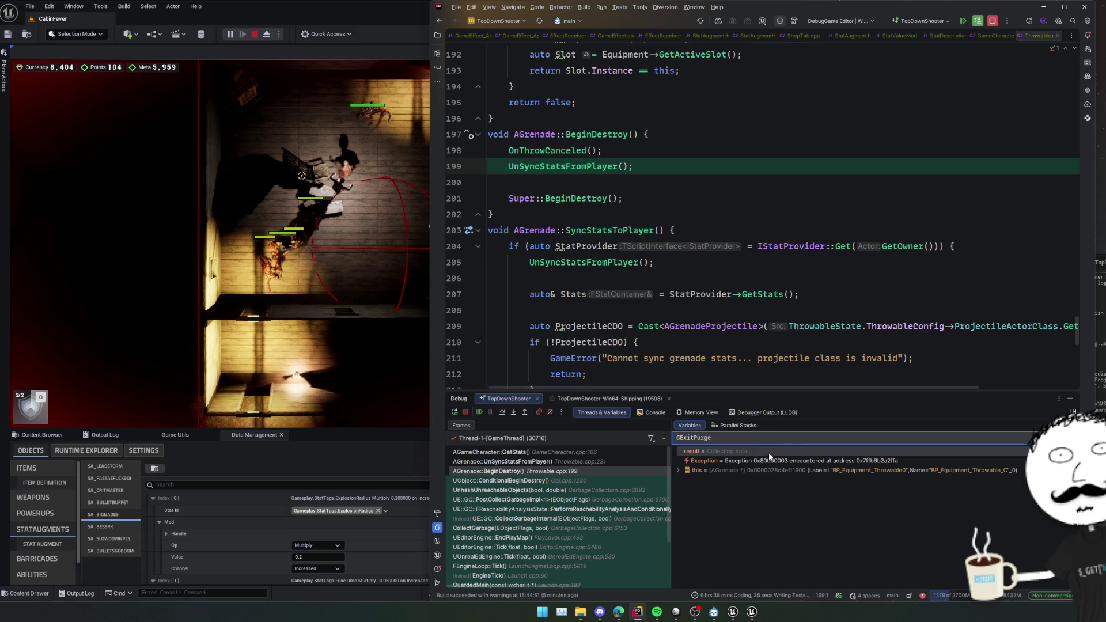
left_click(820, 491)
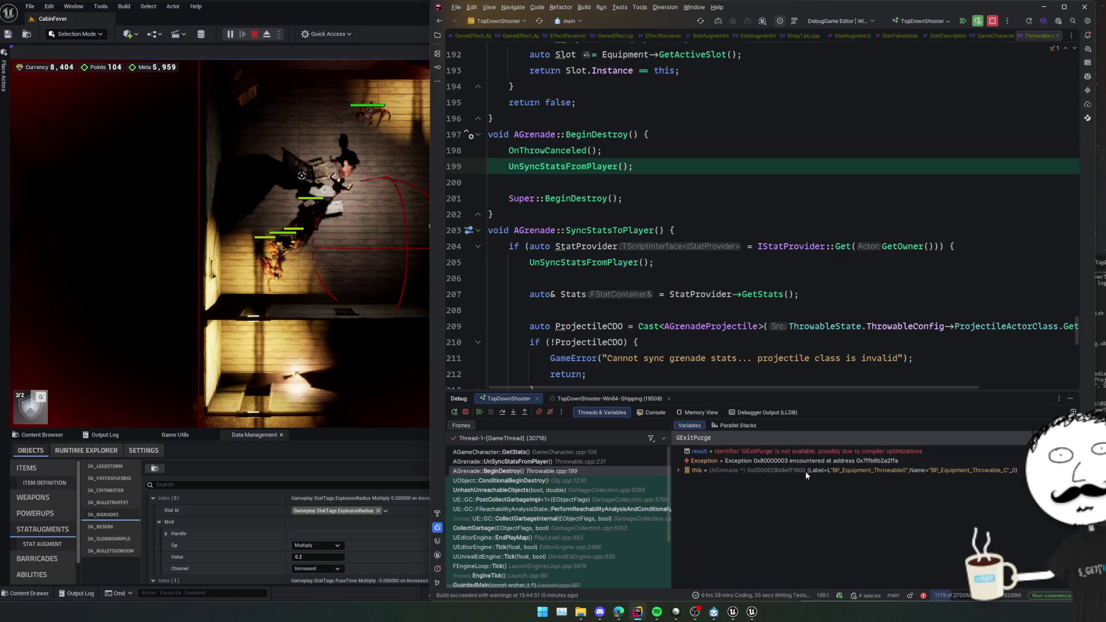
left_click(558, 166, "ctrl")
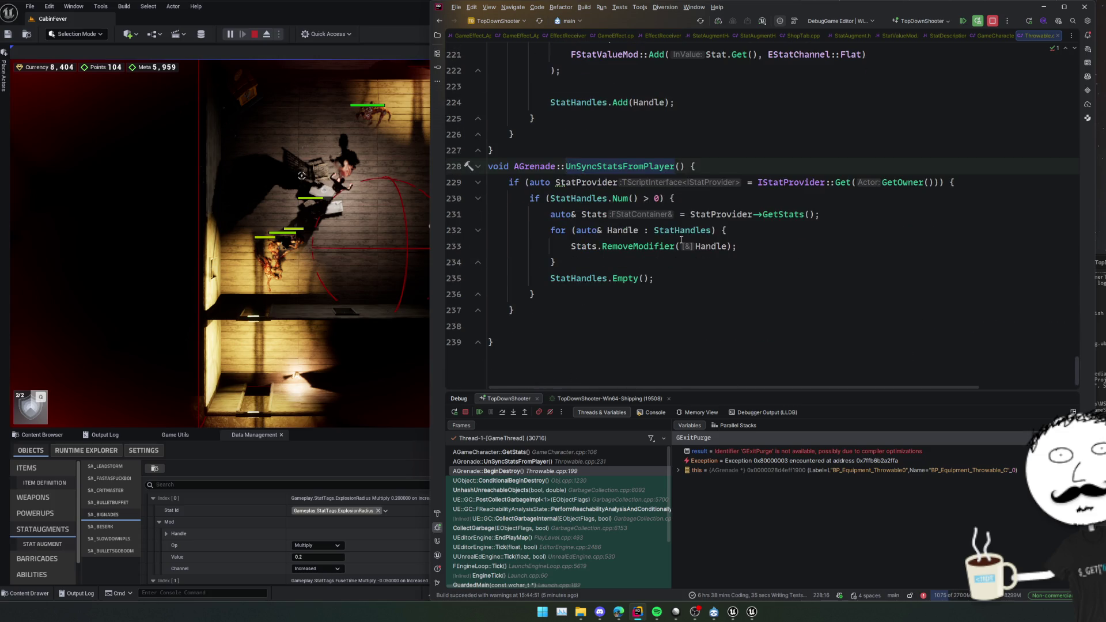
Return to the GetStats frame and comment out its checkNoEntry() call.
left_click(506, 452)
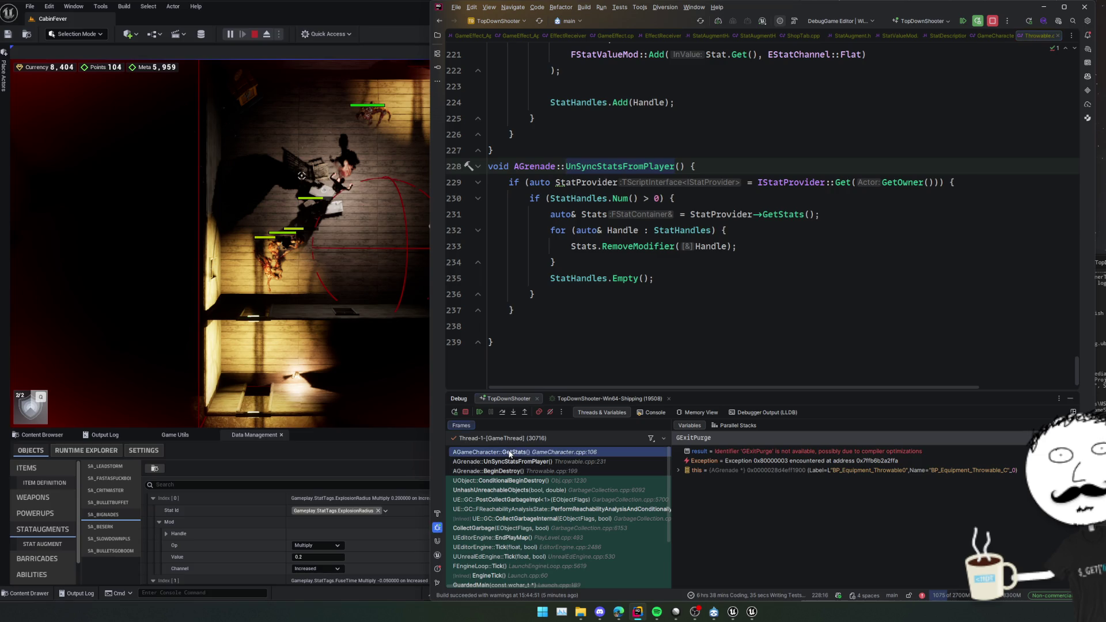
left_click(709, 195)
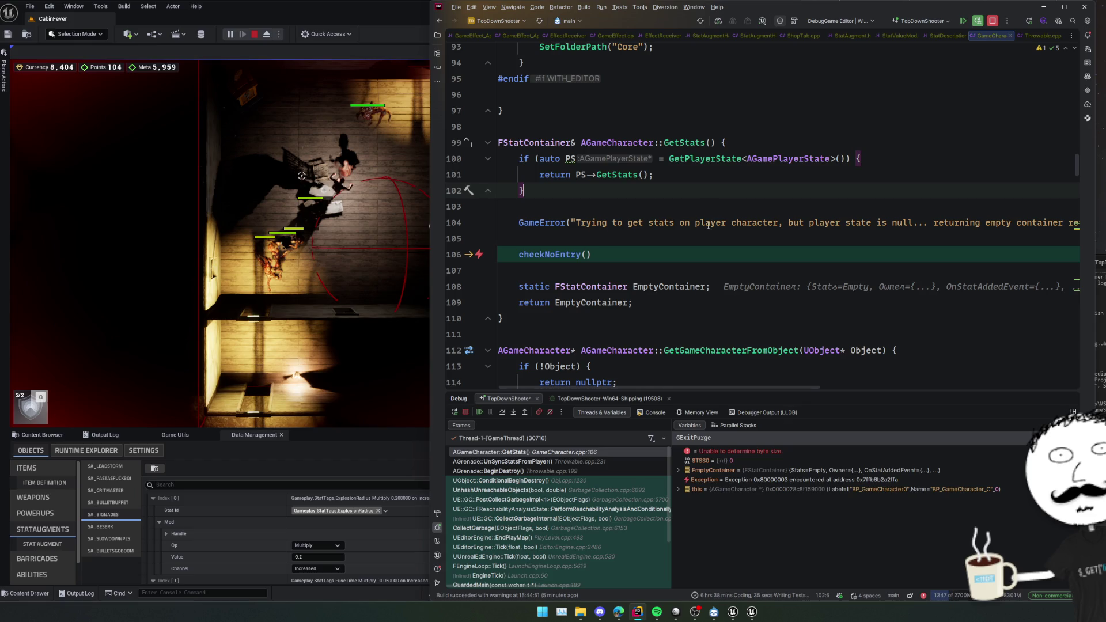
left_click(697, 248)
key("ctrl+slash")
Resume the paused game and trigger a Live Coding rebuild with Ctrl+Alt+F11.
left_click(456, 350)
left_click(478, 412)
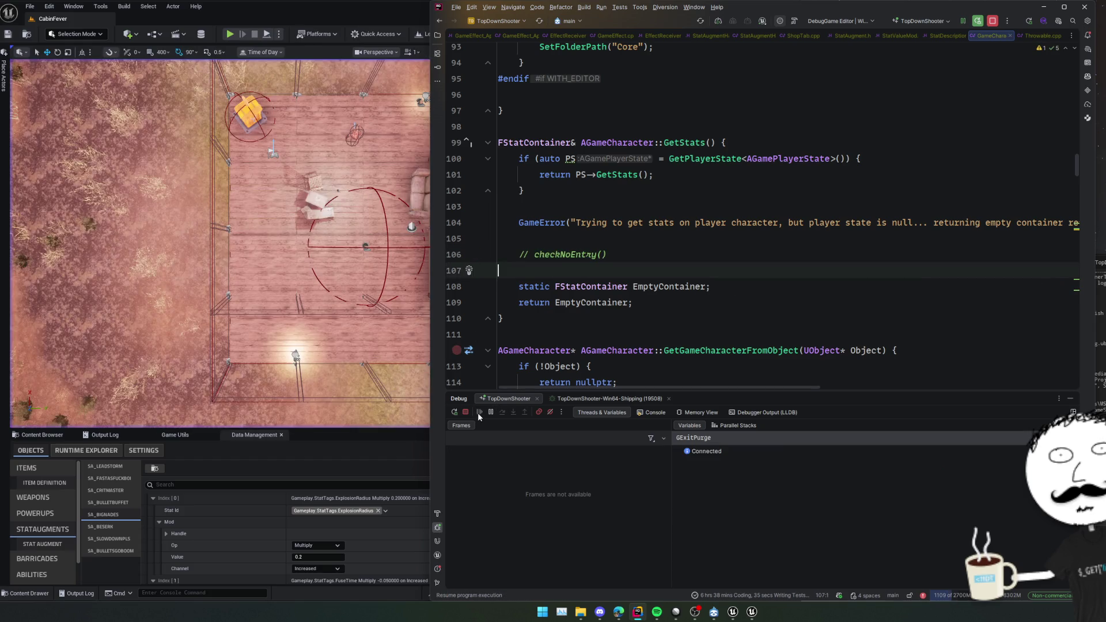
left_click(736, 283)
left_click(737, 267)
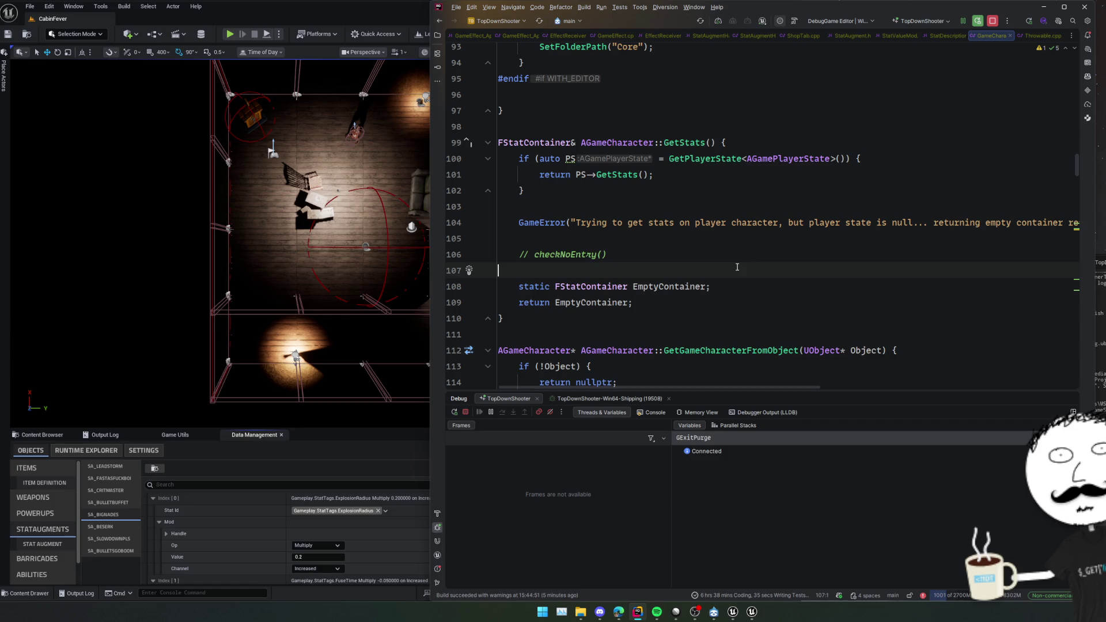
key("ctrl+alt+F11")
Wait for the Live Coding patch to link, checking Unreal Editor before returning to Rider's code.
left_click(701, 261)
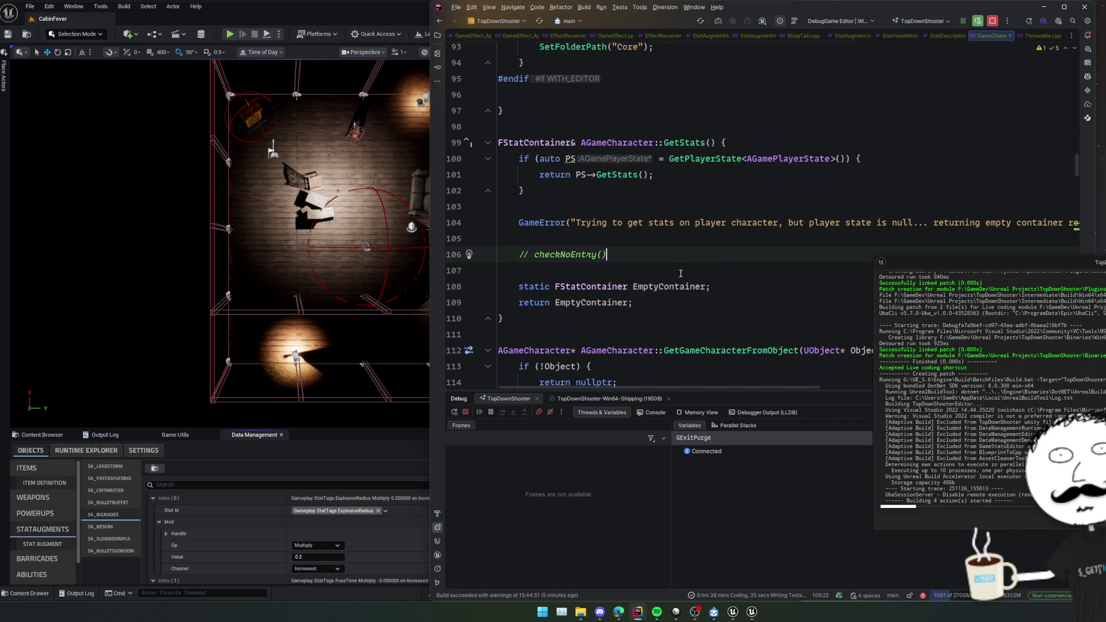
left_click(694, 263)
left_click(692, 254)
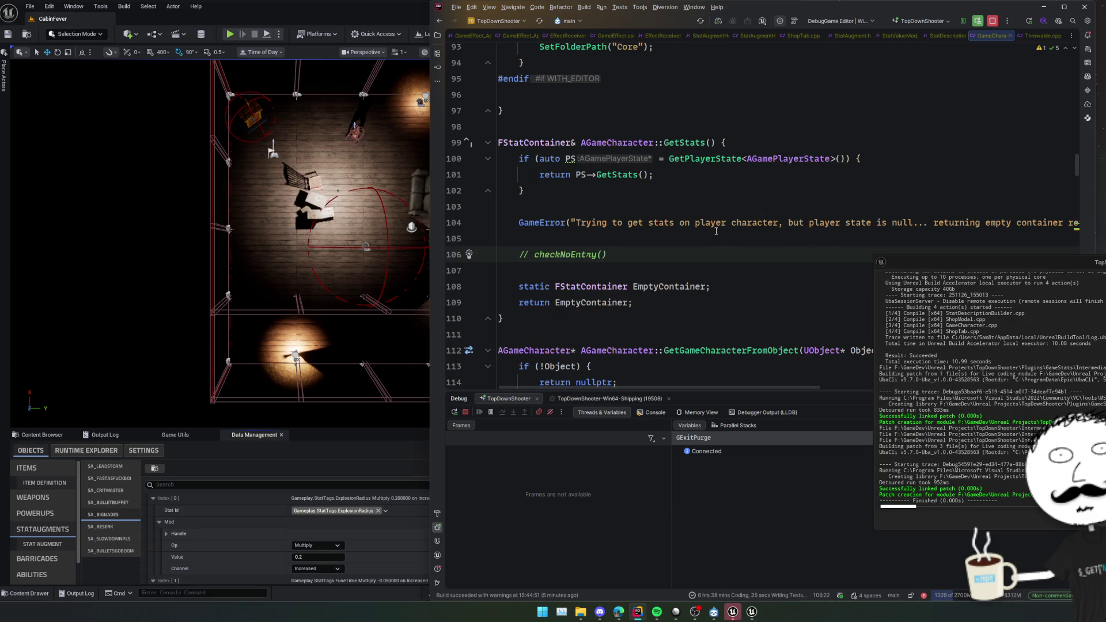
left_click(719, 270)
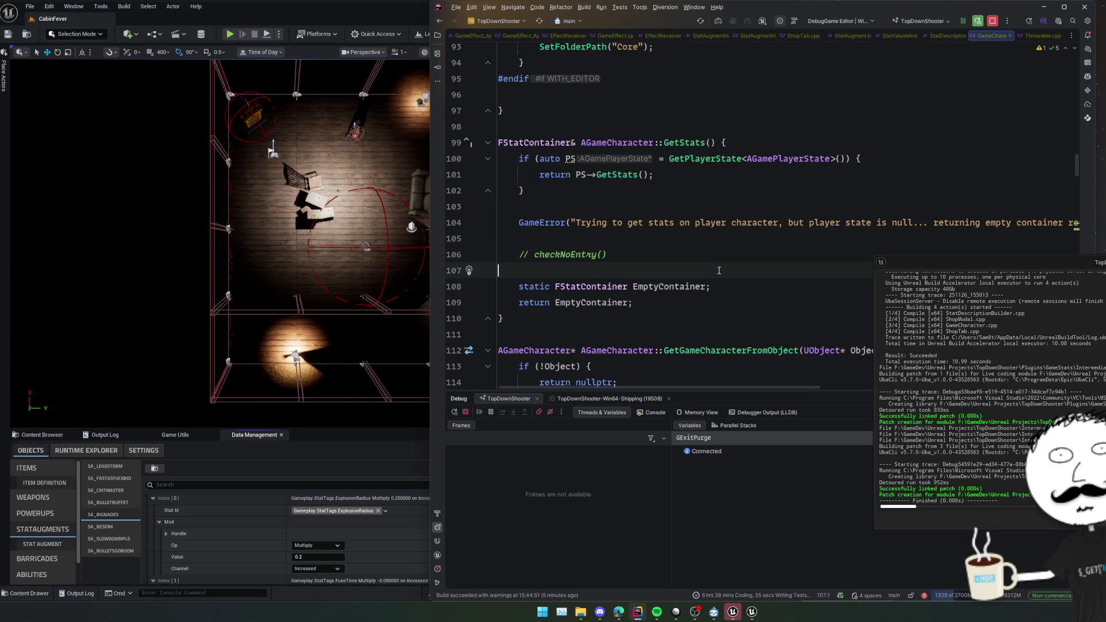
left_click(737, 614)
left_click(739, 615)
left_click(739, 616)
left_click(805, 288)
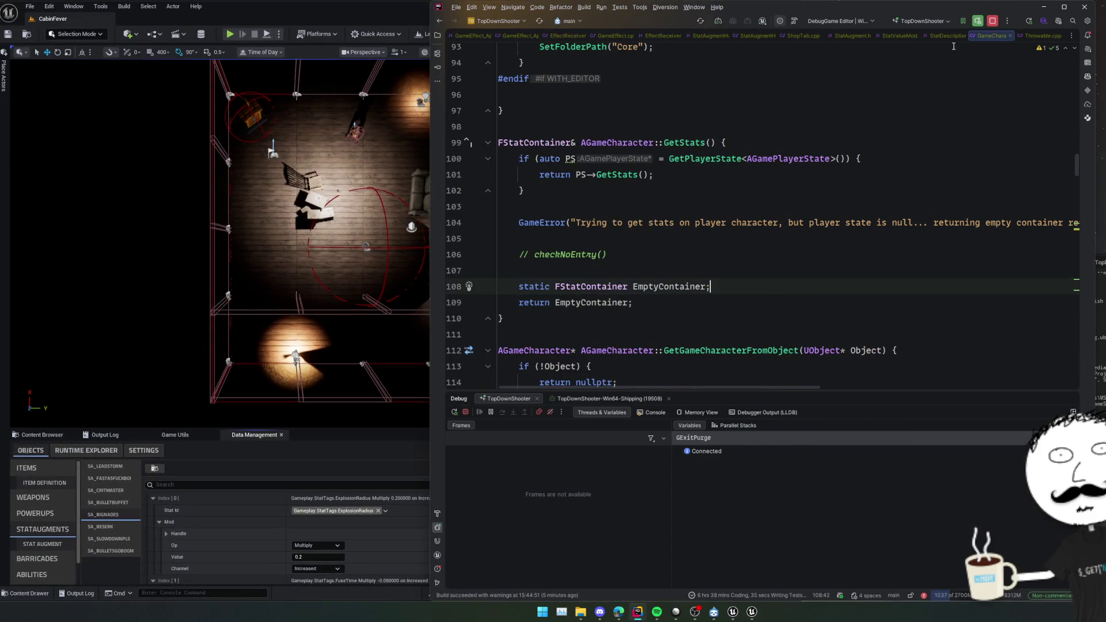
left_click(502, 111)
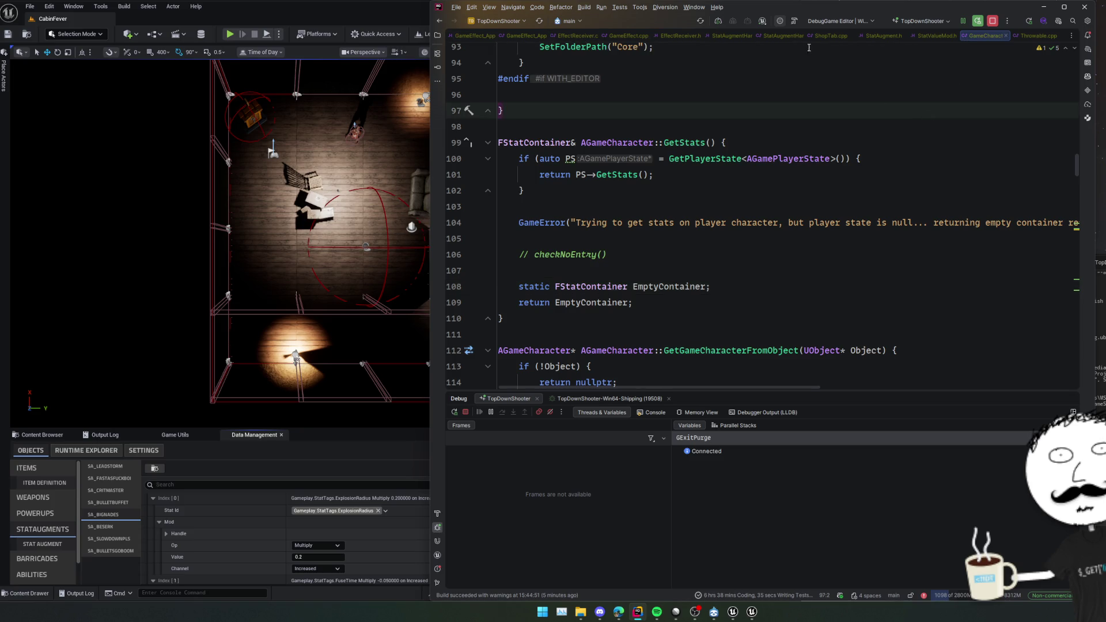
Search Everywhere for AGrenade and open GrenadeProjectile.h.
key("shift")
key("shift")
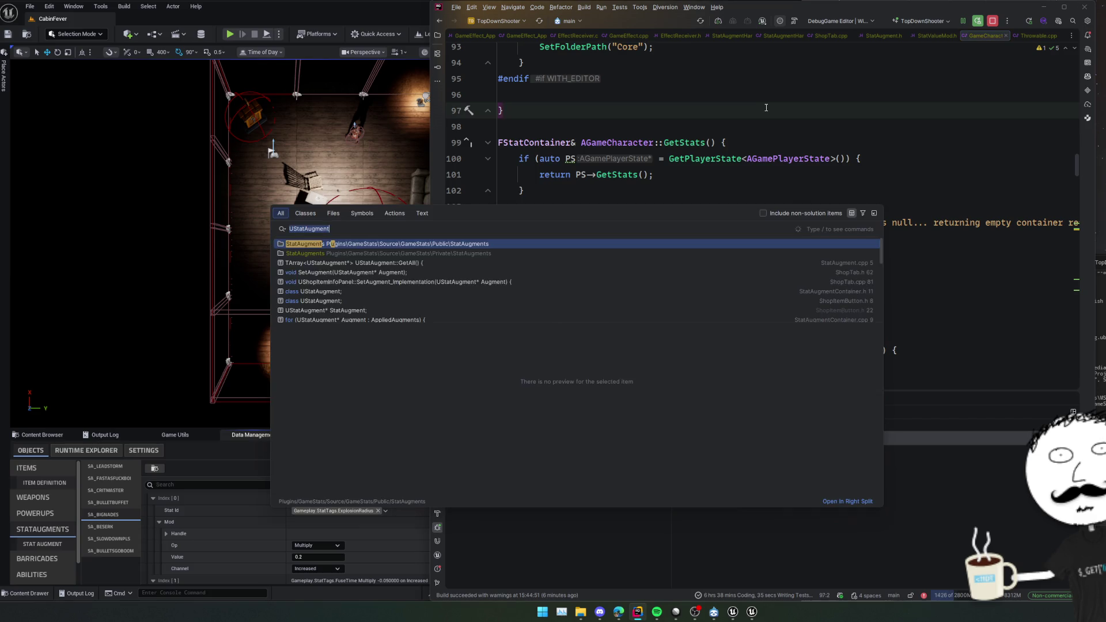
type("AGrenadePro")
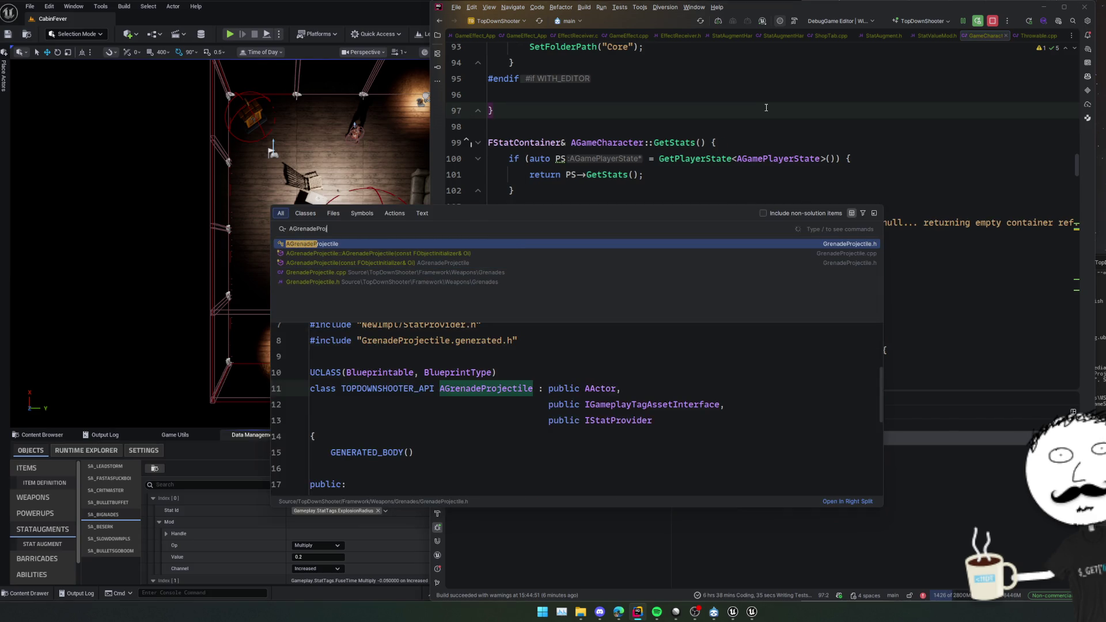
key("Return")
scroll(806, 173, "down", 2)
Find all usages of the Stats member and preview the Throwable.cpp line 218 usage in SyncStatsToPlayer.
left_click(904, 264)
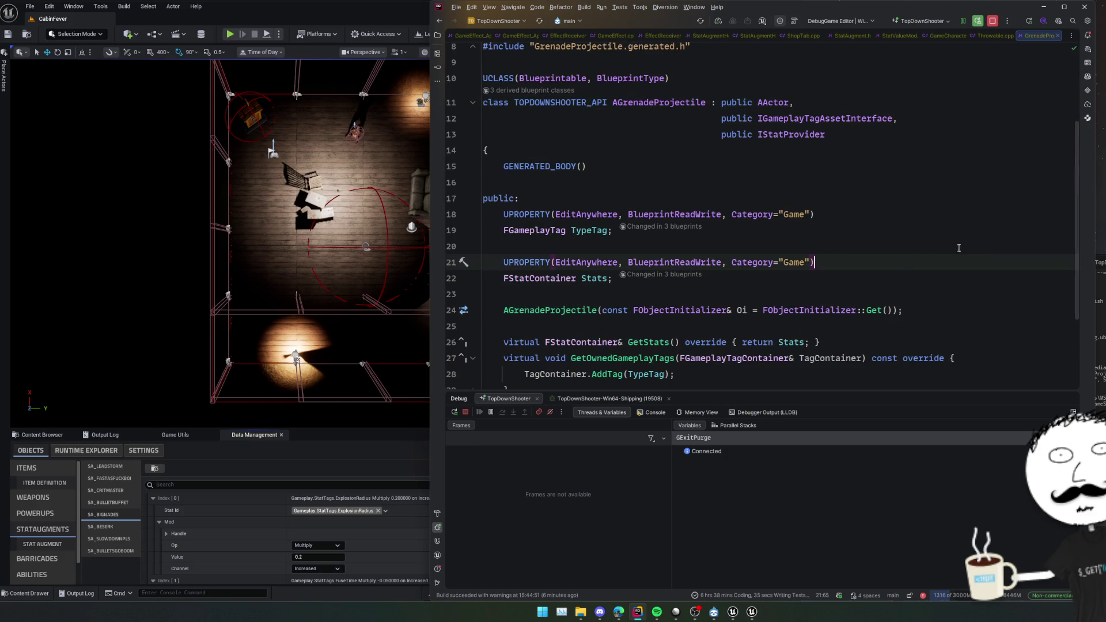
scroll(820, 257, "down", 2)
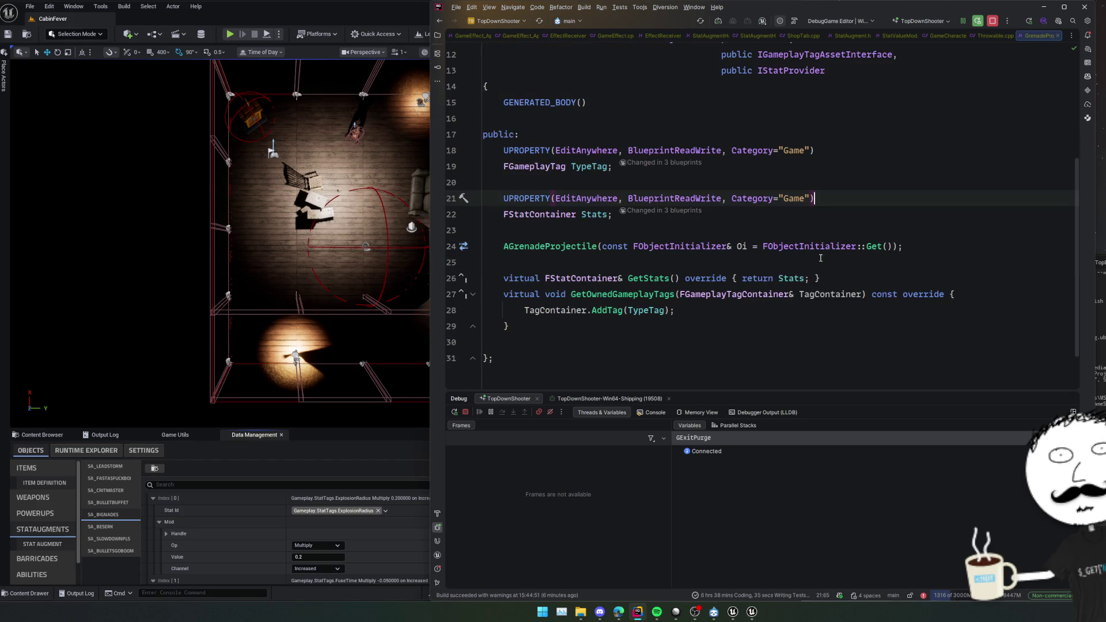
left_click(594, 217)
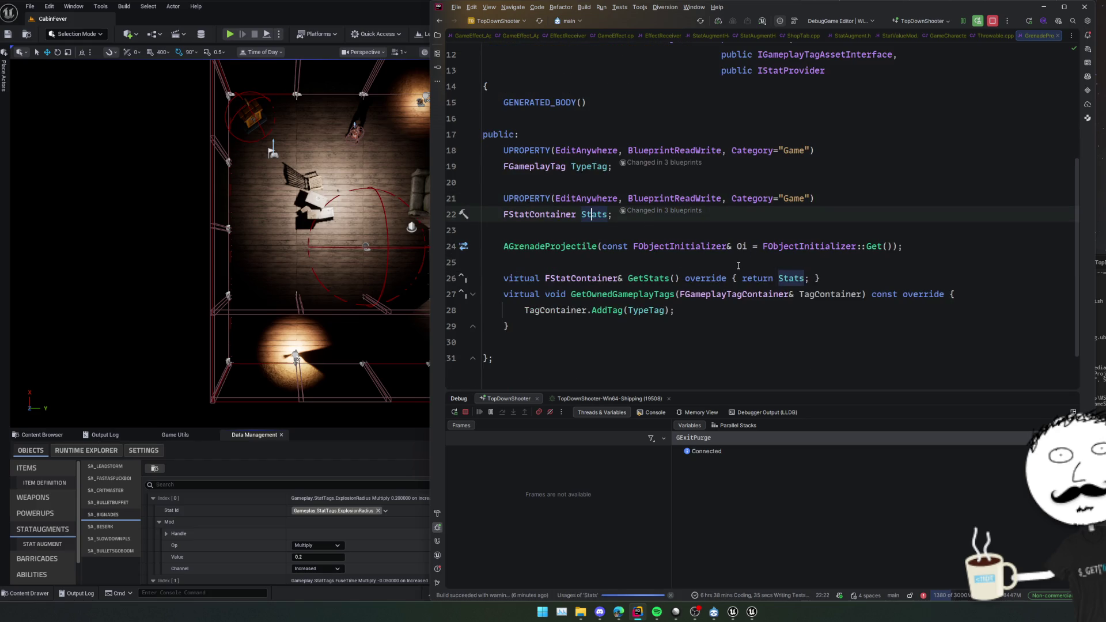
key("alt+F7")
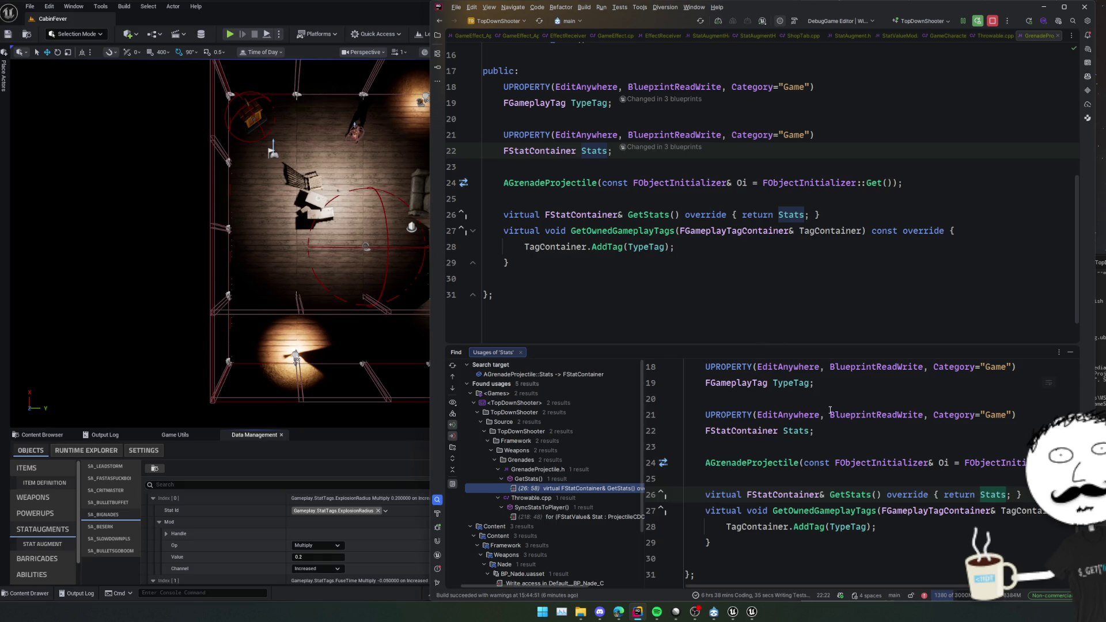
scroll(545, 477, "down", 2)
left_click(546, 477)
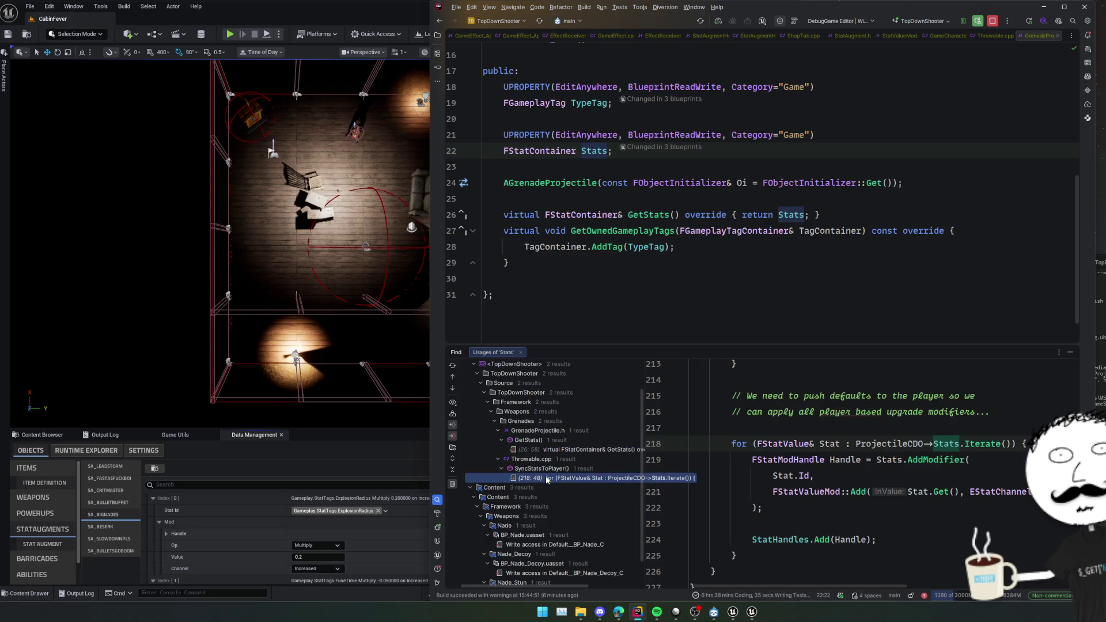
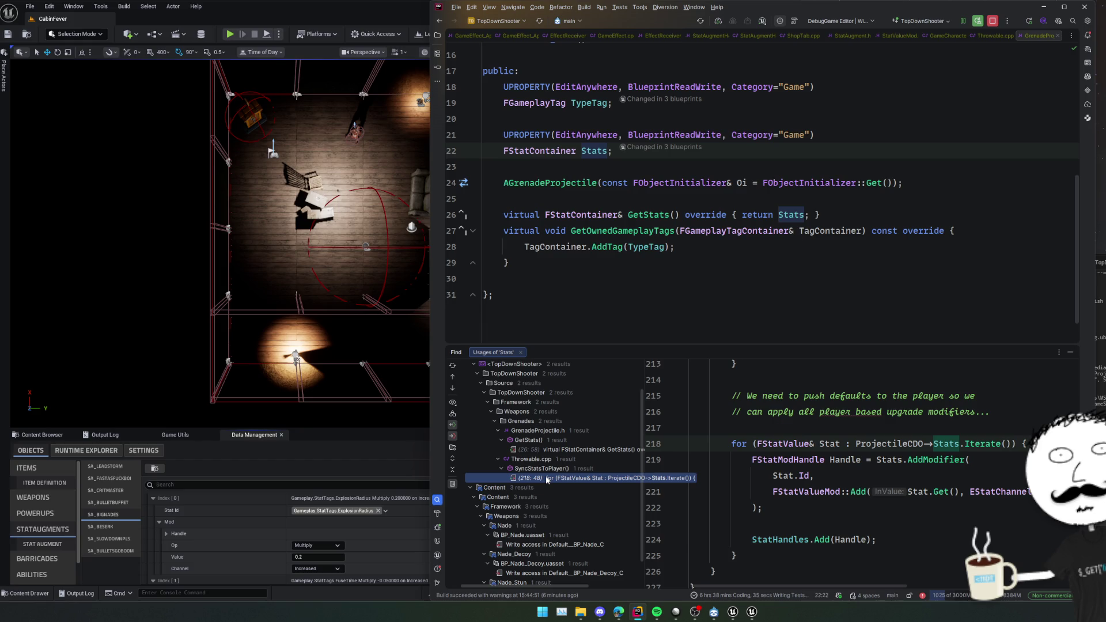
Open the Throwable.cpp (218:48) Stats usage and read through the grenade throw function.
scroll(654, 332, "up", 2)
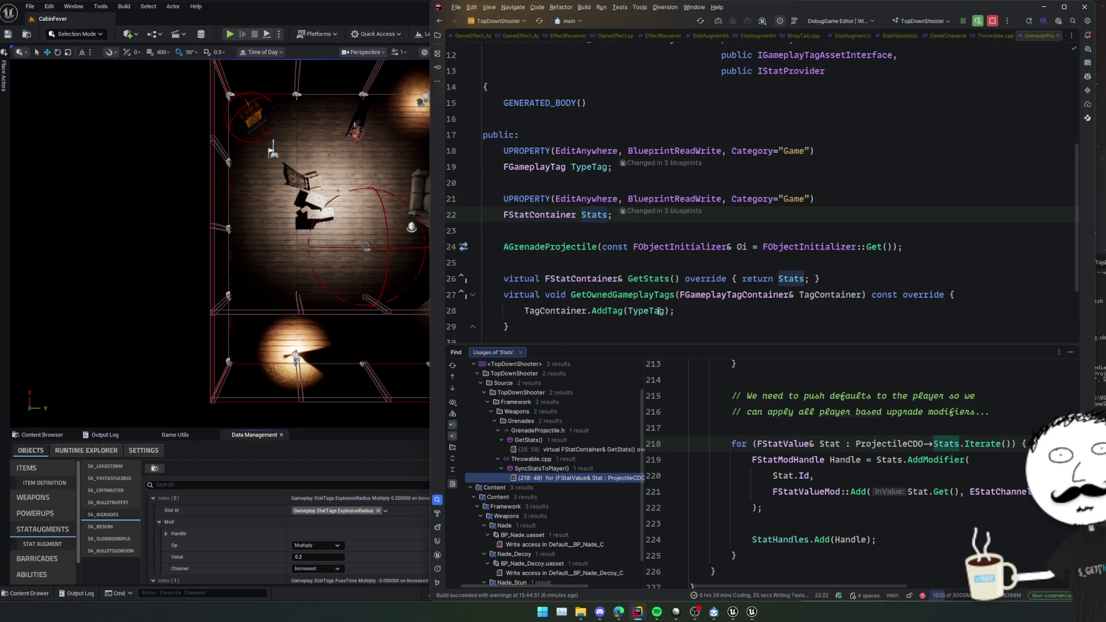
left_click(580, 449)
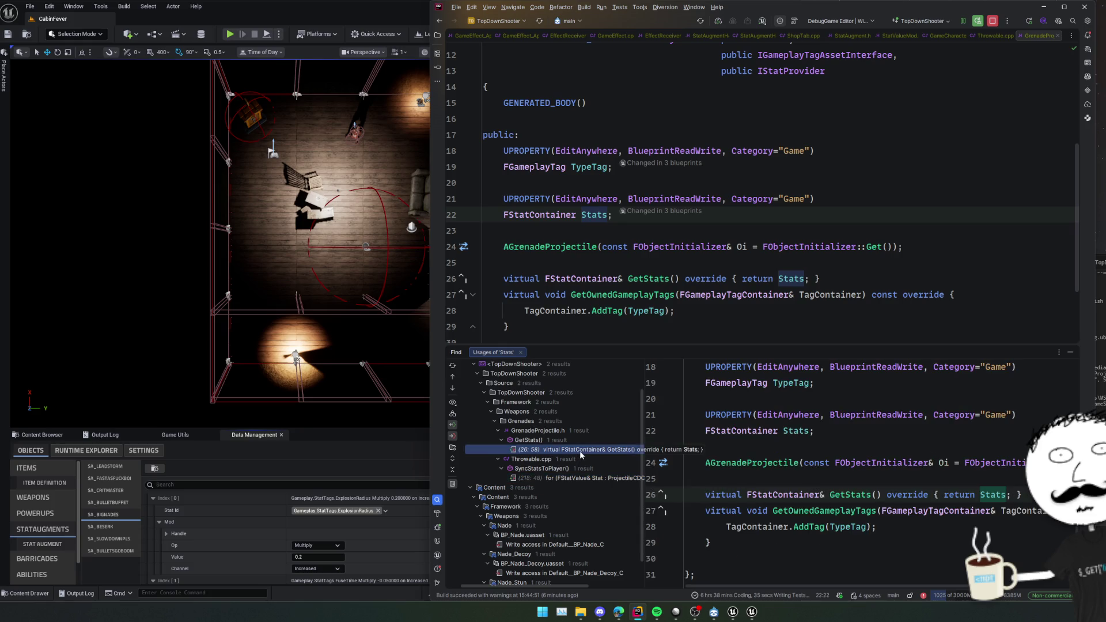
double_click(558, 478)
scroll(633, 288, "down", 8)
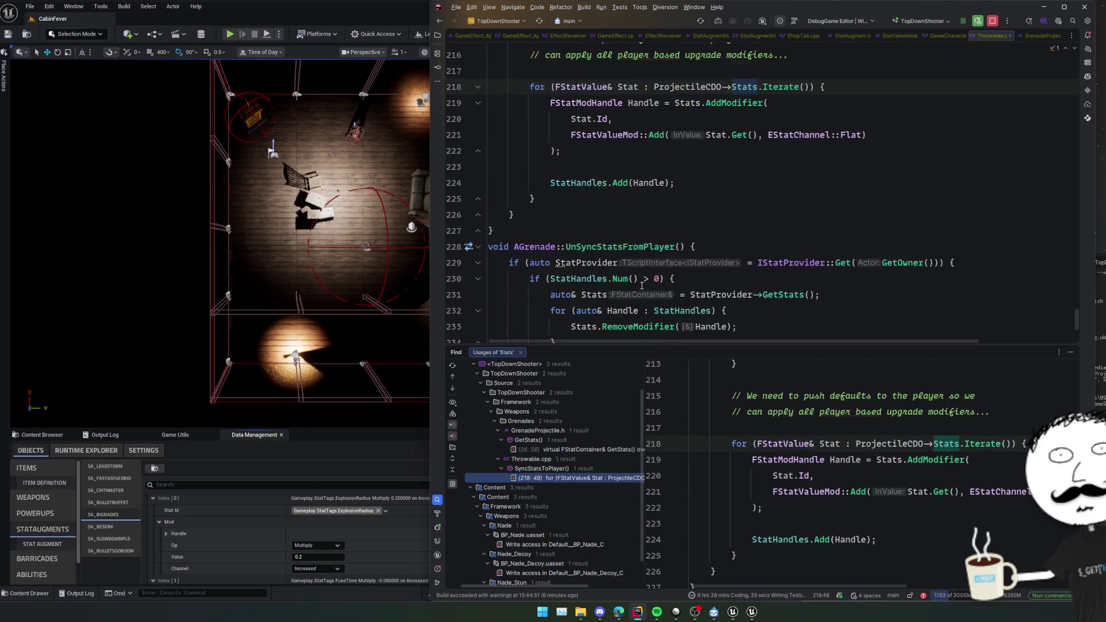
scroll(643, 285, "up", 20)
scroll(642, 284, "up", 13)
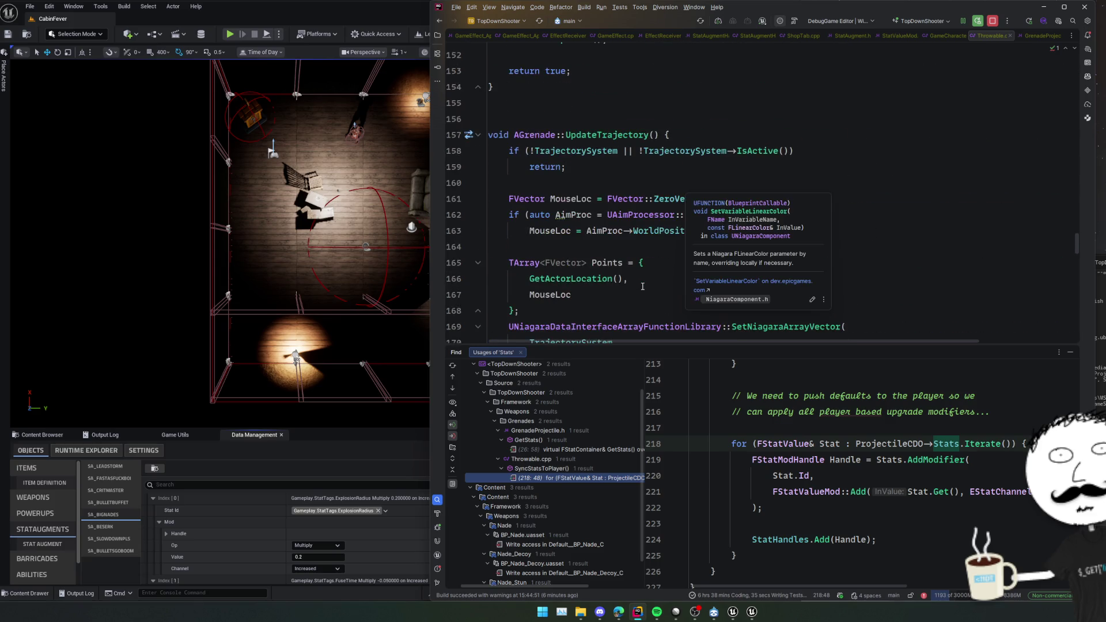
scroll(642, 289, "up", 4)
scroll(642, 289, "down", 4)
scroll(644, 288, "up", 5)
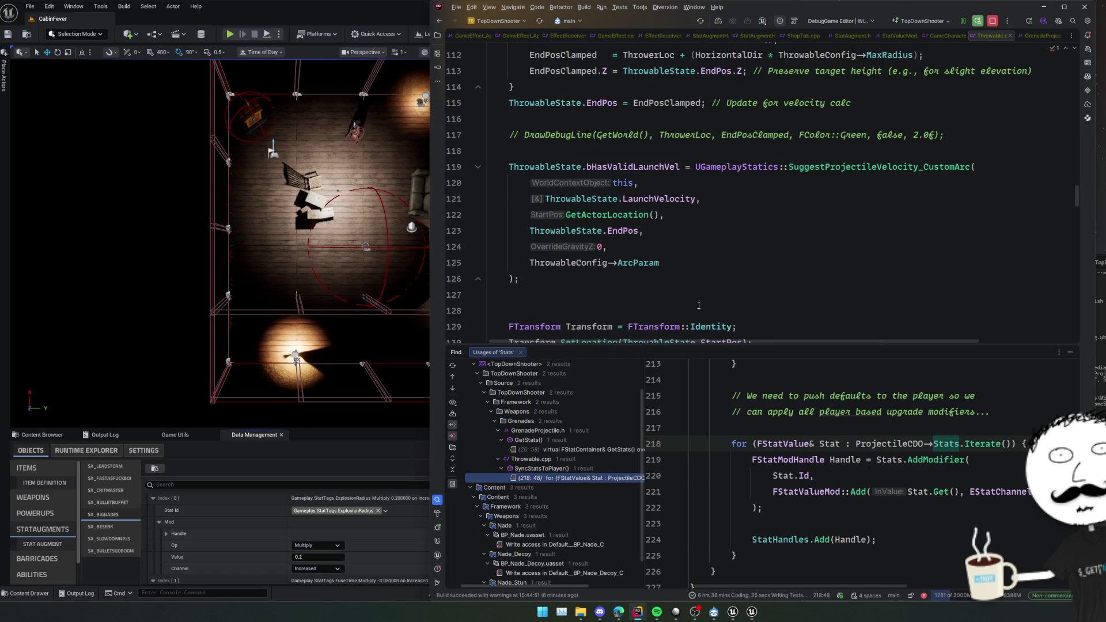
scroll(706, 283, "down", 4)
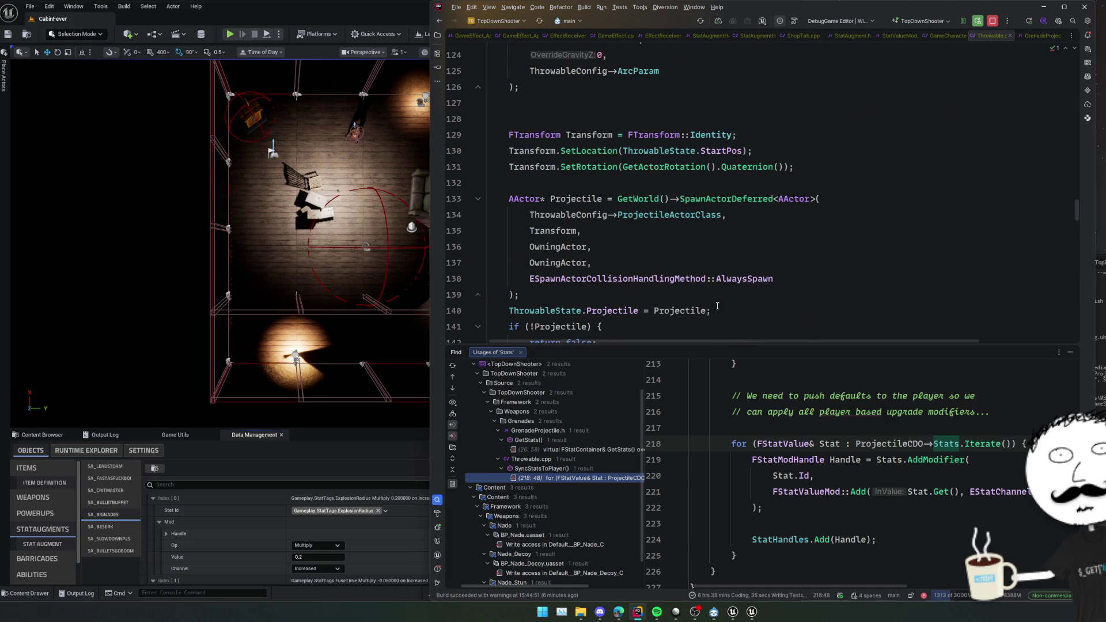
Jump to the OwningActor declaration and read the projectile spawning code below it.
left_click(565, 249, "ctrl")
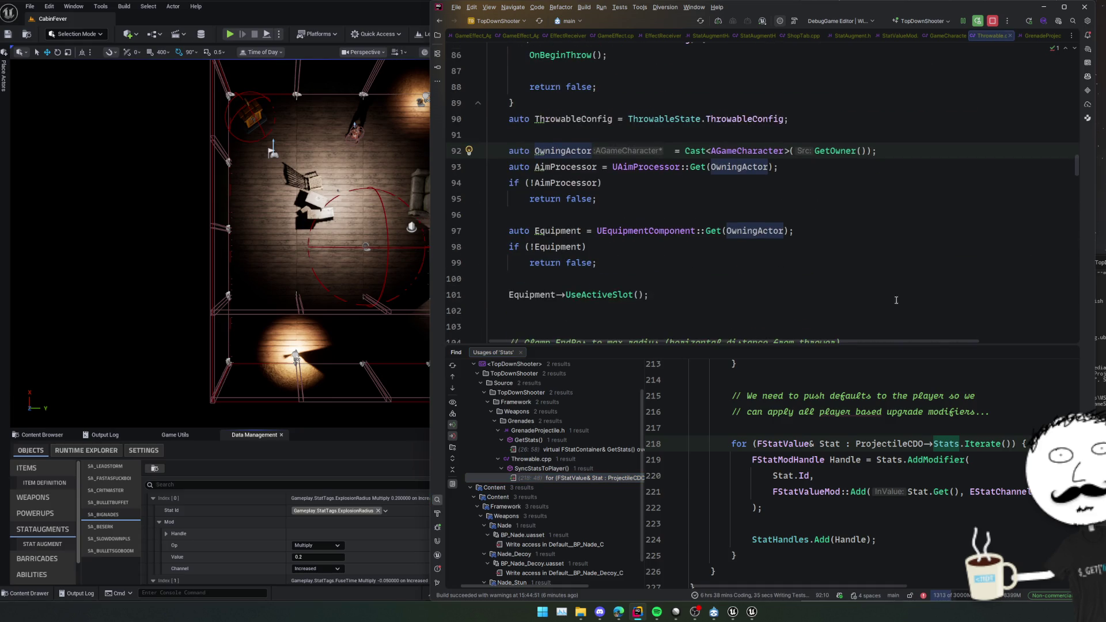
scroll(885, 313, "down", 5)
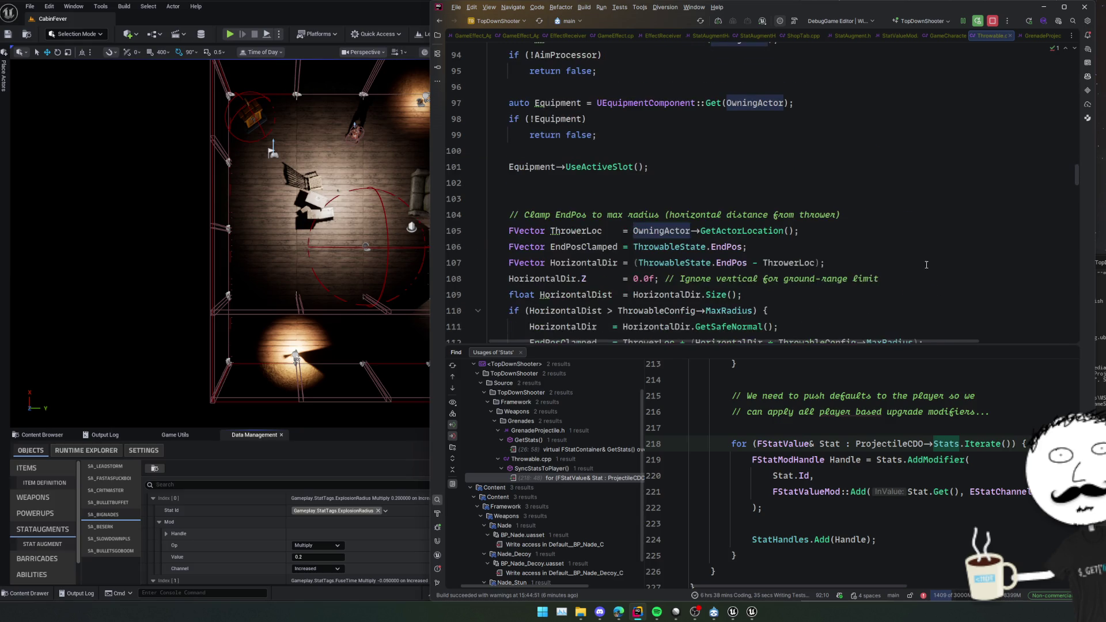
scroll(695, 264, "down", 3)
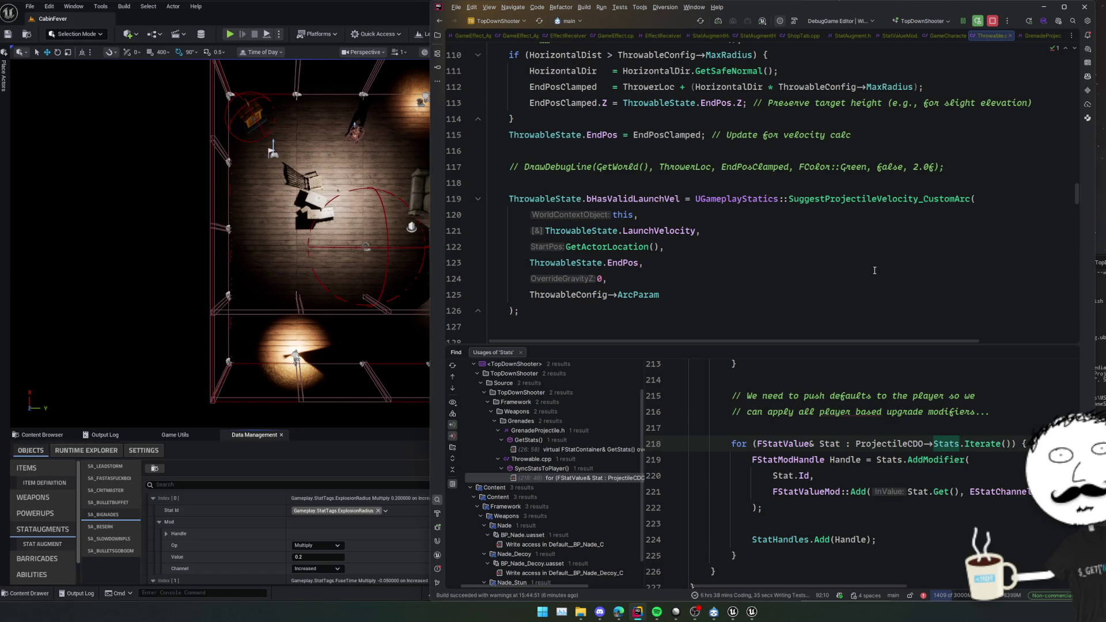
scroll(865, 294, "down", 3)
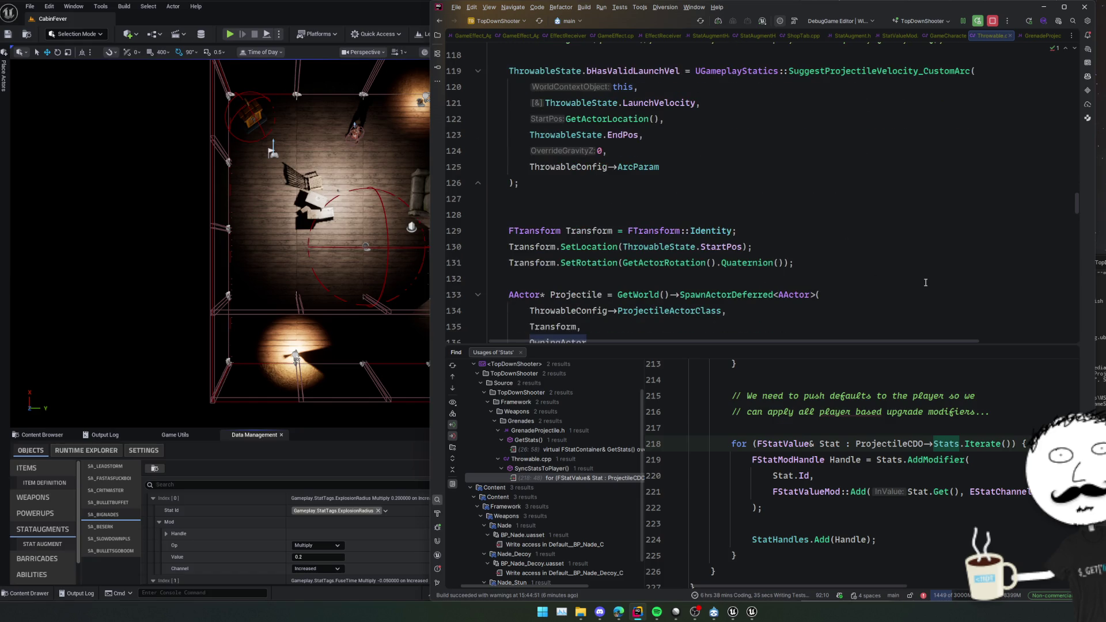
scroll(913, 267, "down", 2)
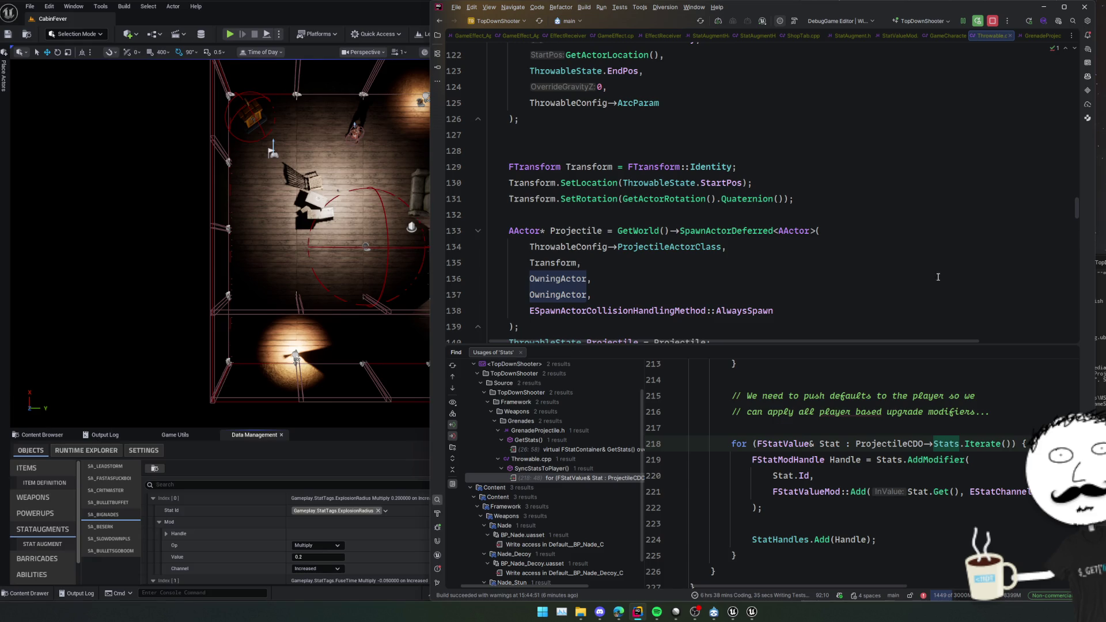
scroll(889, 265, "down", 4)
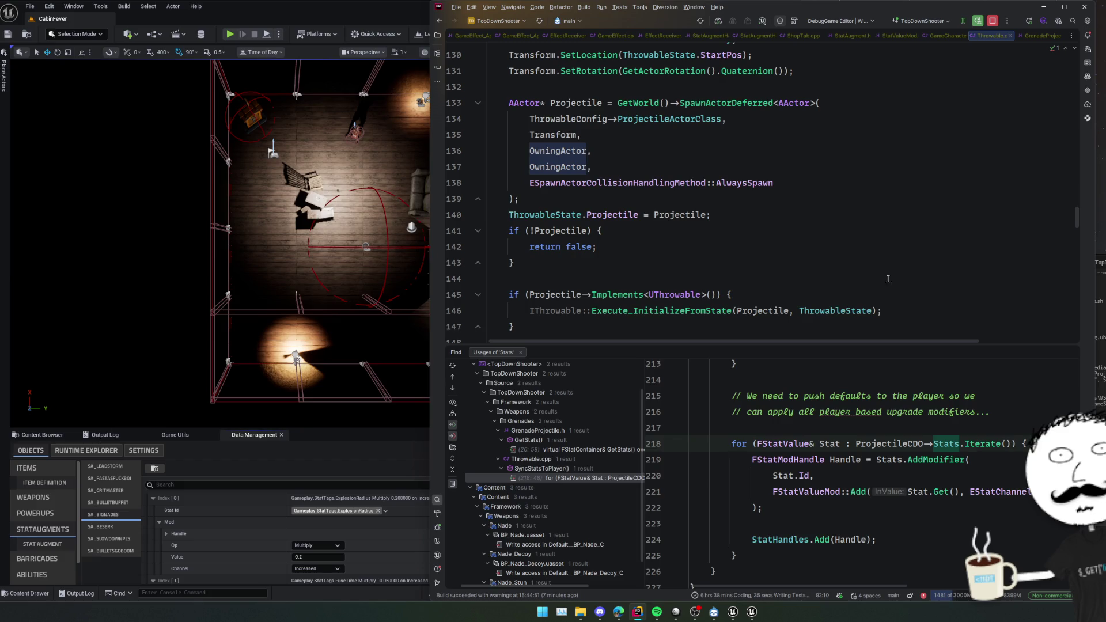
scroll(881, 246, "down", 2)
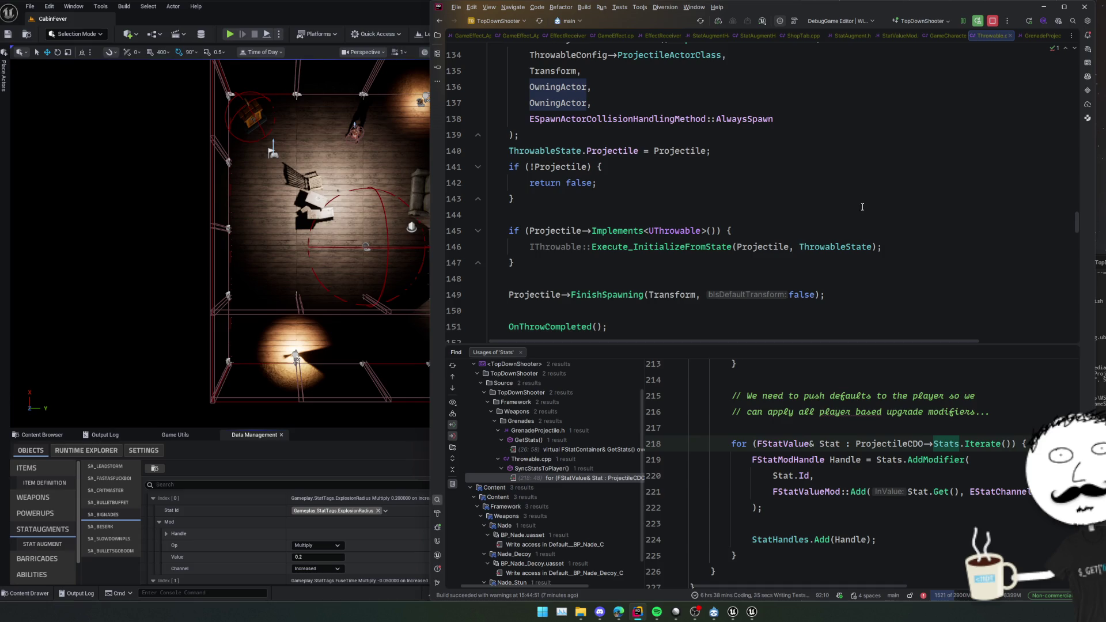
left_click(226, 471)
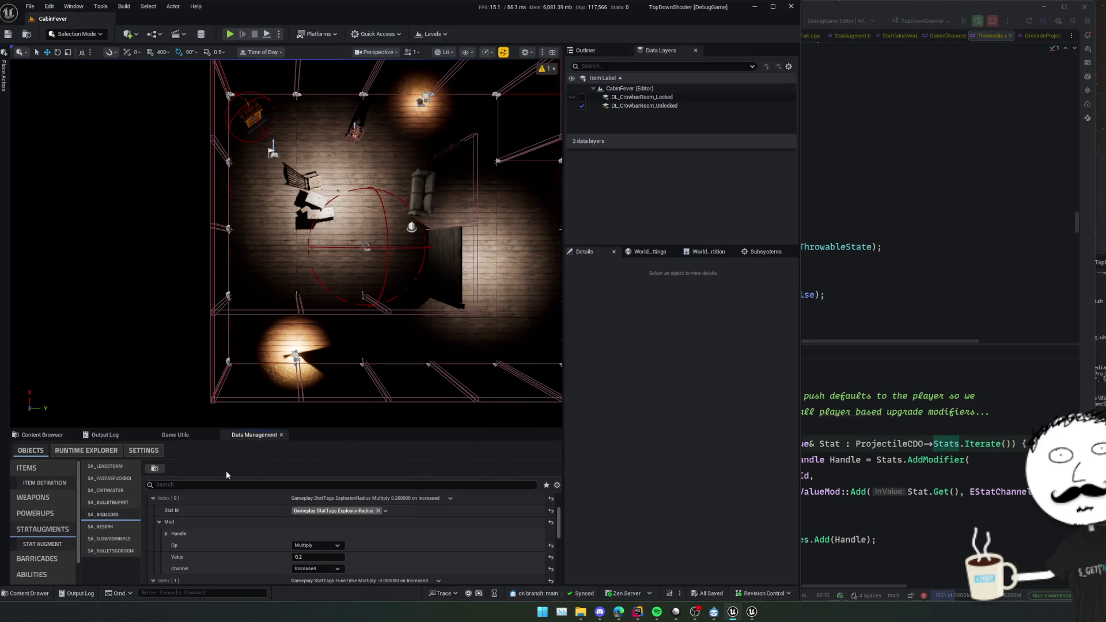
Select ID_NADE under Items and open its Projectile Actor Class, BP_Nade.
left_click(55, 483)
left_click(101, 478)
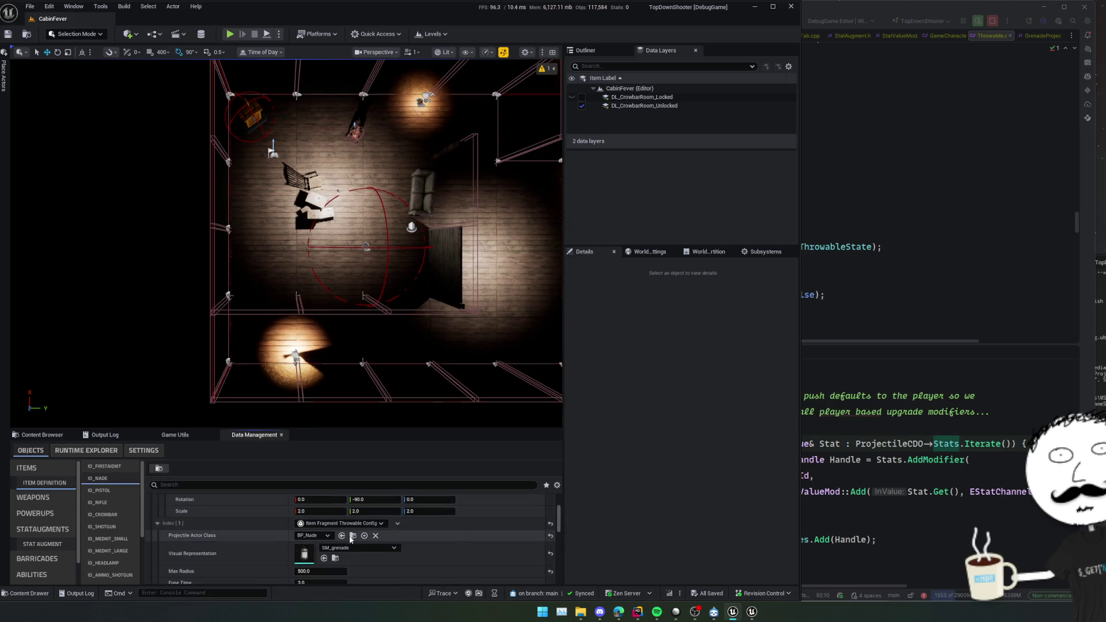
left_click(353, 535)
double_click(250, 546)
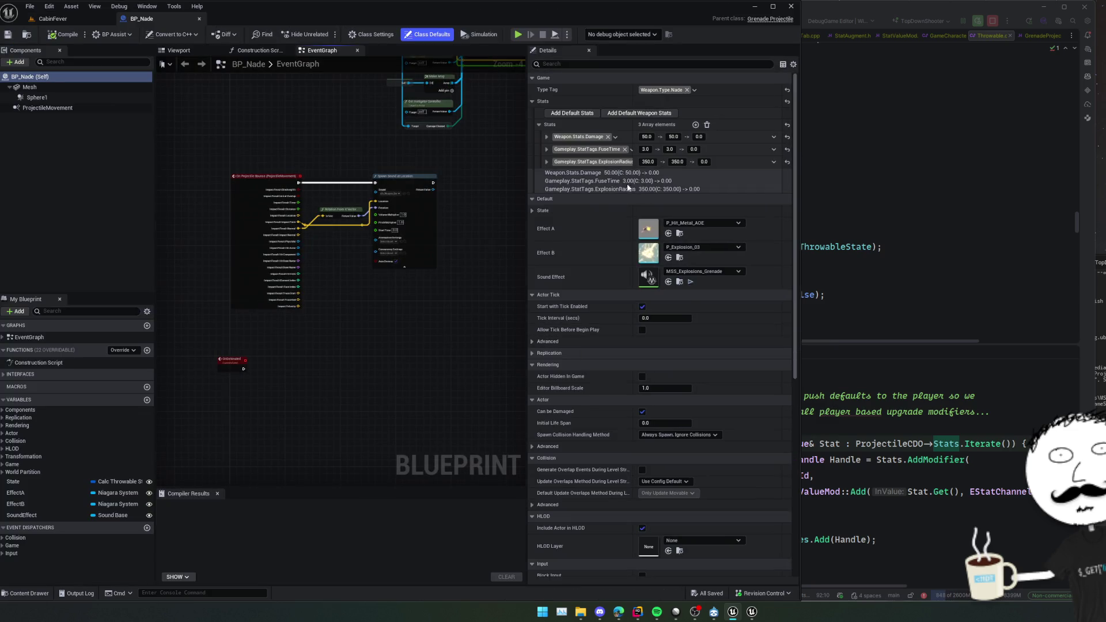
Bring the Detonate event's Apply Radial Damage and Break Calc Throwable State nodes into view.
left_click_drag(358, 79, 339, 344)
scroll(297, 308, "up", 3)
mouse_move(298, 308)
left_mouse_down()
mouse_move(197, 306)
mouse_move(206, 303)
left_mouse_up()
mouse_move(208, 301)
left_mouse_down()
mouse_move(288, 284)
mouse_move(202, 265)
mouse_move(140, 273)
mouse_move(280, 281)
mouse_move(299, 237)
mouse_move(359, 271)
left_mouse_up()
right_click(330, 258)
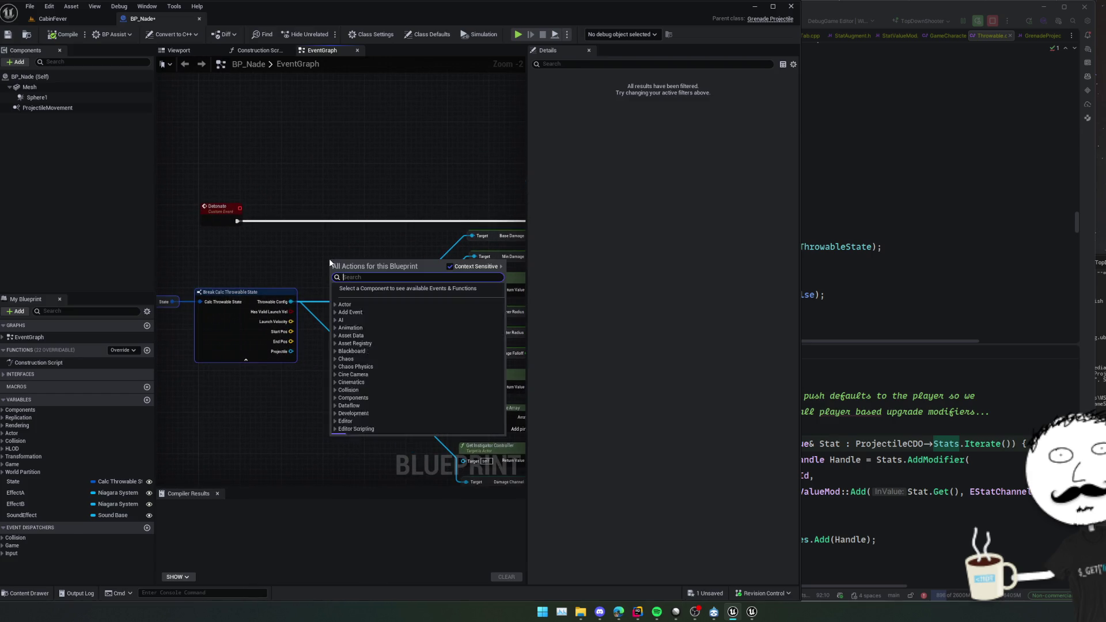
Add a Get Owner node and place it beside Event BeginPlay.
left_click(310, 257)
right_click(310, 264)
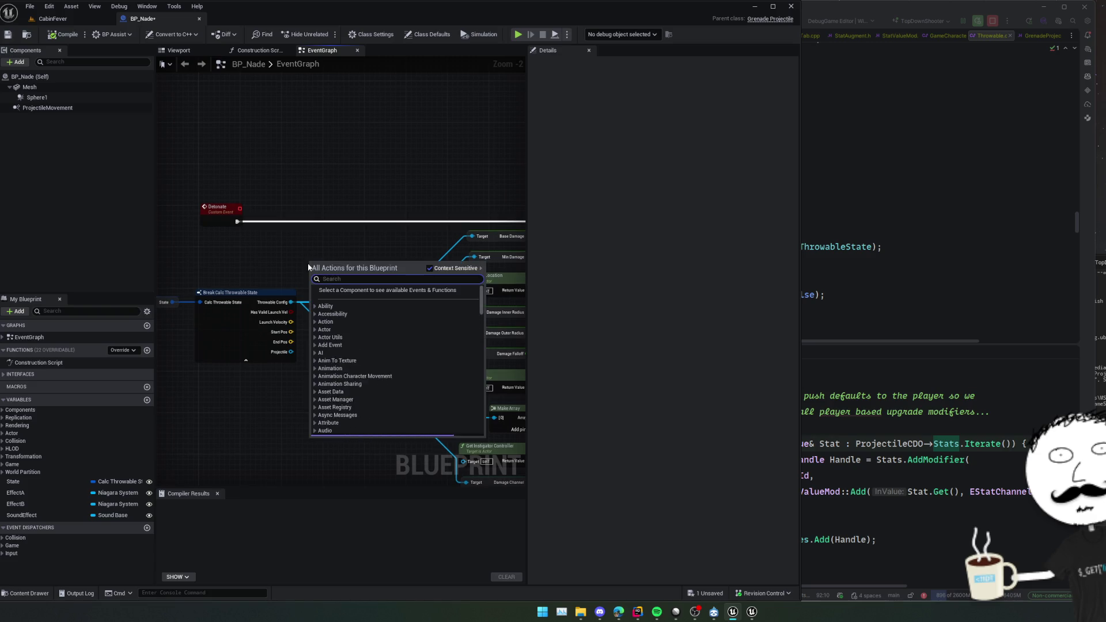
type("get owner")
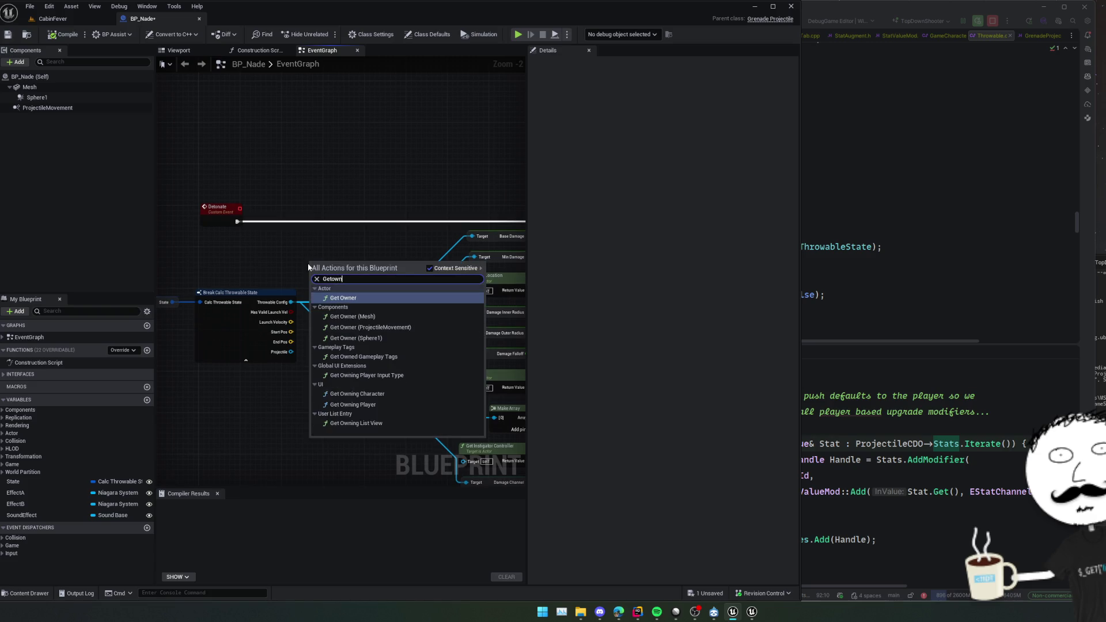
key("Return")
mouse_move(340, 268)
left_mouse_down()
mouse_move(256, 256)
mouse_move(235, 279)
mouse_move(283, 401)
mouse_move(346, 223)
left_mouse_up()
scroll(328, 252, "down", 1)
scroll(299, 358, "down", 1)
scroll(336, 388, "up", 1)
mouse_move(283, 395)
left_mouse_down()
mouse_move(318, 71)
mouse_move(311, 242)
mouse_move(322, 369)
mouse_move(338, 407)
mouse_move(425, 419)
mouse_move(373, 471)
mouse_move(247, 429)
mouse_move(285, 435)
mouse_move(265, 408)
mouse_move(318, 413)
left_mouse_up()
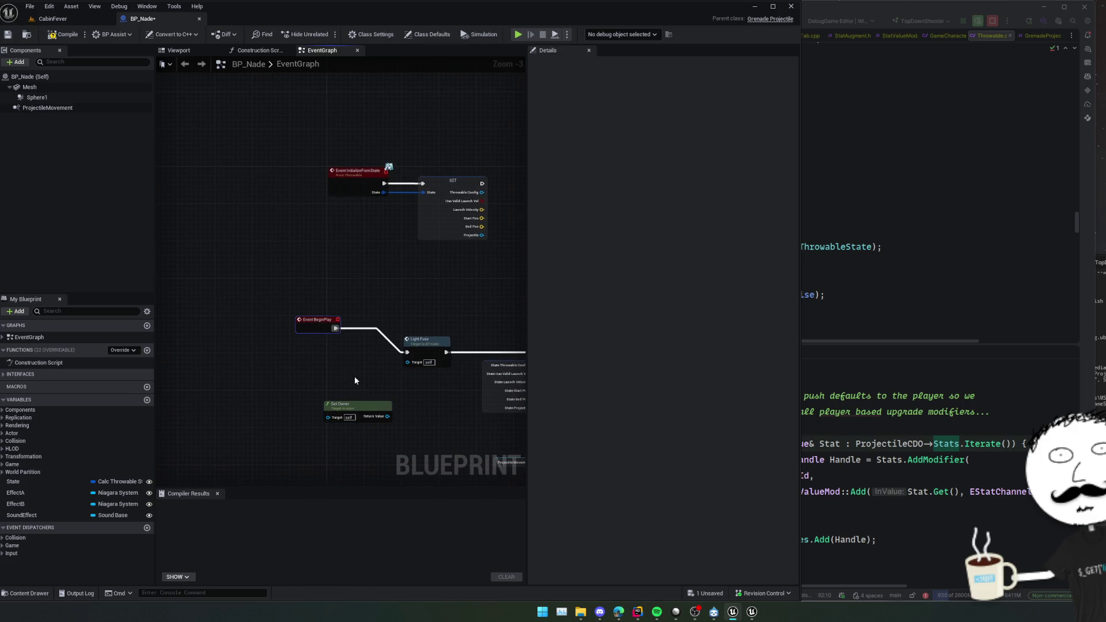
scroll(354, 380, "up", 2)
left_click(291, 343)
mouse_move(291, 343)
left_mouse_down()
mouse_move(284, 324)
mouse_move(336, 372)
left_mouse_up()
left_click(321, 345)
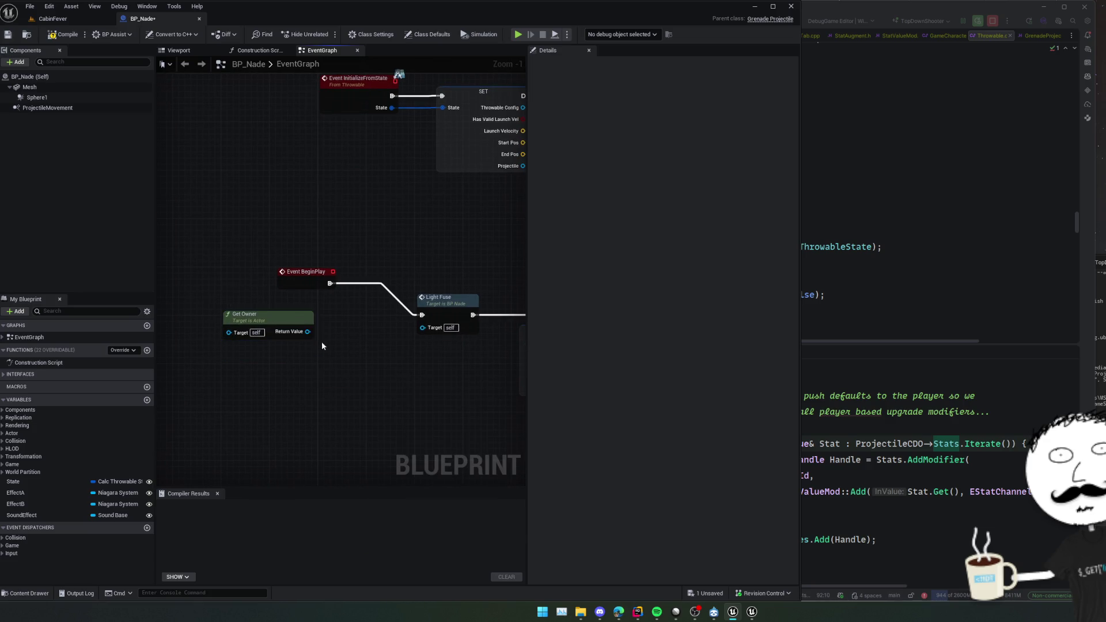
Add a Get Stat node from the stat provider next to Get Owner.
right_click(320, 355)
type("stat provider")
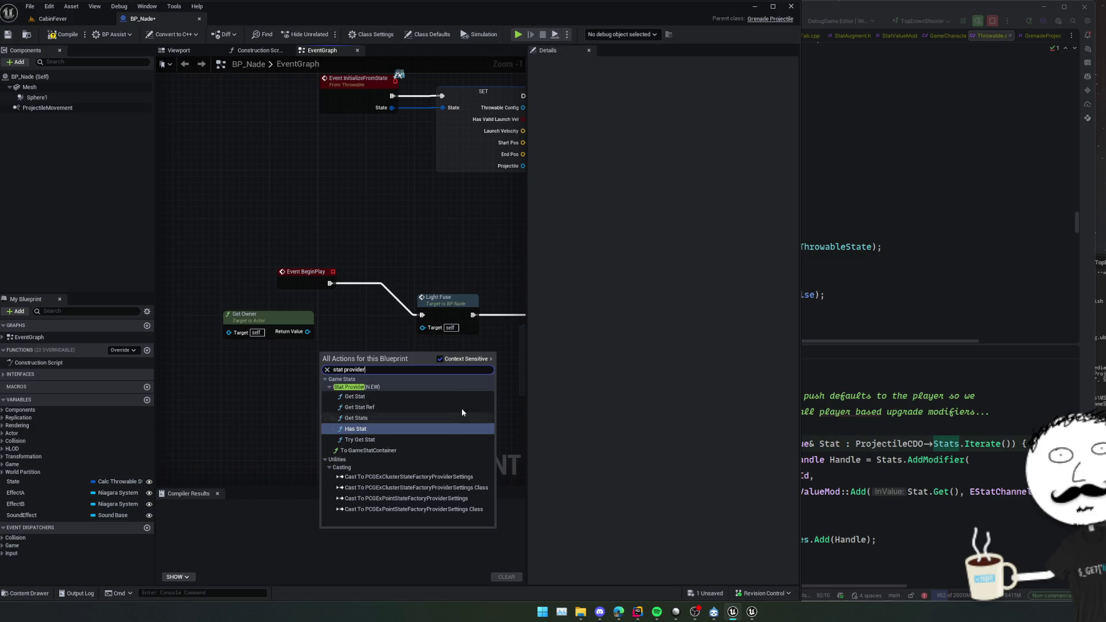
left_click(378, 399)
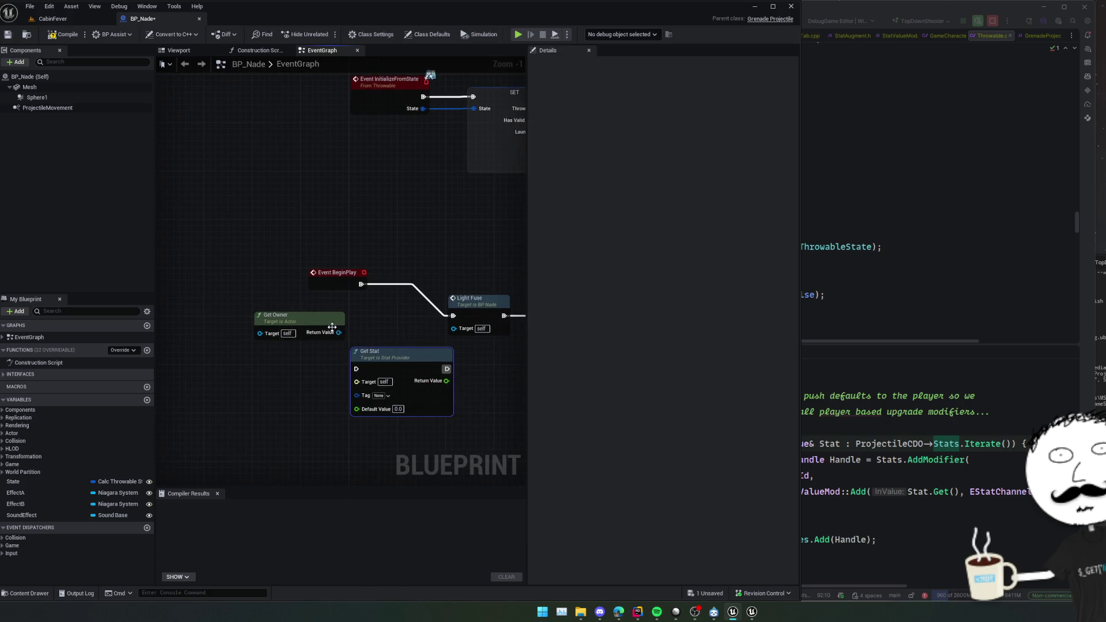
left_click_drag(270, 317, 251, 328)
left_click_drag(315, 385, 342, 368)
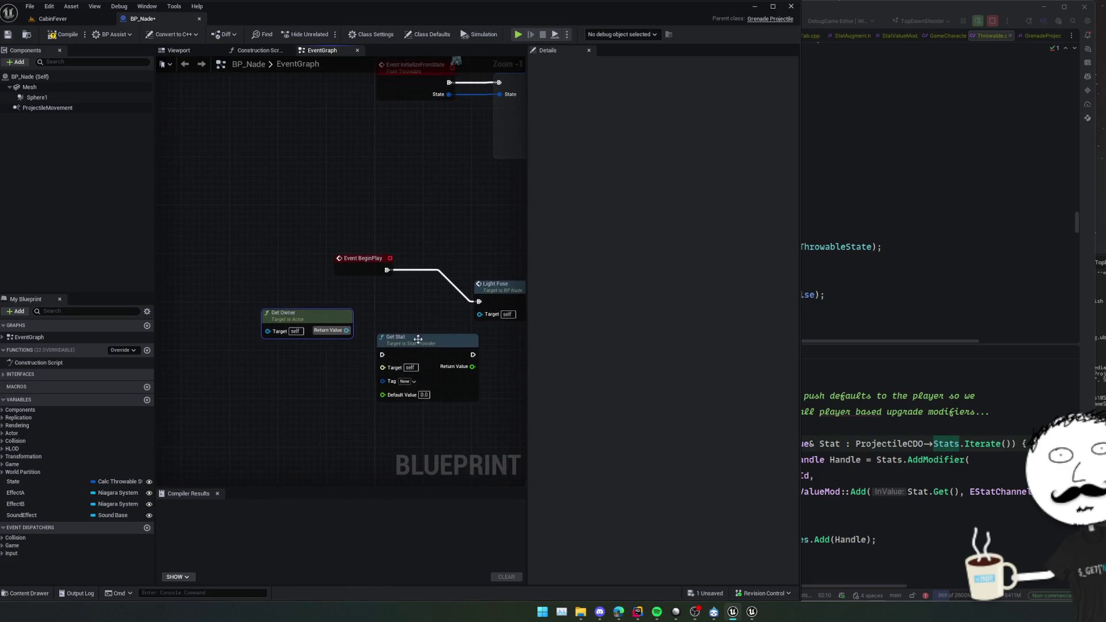
Check OwningActor in Throwable.cpp, then wire Get Owner's Return Value to Get Stat's Target.
left_click(898, 260)
scroll(824, 259, "up", 4)
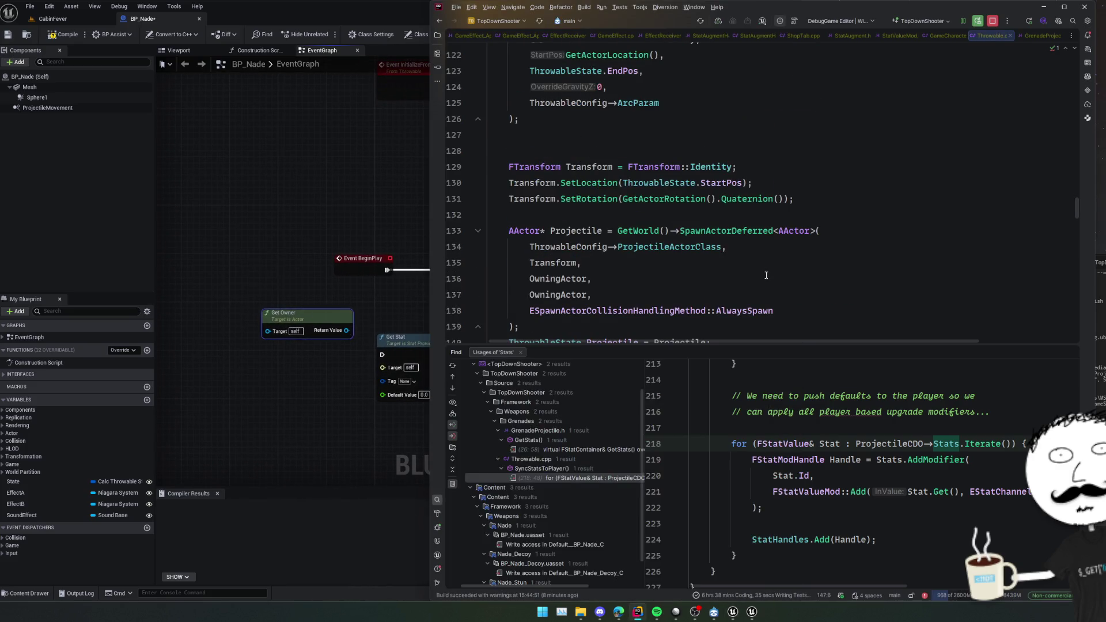
left_click(580, 280, "ctrl")
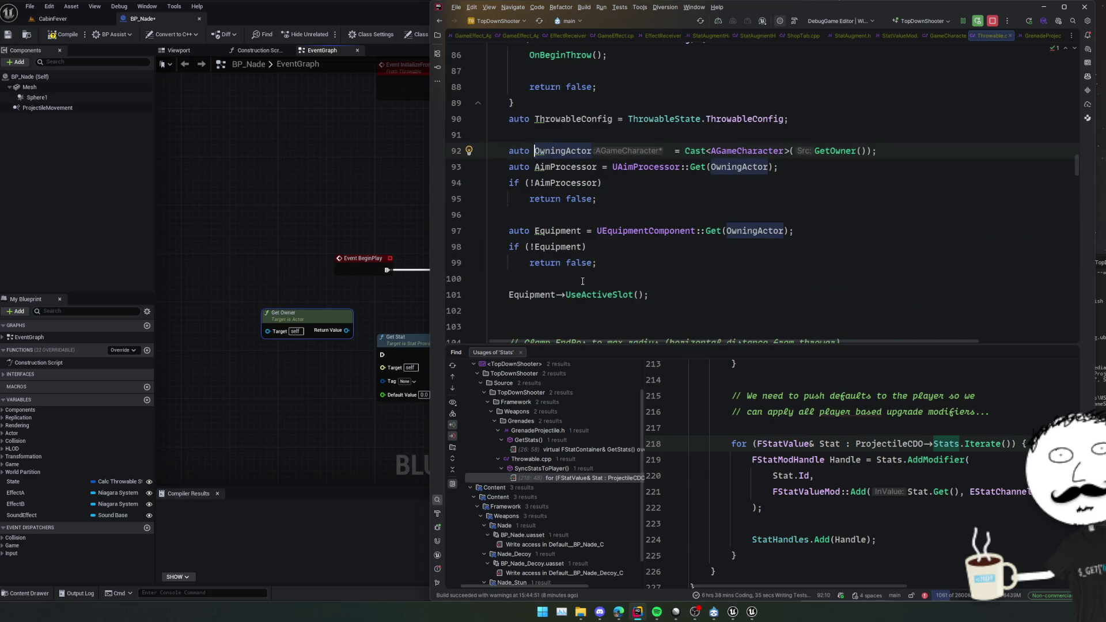
left_click(350, 365)
left_click_drag(345, 333, 397, 370)
left_click(352, 378)
Cast Get Owner to GameCharacter, feed it into Get Stat, and tag it Weapon.Stats.Damage.
left_click_drag(345, 330, 341, 356)
type("cast to game")
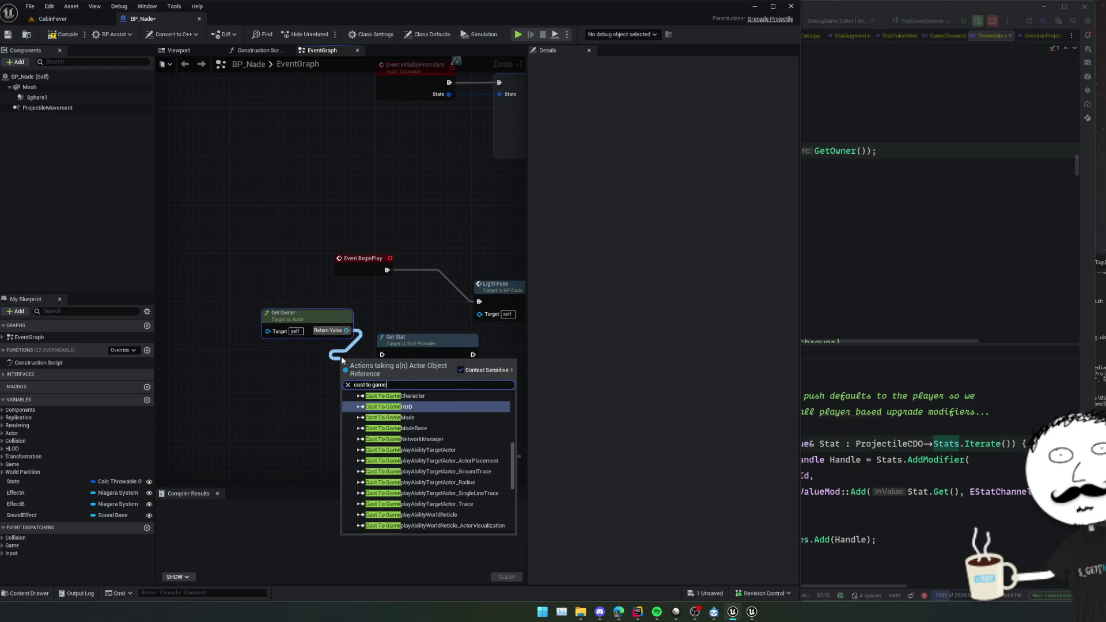
key("Up")
key("Return")
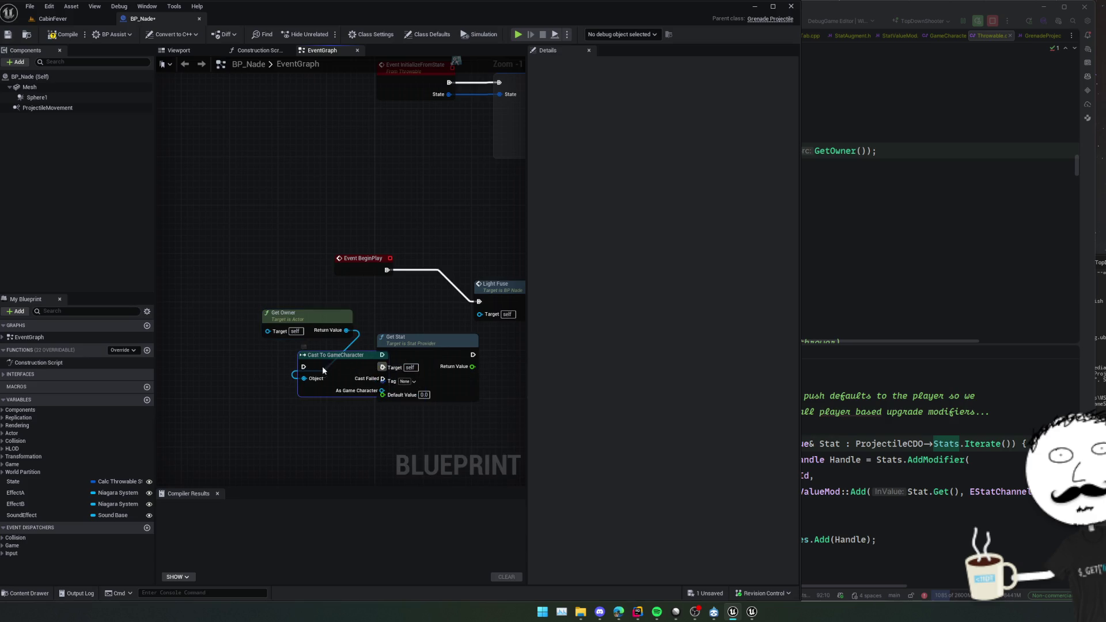
left_click_drag(351, 367, 326, 367)
mouse_move(382, 367)
left_mouse_down()
mouse_move(352, 380)
mouse_move(383, 374)
mouse_move(357, 390)
left_mouse_up()
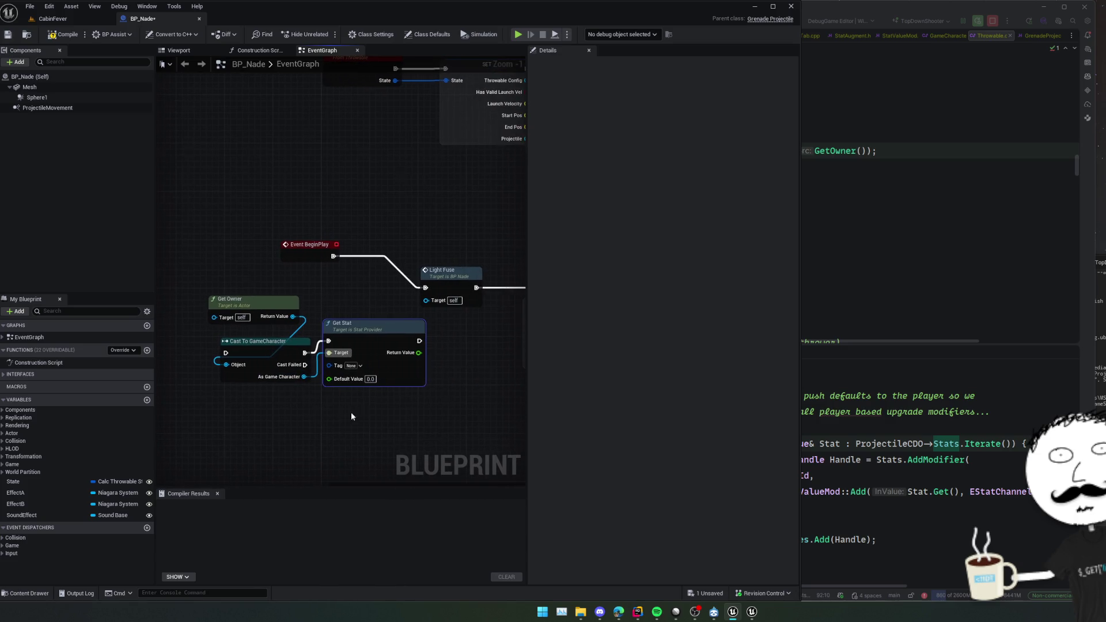
left_click(360, 366)
type("dama")
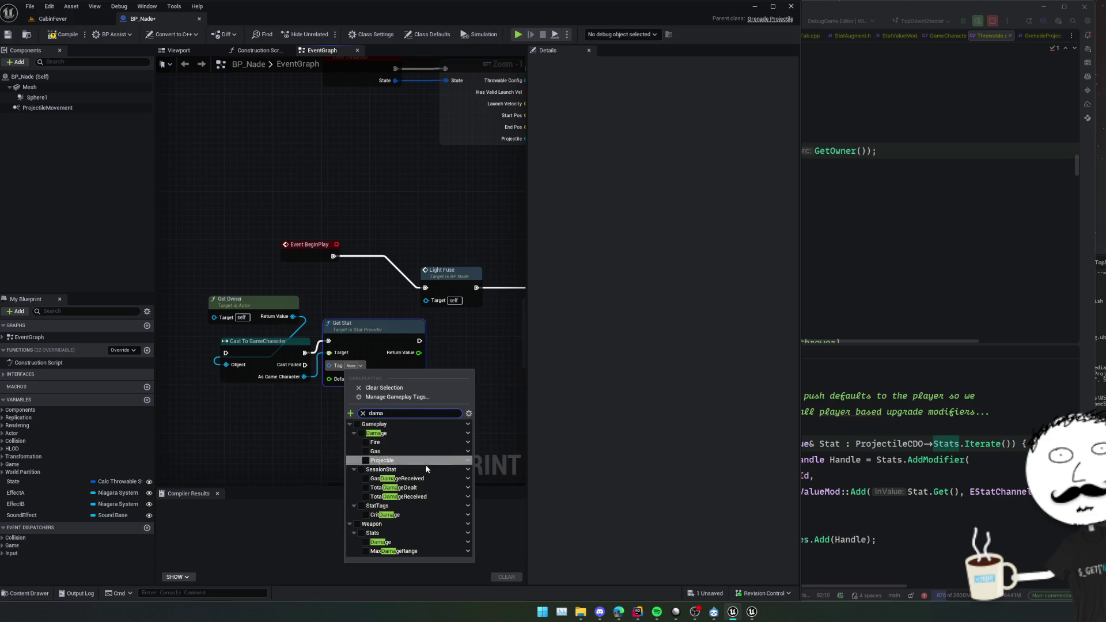
left_click(377, 542)
Group Get Owner, the cast and Get Stat under Break Calc Throwable State and save BP_Nade.
left_click(318, 456)
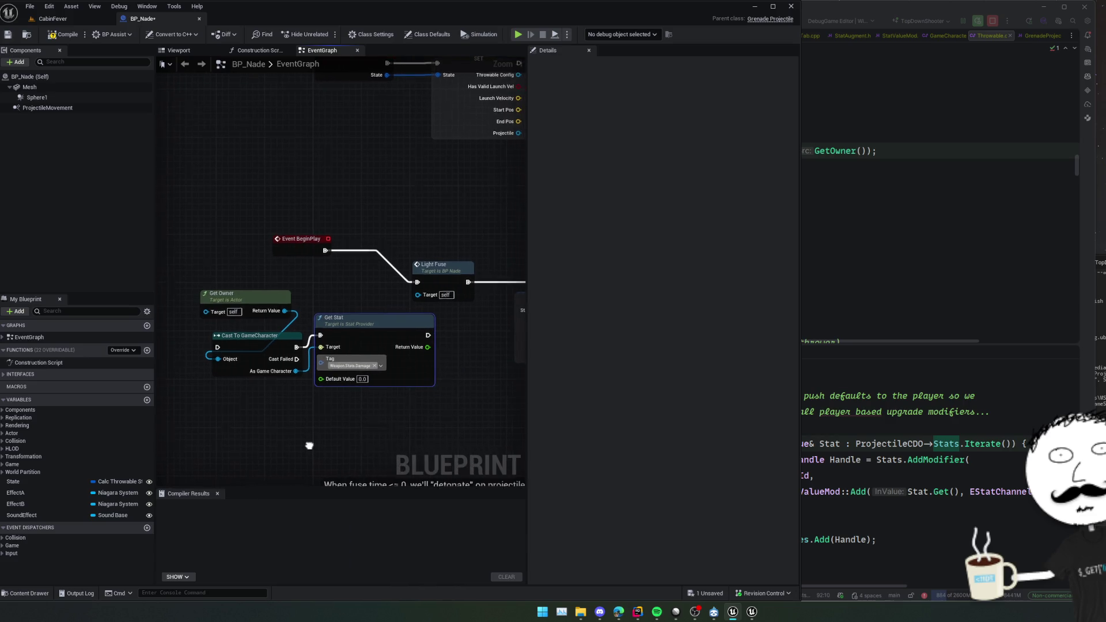
left_click(263, 297)
left_click_drag(263, 297, 173, 357)
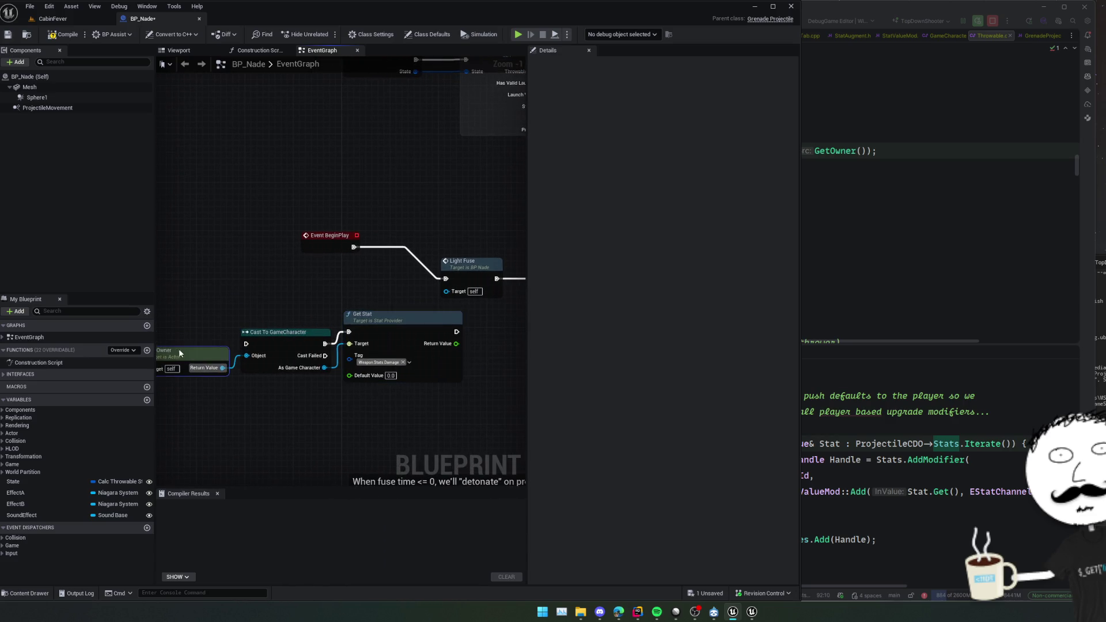
scroll(264, 289, "down", 1)
mouse_move(229, 272)
left_mouse_down()
mouse_move(442, 362)
mouse_move(417, 323)
left_mouse_up()
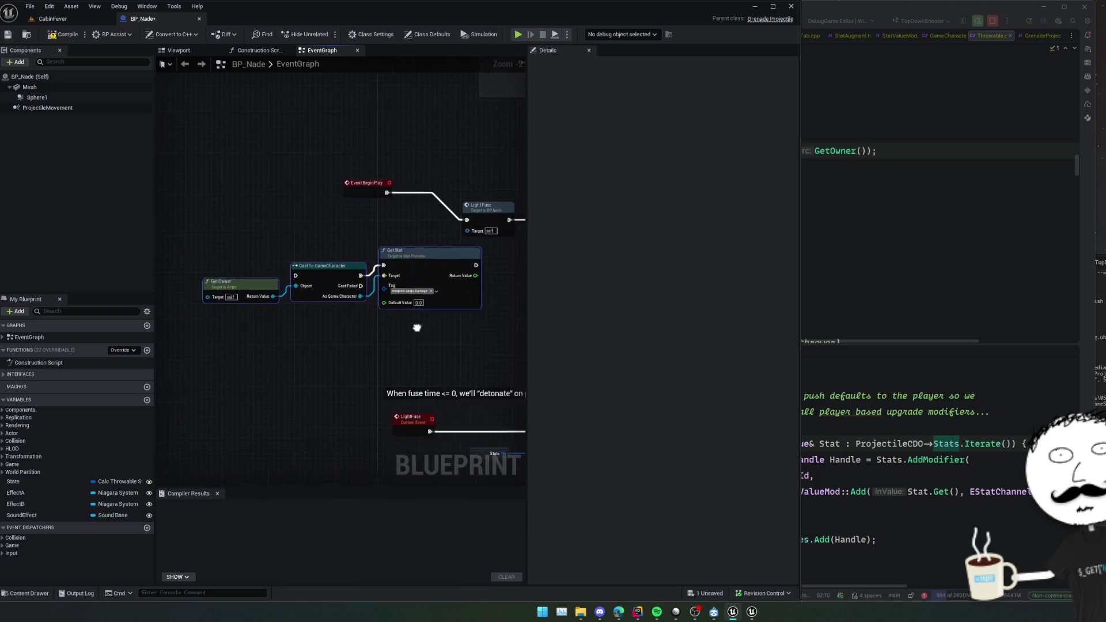
mouse_move(350, 254)
left_mouse_down()
mouse_move(370, 247)
mouse_move(508, 412)
mouse_move(406, 447)
mouse_move(196, 375)
mouse_move(334, 385)
mouse_move(322, 327)
left_mouse_up()
left_click(321, 327)
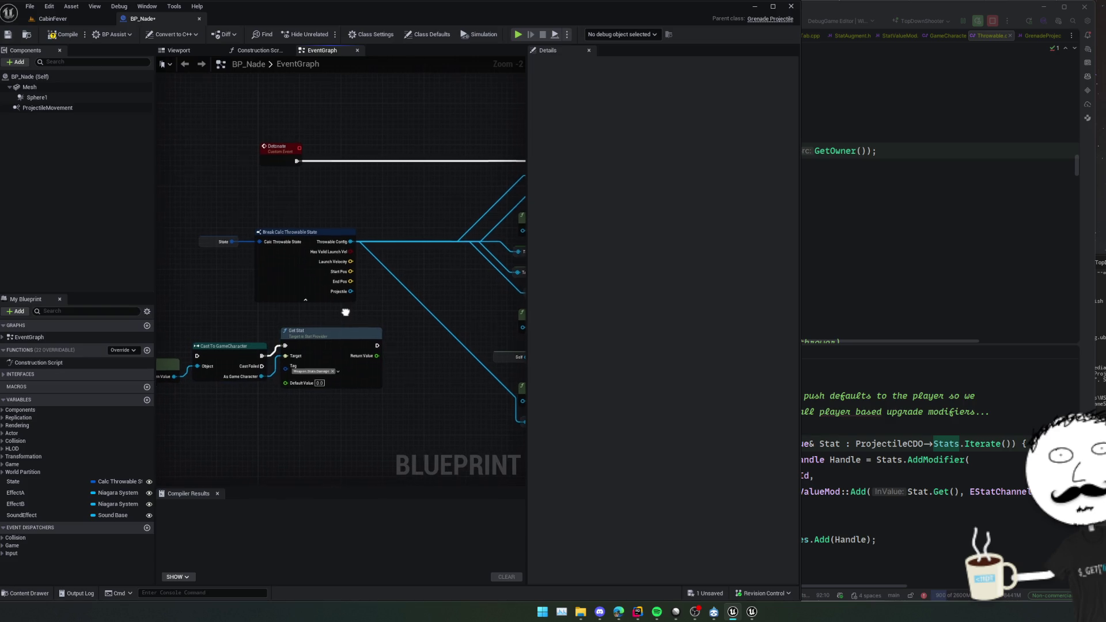
key("ctrl+s")
mouse_move(399, 305)
left_mouse_down()
mouse_move(424, 293)
mouse_move(293, 280)
mouse_move(403, 288)
mouse_move(436, 261)
left_mouse_up()
scroll(435, 261, "up", 3)
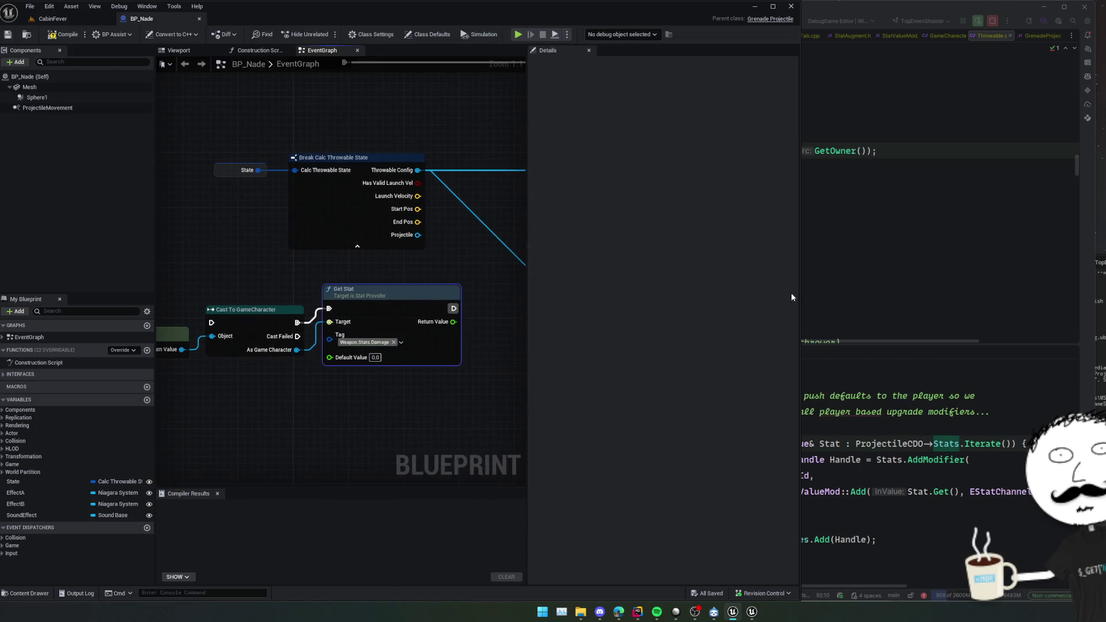
left_click(903, 253)
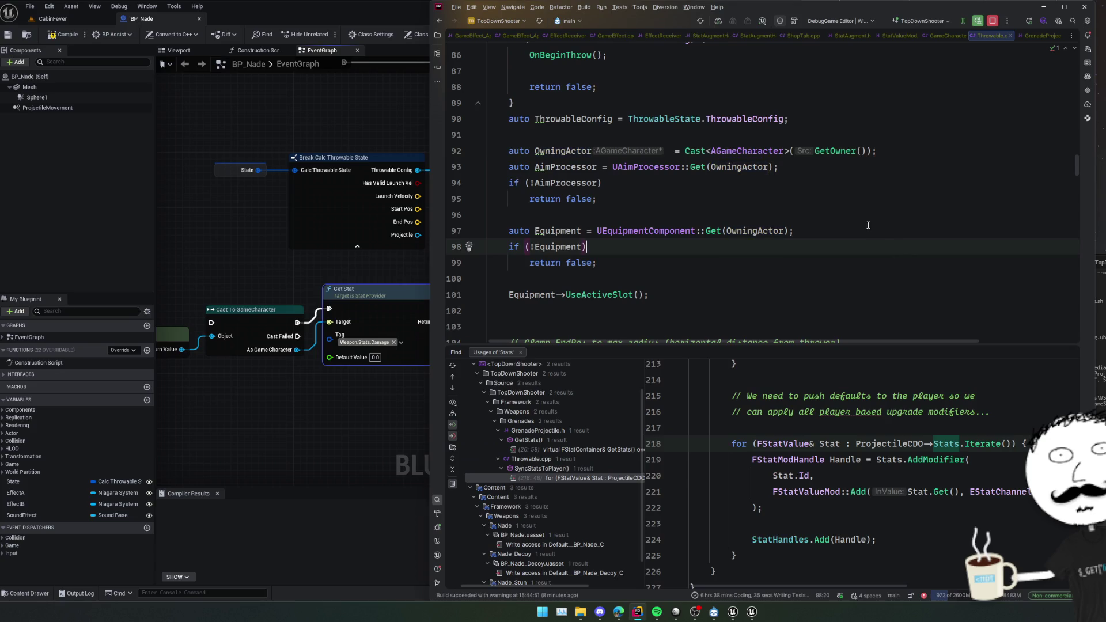
Read through Throwable.cpp and the IStatProvider header's stat functions, then return to BP_Nade's radial damage nodes.
scroll(735, 241, "down", 20)
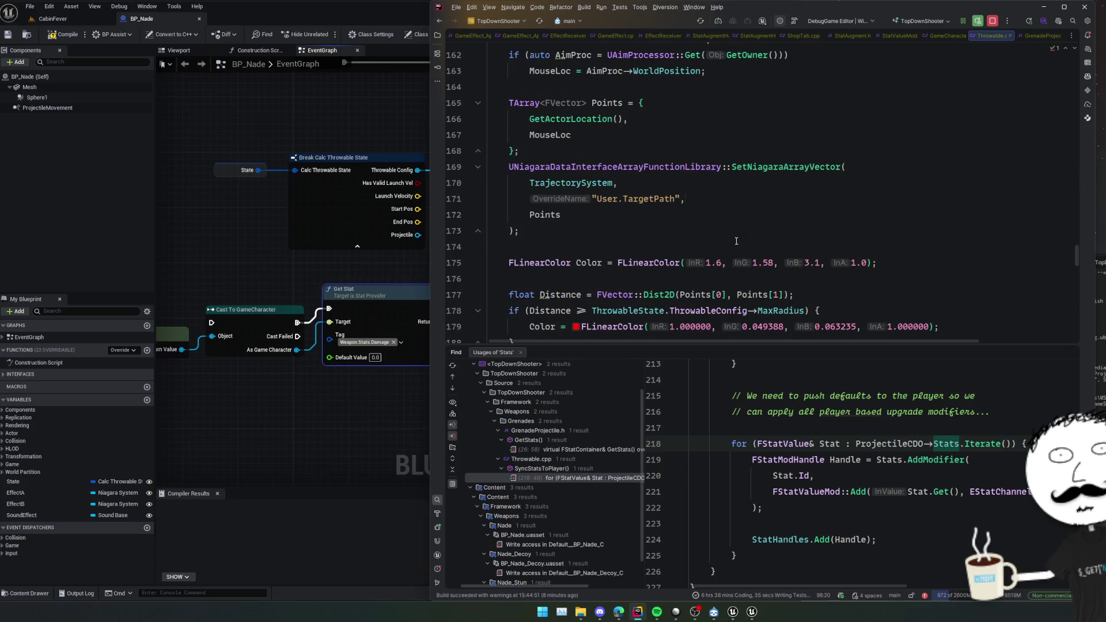
scroll(735, 241, "down", 5)
scroll(736, 241, "down", 4)
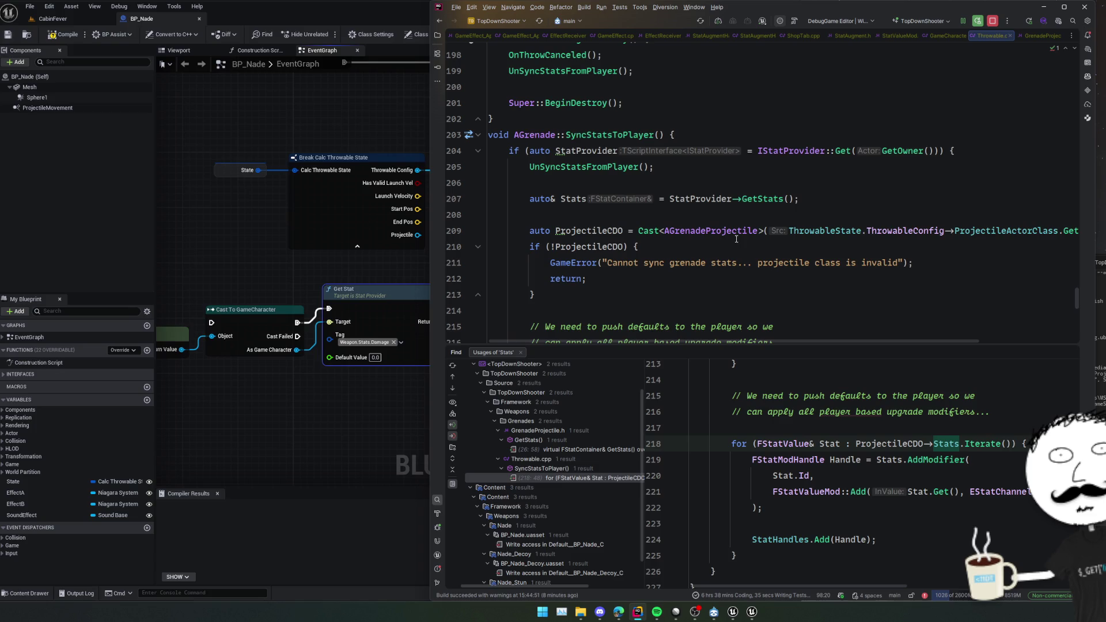
left_click(811, 154, "ctrl")
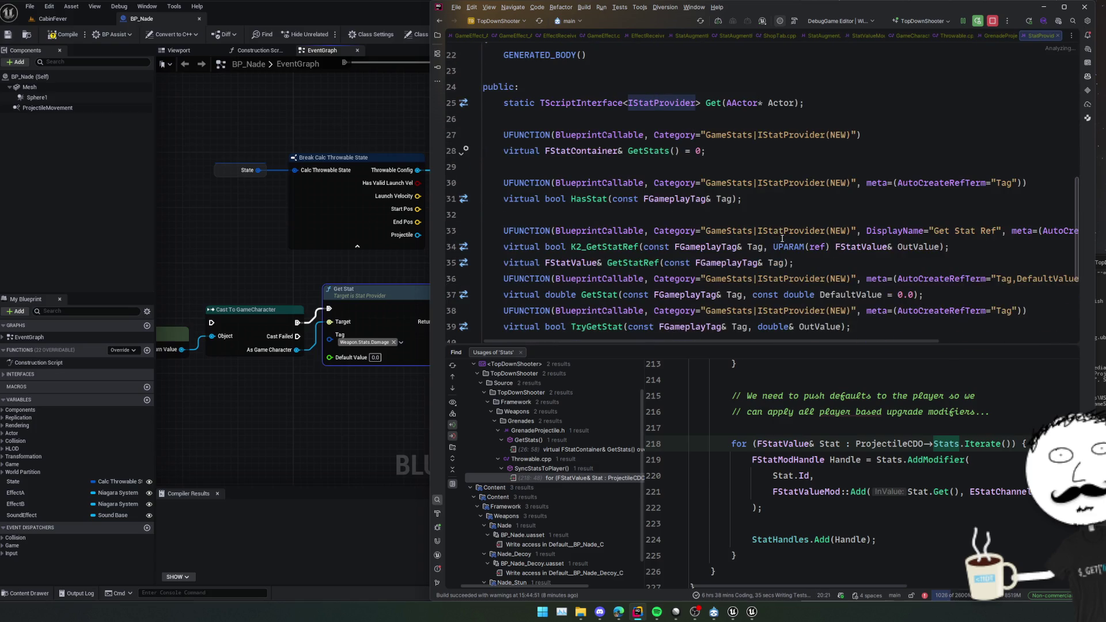
scroll(749, 210, "down", 1)
left_click(645, 278)
scroll(646, 267, "down", 1)
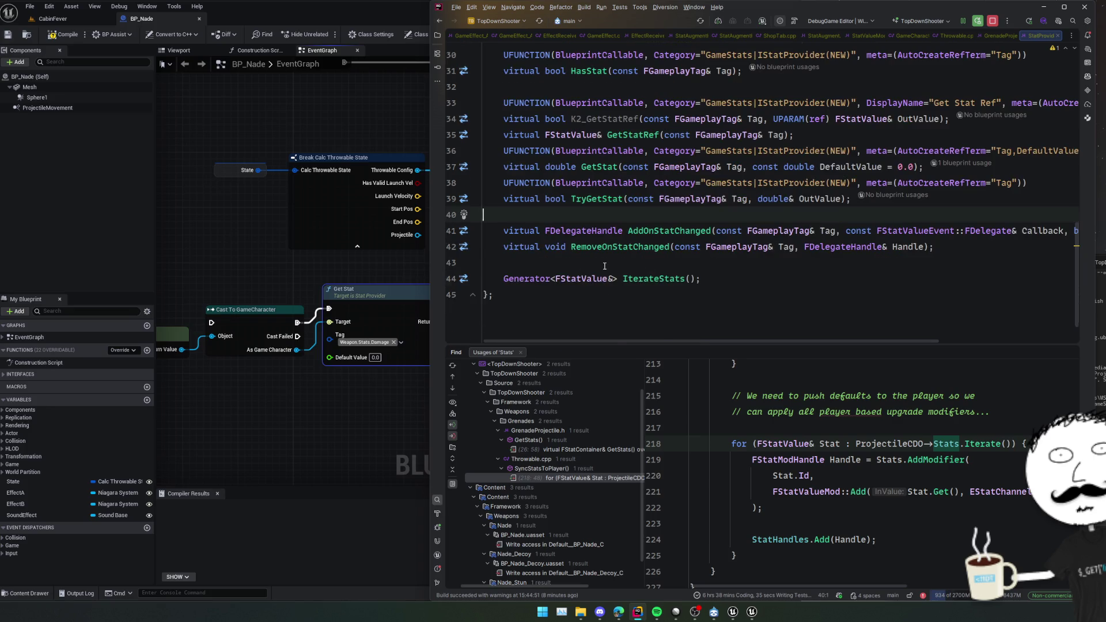
left_click(351, 403)
mouse_move(350, 403)
left_mouse_down()
mouse_move(286, 369)
mouse_move(210, 376)
mouse_move(486, 383)
mouse_move(357, 400)
mouse_move(244, 388)
mouse_move(381, 221)
left_mouse_up()
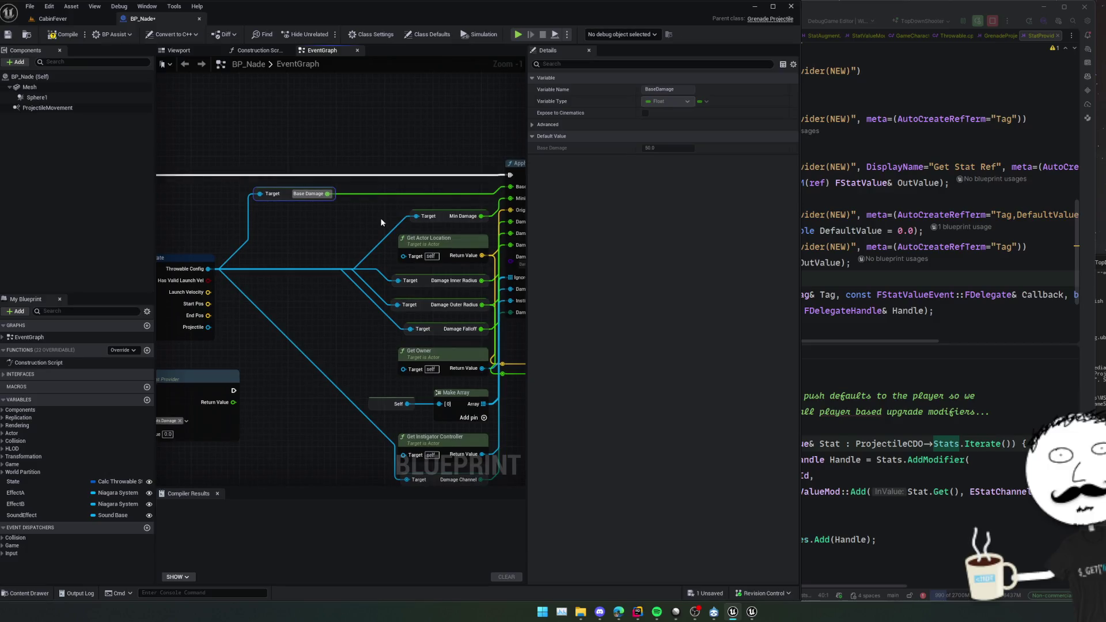
Connect the Damage stat's Return Value through a reroute into Base Damage.
double_click(380, 193)
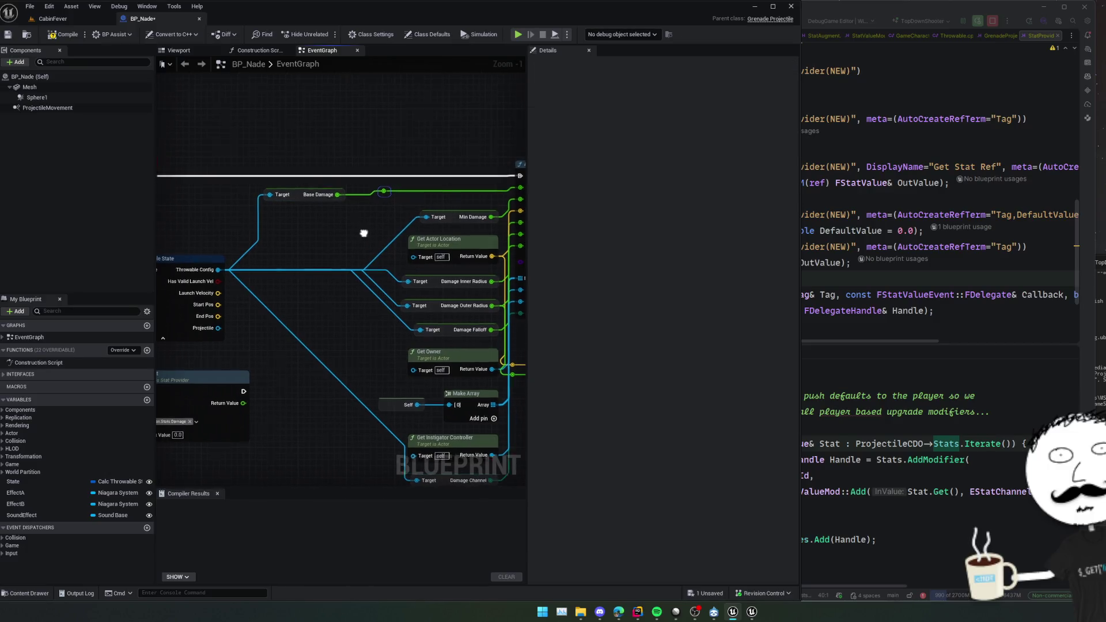
left_click_drag(247, 404, 388, 191)
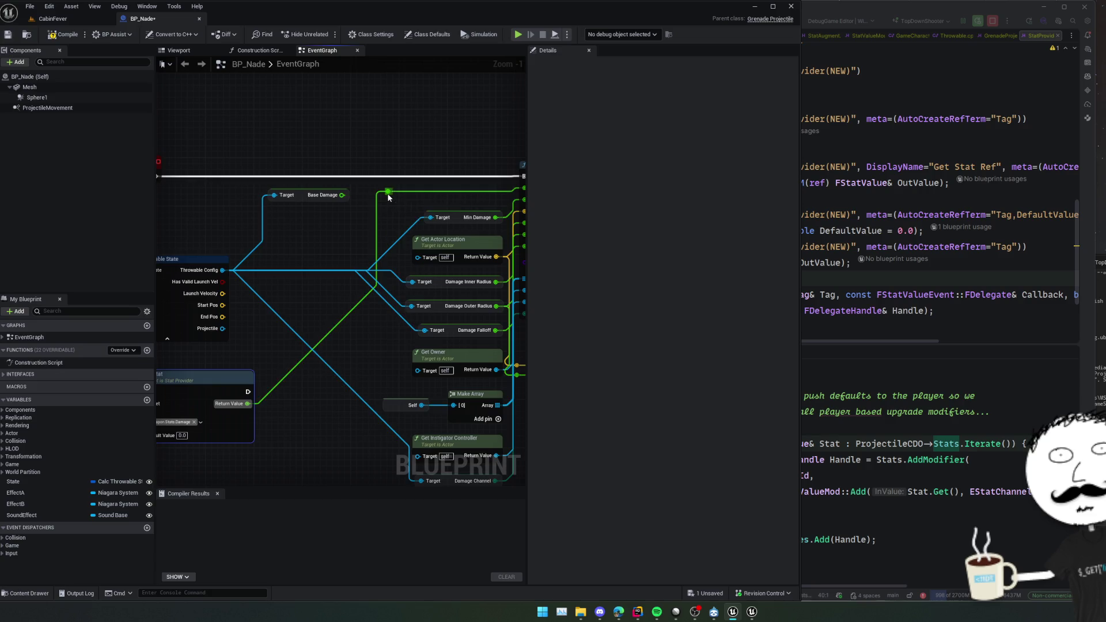
mouse_move(353, 239)
left_mouse_down()
mouse_move(383, 253)
mouse_move(299, 271)
left_mouse_up()
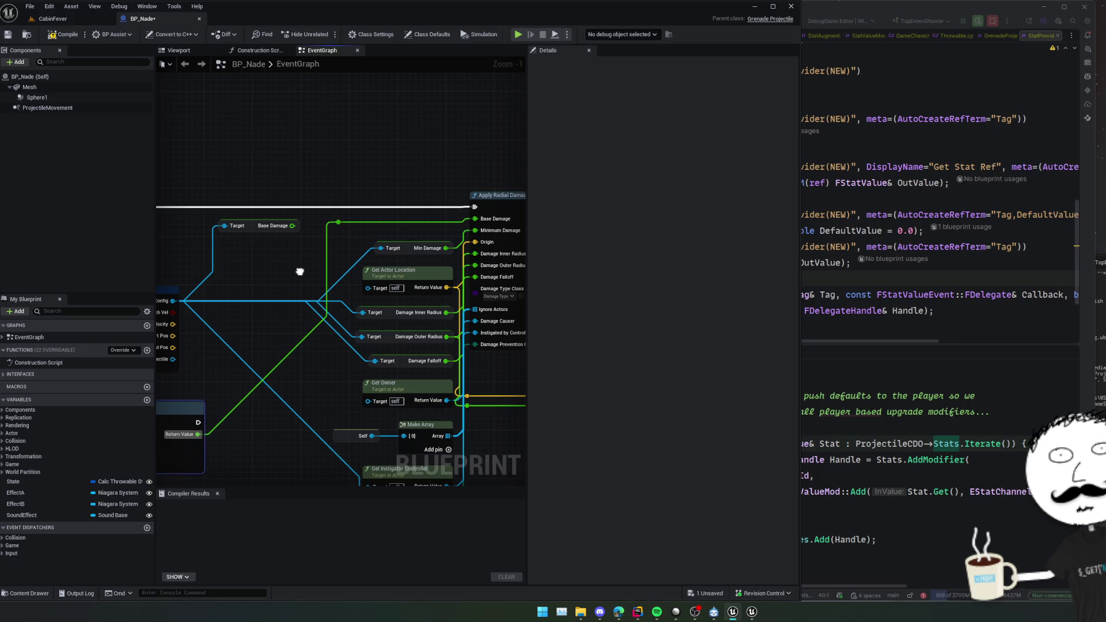
Divide the Damage stat by 2 and feed the result into Minimum Damage.
left_click_drag(339, 222, 340, 246)
type("/")
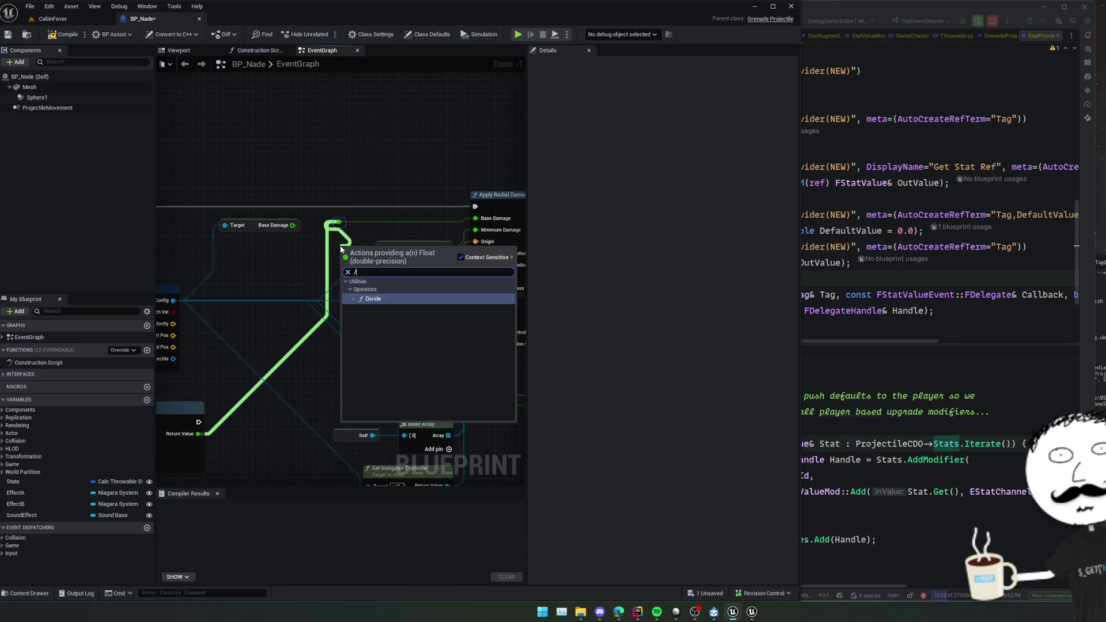
key("Return")
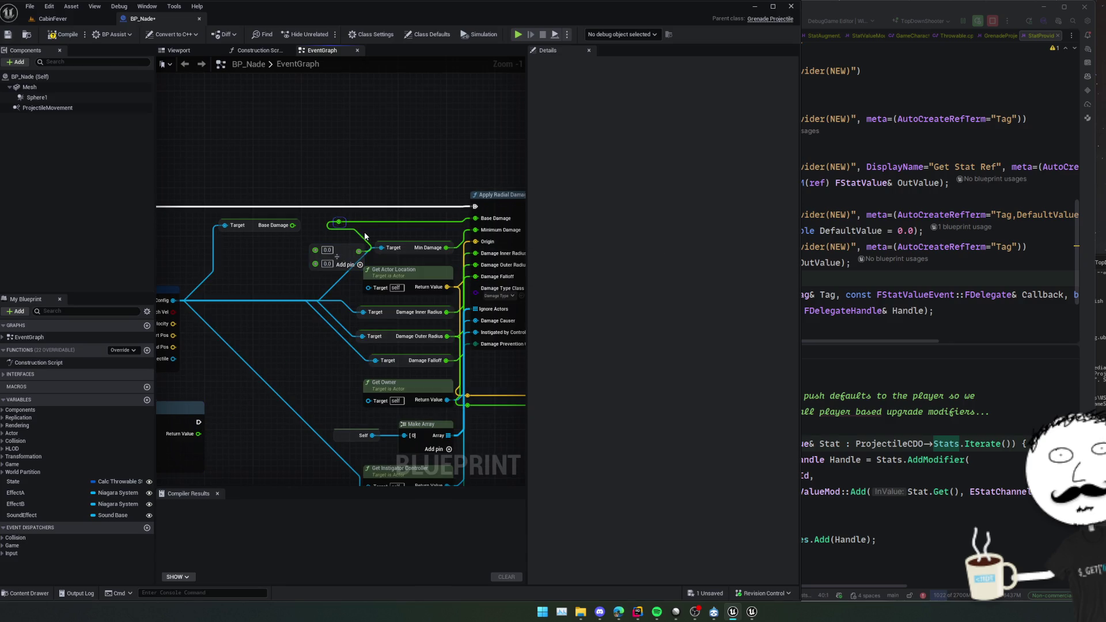
right_click(357, 252)
left_click(386, 260)
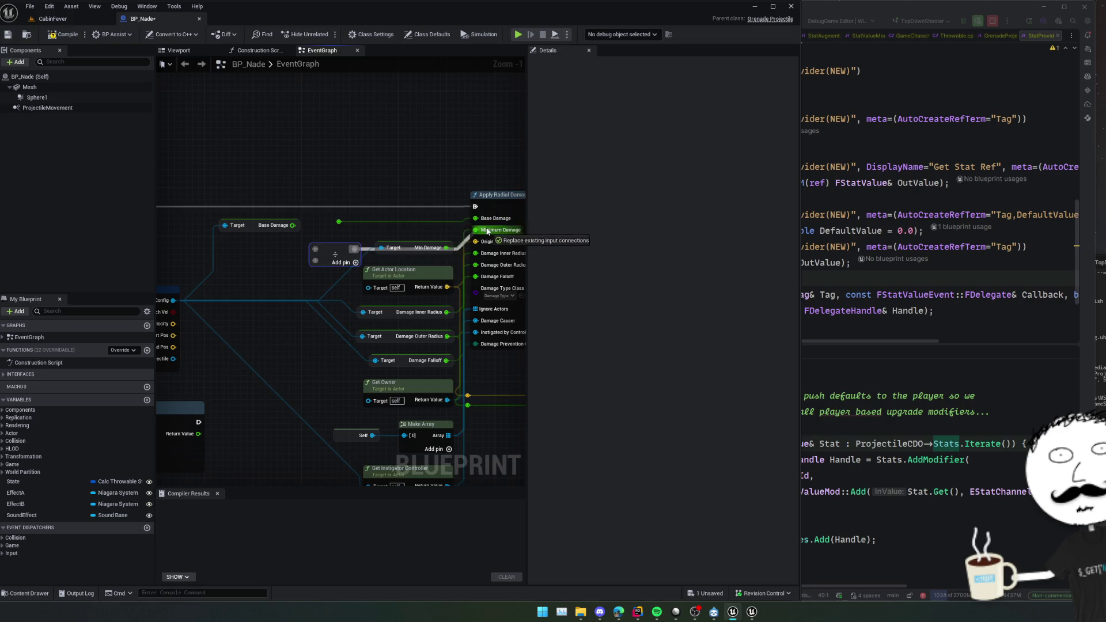
left_click_drag(412, 249, 248, 245)
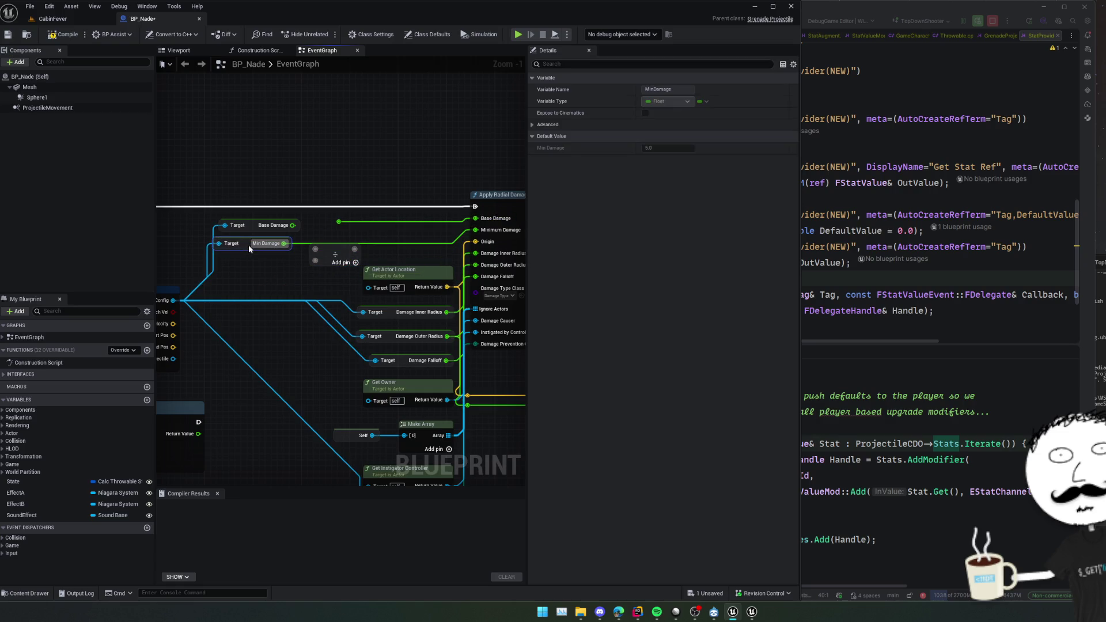
mouse_move(476, 230)
left_mouse_down()
mouse_move(355, 249)
mouse_move(403, 244)
mouse_move(413, 214)
mouse_move(289, 323)
mouse_move(273, 426)
left_mouse_up()
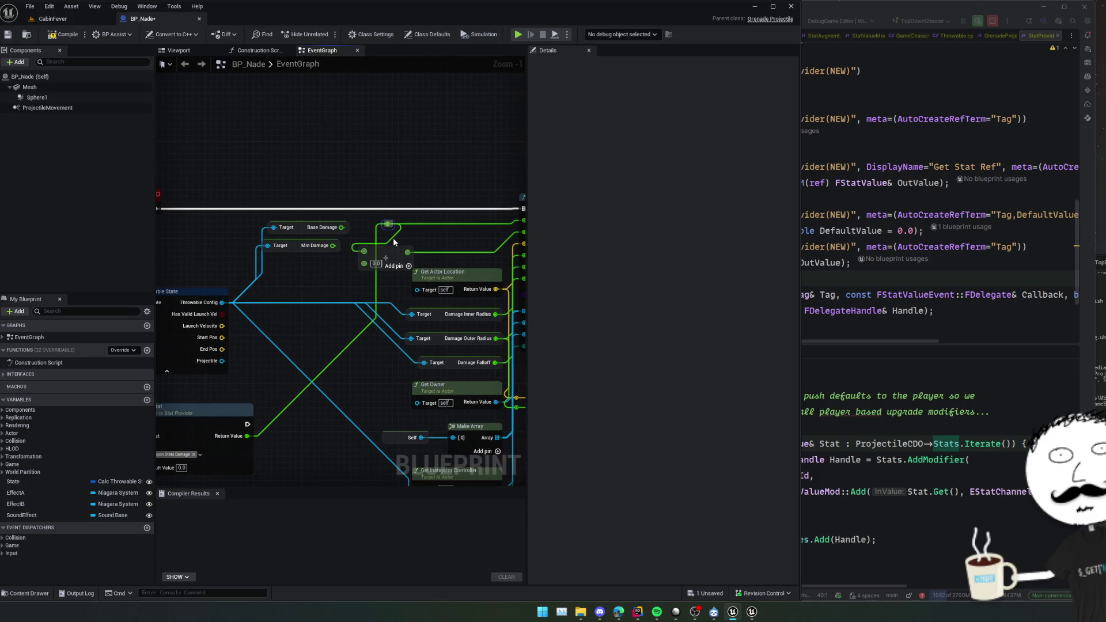
left_click(376, 259)
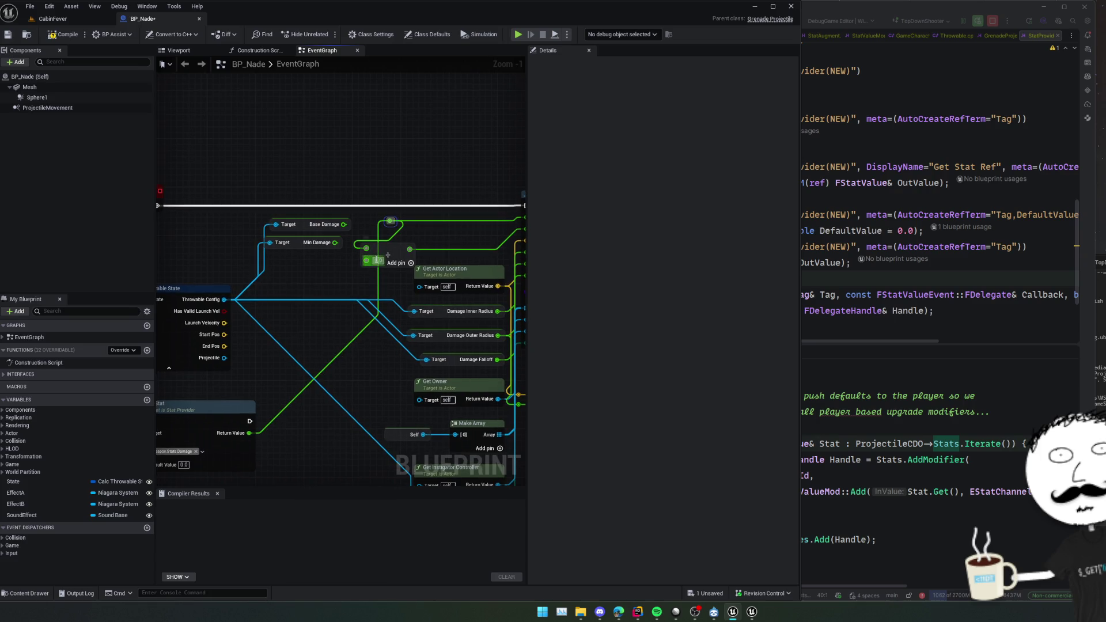
left_click_drag(385, 260, 444, 234)
type("2")
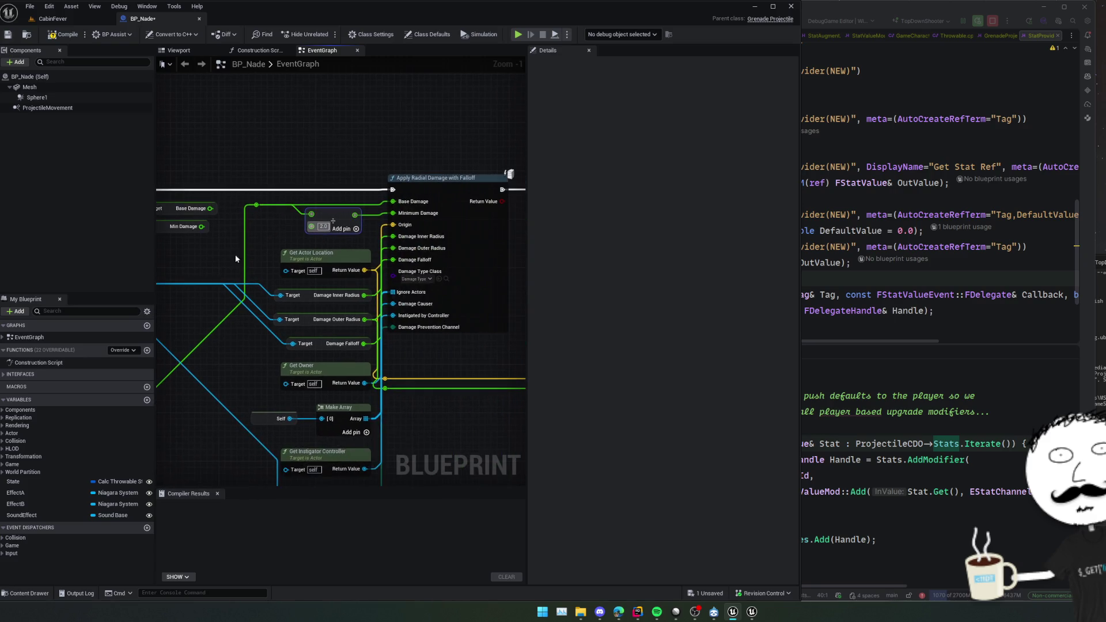
Rearrange Get Actor Location, Apply Radial Damage and the Damage Inner Radius getter for readability.
mouse_move(350, 271)
left_mouse_down()
mouse_move(315, 261)
mouse_move(333, 267)
left_mouse_up()
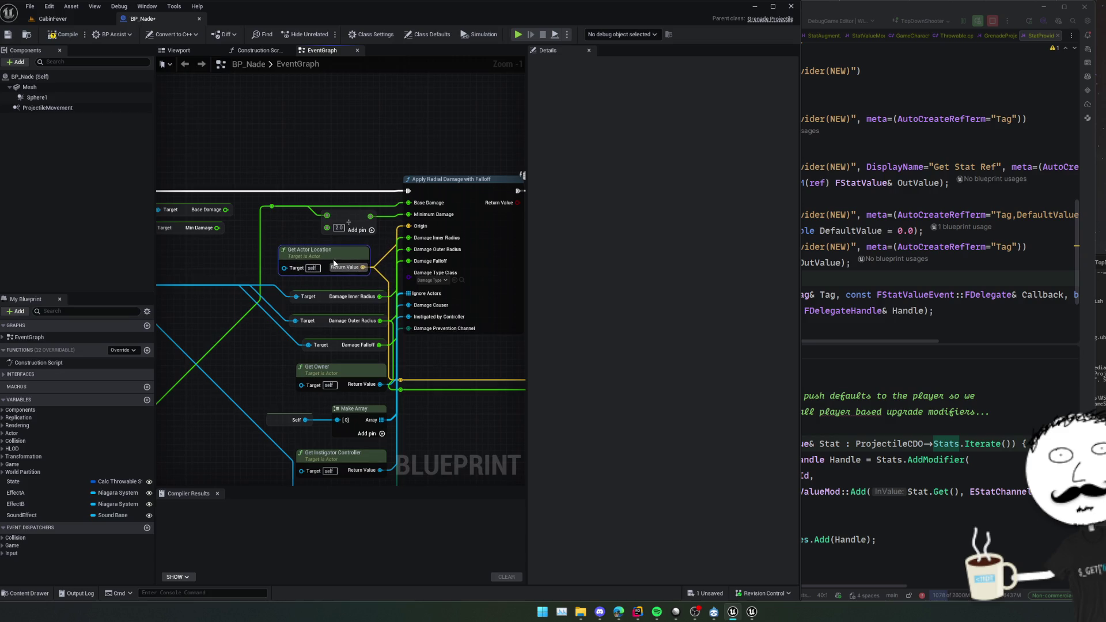
left_click_drag(265, 235, 237, 219)
left_click_drag(466, 268, 496, 325)
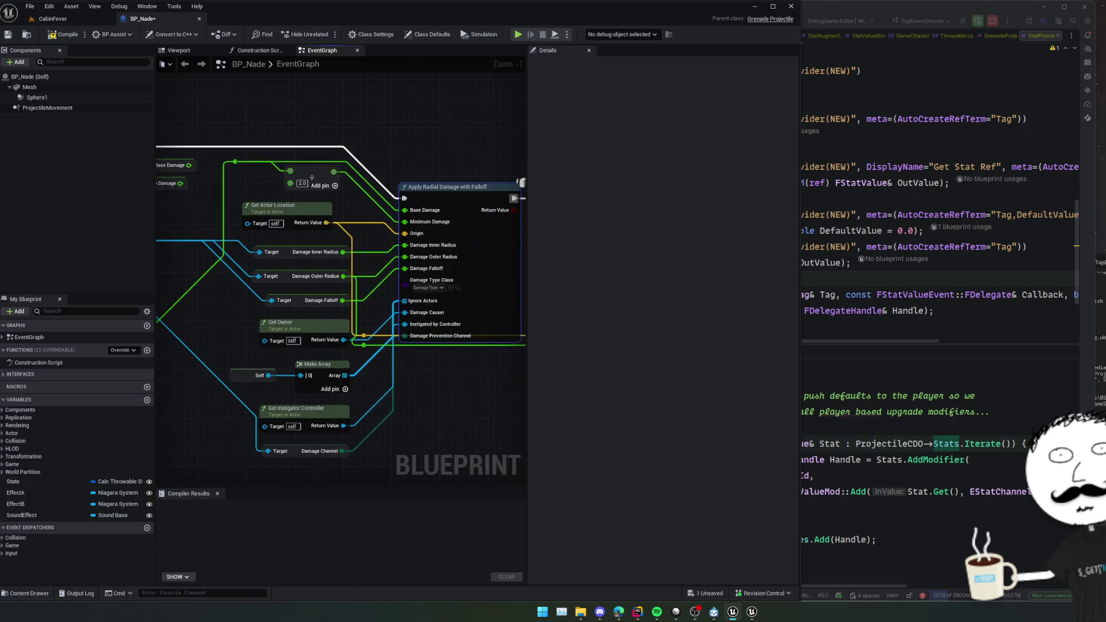
scroll(365, 383, "down", 1)
left_click_drag(365, 383, 502, 376)
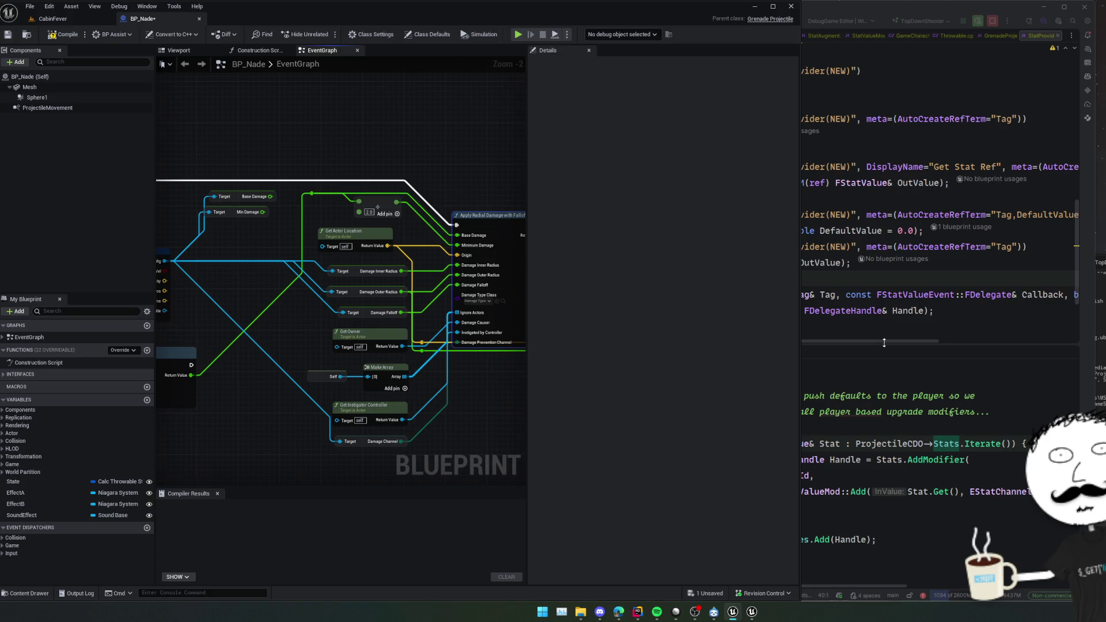
left_click_drag(361, 272, 354, 264)
mouse_move(262, 303)
left_mouse_down()
mouse_move(395, 263)
mouse_move(446, 215)
left_mouse_up()
Duplicate the Get Stat node below the original.
left_click(358, 314)
key("ctrl+c")
key("ctrl+v")
left_click_drag(349, 331, 336, 325)
mouse_move(365, 271)
left_mouse_down()
mouse_move(284, 349)
mouse_move(302, 351)
left_mouse_up()
Give the second Get Stat the GameCharacter as target and the ExplosionRadius tag.
mouse_move(249, 301)
left_mouse_down()
mouse_move(282, 326)
mouse_move(298, 359)
left_mouse_up()
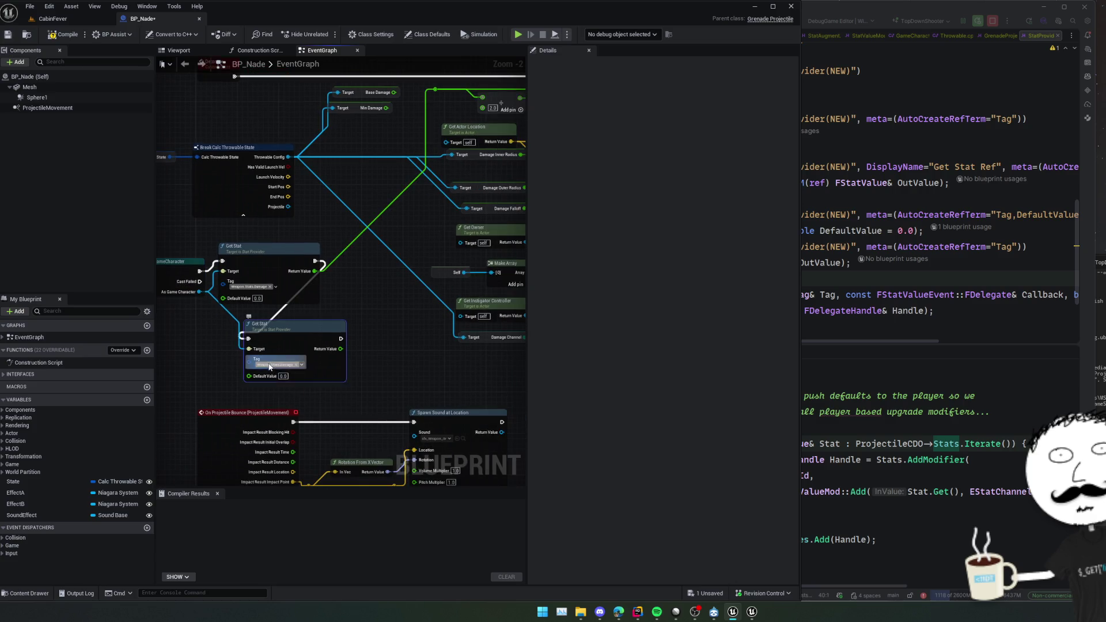
left_click(270, 366)
type("explos")
left_click(302, 440)
Route the ExplosionRadius result through a reroute into Apply Radial Damage's Damage Outer Radius.
mouse_move(294, 383)
left_mouse_down()
mouse_move(541, 304)
mouse_move(407, 301)
mouse_move(415, 278)
mouse_move(405, 272)
mouse_move(442, 205)
left_mouse_up()
left_click_drag(340, 222, 200, 158)
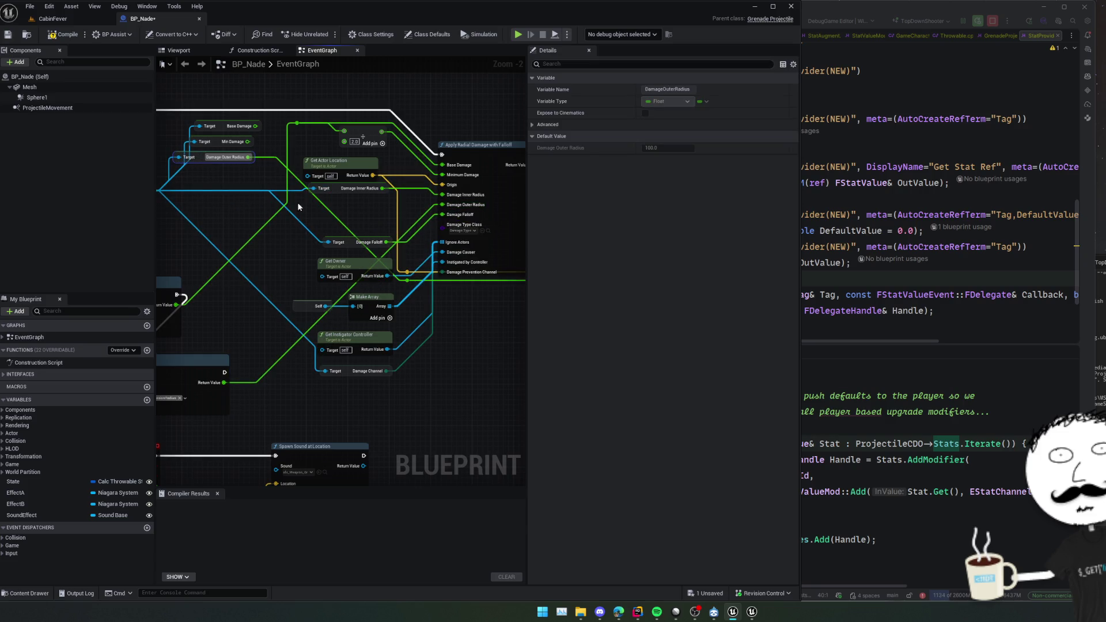
left_click_drag(418, 348, 374, 352)
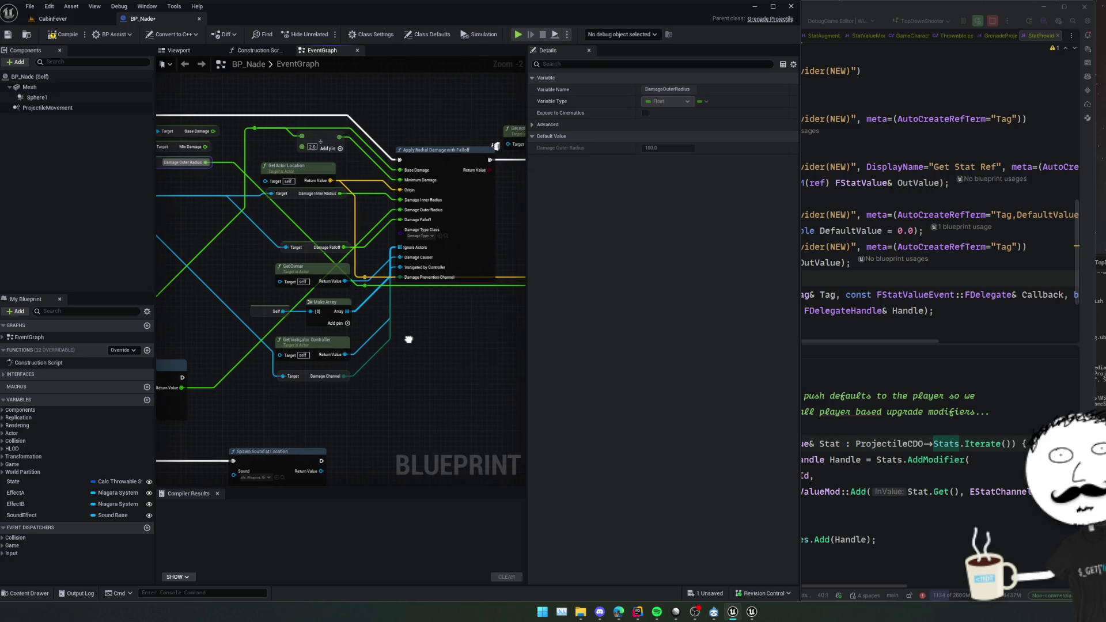
double_click(238, 357)
left_click_drag(240, 360, 230, 270)
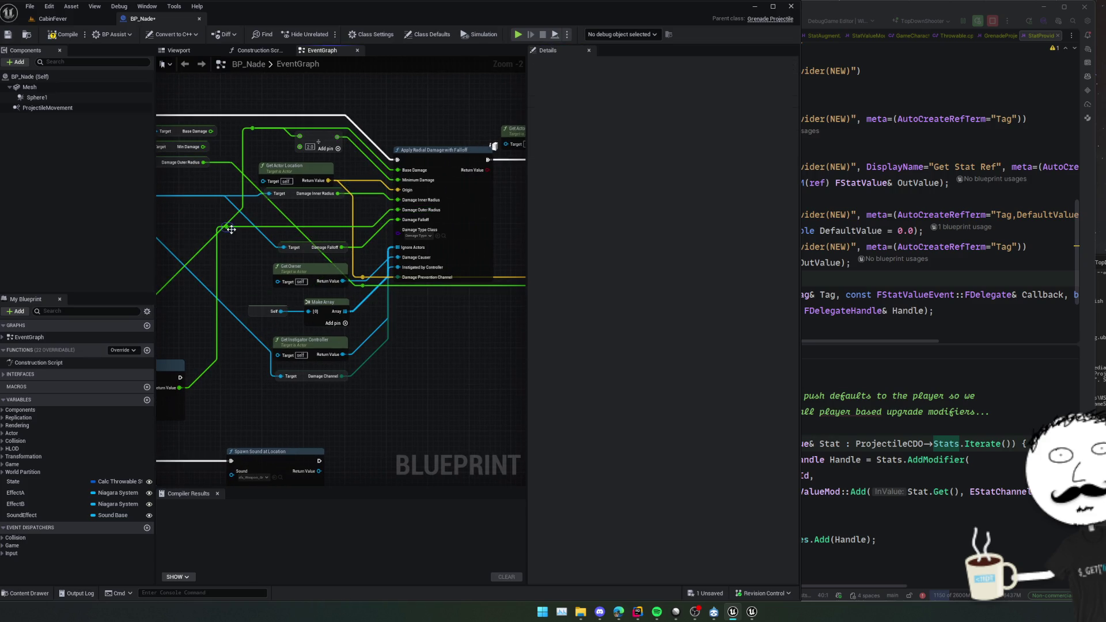
left_click_drag(390, 314, 370, 313)
mouse_move(207, 225)
left_mouse_down()
mouse_move(371, 291)
mouse_move(357, 295)
mouse_move(330, 241)
mouse_move(340, 242)
mouse_move(335, 257)
left_mouse_up()
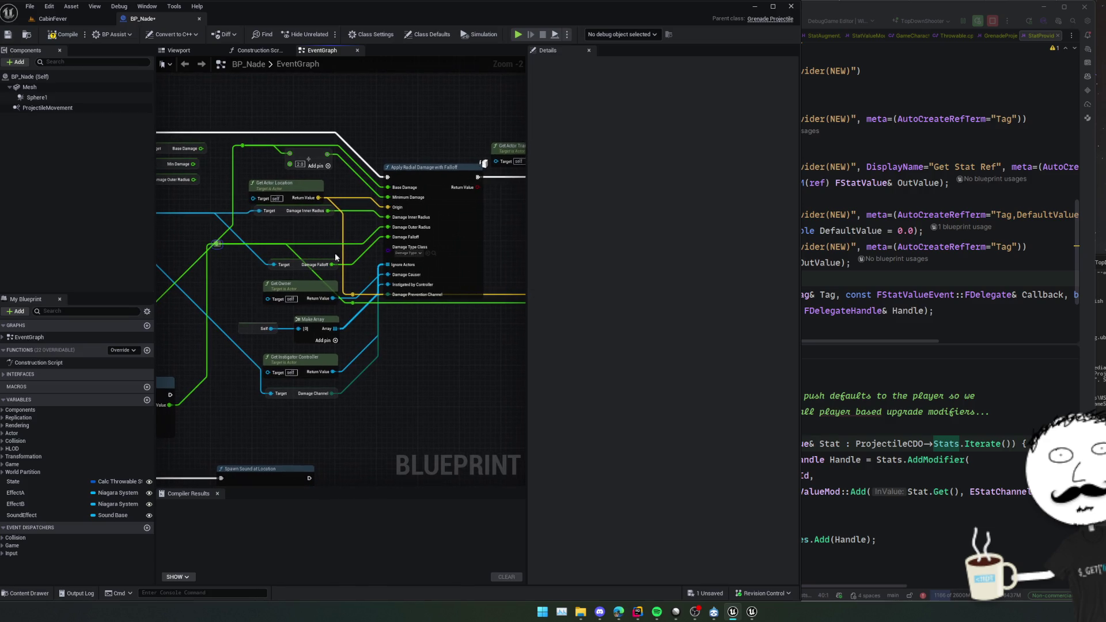
scroll(452, 353, "down", 1)
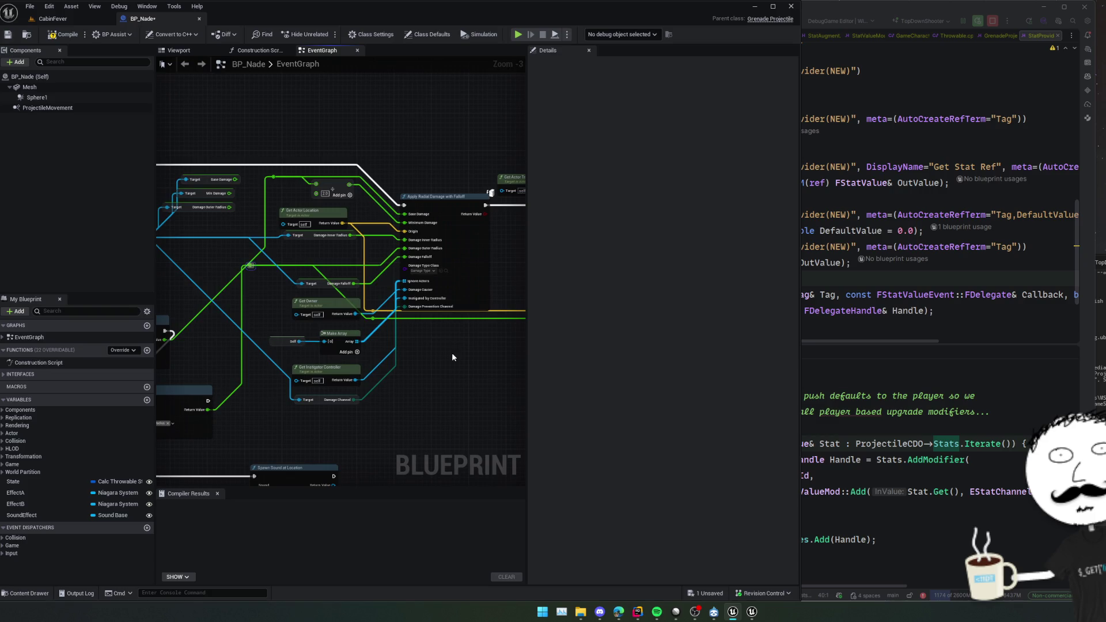
mouse_move(452, 357)
left_mouse_down()
mouse_move(455, 371)
mouse_move(341, 404)
mouse_move(381, 372)
mouse_move(468, 403)
mouse_move(432, 405)
mouse_move(508, 406)
left_mouse_up()
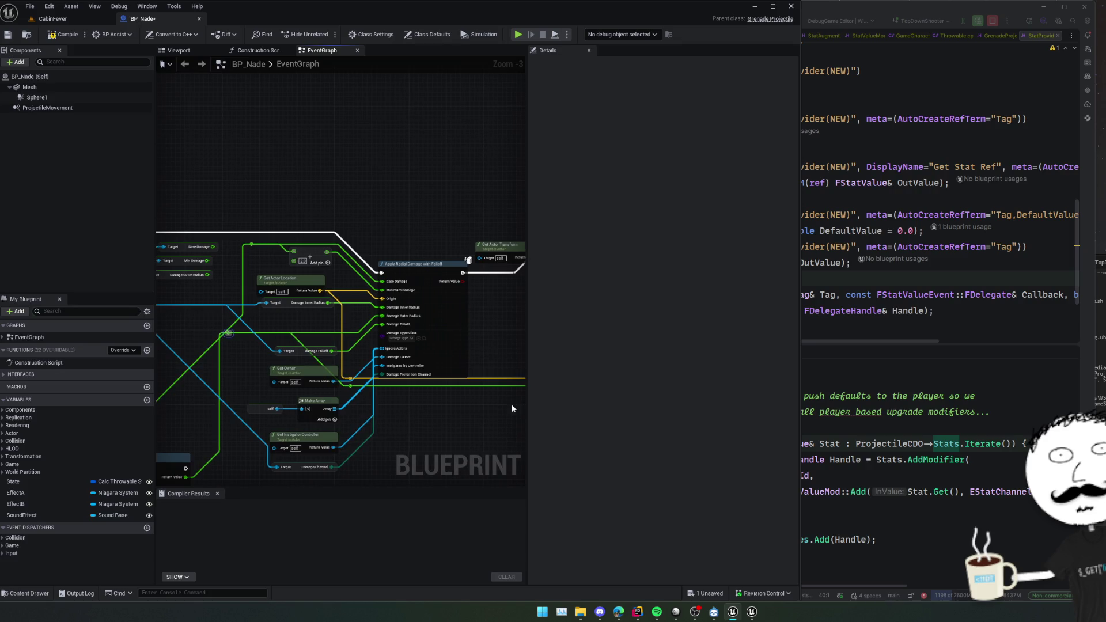
left_click(891, 337)
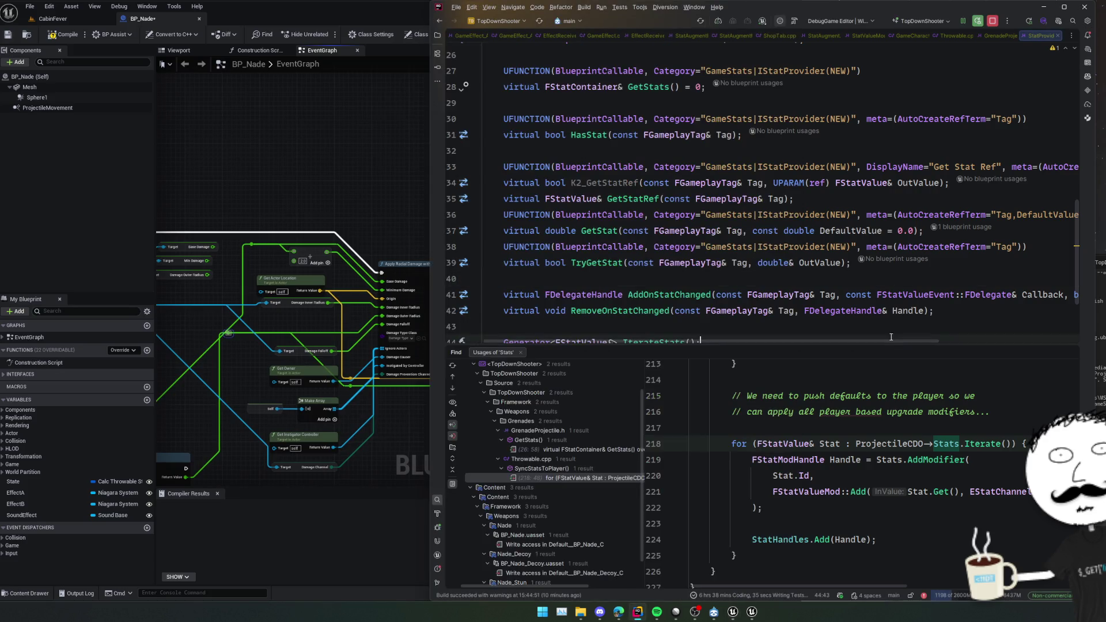
Close the leftover EffectReceiver, GameEffect, StatAugmentHandler_GameEffect and ShopTab file tabs in Rider.
left_click(513, 33)
left_click(469, 34)
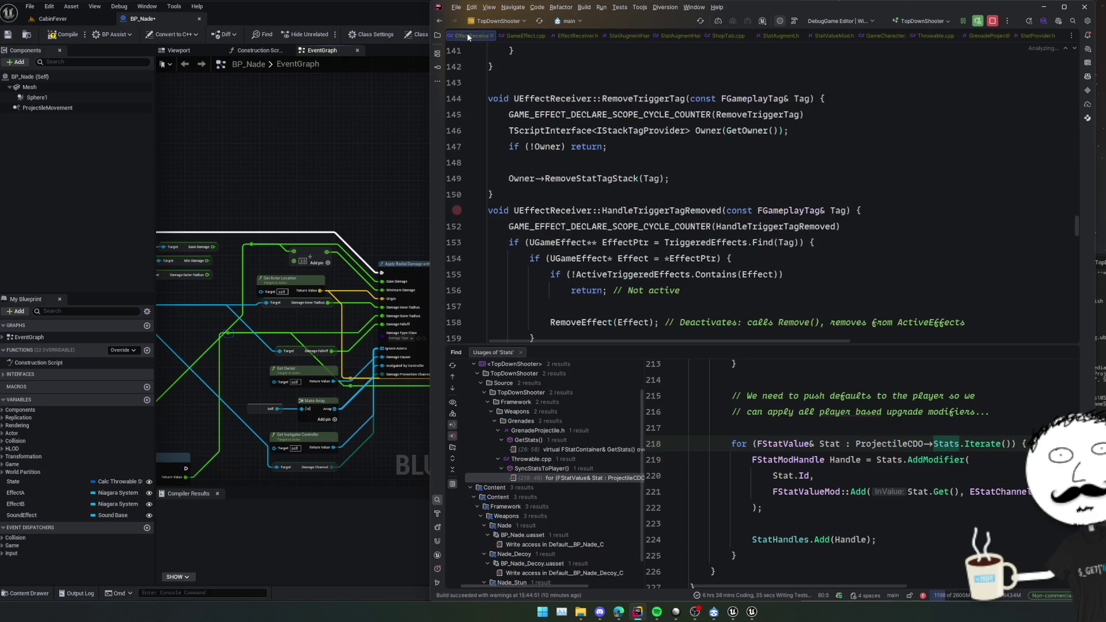
middle_click(468, 36)
middle_click(469, 36)
middle_click(468, 36)
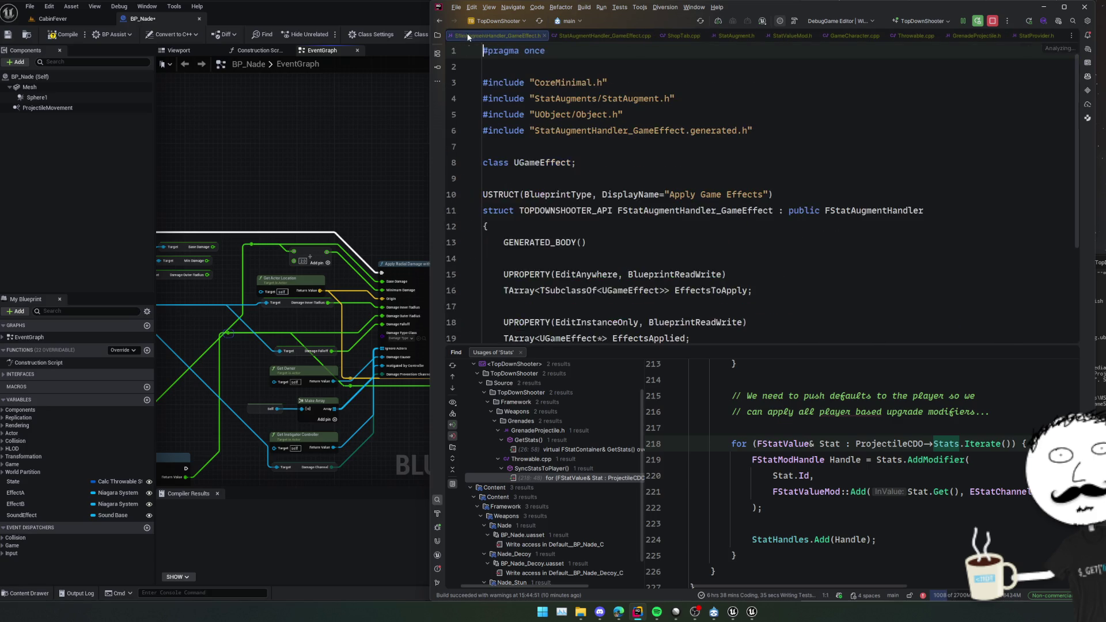
middle_click(468, 36)
middle_click(468, 36)
middle_click(469, 37)
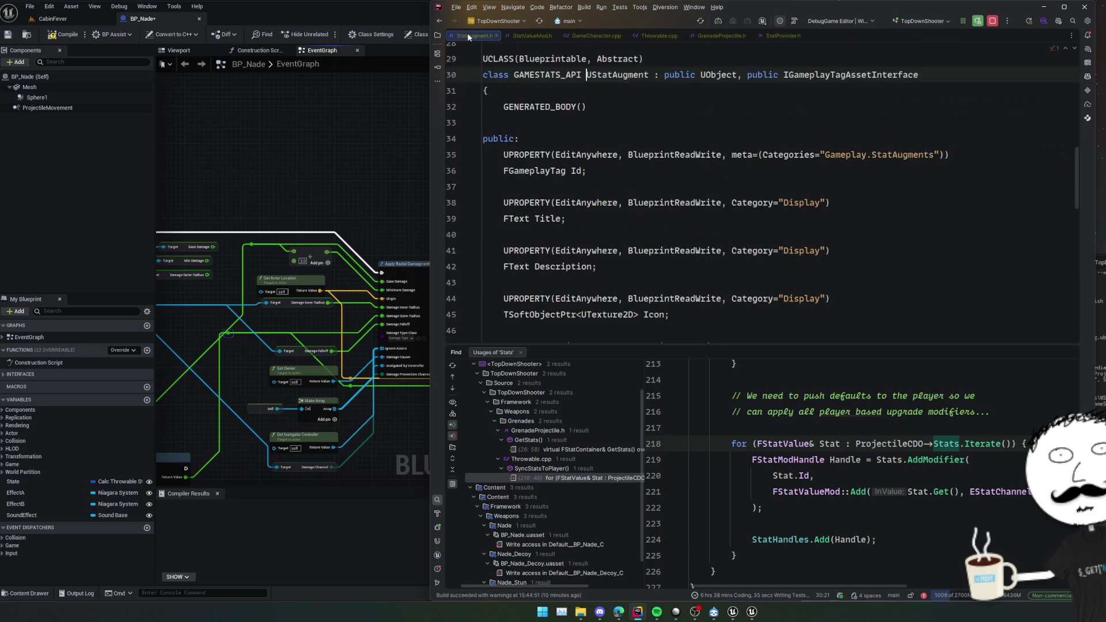
In Throwable.cpp, jump to where MaxRadius is defined.
left_click(669, 36)
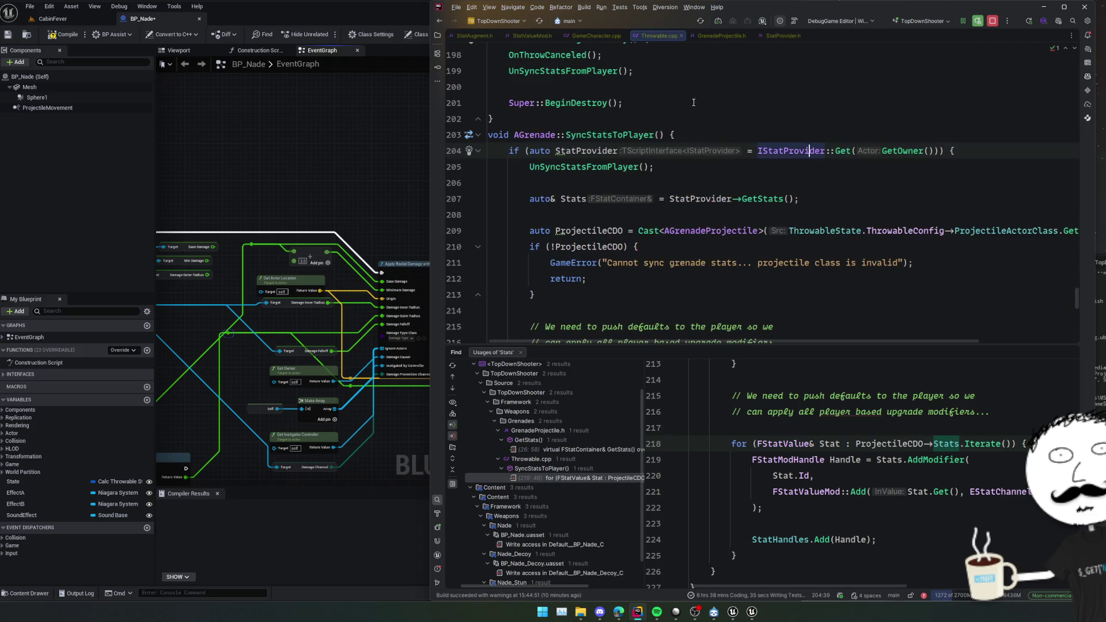
scroll(749, 124, "down", 3)
scroll(755, 161, "up", 3)
scroll(759, 194, "down", 10)
scroll(760, 194, "up", 12)
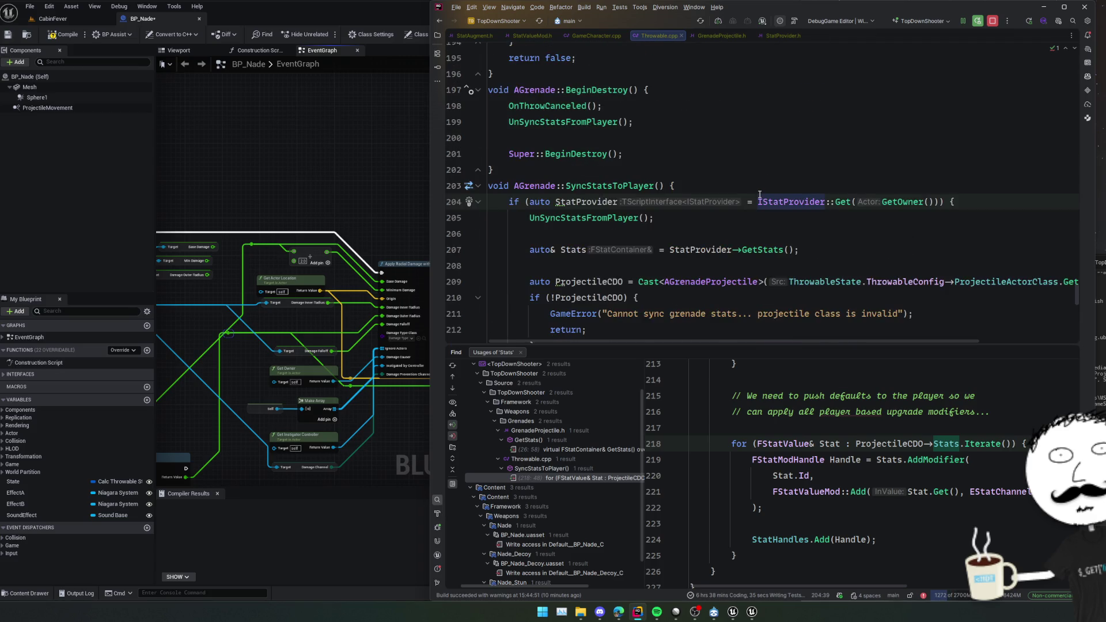
scroll(760, 194, "up", 7)
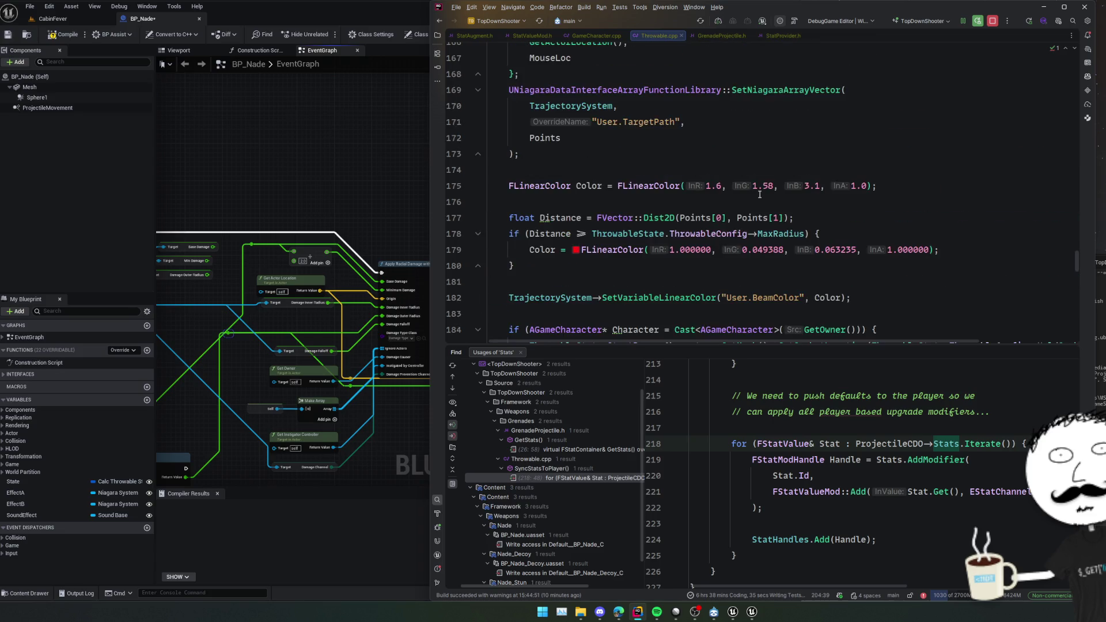
left_click(780, 297, "ctrl")
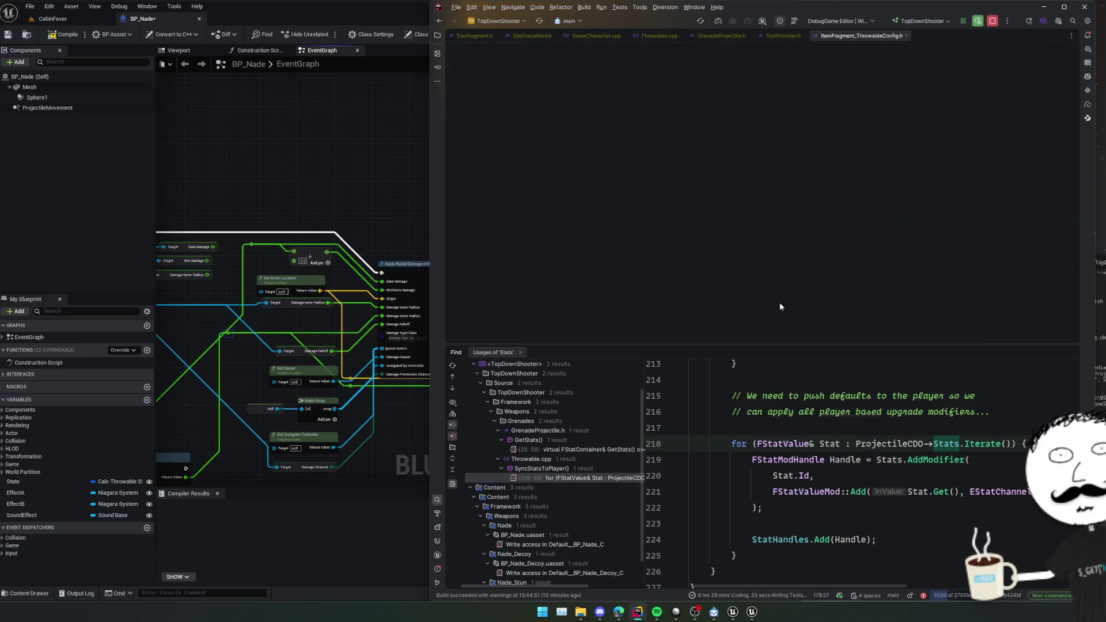
Find the FuseTime stat registration in SupplyStats in ItemFragment_ThrowableConfig.cpp, then return to BP_Nade.
scroll(634, 230, "down", 3)
left_click(600, 216)
left_click(601, 216, "ctrl")
left_click(690, 179)
key("Up")
key("Up")
double_click(708, 163)
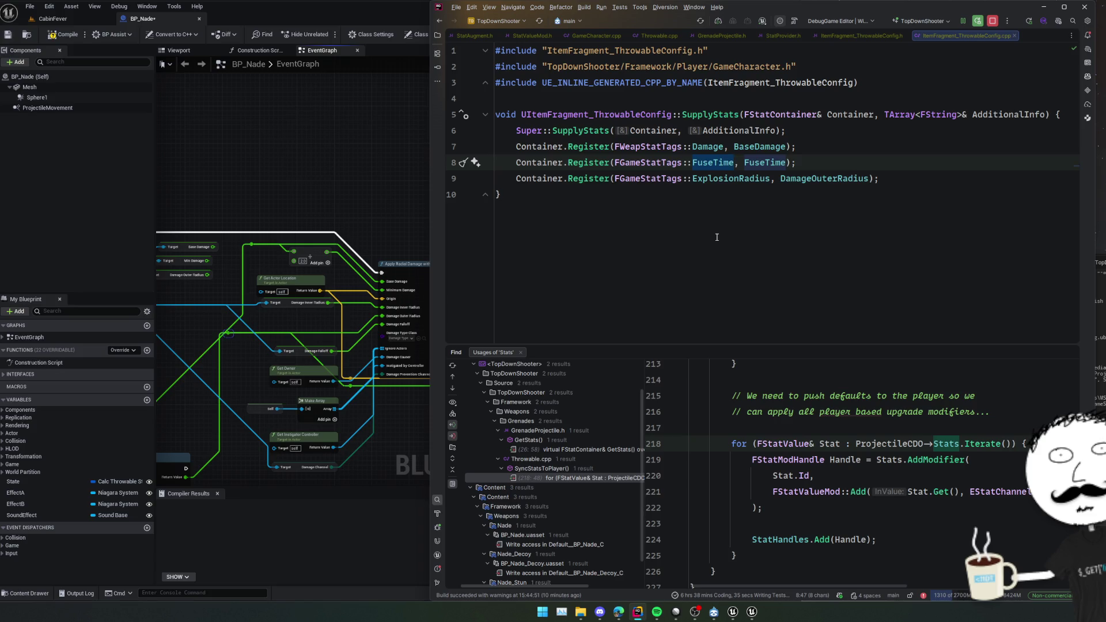
left_click(370, 198)
scroll(346, 230, "down", 8)
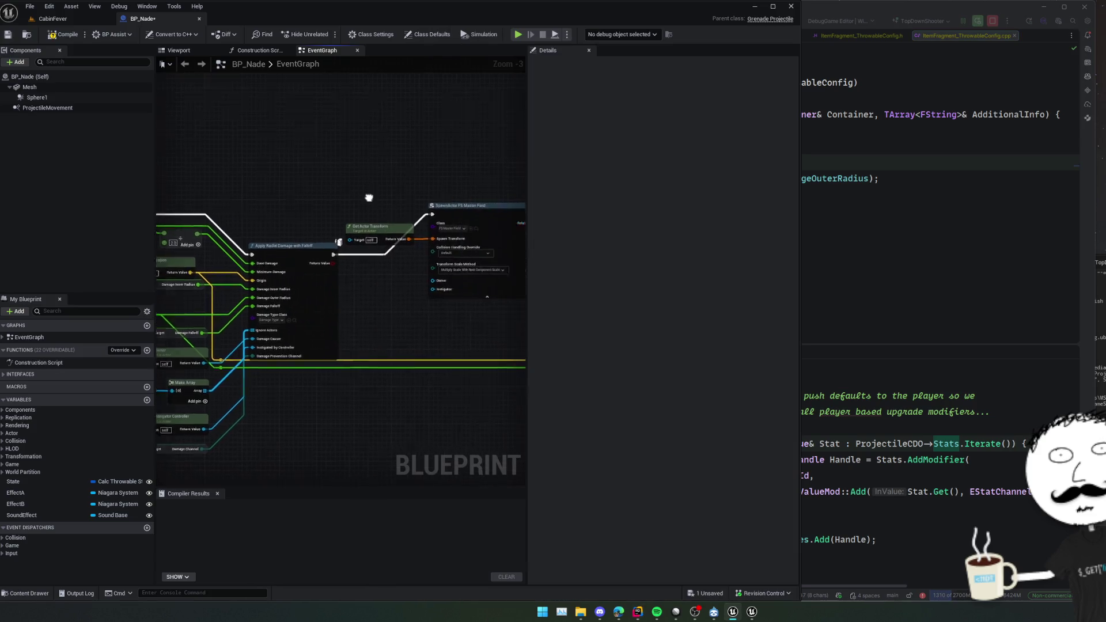
scroll(419, 343, "up", 3)
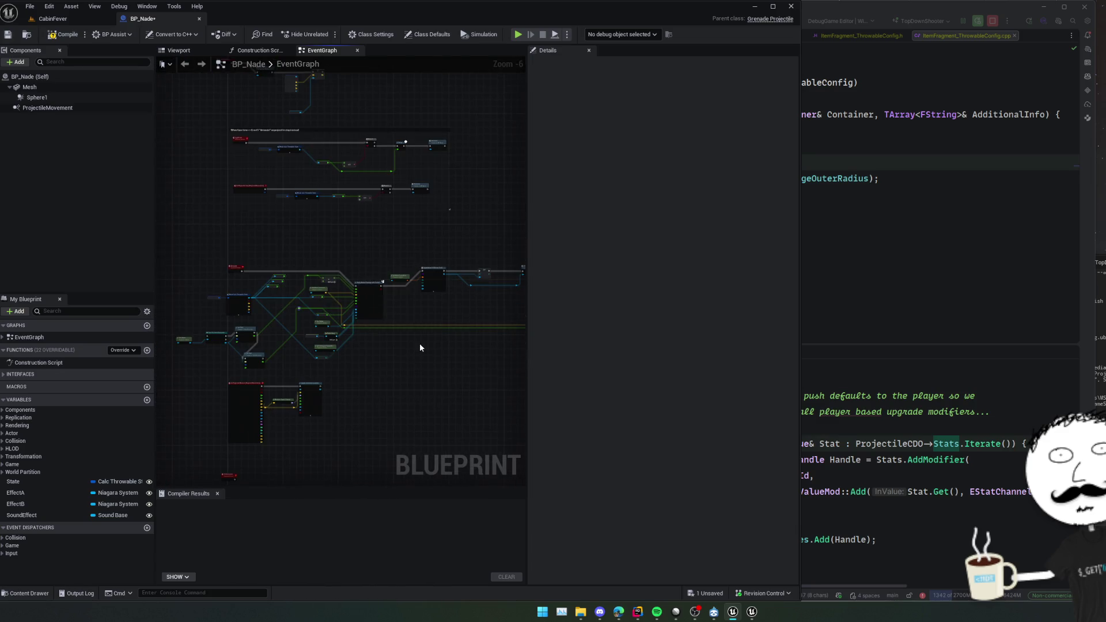
scroll(247, 358, "down", 2)
scroll(400, 304, "up", 2)
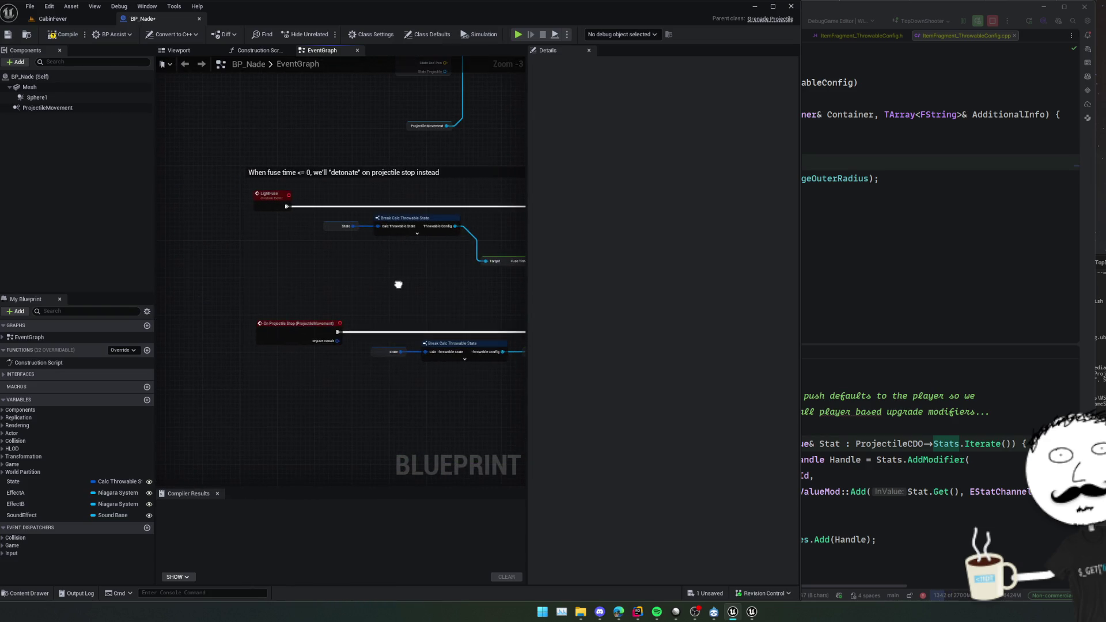
mouse_move(398, 285)
left_mouse_down()
mouse_move(355, 121)
mouse_move(452, 85)
left_mouse_up()
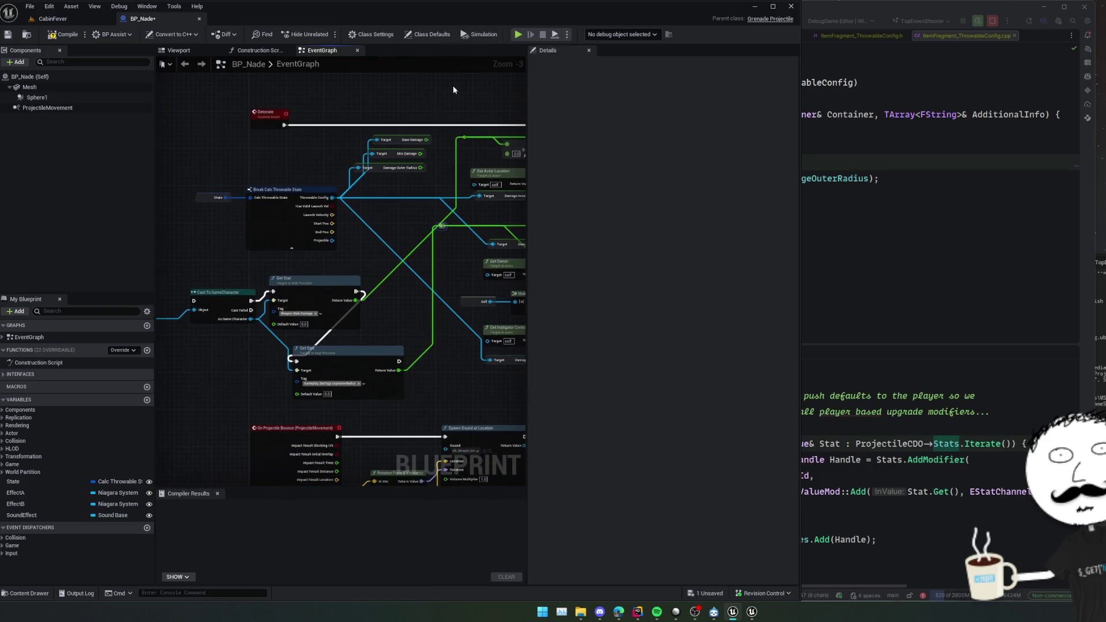
left_click_drag(343, 265, 288, 263)
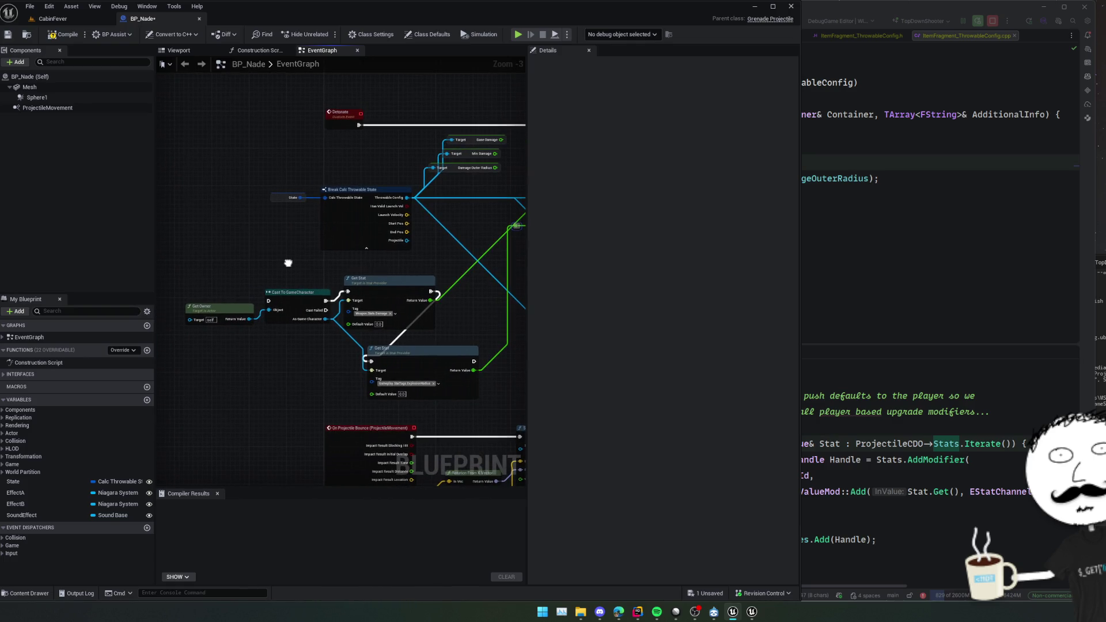
scroll(288, 262, "down", 1)
left_click_drag(382, 361, 389, 361)
left_click_drag(452, 330, 416, 332)
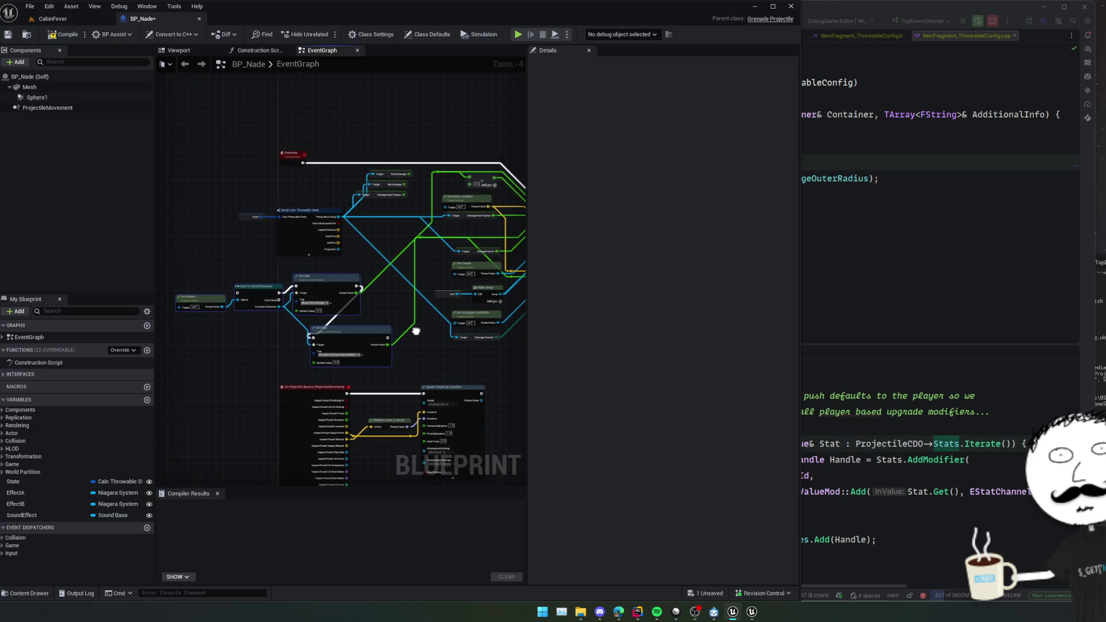
left_click_drag(416, 331, 441, 334)
left_click_drag(286, 299, 287, 298)
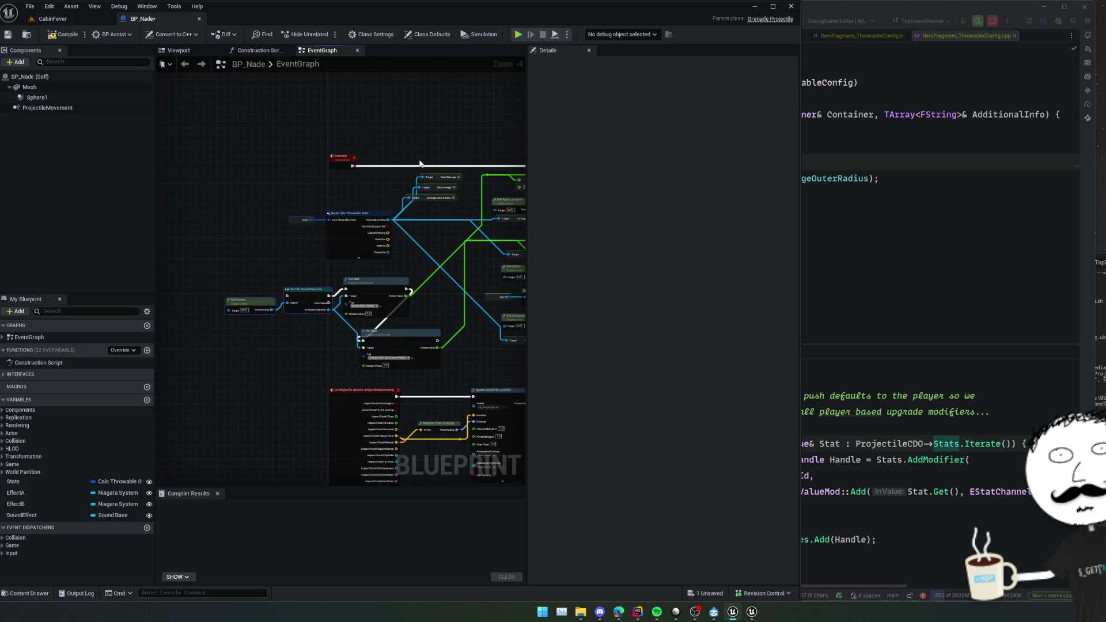
mouse_move(426, 136)
left_mouse_down()
mouse_move(370, 353)
mouse_move(323, 254)
mouse_move(334, 273)
mouse_move(392, 230)
mouse_move(401, 256)
mouse_move(293, 276)
mouse_move(422, 252)
mouse_move(383, 247)
mouse_move(378, 266)
mouse_move(377, 315)
mouse_move(404, 334)
left_mouse_up()
scroll(345, 346, "up", 1)
scroll(347, 270, "up", 1)
Run BeginPlay into pasted Get Owner and Cast To GameCharacter nodes, followed by a Get Stat node.
mouse_move(348, 222)
left_mouse_down()
mouse_move(372, 169)
mouse_move(282, 226)
mouse_move(296, 337)
left_mouse_up()
key("ctrl+v")
mouse_move(339, 238)
left_mouse_down()
mouse_move(353, 363)
mouse_move(254, 301)
mouse_move(304, 350)
left_mouse_up()
type("get stat")
key("Return")
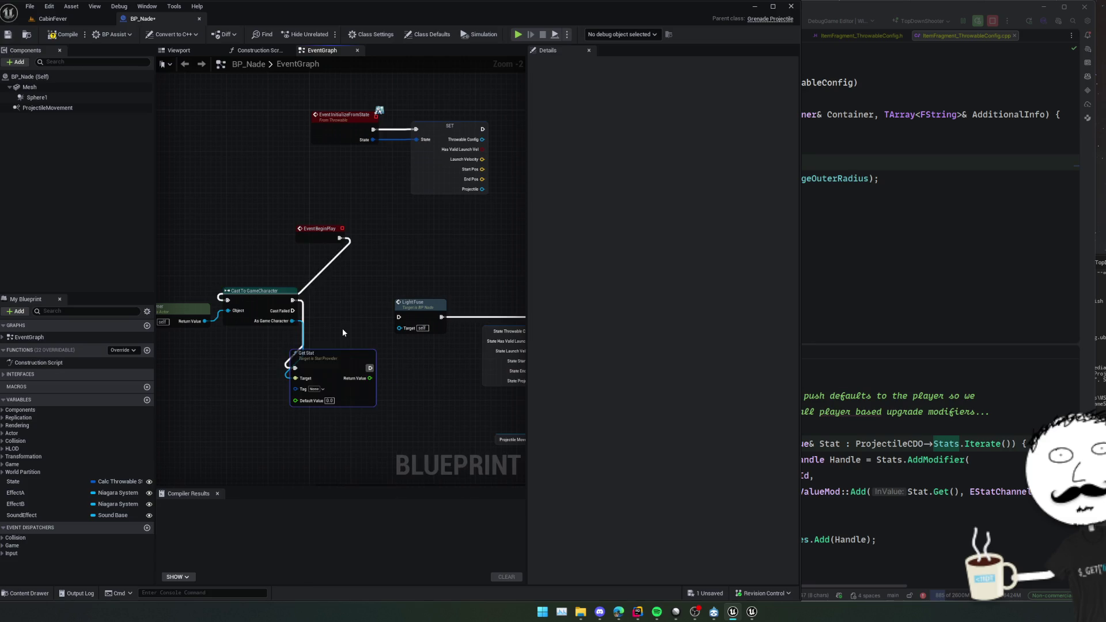
Set the Get Stat node's gameplay tag to FuseTime.
left_click(316, 389)
type("fuse")
left_click(346, 465)
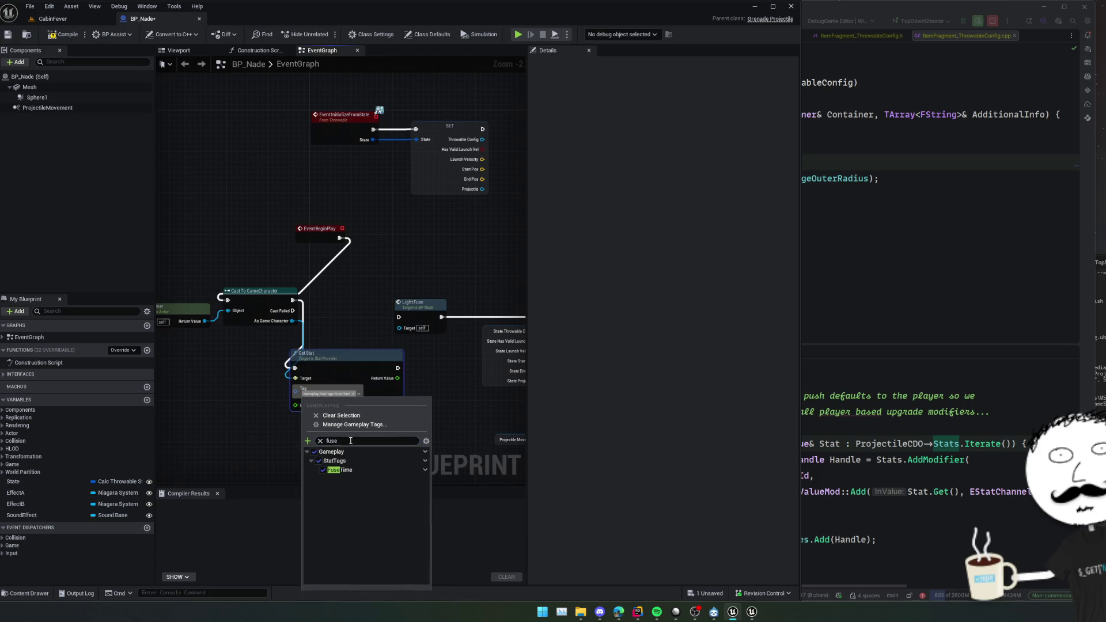
mouse_move(325, 425)
left_mouse_down()
mouse_move(249, 422)
mouse_move(237, 371)
mouse_move(277, 400)
mouse_move(261, 395)
mouse_move(296, 360)
mouse_move(319, 368)
left_mouse_up()
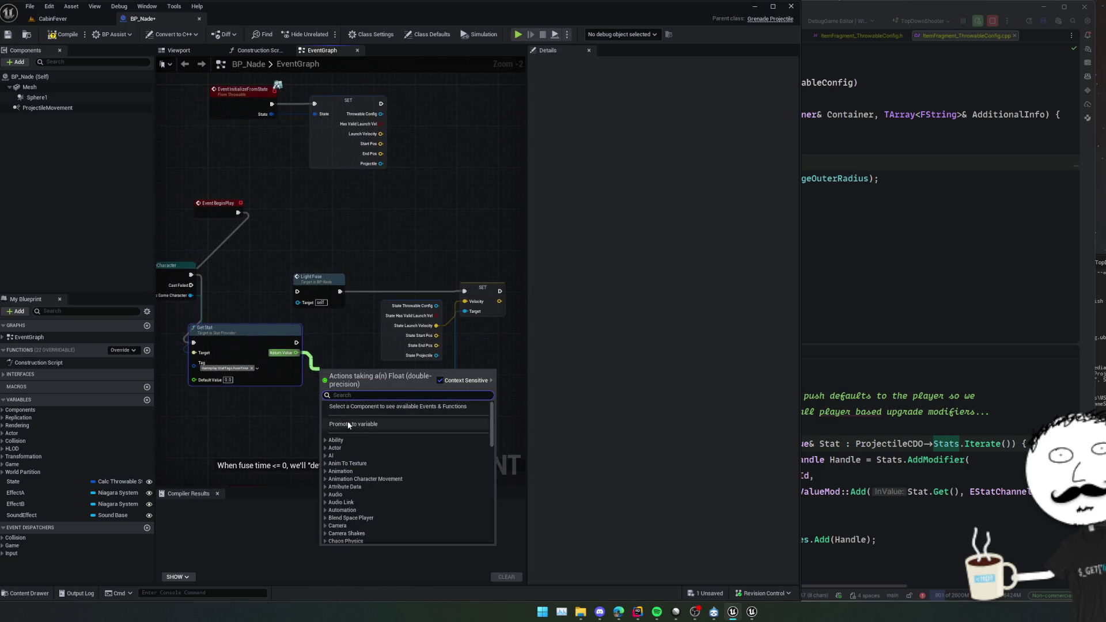
Promote the Get Stat result to a new FuseTime_StatValue variable and place its SET node.
left_click(347, 422)
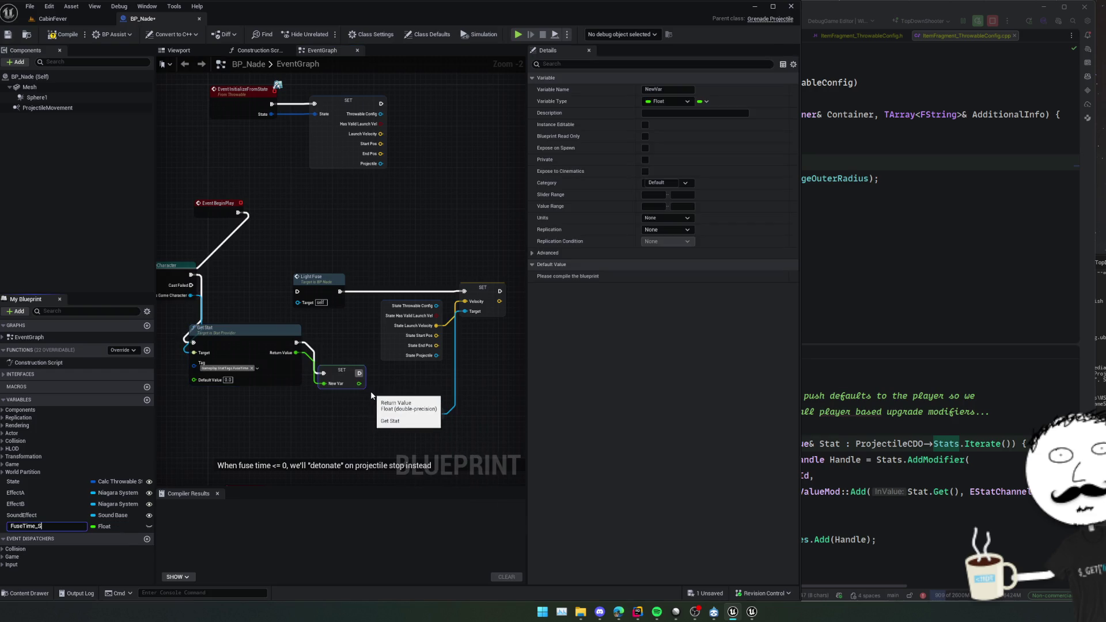
type("FuseTime_StatValue")
key("Return")
mouse_move(350, 372)
left_mouse_down()
mouse_move(286, 304)
mouse_move(294, 294)
left_mouse_up()
key("ctrl+z")
key("ctrl+z")
key("ctrl+z")
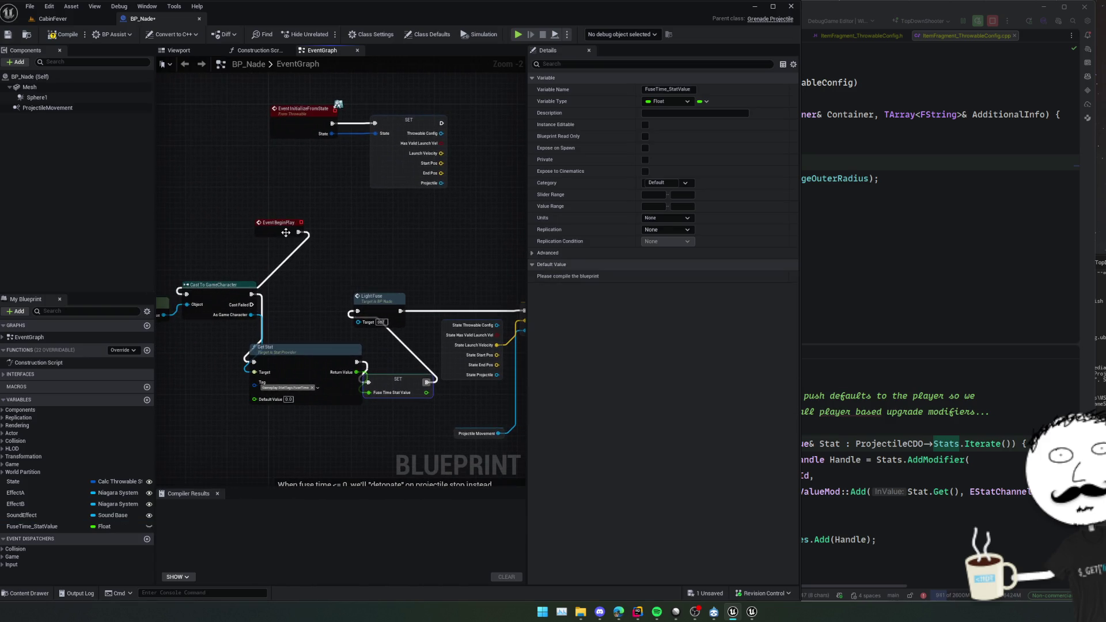
key("ctrl+y")
key("ctrl+y")
key("ctrl+y")
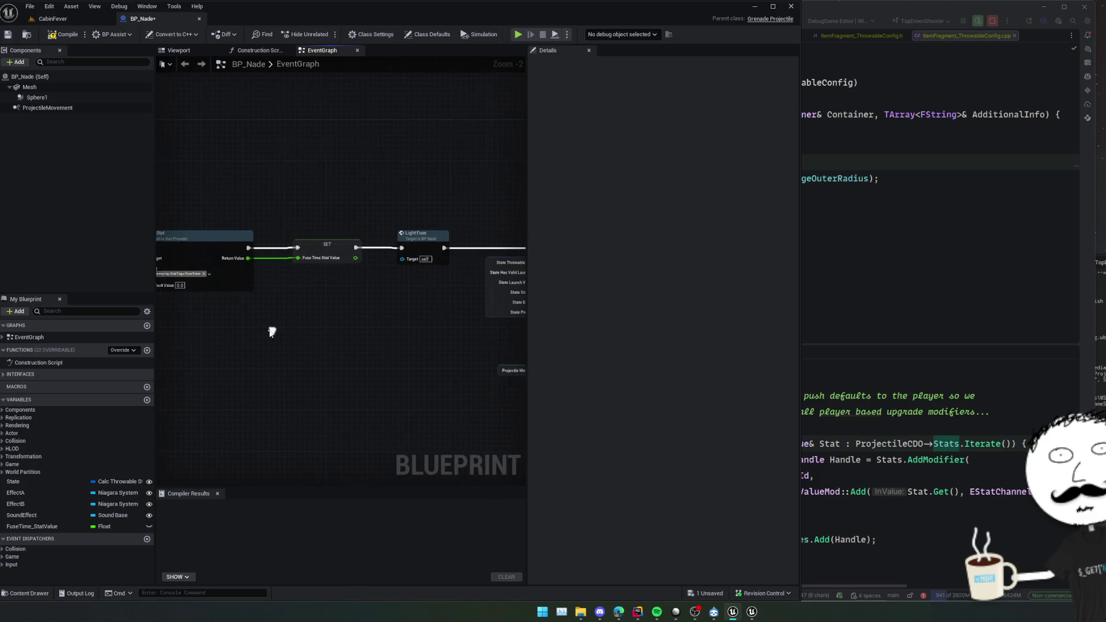
key("ctrl+z")
key("ctrl+z")
key("ctrl+z")
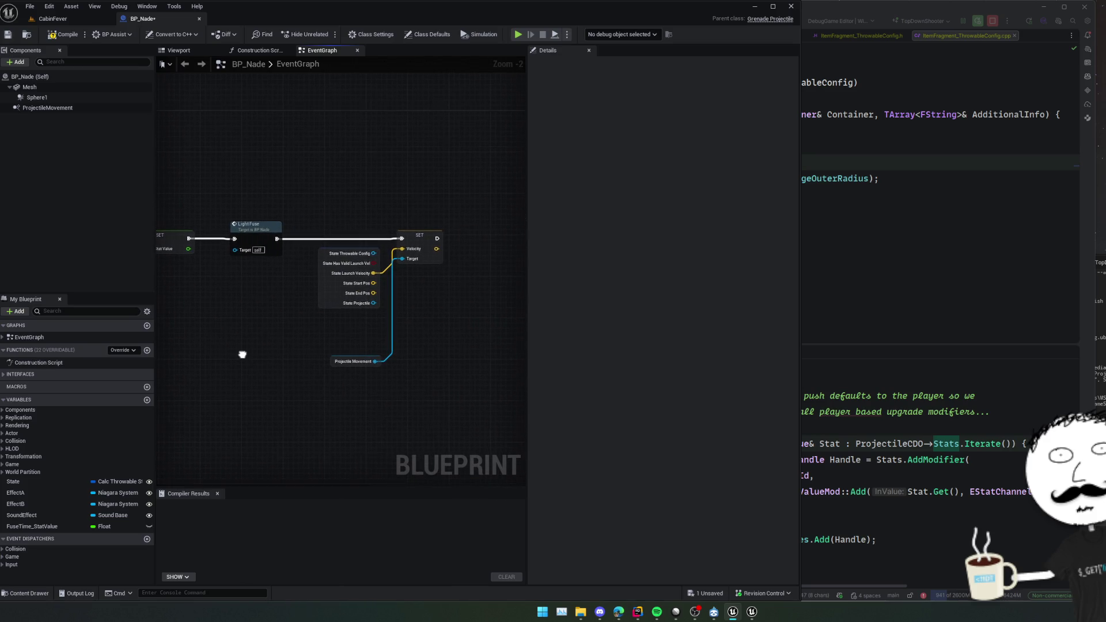
Feed a FuseTime_StatValue getter into the LightFuse fuse-time <= comparison.
mouse_move(315, 282)
left_mouse_down()
mouse_move(365, 262)
mouse_move(461, 260)
left_mouse_up()
mouse_move(29, 527)
left_mouse_down()
mouse_move(305, 335)
mouse_move(294, 339)
mouse_move(399, 370)
mouse_move(393, 360)
left_mouse_up()
left_click(323, 344)
left_click_drag(176, 312, 250, 344)
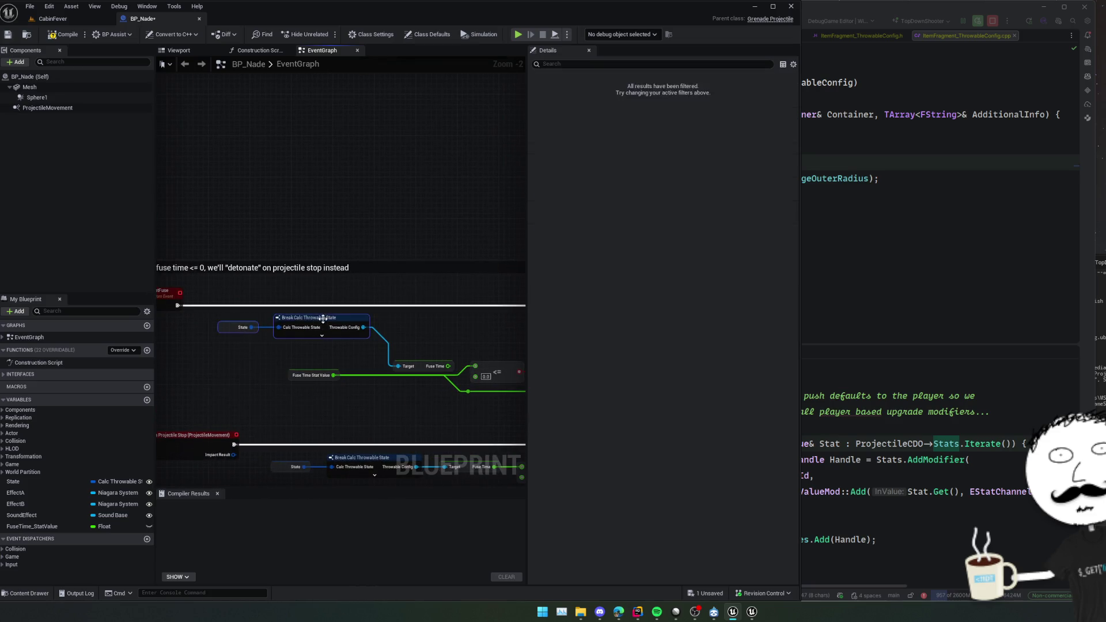
left_click_drag(426, 346, 408, 365)
mouse_move(298, 376)
left_mouse_down()
mouse_move(409, 317)
mouse_move(438, 320)
mouse_move(310, 299)
left_mouse_up()
Wire a duplicated FuseTime_StatValue getter into the projectile-stop <= check and delete the old config Fuse Time nodes.
left_click(260, 285)
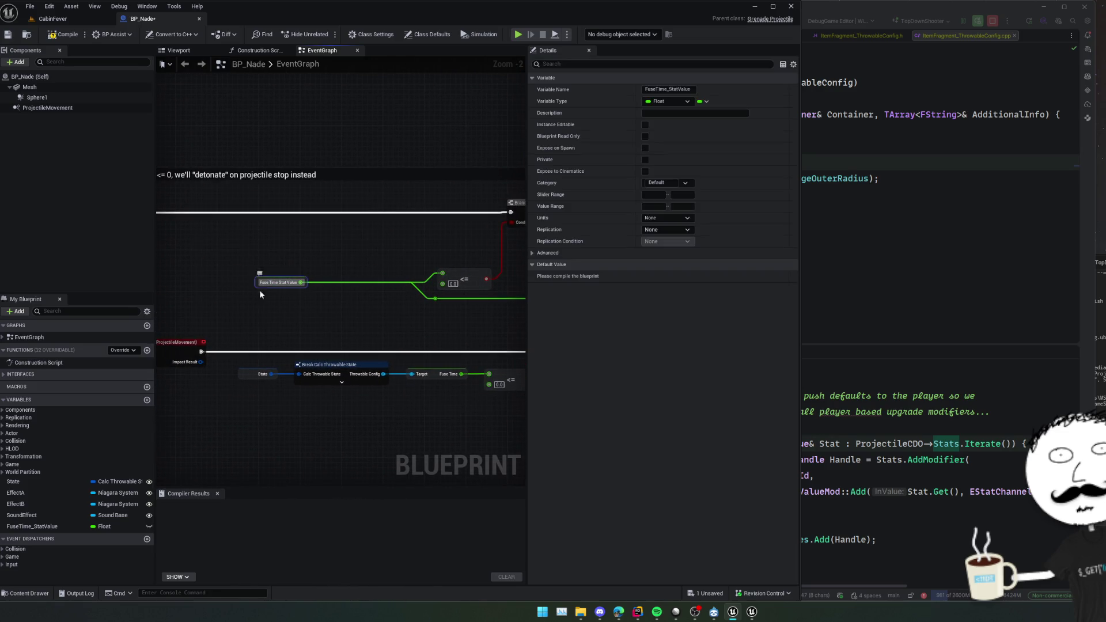
key("ctrl+w")
mouse_move(468, 357)
left_mouse_down()
mouse_move(421, 358)
mouse_move(388, 383)
left_mouse_up()
left_click_drag(242, 367, 314, 353)
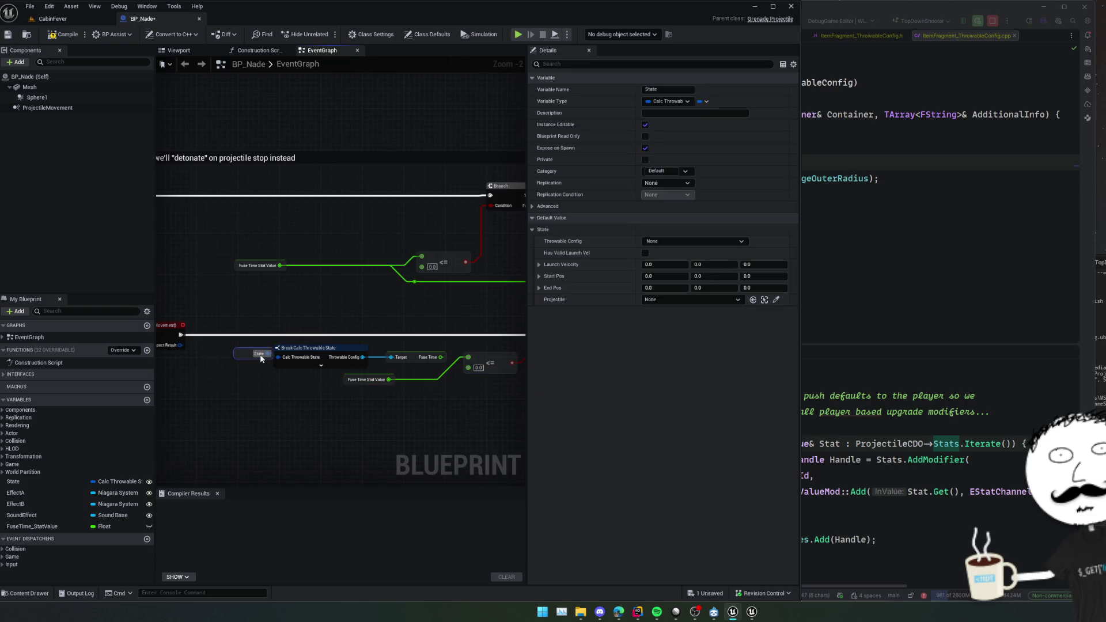
key("Delete")
left_click(397, 359)
key("Delete")
Straighten the LightFuse Branch and Delay wiring.
left_click_drag(269, 359, 324, 364)
left_click(199, 333)
left_click(169, 200)
key("f")
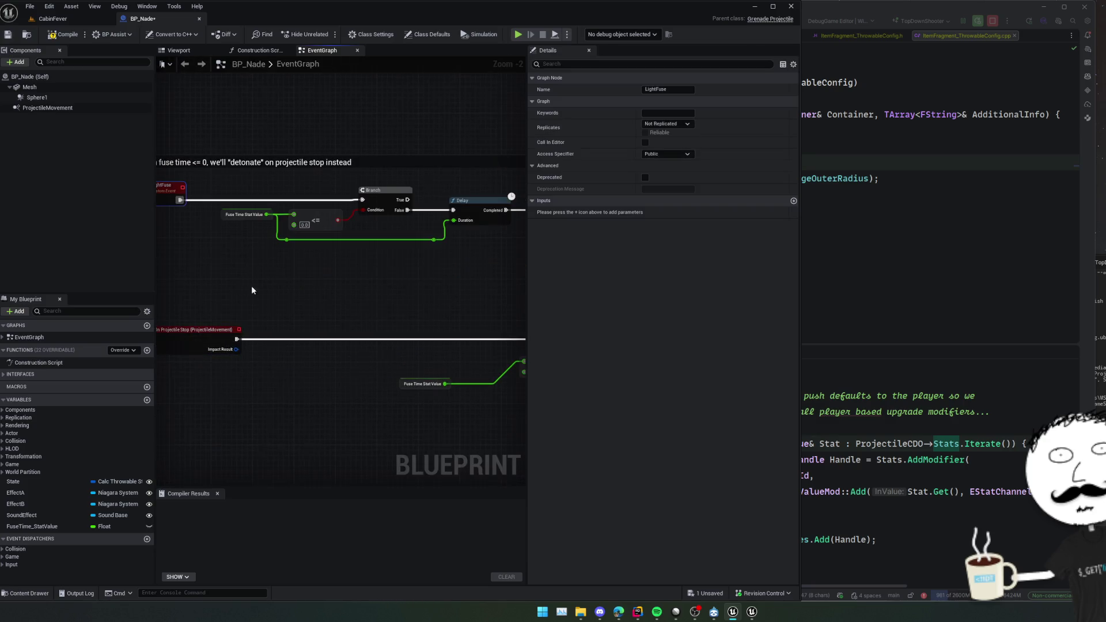
left_click(398, 310)
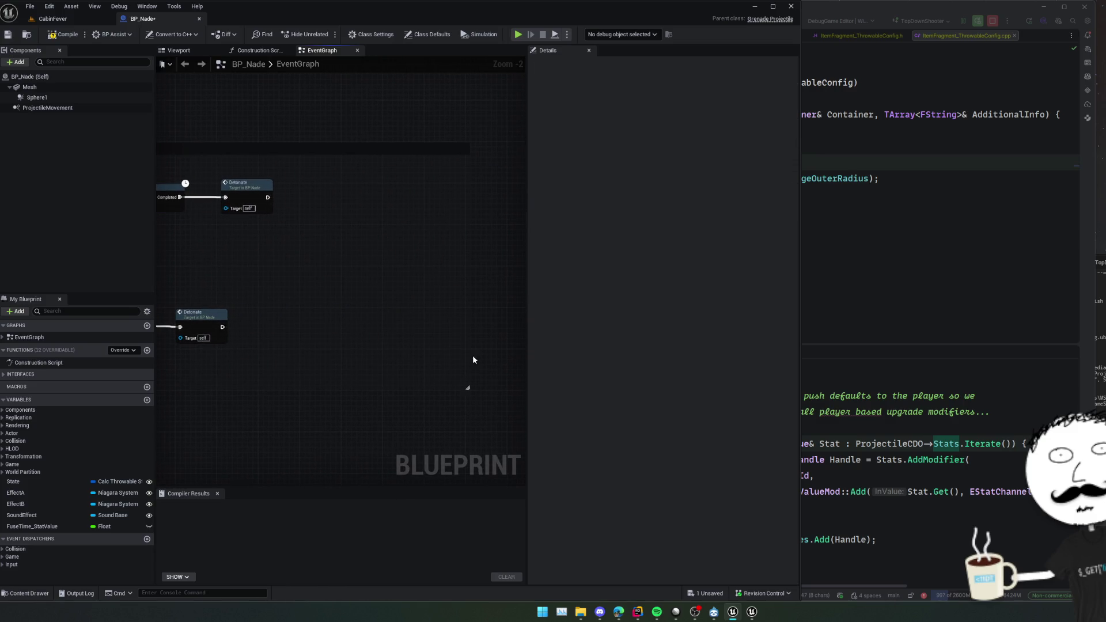
Save BP_Nade and delete the config-based Base Damage, Min Damage and Damage Outer Radius nodes.
key("ctrl+s")
mouse_move(212, 440)
left_mouse_down()
mouse_move(415, 370)
mouse_move(354, 265)
mouse_move(334, 343)
mouse_move(277, 300)
left_mouse_up()
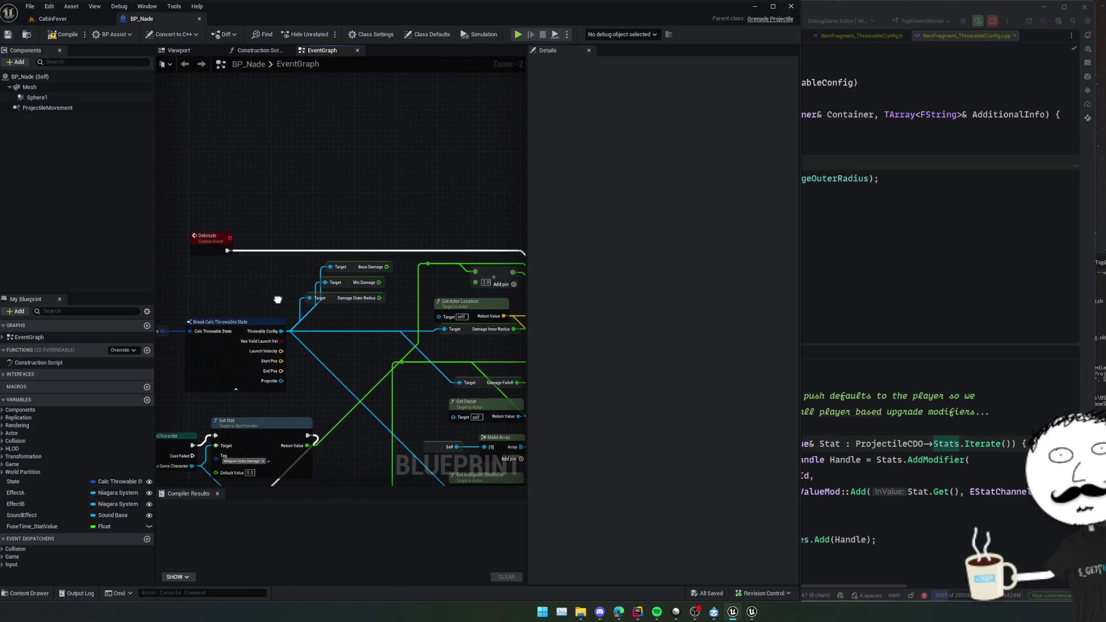
mouse_move(373, 277)
left_mouse_down()
mouse_move(360, 320)
mouse_move(341, 324)
mouse_move(267, 303)
mouse_move(267, 278)
mouse_move(368, 282)
mouse_move(397, 312)
mouse_move(317, 320)
mouse_move(354, 282)
mouse_move(357, 358)
left_mouse_up()
key("Delete")
Move the Get Owner and cast nodes beside Detonate and rewire Apply Radial Damage's execution input.
left_click_drag(345, 245, 260, 212)
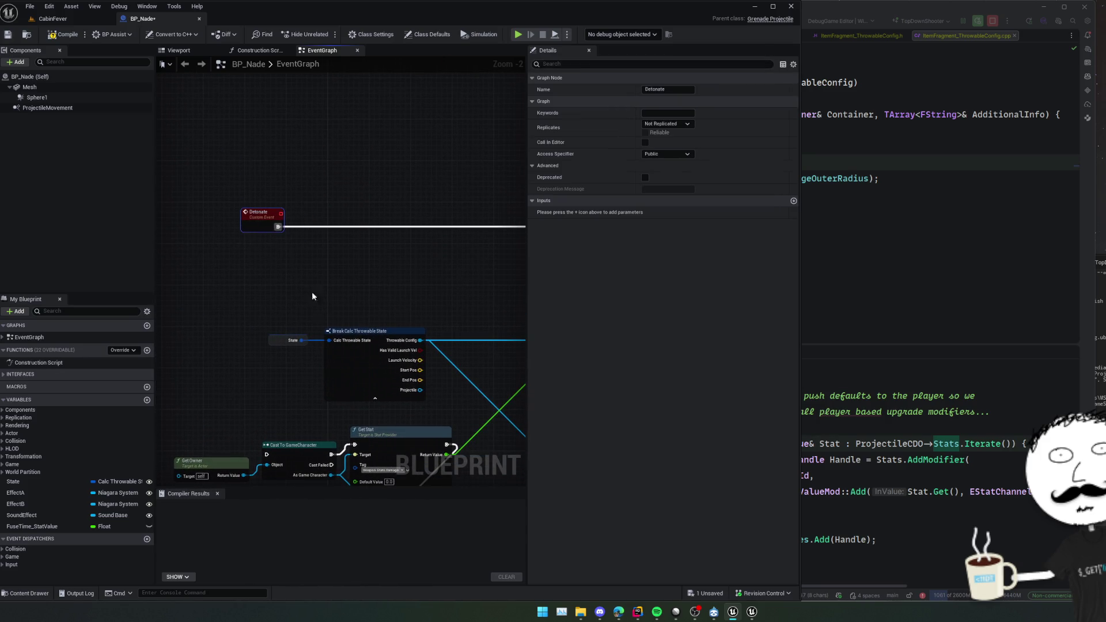
left_click_drag(275, 402, 174, 479)
mouse_move(296, 437)
left_mouse_down()
mouse_move(369, 230)
mouse_move(323, 263)
mouse_move(268, 243)
left_mouse_up()
left_click(281, 227)
mouse_move(451, 295)
left_mouse_down()
mouse_move(285, 218)
mouse_move(439, 236)
mouse_move(407, 241)
mouse_move(568, 316)
mouse_move(276, 286)
mouse_move(353, 484)
mouse_move(364, 410)
mouse_move(368, 424)
mouse_move(356, 377)
left_mouse_up()
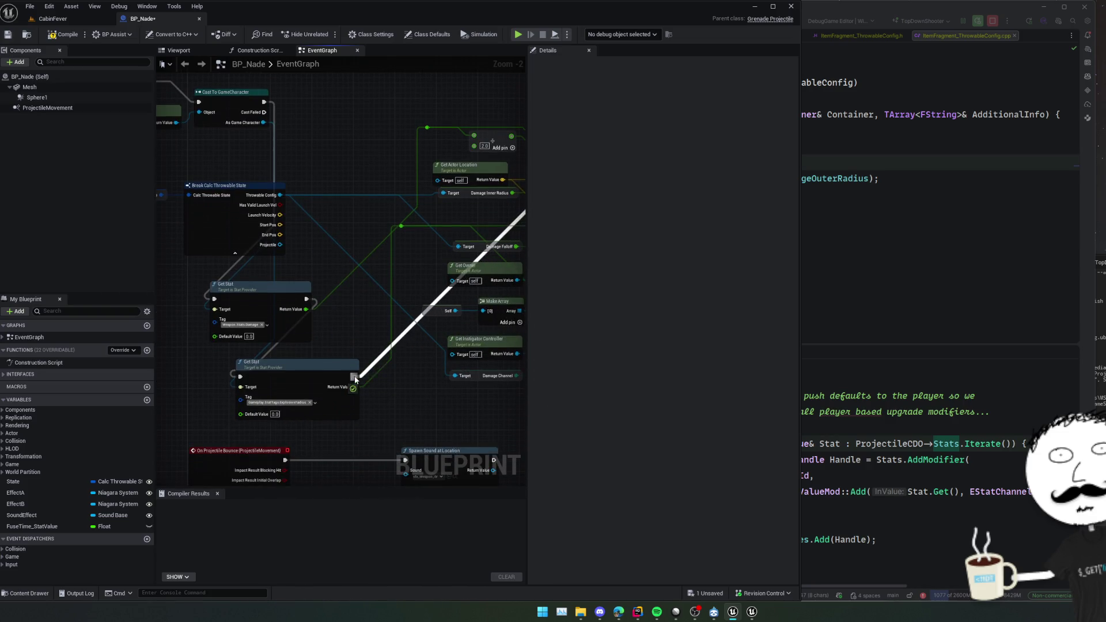
Straighten the two Get Stat nodes into a tidy row and save.
left_click(339, 374)
key("f")
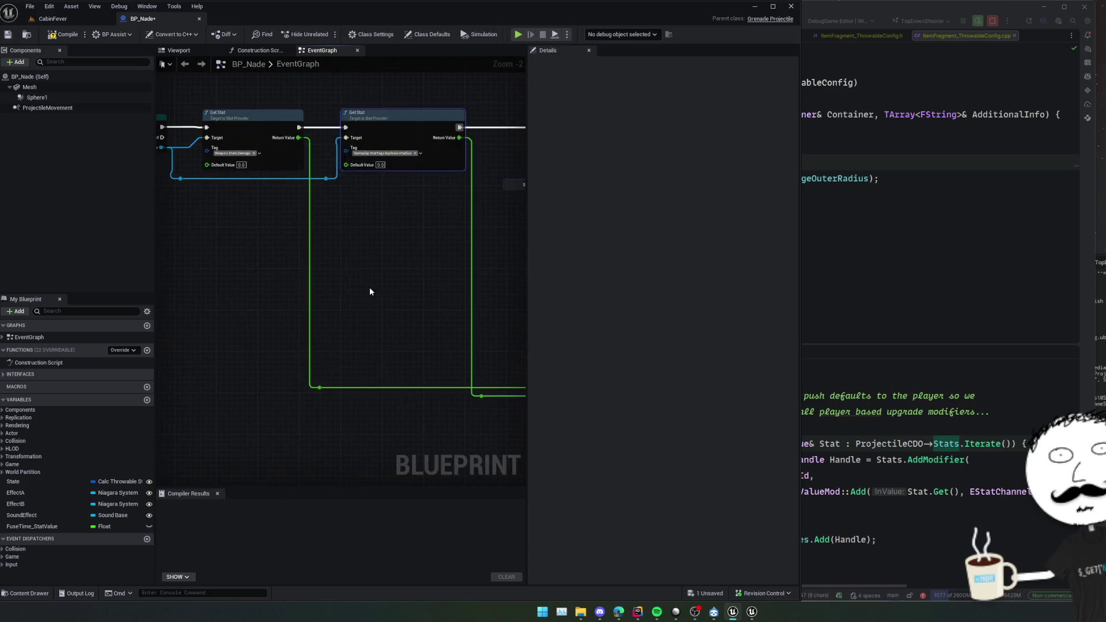
key("ctrl+s")
Review the EventGraph's damage, SpawnActor, Sequence and debug-sphere nodes, then compile BP_Nade.
scroll(324, 329, "down", 1)
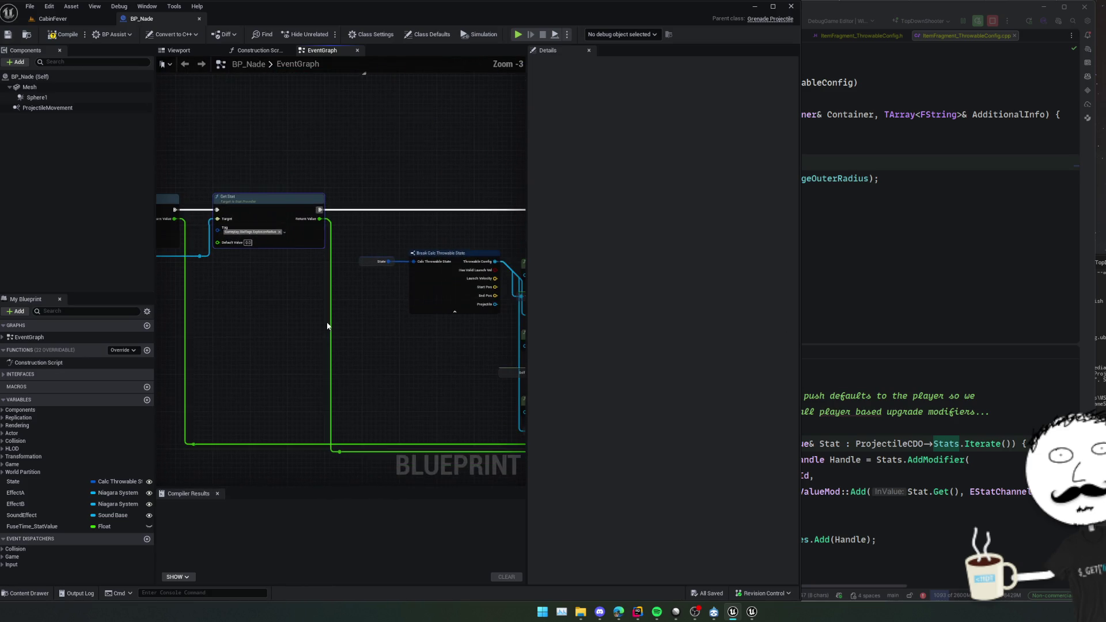
mouse_move(438, 340)
left_mouse_down()
mouse_move(365, 353)
mouse_move(306, 344)
mouse_move(261, 307)
left_mouse_up()
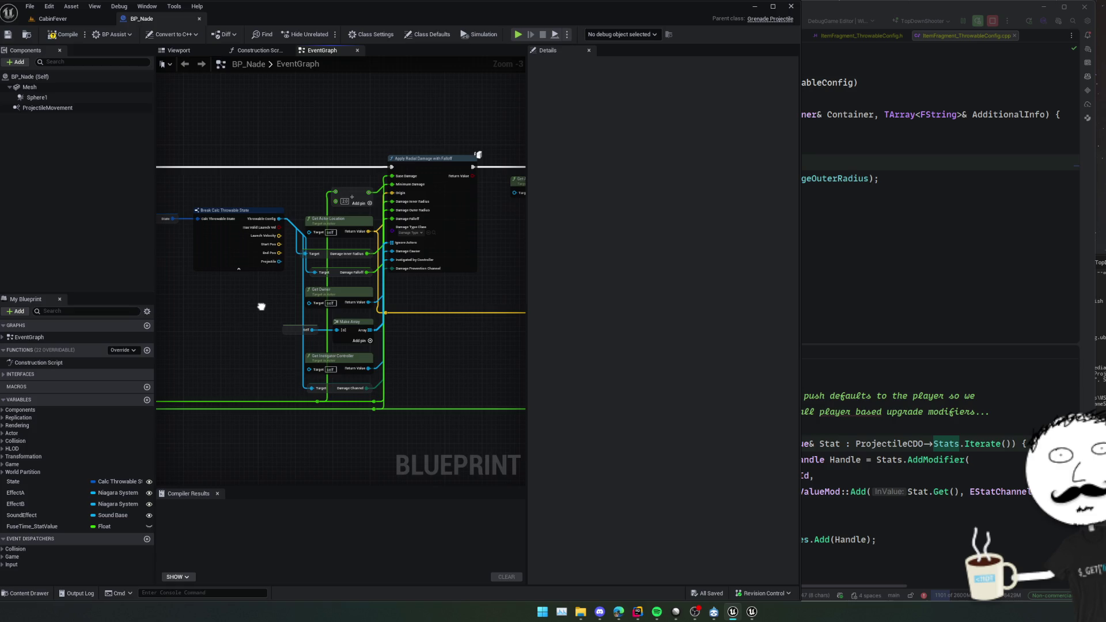
mouse_move(261, 306)
left_mouse_down()
mouse_move(281, 336)
mouse_move(495, 278)
mouse_move(516, 356)
mouse_move(346, 319)
mouse_move(321, 328)
mouse_move(335, 351)
left_mouse_up()
scroll(334, 351, "up", 1)
left_click_drag(444, 353, 240, 353)
scroll(310, 348, "down", 1)
left_click_drag(342, 340, 103, 370)
mouse_move(396, 161)
left_mouse_down()
mouse_move(308, 202)
mouse_move(294, 148)
left_mouse_up()
mouse_move(402, 292)
left_mouse_down()
mouse_move(501, 276)
mouse_move(525, 253)
mouse_move(435, 296)
mouse_move(446, 298)
mouse_move(452, 274)
mouse_move(429, 316)
mouse_move(267, 260)
mouse_move(259, 279)
mouse_move(347, 399)
mouse_move(447, 351)
mouse_move(452, 259)
mouse_move(348, 234)
mouse_move(428, 261)
left_mouse_up()
scroll(447, 298, "up", 1)
scroll(259, 286, "down", 1)
left_click(65, 36)
Save BP_Nade and open BP_Nade_Stun from the Weapons/Nade_Stun folder.
left_click(9, 34)
left_click(26, 34)
scroll(247, 519, "down", 1)
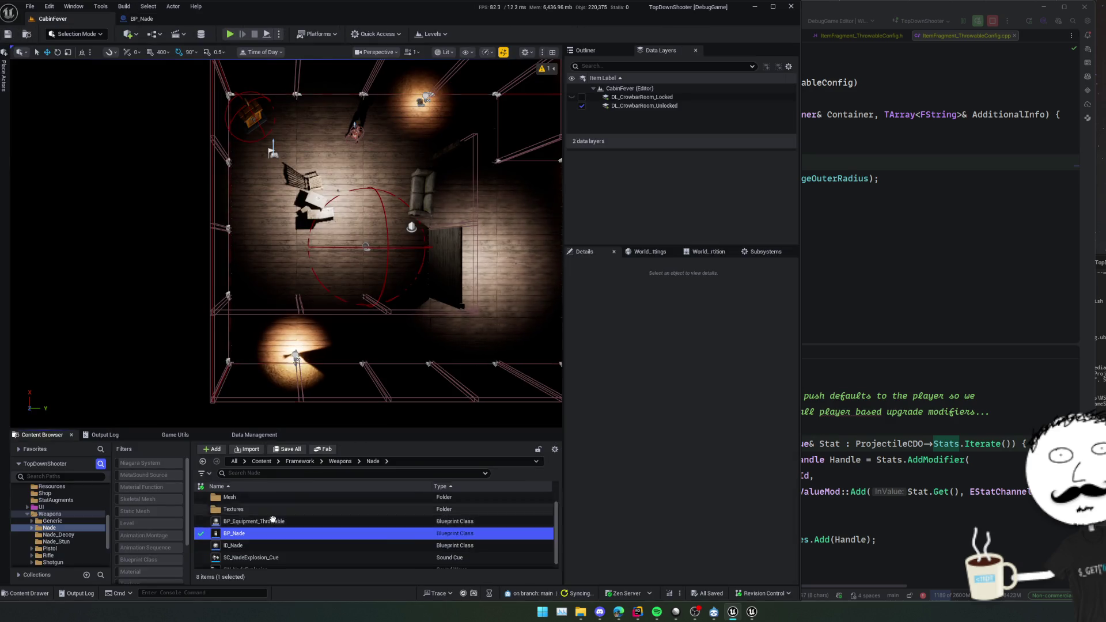
left_click(55, 541)
left_click(270, 509)
double_click(271, 498)
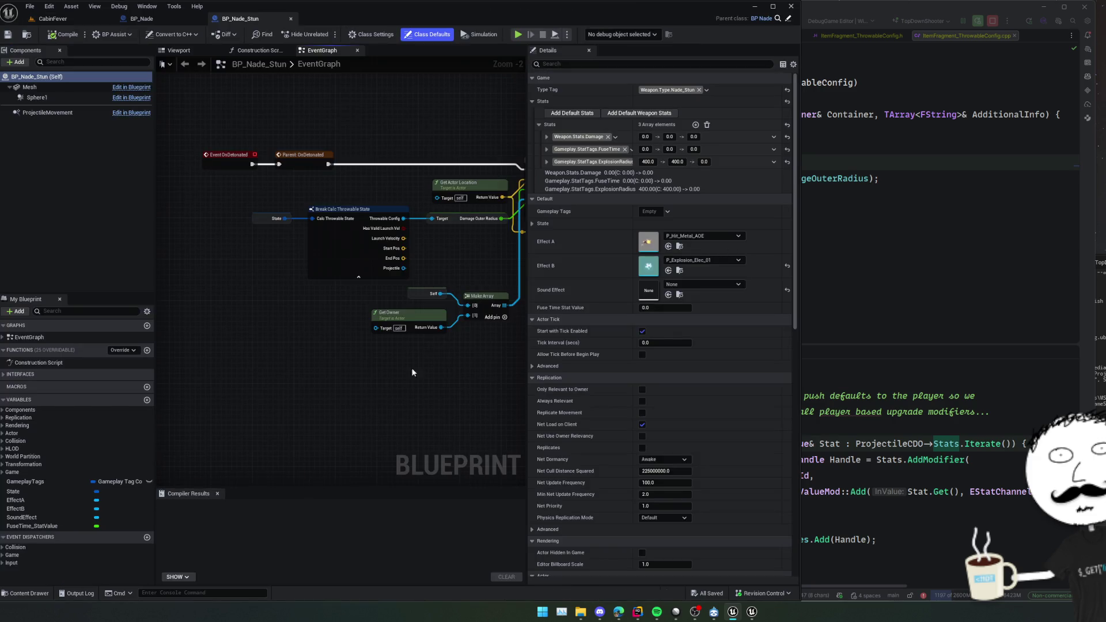
Inspect the stun grenade's detonation nodes, moving the Damage Outer Radius getter aside, then revisit BP_Nade.
mouse_move(412, 372)
left_mouse_down()
mouse_move(404, 391)
mouse_move(246, 395)
mouse_move(253, 380)
mouse_move(282, 373)
mouse_move(404, 366)
left_mouse_up()
mouse_move(278, 297)
left_mouse_down()
mouse_move(256, 276)
mouse_move(254, 195)
mouse_move(235, 215)
left_mouse_up()
mouse_move(460, 234)
left_mouse_down()
mouse_move(159, 337)
mouse_move(412, 334)
mouse_move(225, 265)
mouse_move(232, 276)
left_mouse_up()
left_click(142, 18)
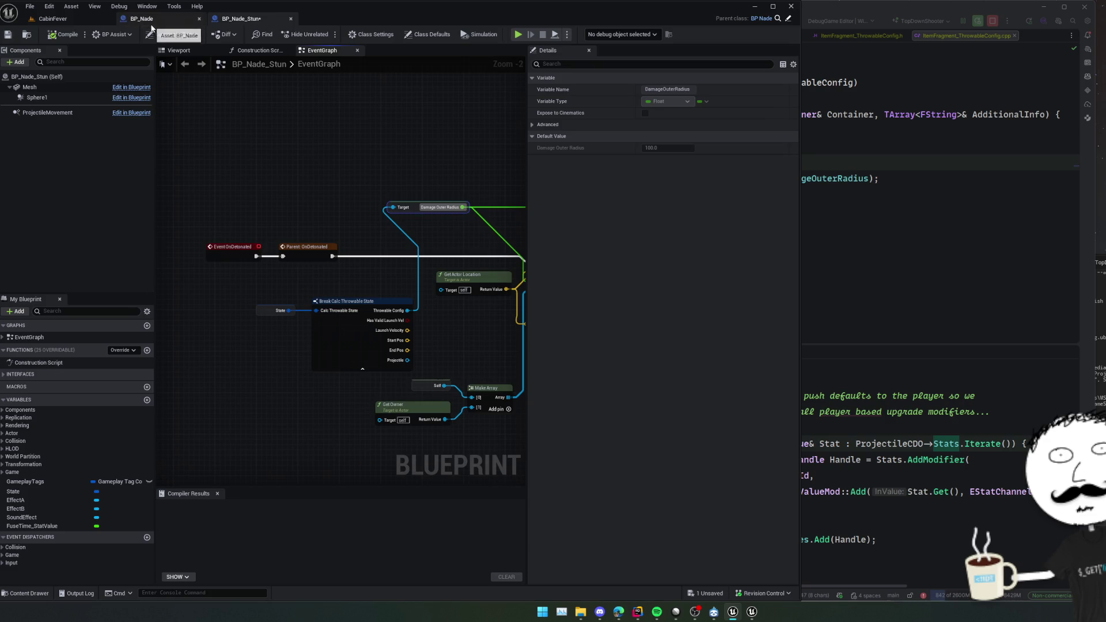
Review BP_Nade's Detonate, Get Owner and Get Stat nodes as a reference.
mouse_move(232, 158)
left_mouse_down()
mouse_move(357, 229)
mouse_move(301, 197)
mouse_move(399, 235)
left_mouse_up()
scroll(383, 230, "up", 1)
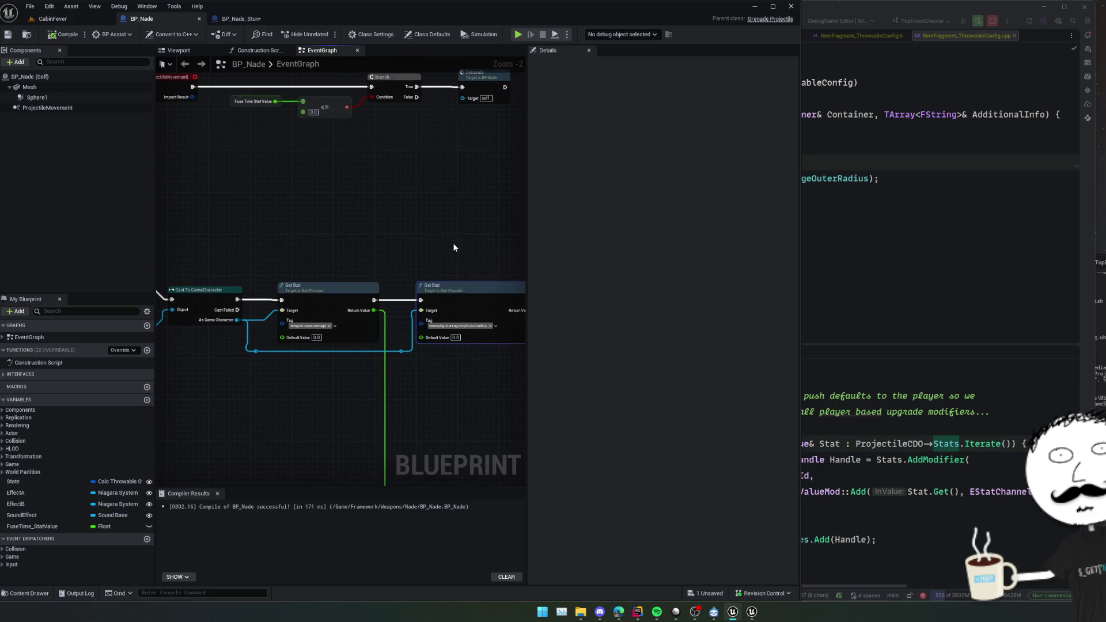
left_click_drag(268, 376, 344, 351)
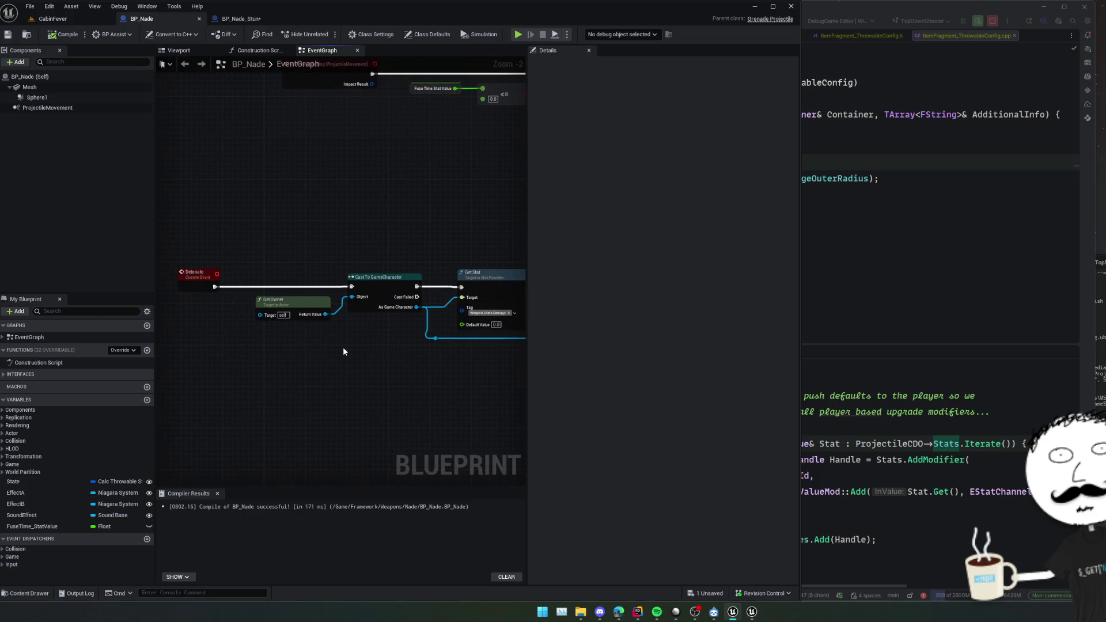
mouse_move(277, 348)
left_mouse_down()
mouse_move(330, 362)
mouse_move(296, 353)
left_mouse_up()
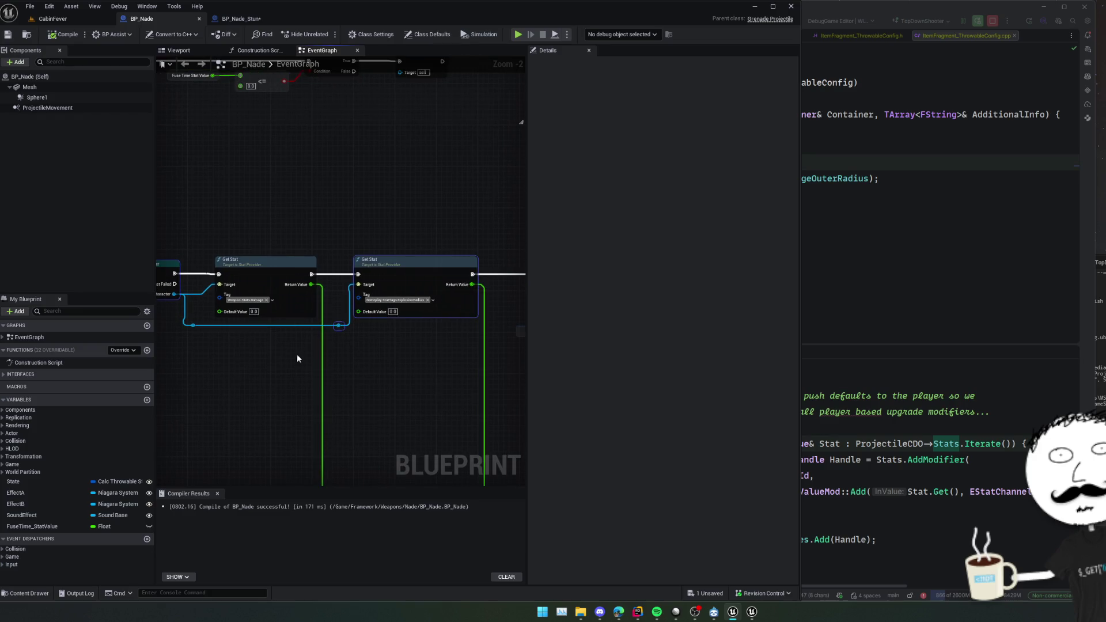
left_click(241, 18)
In BP_Nade_Stun, connect As Game Character to Get Stat and Get Stat's execution to Radial Overlap.
mouse_move(328, 181)
left_mouse_down()
mouse_move(373, 172)
mouse_move(345, 180)
left_mouse_up()
mouse_move(349, 241)
left_mouse_down()
mouse_move(329, 276)
mouse_move(308, 210)
mouse_move(418, 242)
left_mouse_up()
mouse_move(282, 230)
left_mouse_down()
mouse_move(395, 248)
mouse_move(347, 244)
left_mouse_up()
mouse_move(316, 288)
left_mouse_down()
mouse_move(362, 325)
mouse_move(279, 251)
mouse_move(215, 236)
left_mouse_up()
mouse_move(430, 154)
left_mouse_down()
mouse_move(455, 196)
mouse_move(404, 327)
mouse_move(426, 327)
left_mouse_up()
left_click_drag(366, 227, 458, 252)
Chain Parent: OnDetonated into the cast and Get Stat, routing Return Value to the radius via reroutes.
mouse_move(333, 184)
left_mouse_down()
mouse_move(302, 245)
mouse_move(409, 179)
left_mouse_up()
mouse_move(269, 183)
left_mouse_down()
mouse_move(234, 271)
mouse_move(317, 344)
left_mouse_up()
left_click_drag(365, 314, 180, 316)
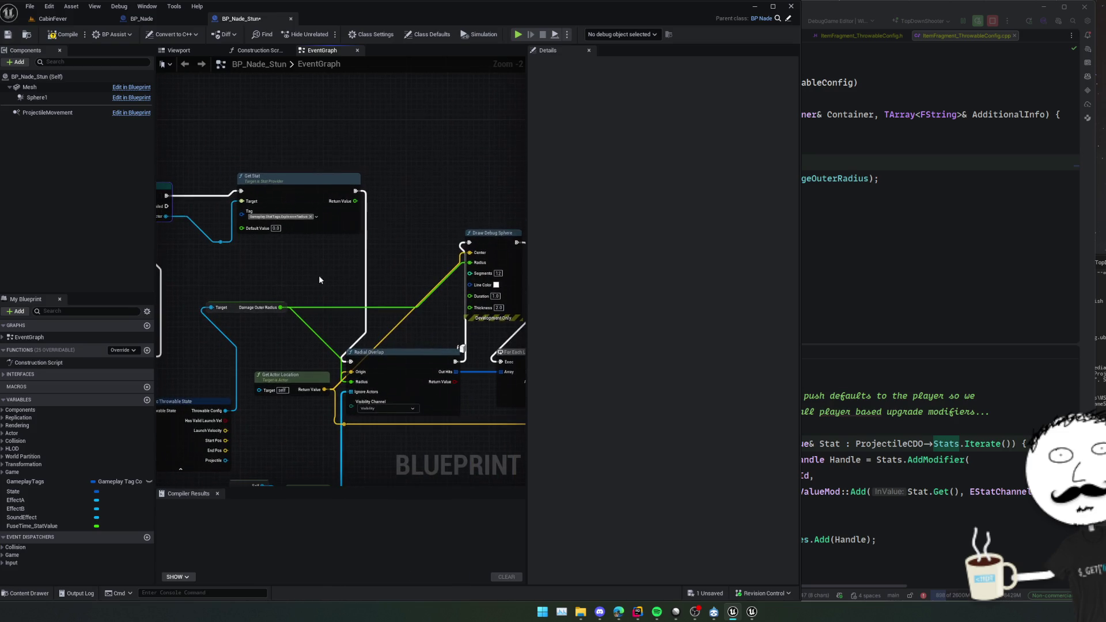
double_click(313, 305)
double_click(314, 332)
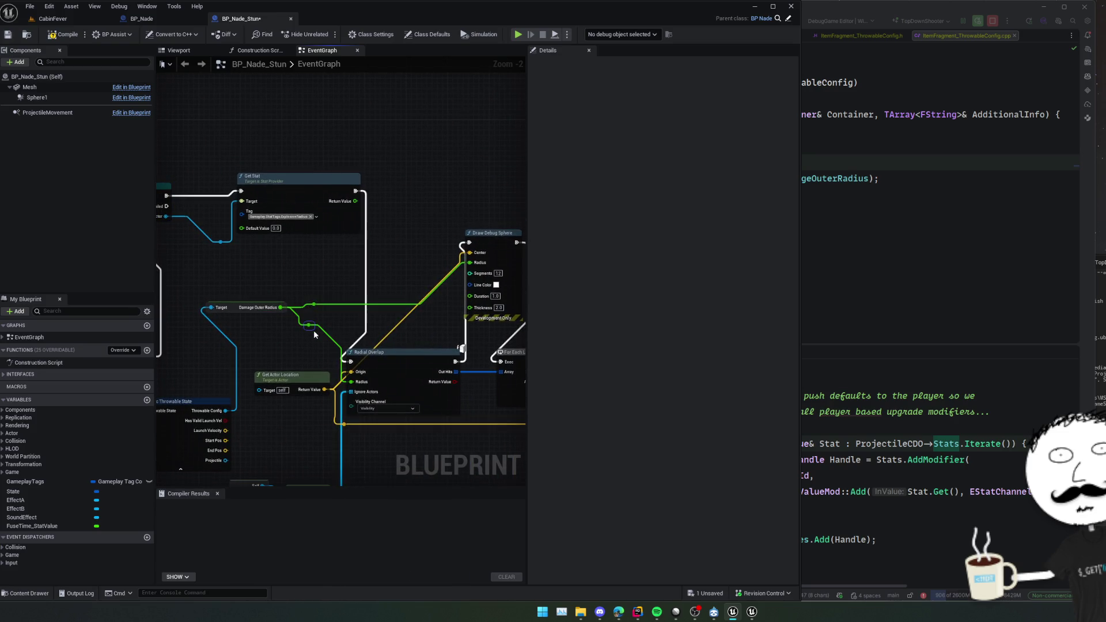
mouse_move(355, 201)
left_mouse_down()
mouse_move(305, 311)
mouse_move(463, 263)
mouse_move(302, 314)
mouse_move(304, 328)
mouse_move(302, 299)
mouse_move(227, 334)
mouse_move(235, 357)
mouse_move(427, 375)
mouse_move(276, 370)
mouse_move(312, 397)
mouse_move(483, 381)
mouse_move(398, 344)
mouse_move(390, 329)
left_mouse_up()
Check the finished cast and Get Stat wiring and save BP_Nade_Stun.
scroll(390, 329, "down", 1)
mouse_move(279, 387)
left_mouse_down()
mouse_move(400, 318)
mouse_move(323, 343)
mouse_move(505, 358)
mouse_move(254, 347)
left_mouse_up()
key("ctrl+s")
Compile BP_Nade_Stun, open BP_Nade_Decoy from Weapons/Nade_Decoy to review its stats, then return to CabinFever.
left_click(67, 35)
left_click(52, 19)
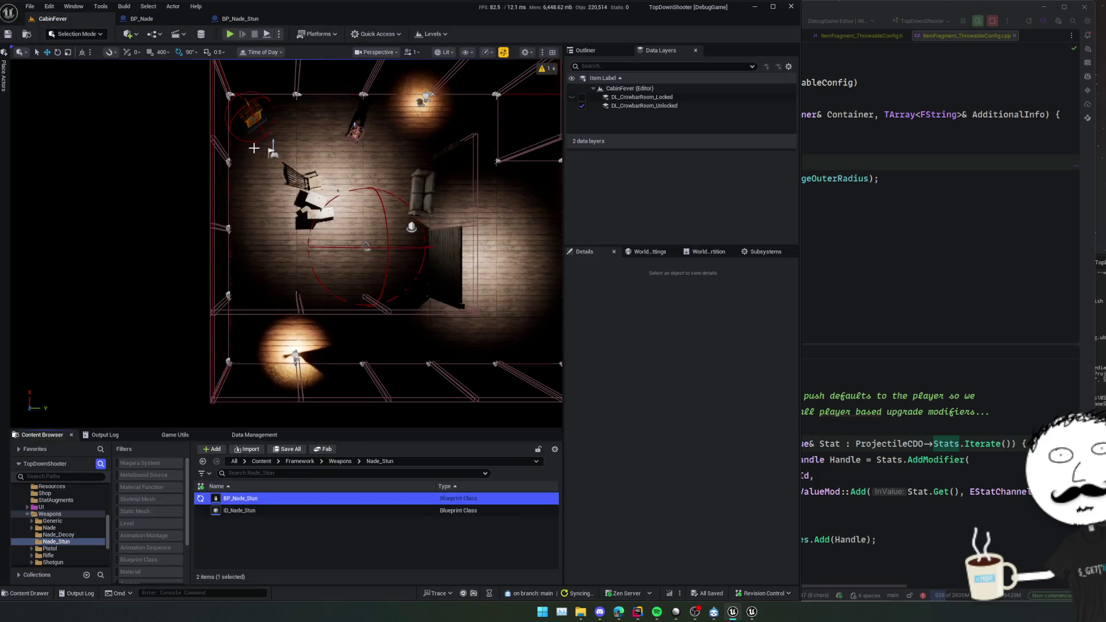
left_click(77, 535)
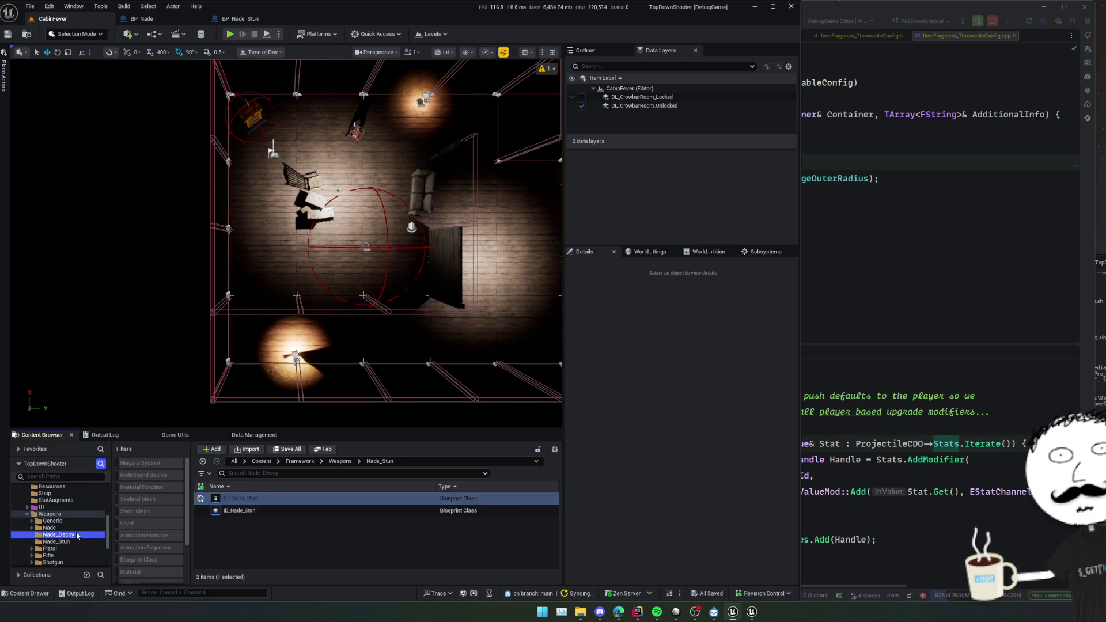
double_click(309, 499)
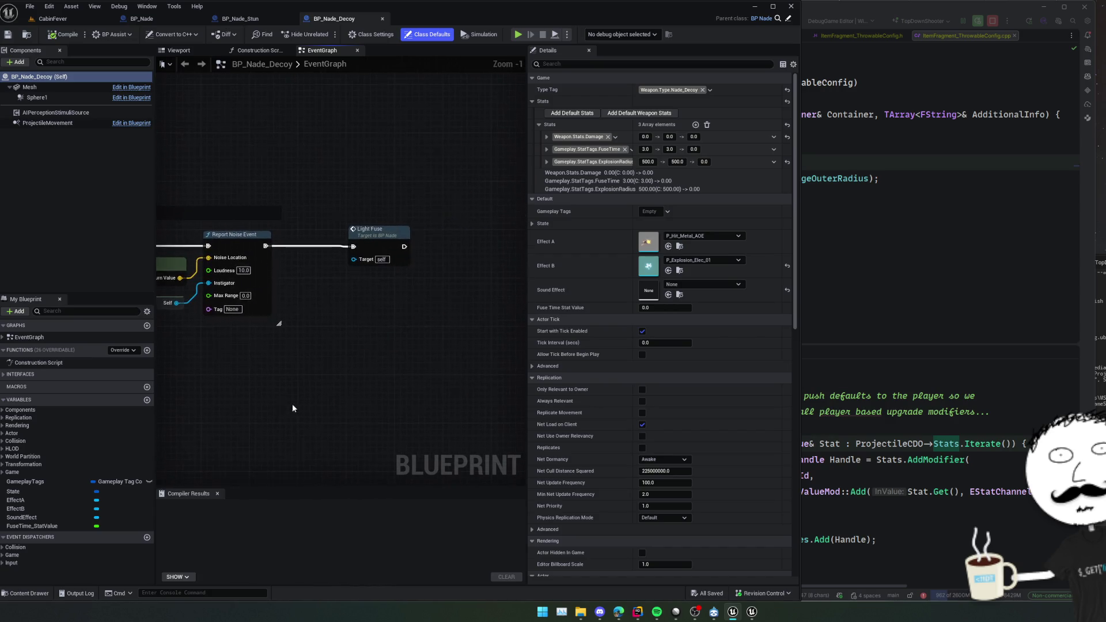
left_click(52, 18)
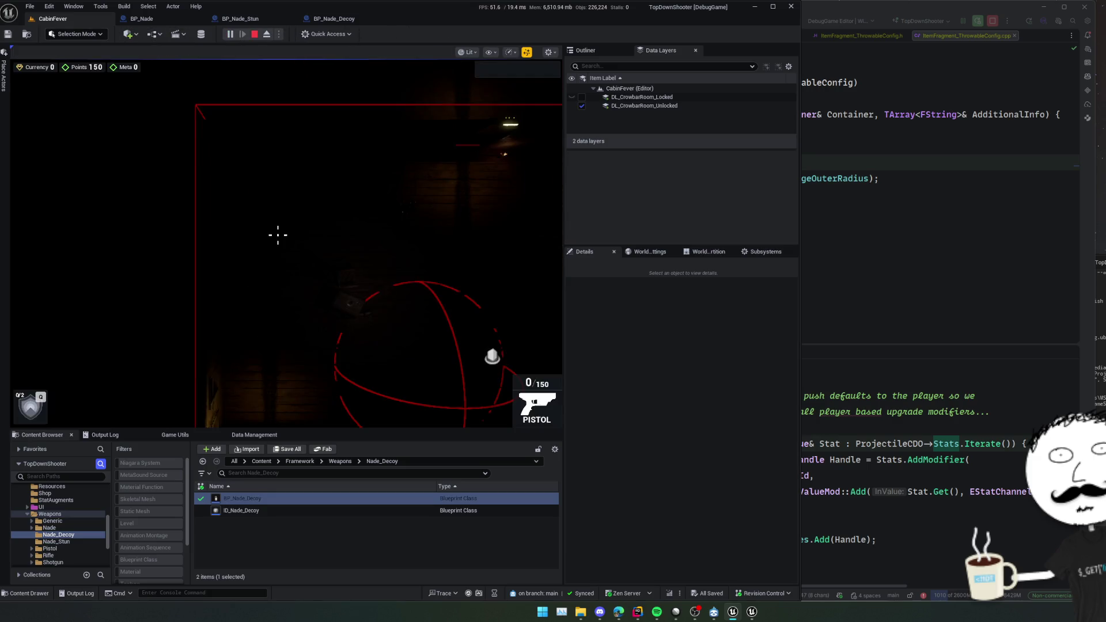
Start play and buy the Big Nades upgrade in the shop.
key("b")
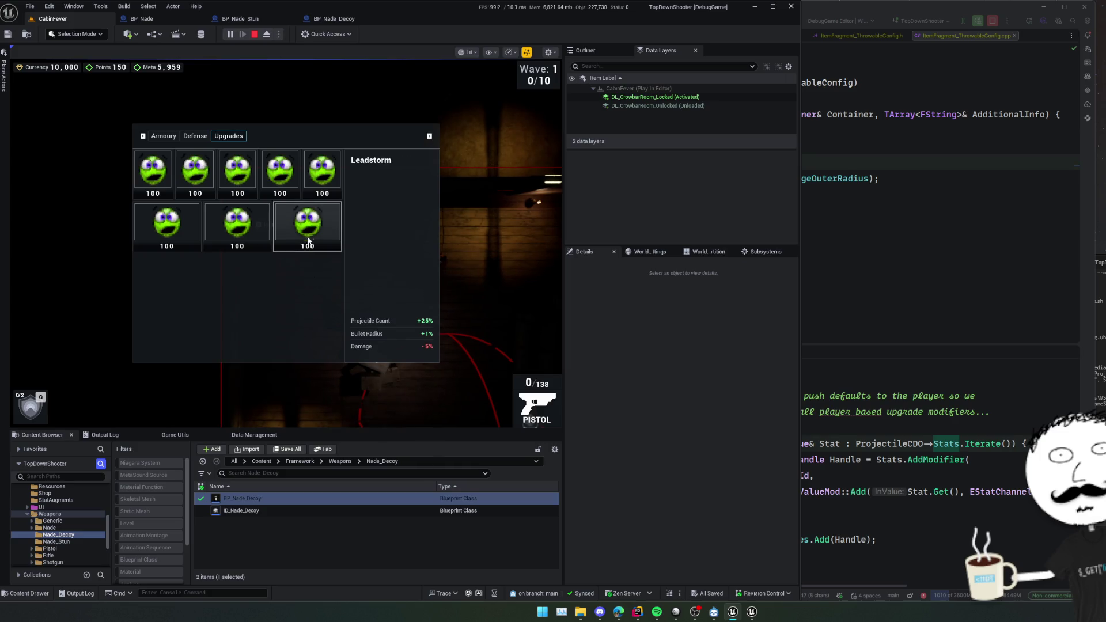
left_click(273, 175)
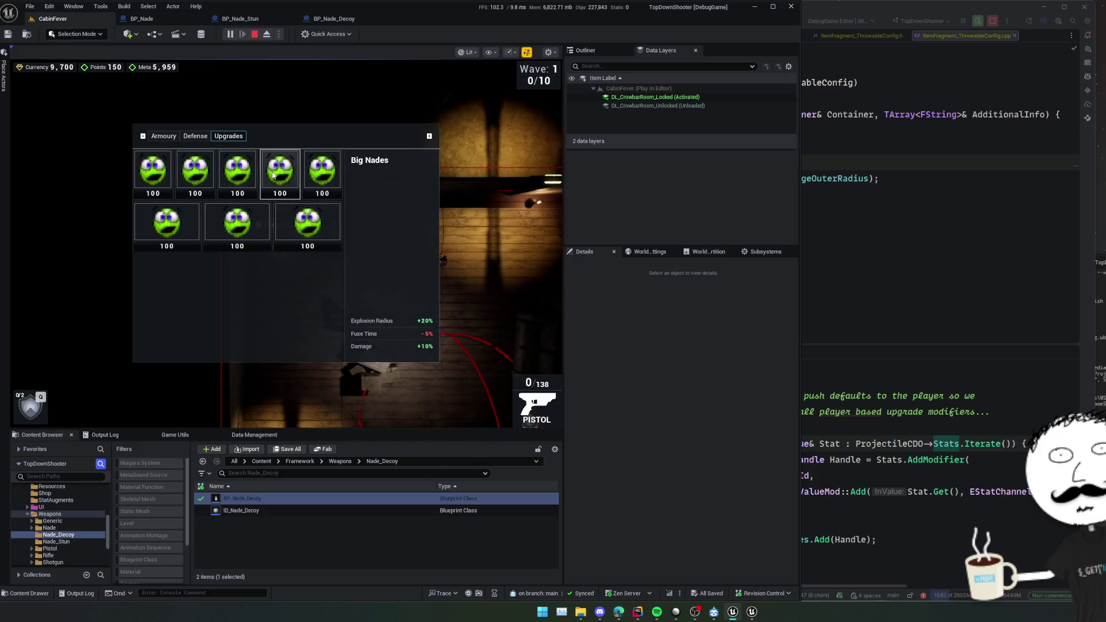
key("b")
Equip the grenade, throw several around the room, and stop the session.
key("2")
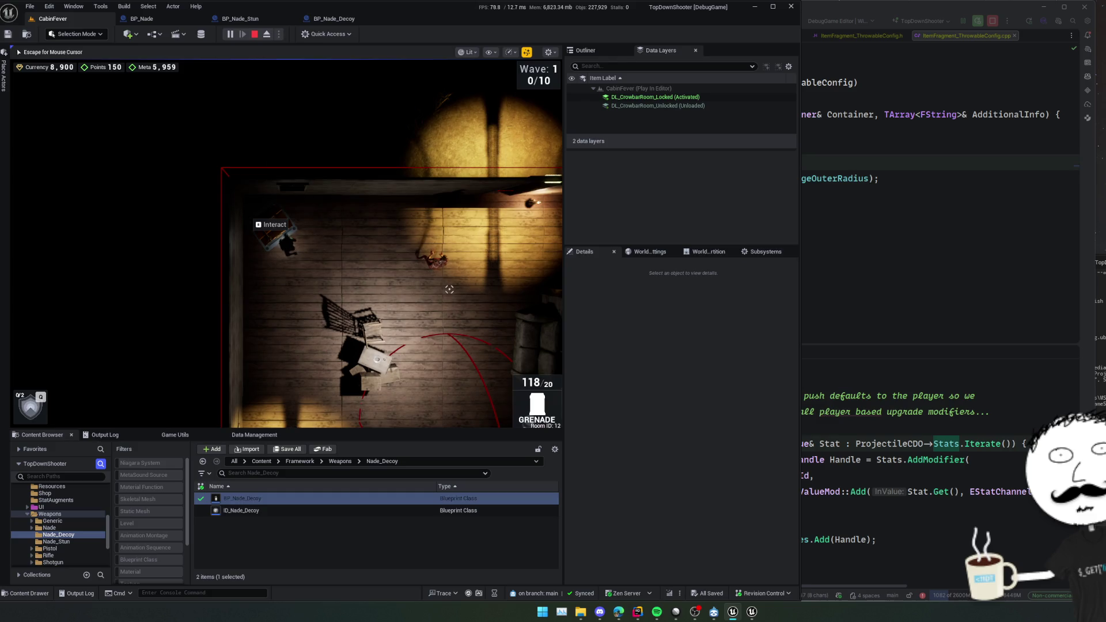
key("s")
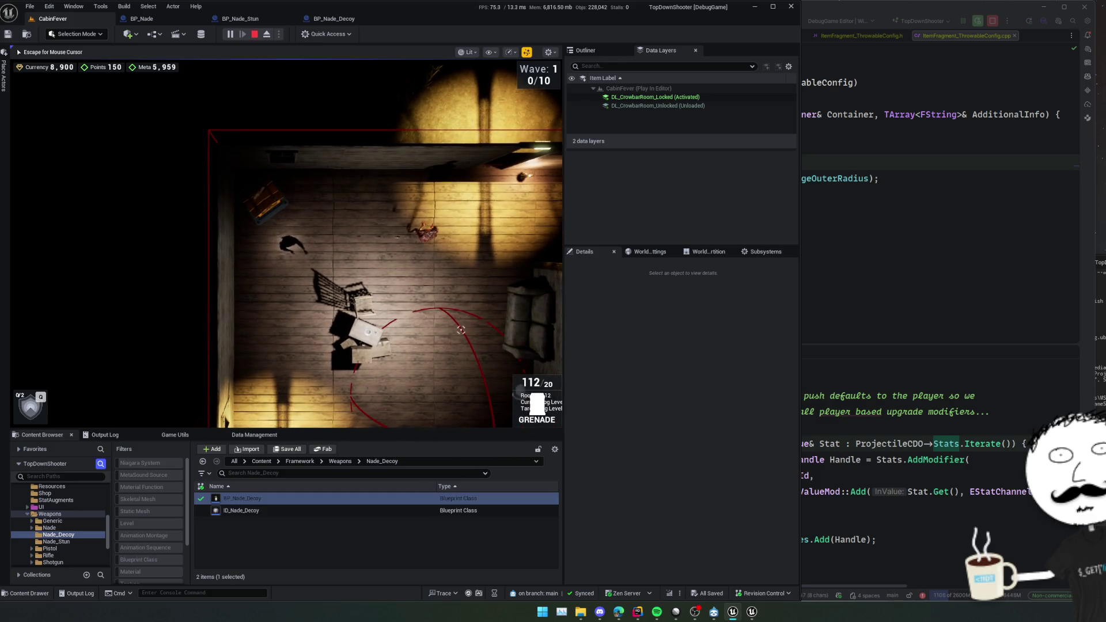
key("w")
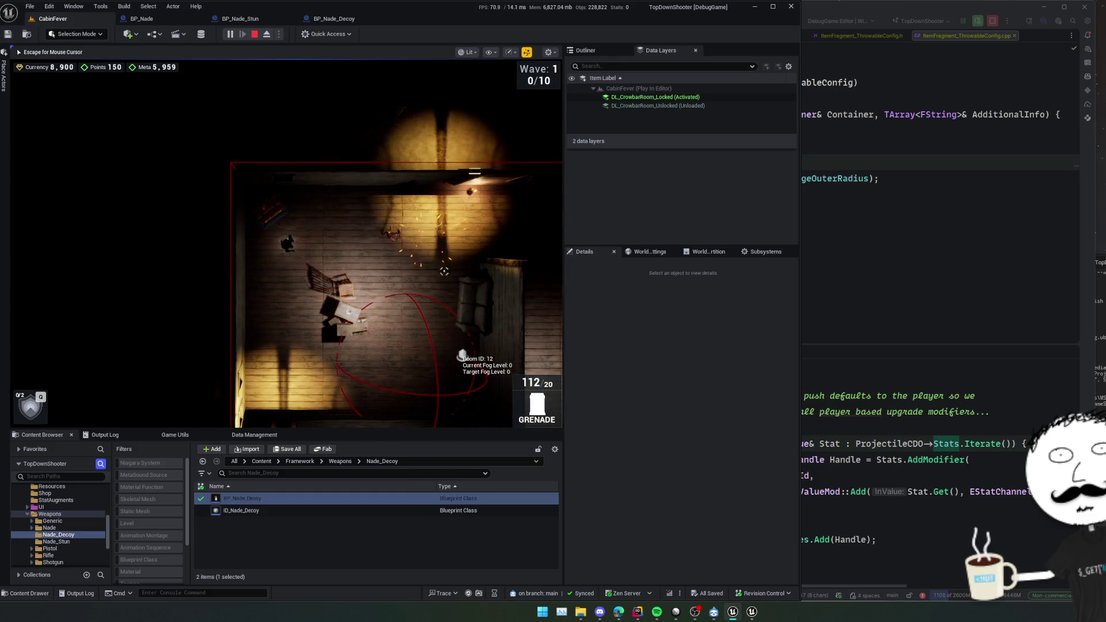
left_click(441, 260)
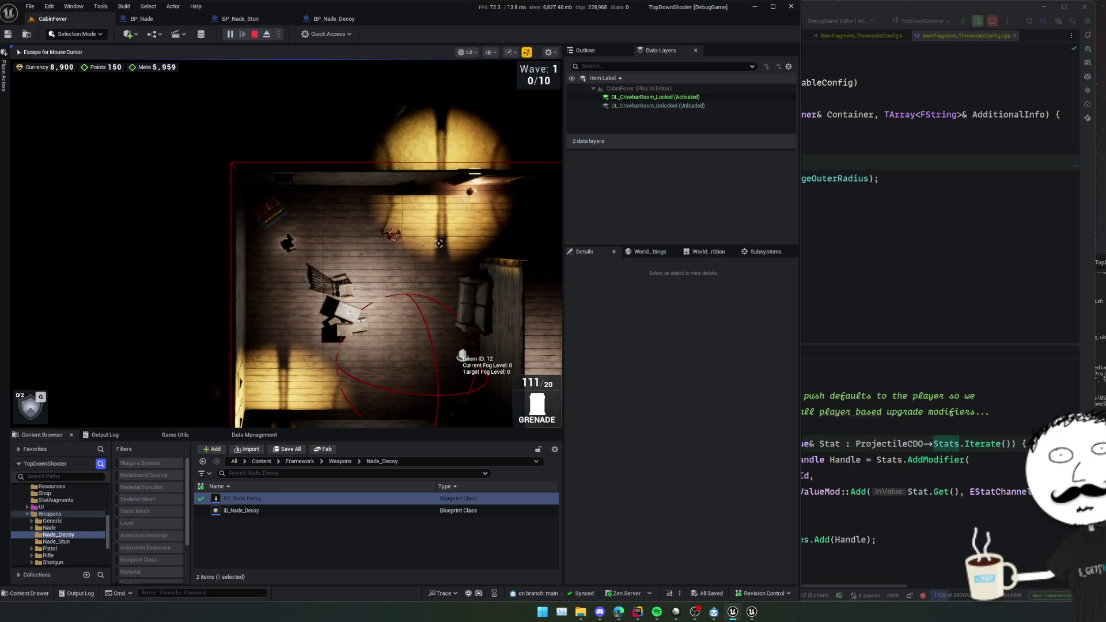
key("s")
mouse_move(434, 214)
left_mouse_down()
mouse_move(284, 219)
mouse_move(257, 243)
mouse_move(392, 254)
mouse_move(311, 261)
mouse_move(295, 238)
mouse_move(298, 284)
left_mouse_up()
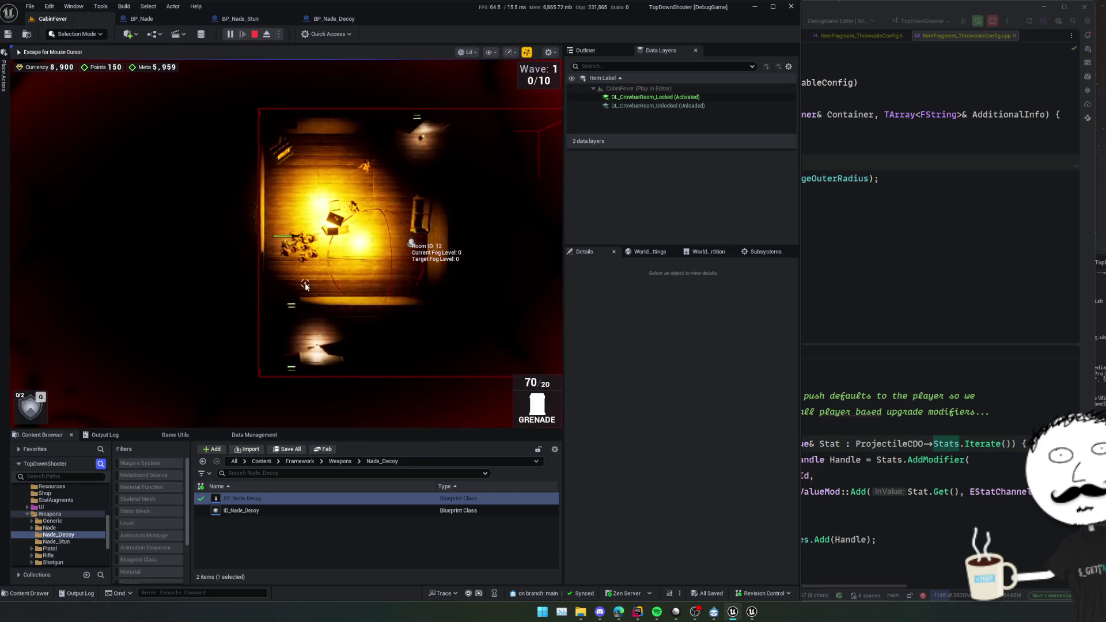
left_click(254, 35)
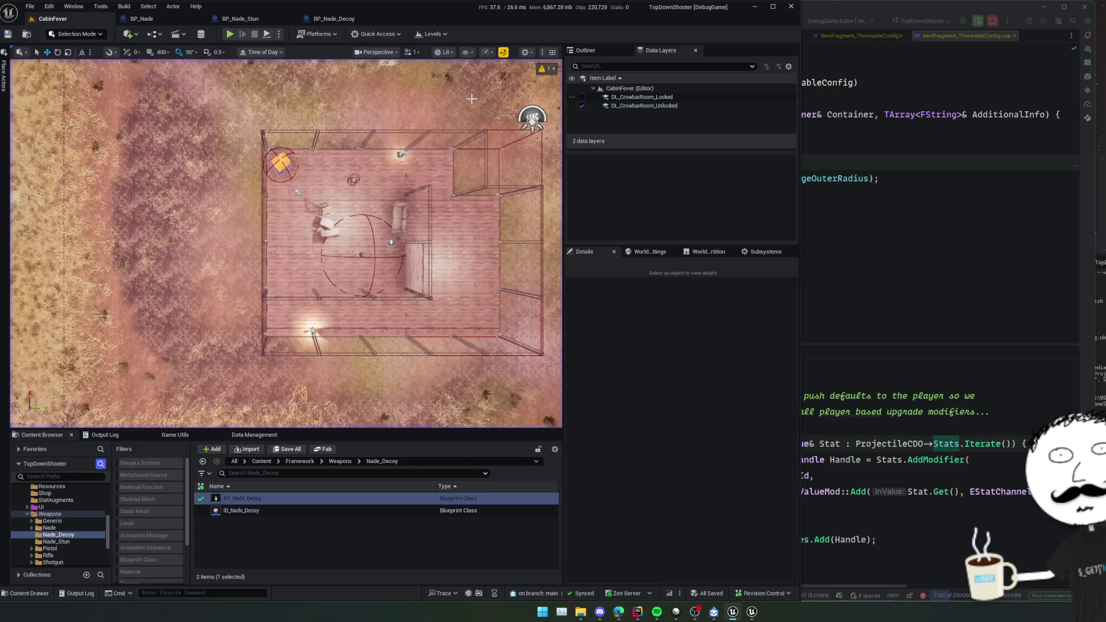
Find the PlayerState in the outliner and inspect its stats with the shop open.
type("pl")
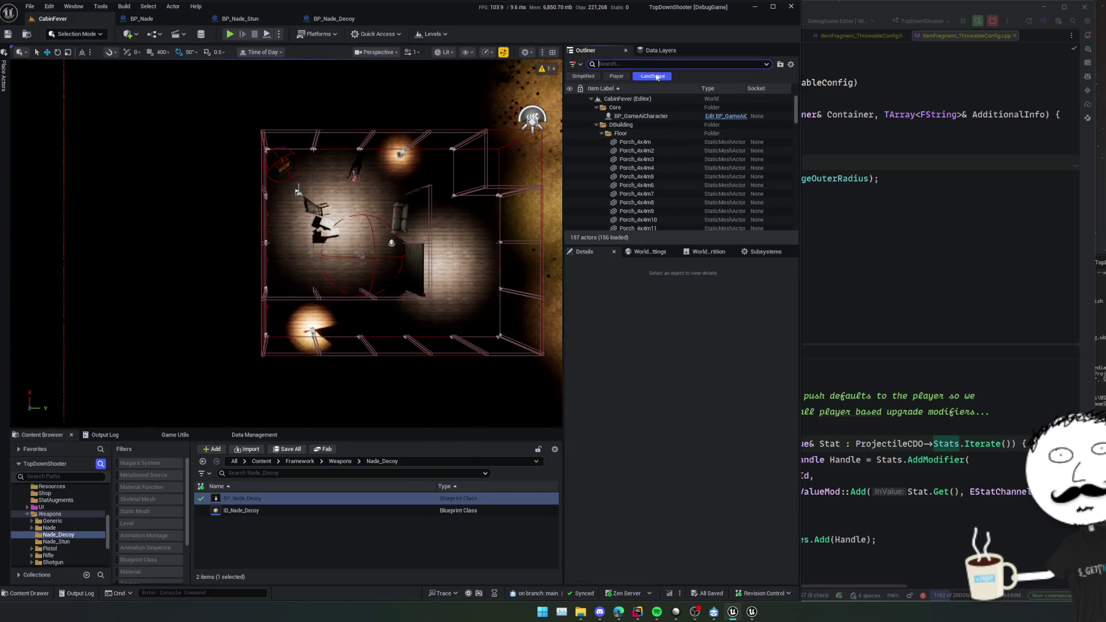
type("ayerstate")
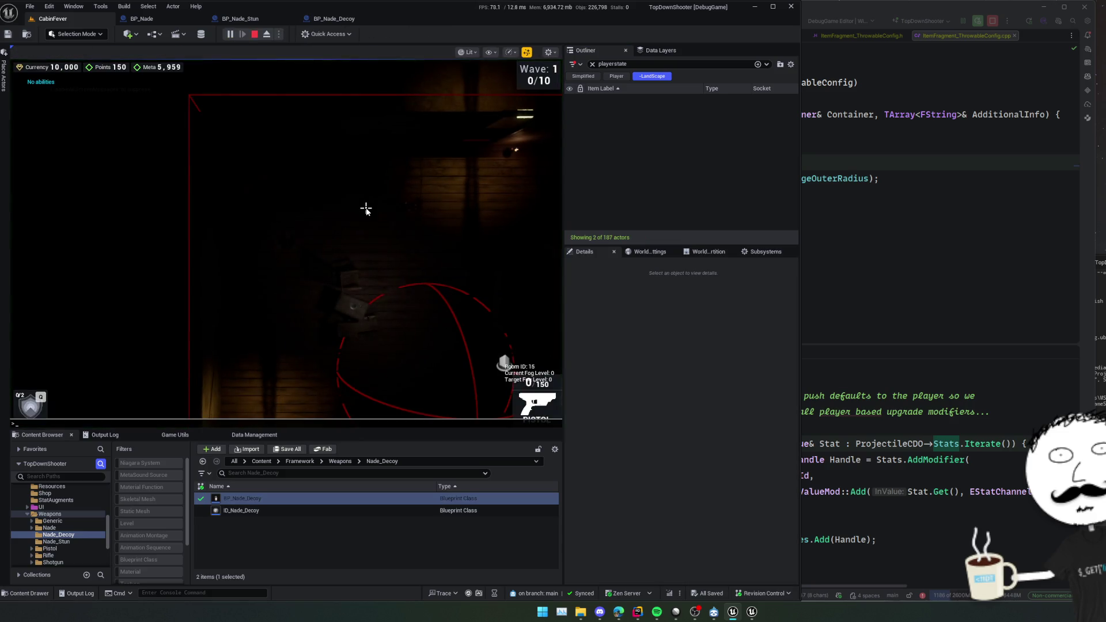
key("b")
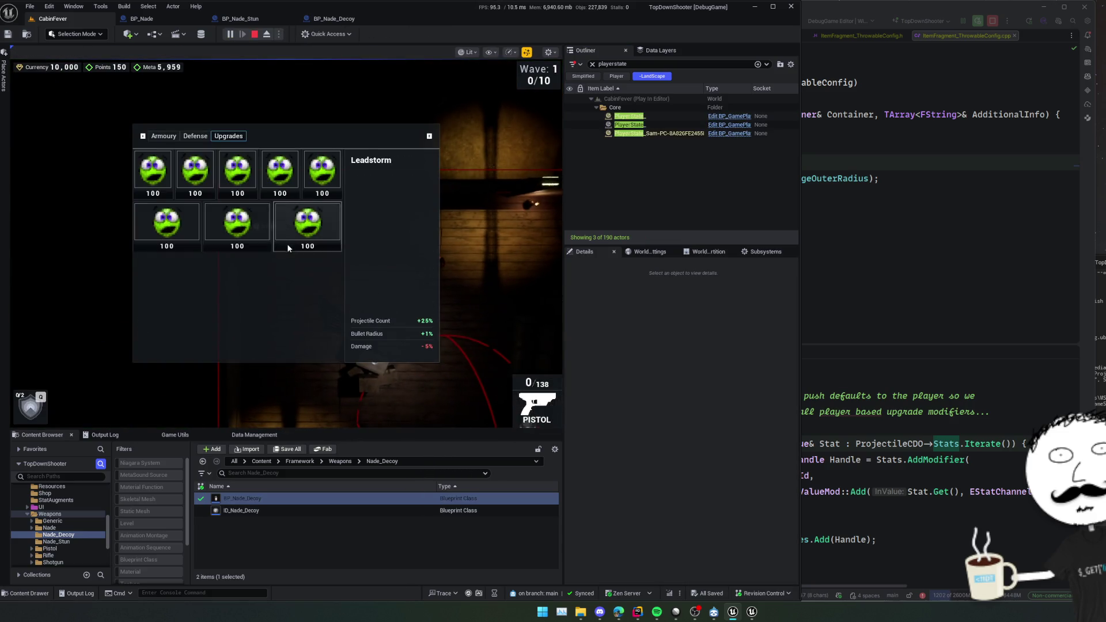
left_click(657, 133)
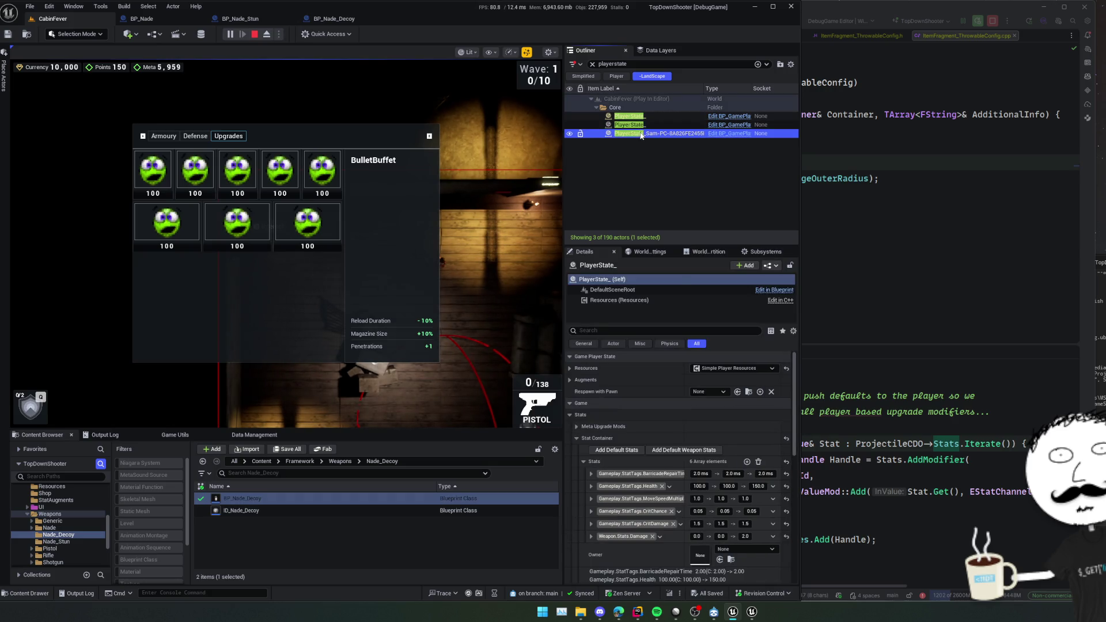
scroll(633, 430, "down", 3)
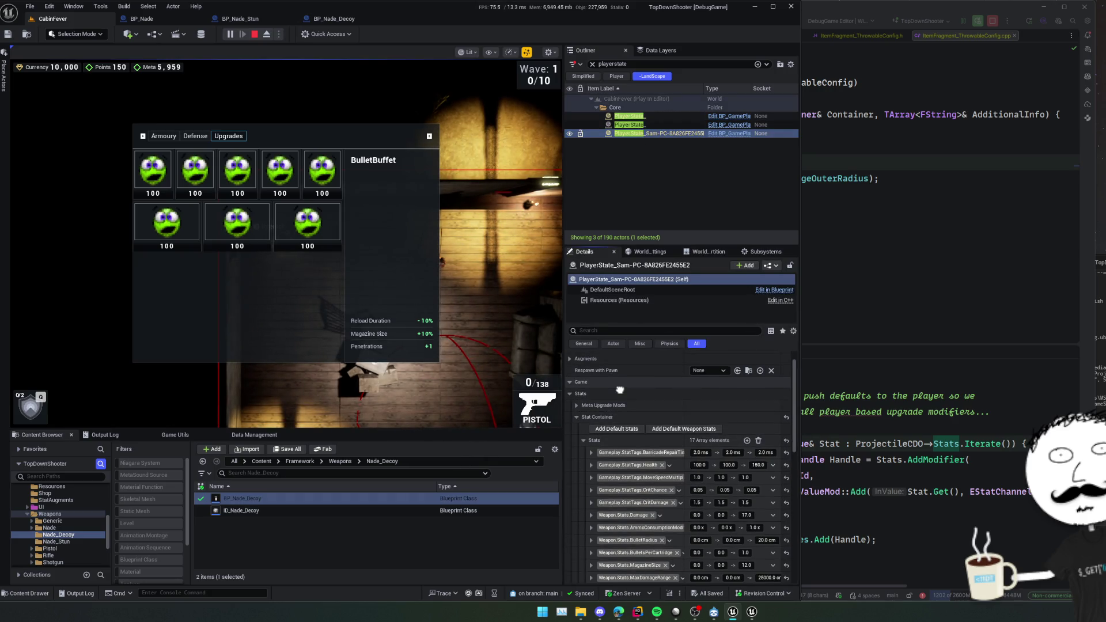
scroll(620, 527, "down", 3)
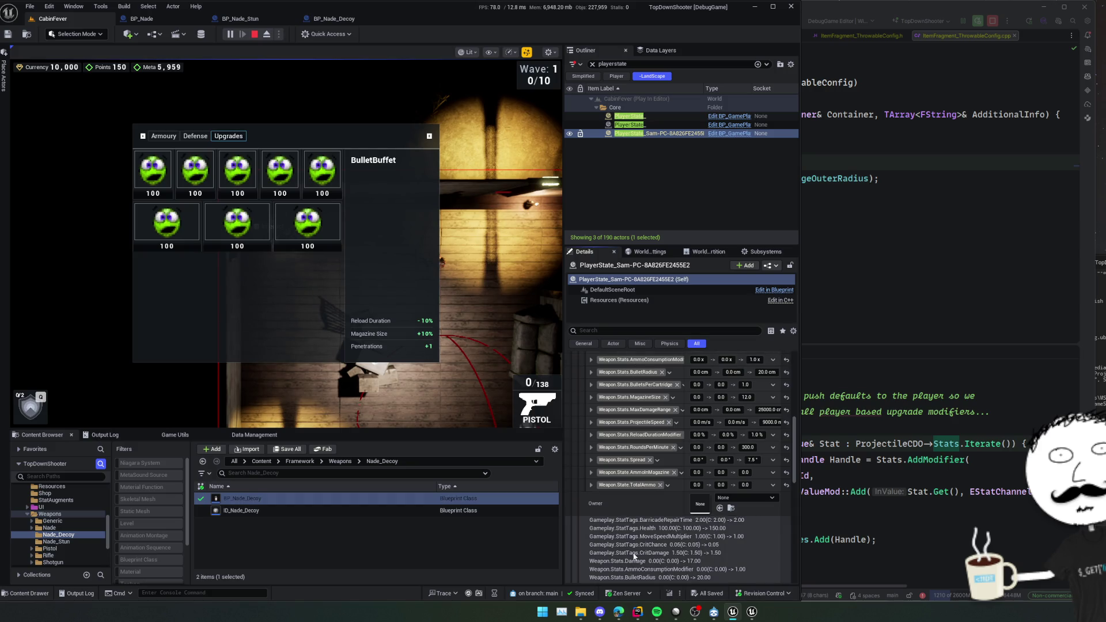
scroll(620, 528, "up", 1)
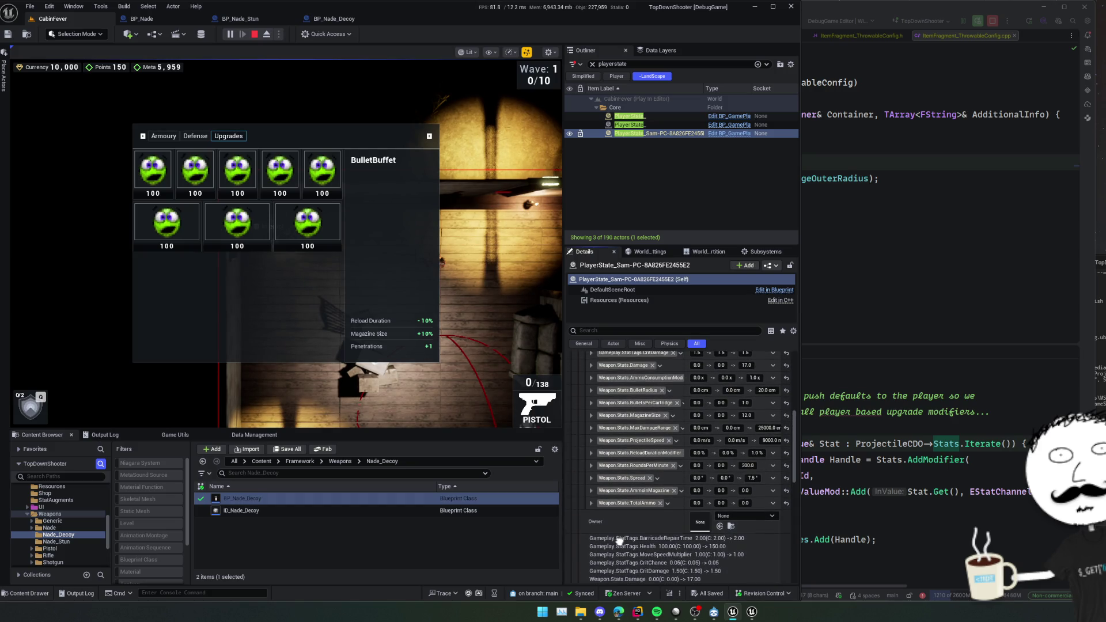
Resume with the grenade, open Upgrades, and check Gameplay.StatTags.ExplosionRadius still reads 0.0.
left_click(392, 299)
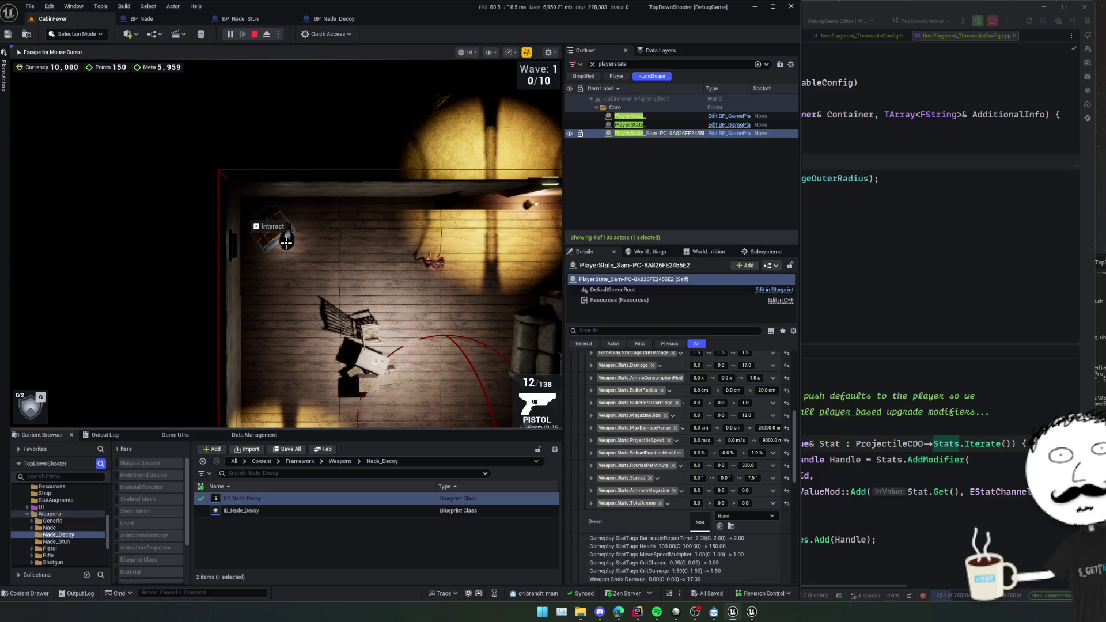
key("2")
key("e")
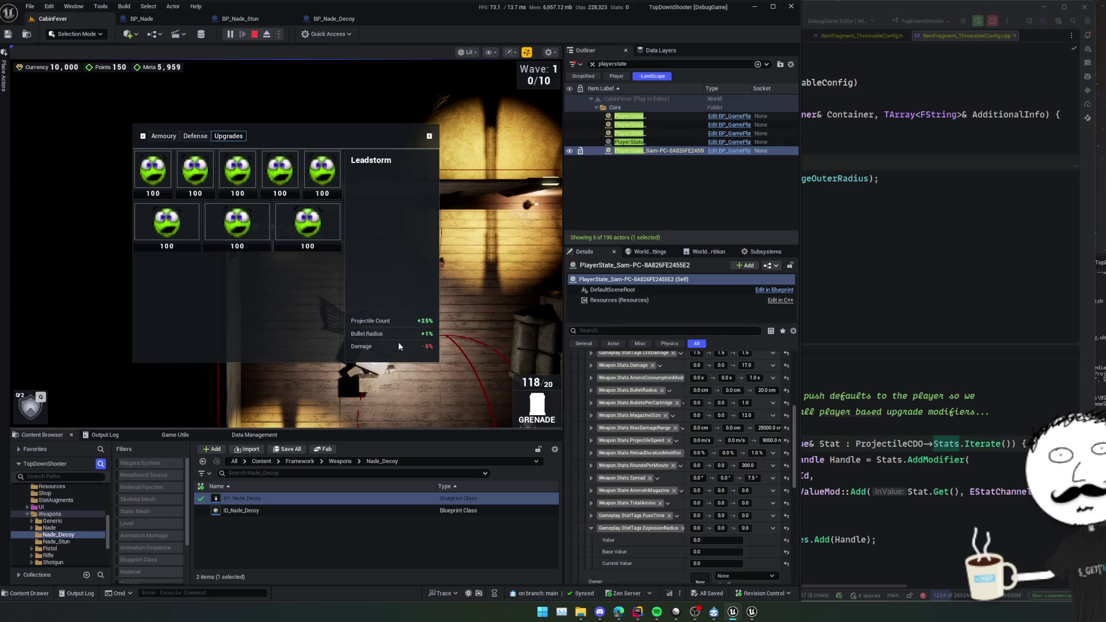
scroll(600, 528, "down", 1)
scroll(600, 528, "down", 1)
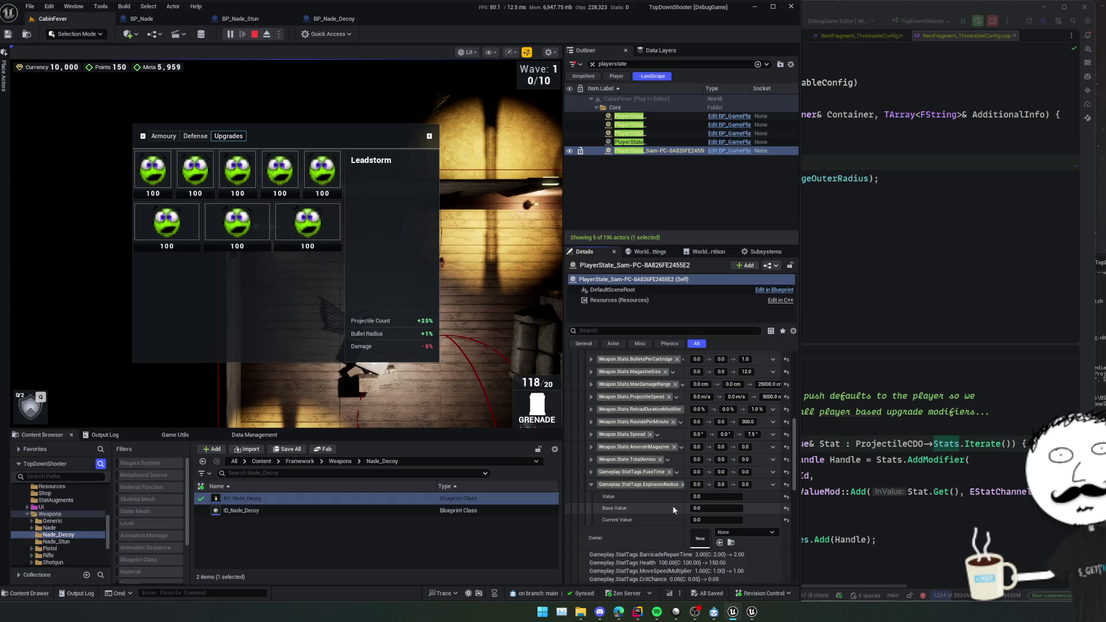
scroll(628, 479, "down", 1)
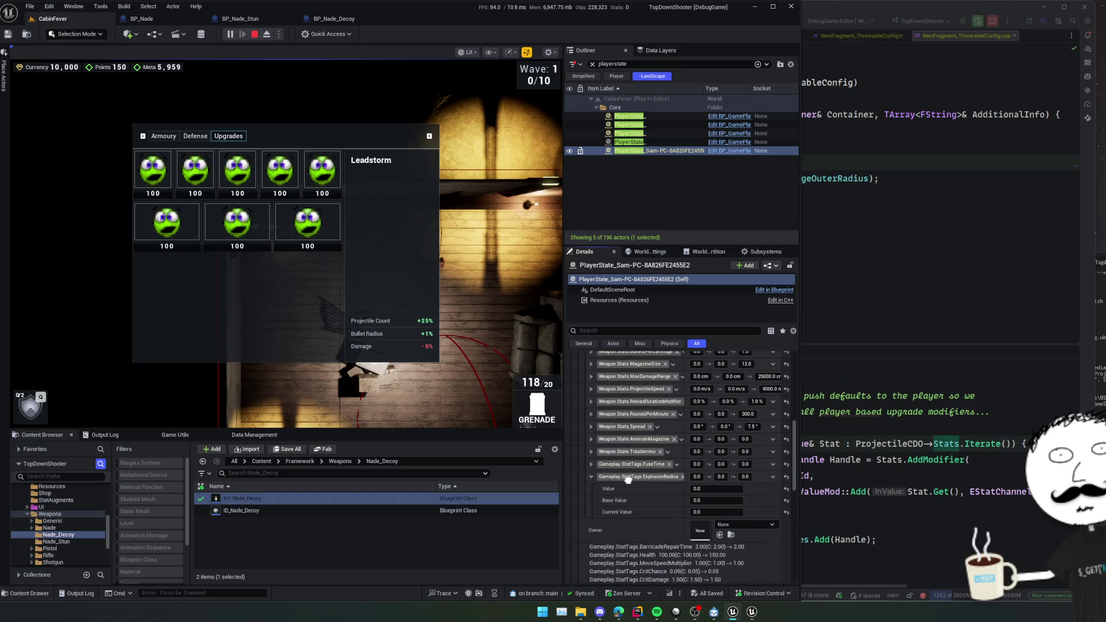
scroll(641, 498, "down", 1)
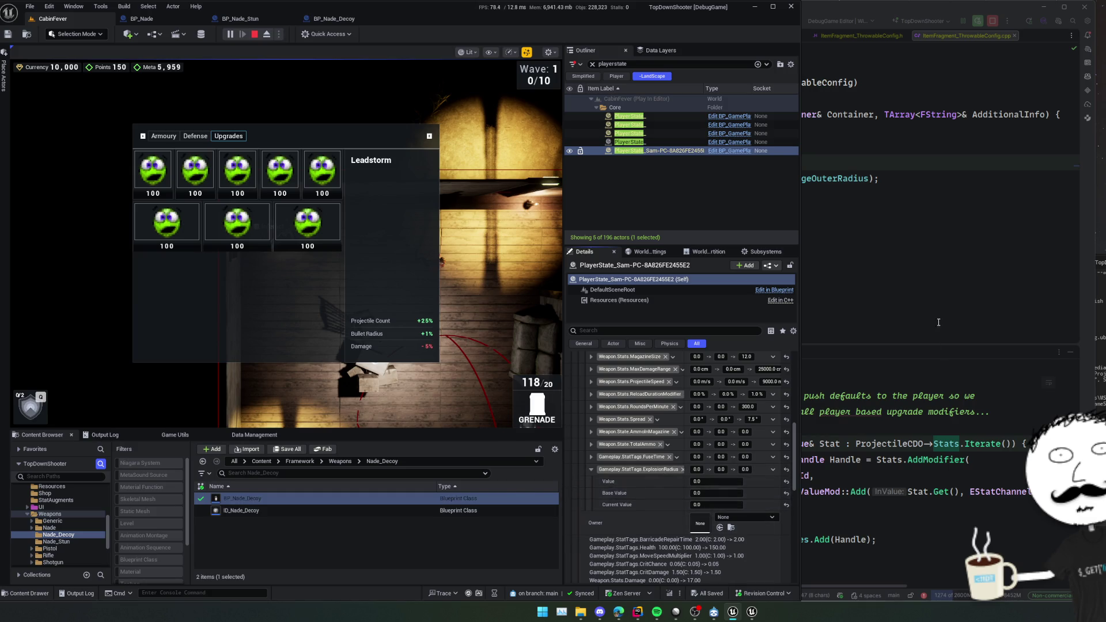
Review the ProjectileCDO->Stats.Iterate() loop in Throwable.cpp alongside the running play session.
key("alt+Tab")
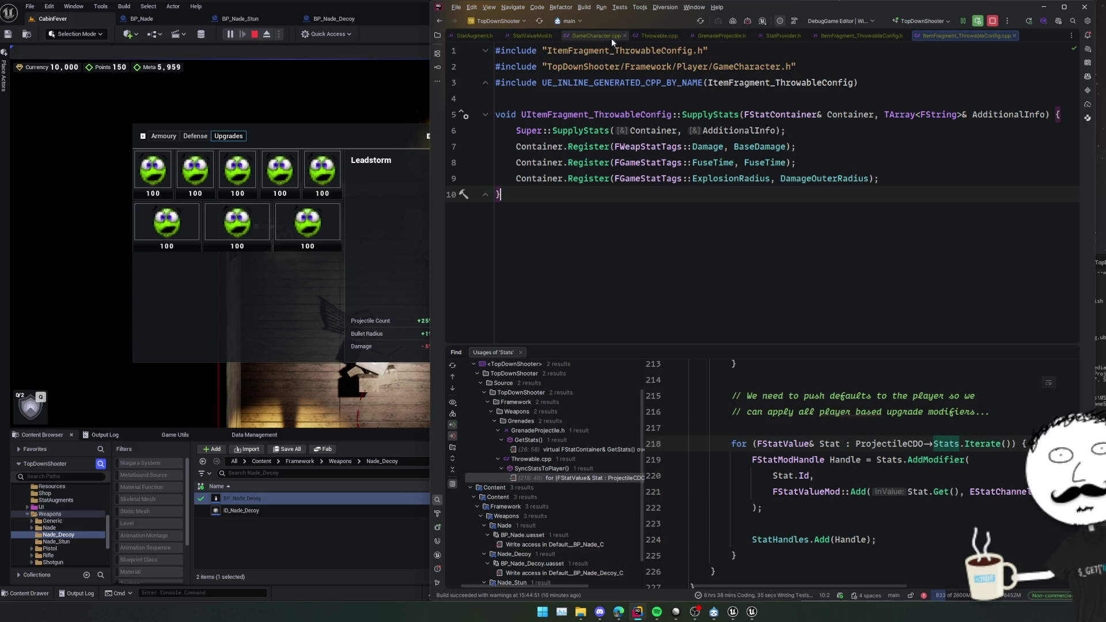
left_click(668, 37)
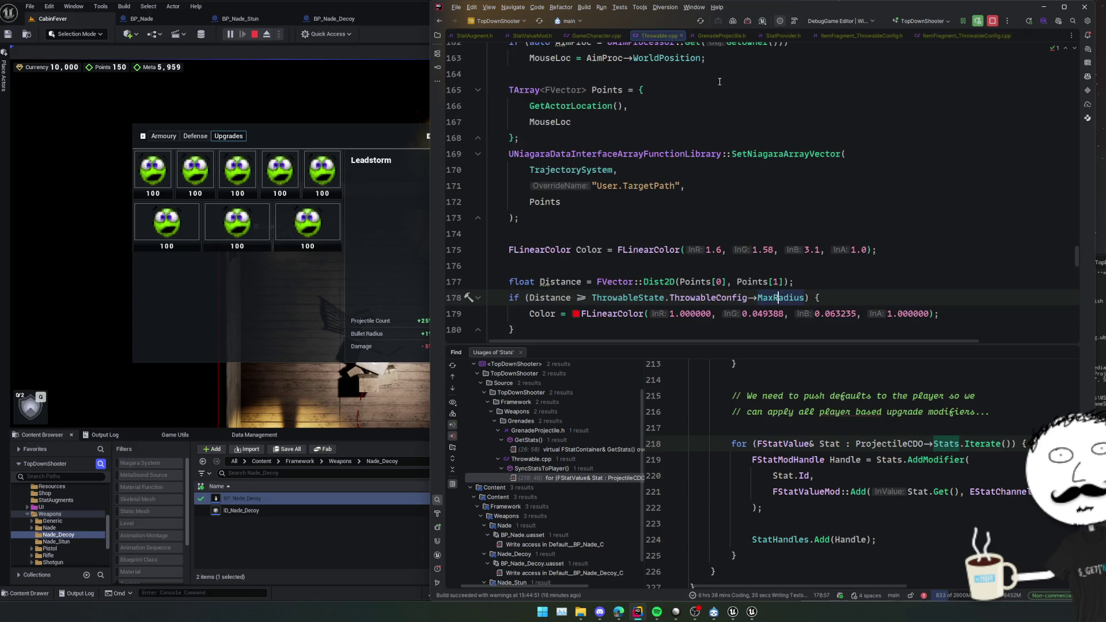
scroll(716, 98, "down", 10)
scroll(716, 144, "up", 4)
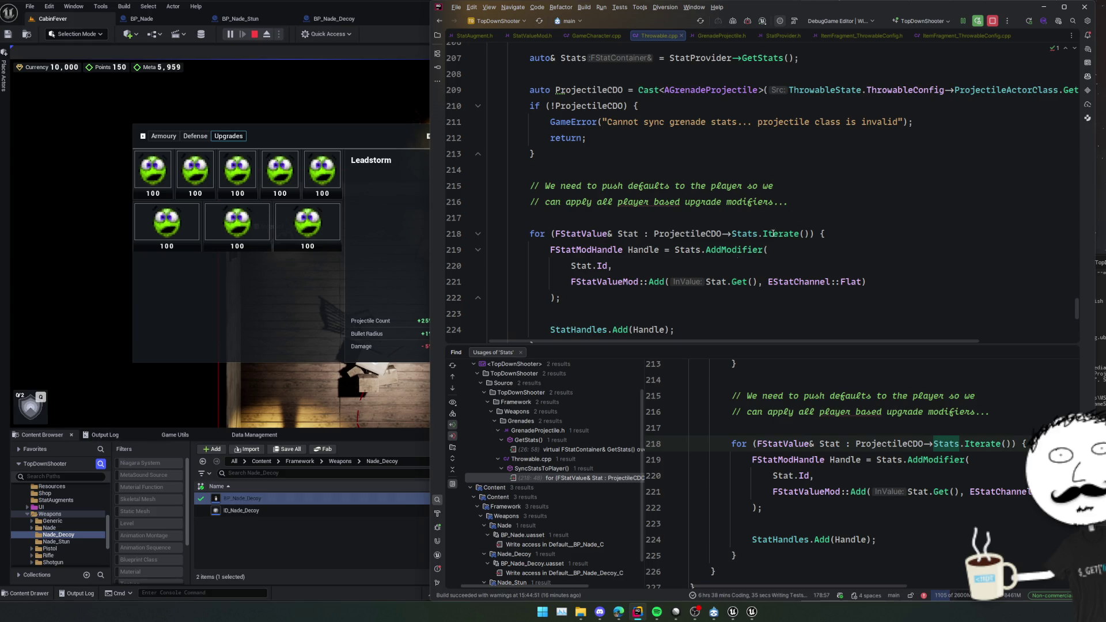
left_click(397, 446)
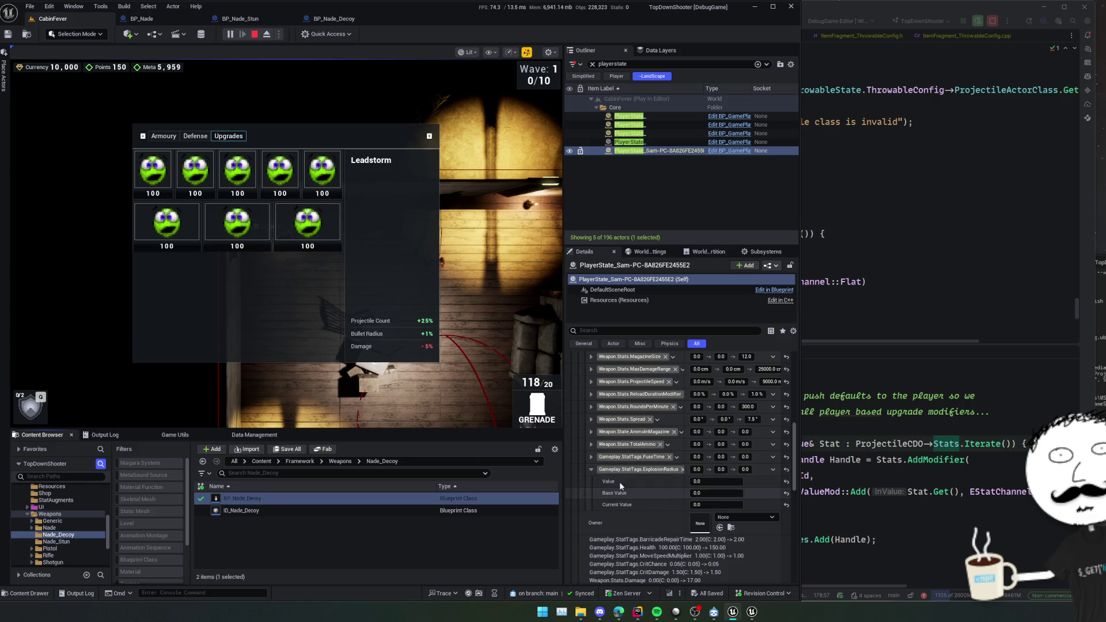
left_click(922, 292)
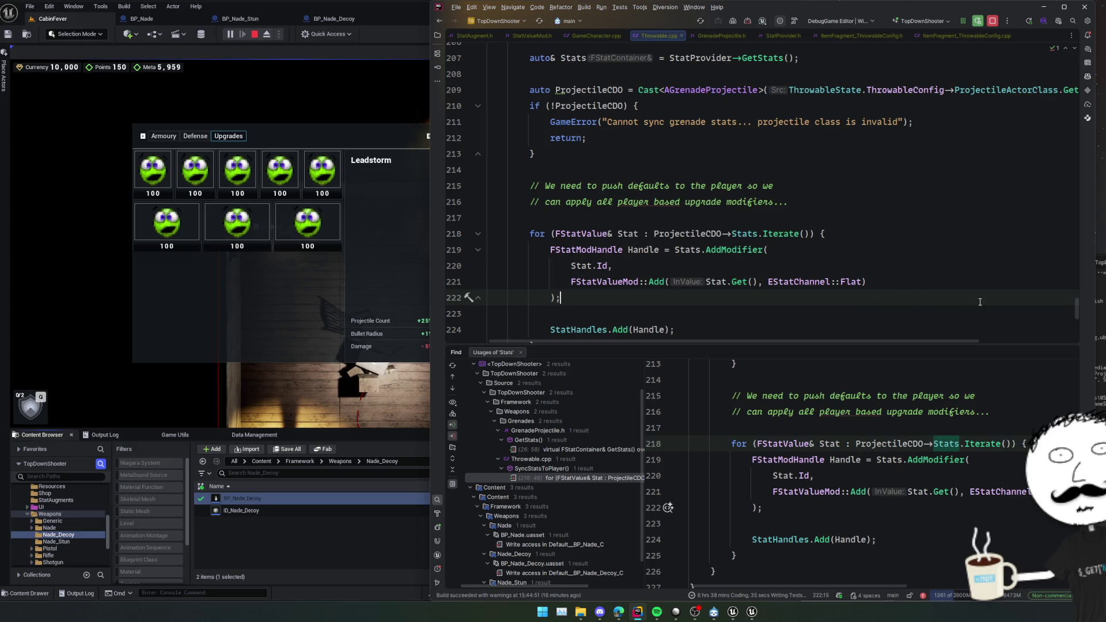
left_click(406, 444)
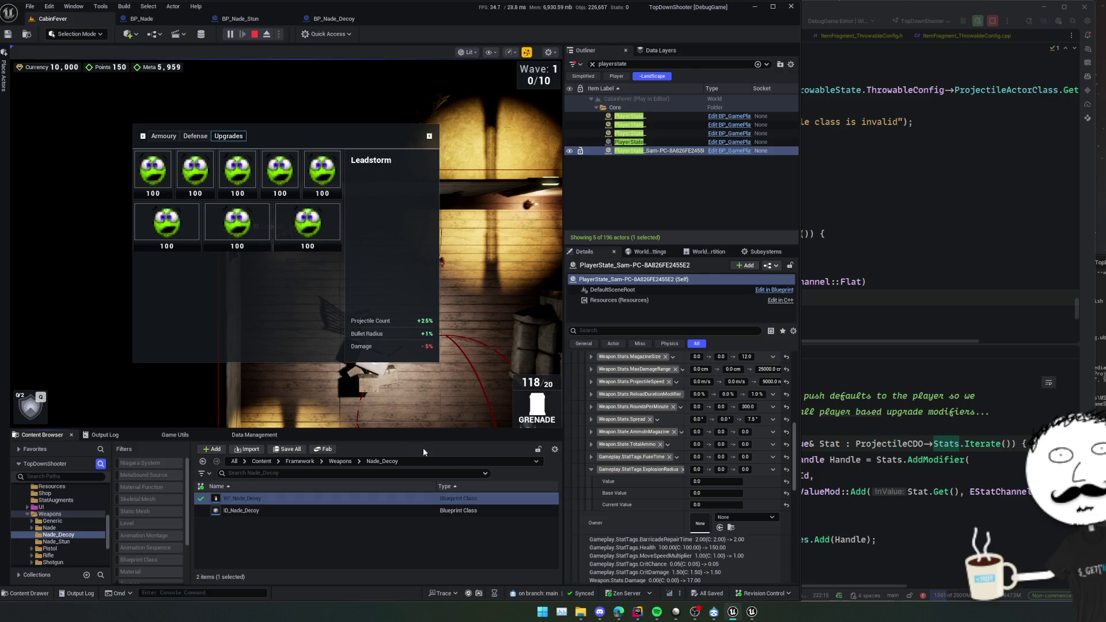
Expand the player state's FuseTime and TotalAmmo stats and review their values.
left_click(590, 457)
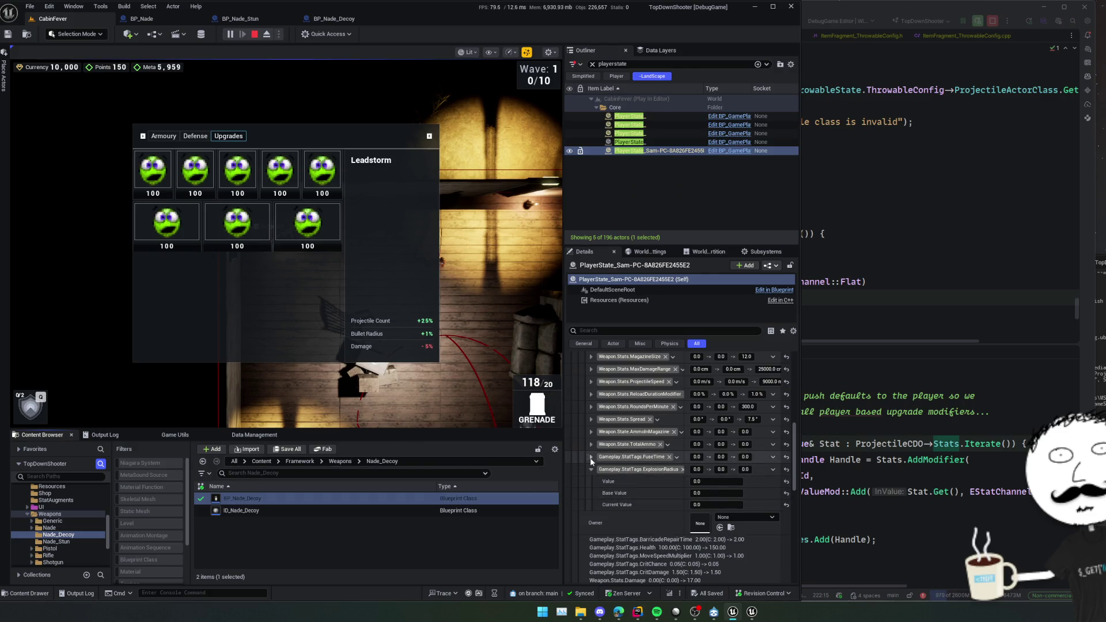
left_click(590, 443)
scroll(610, 449, "down", 1)
scroll(614, 443, "down", 5)
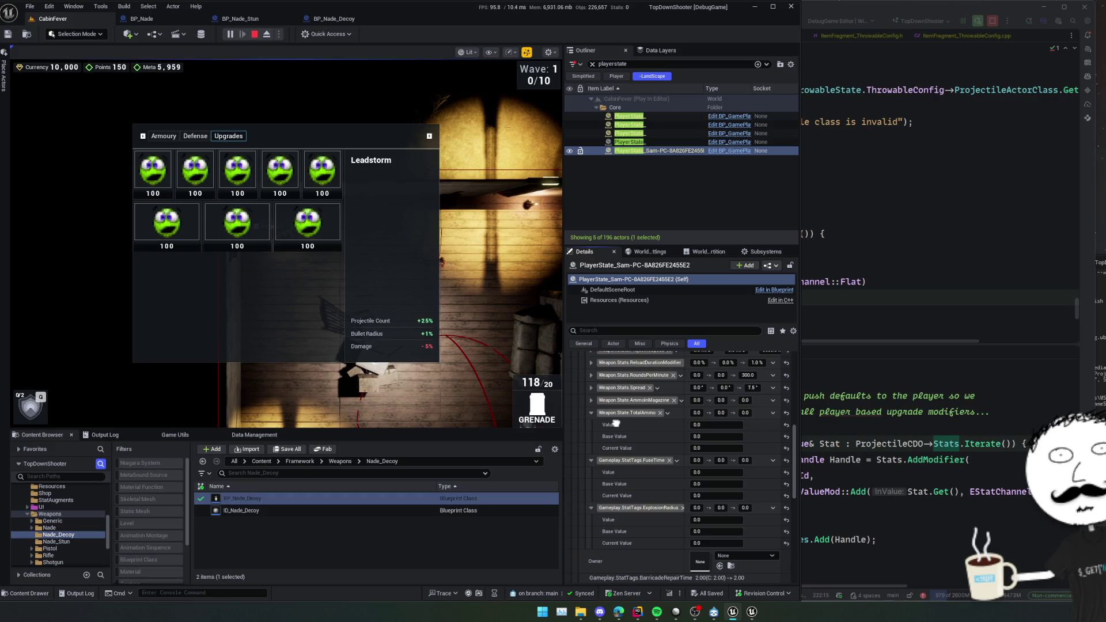
scroll(601, 460, "up", 5)
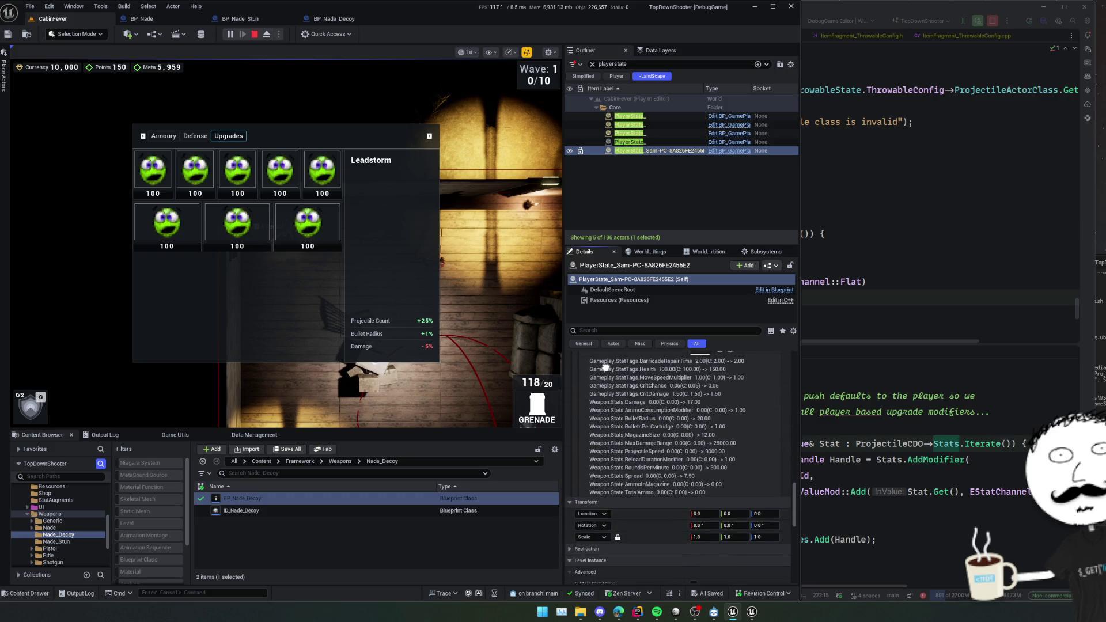
scroll(596, 564, "up", 5)
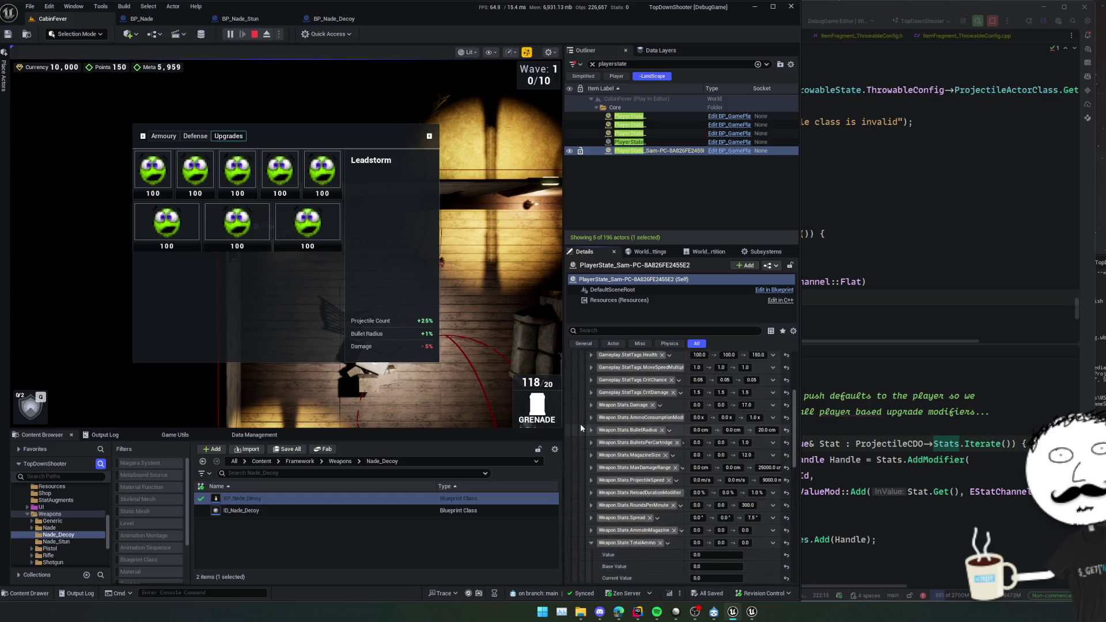
scroll(622, 519, "down", 4)
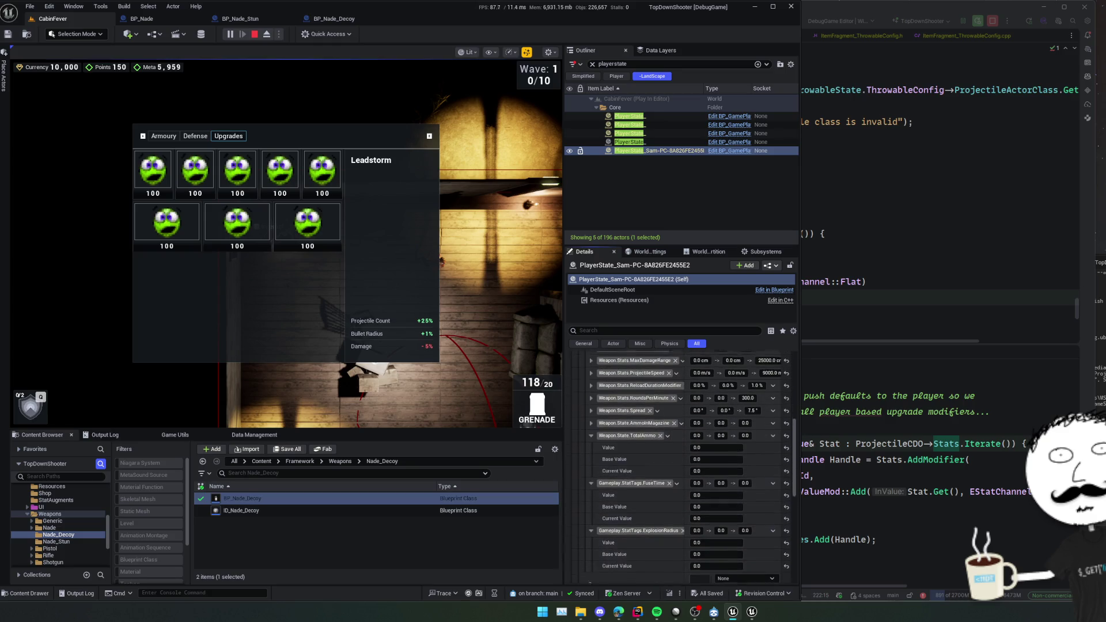
scroll(621, 570, "down", 5)
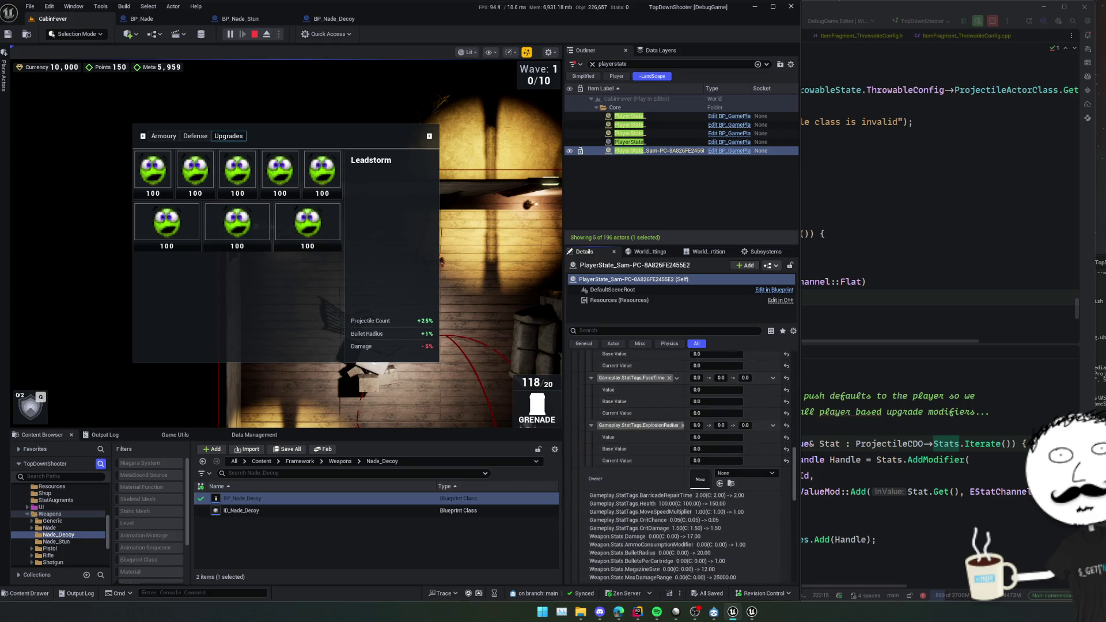
scroll(636, 448, "up", 4)
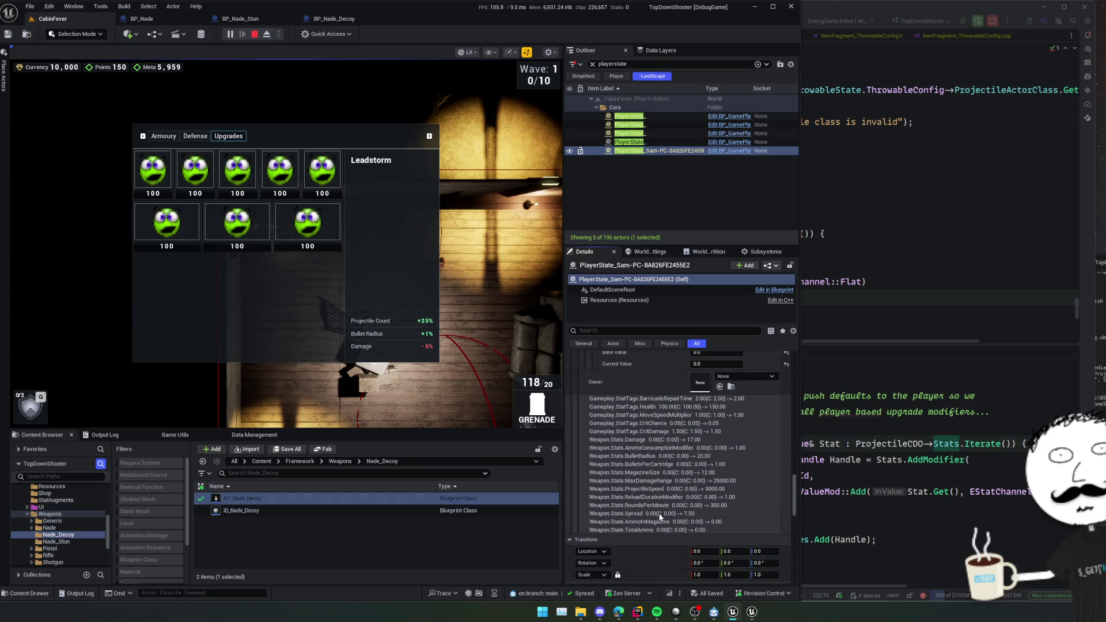
scroll(644, 512, "up", 5)
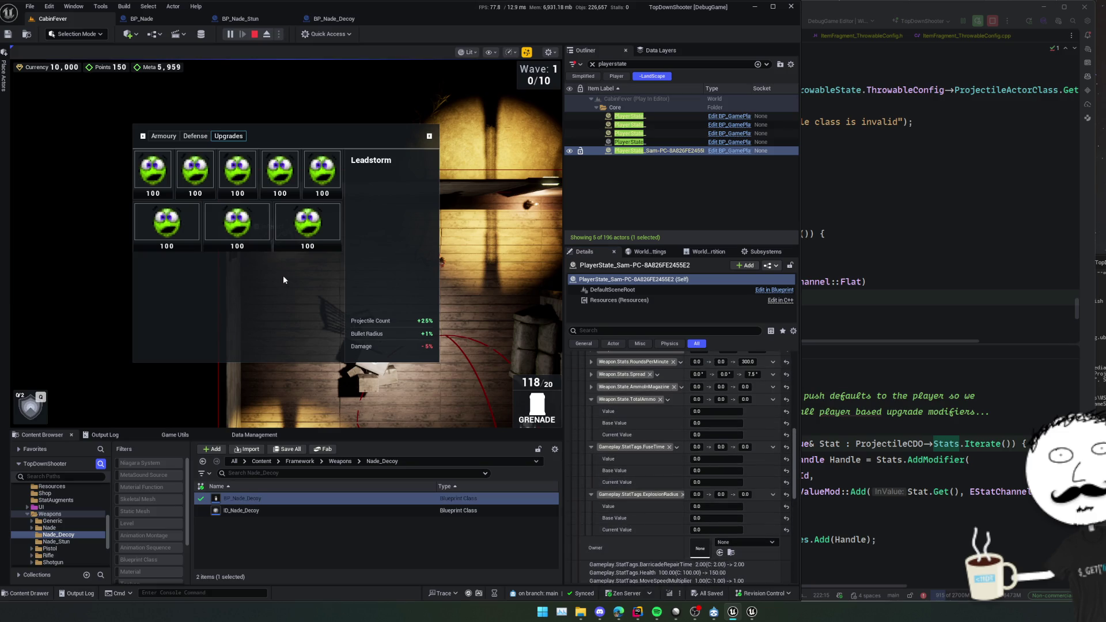
Buy Big Nades to drop currency to 9,700, then bring up the stat-value customization code.
left_click(292, 176)
left_click(644, 282)
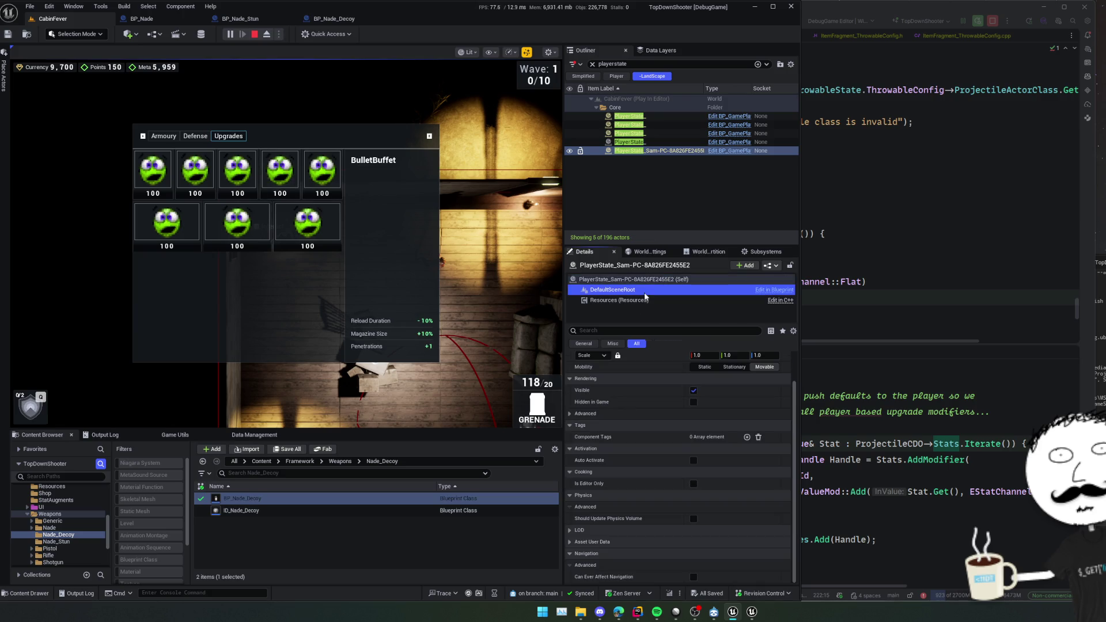
left_click(834, 431)
scroll(834, 431, "down", 8)
scroll(834, 432, "down", 4)
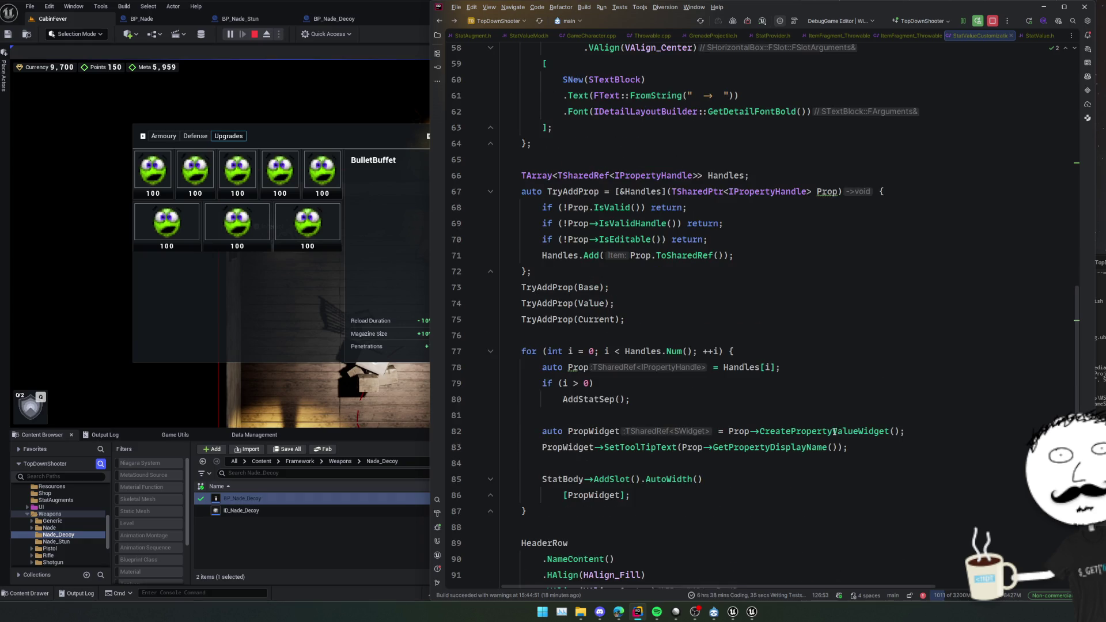
Live Coding rebuild of StatValueCustomization.cpp's CustomizeChildren via Ctrl+Alt+F11.
scroll(834, 431, "down", 2)
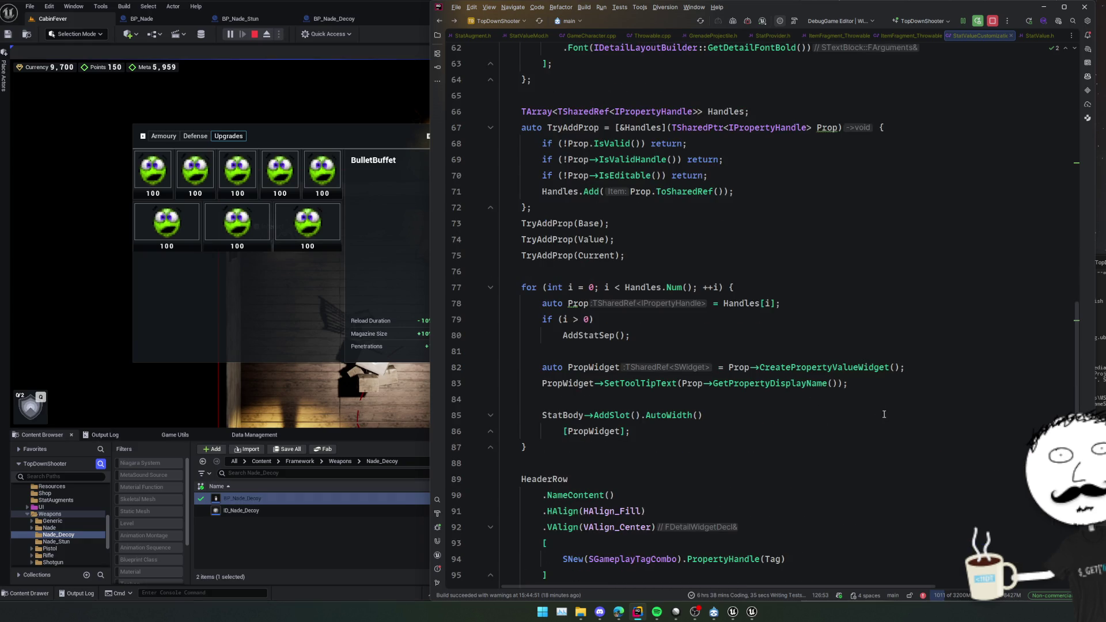
scroll(884, 414, "down", 10)
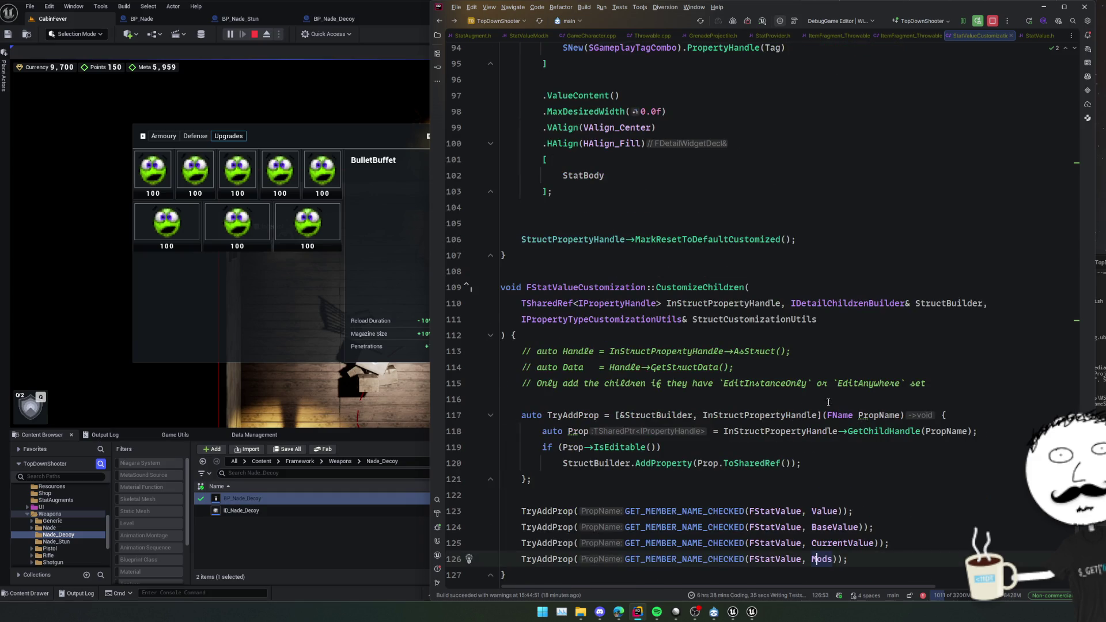
left_click(909, 474)
key("ctrl+alt+F11")
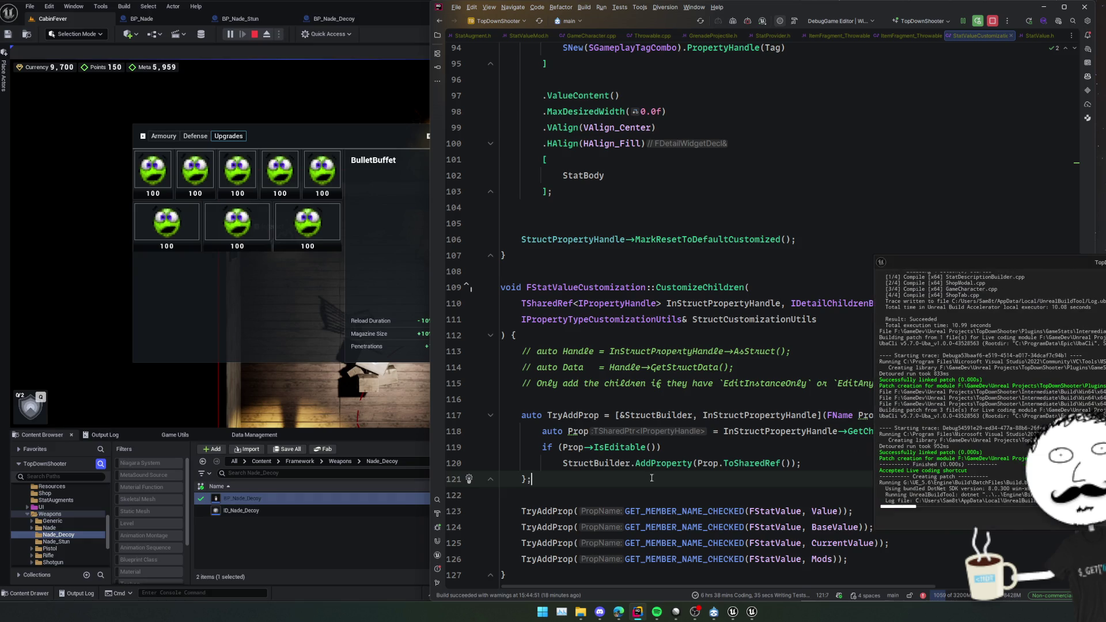
left_click(334, 551)
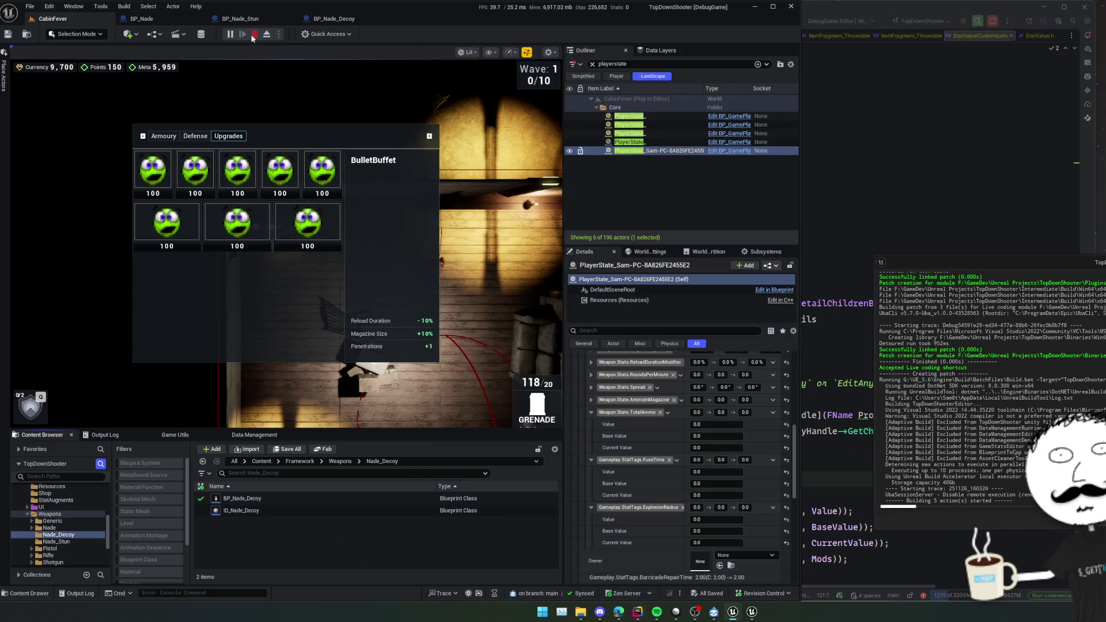
Restart play with realtime viewport restored and select the PlayerState to view TotalAmmo's Mods.
left_click(252, 36)
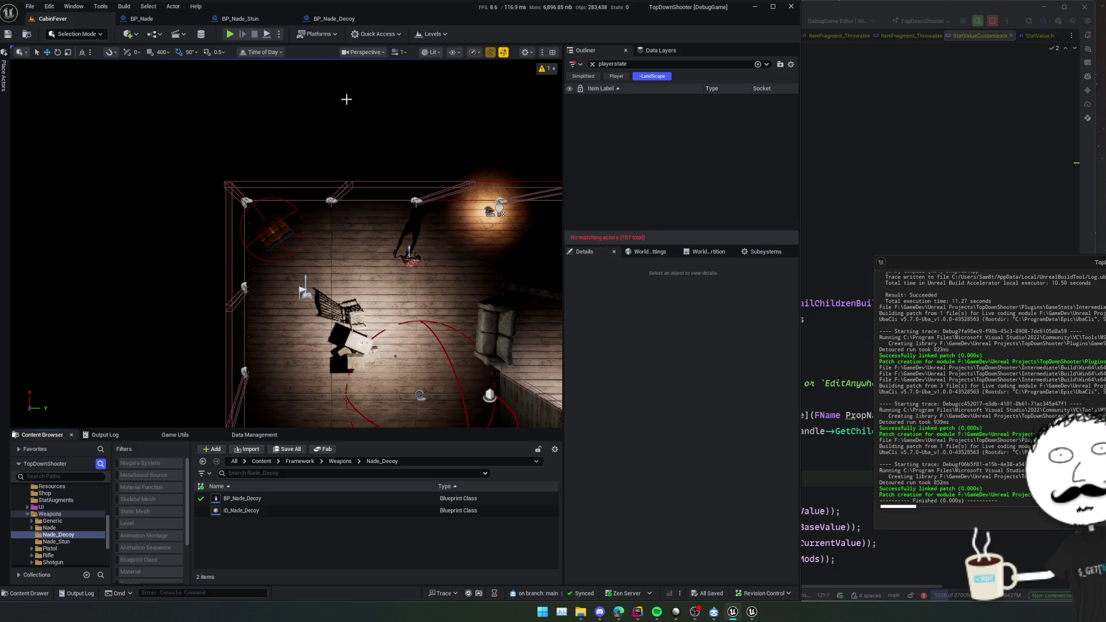
left_click(402, 94)
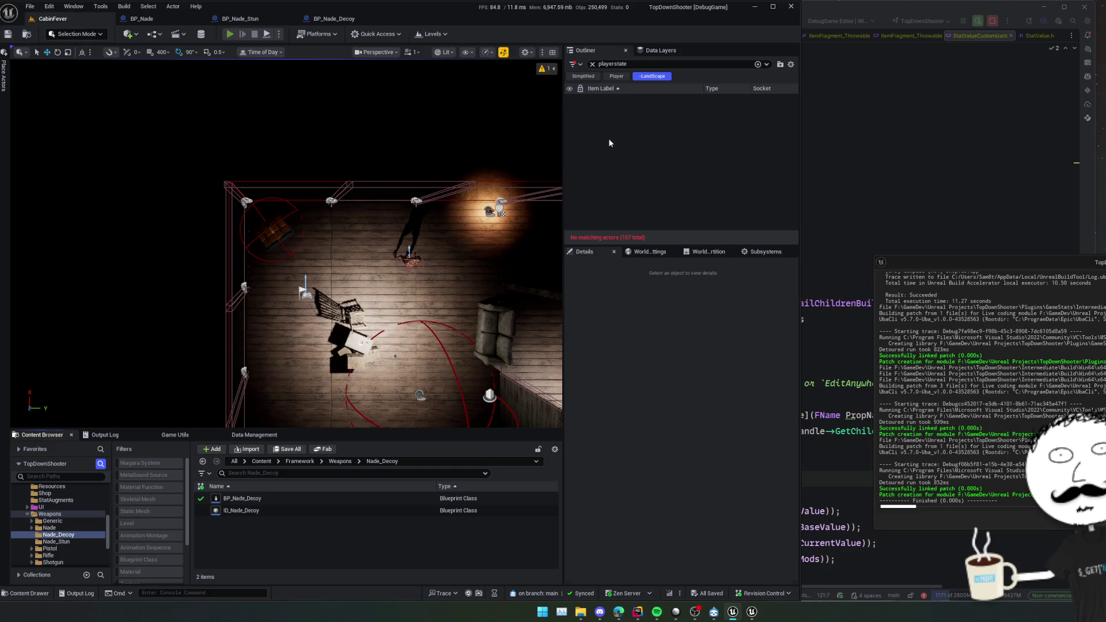
key("alt+p")
left_click(641, 124)
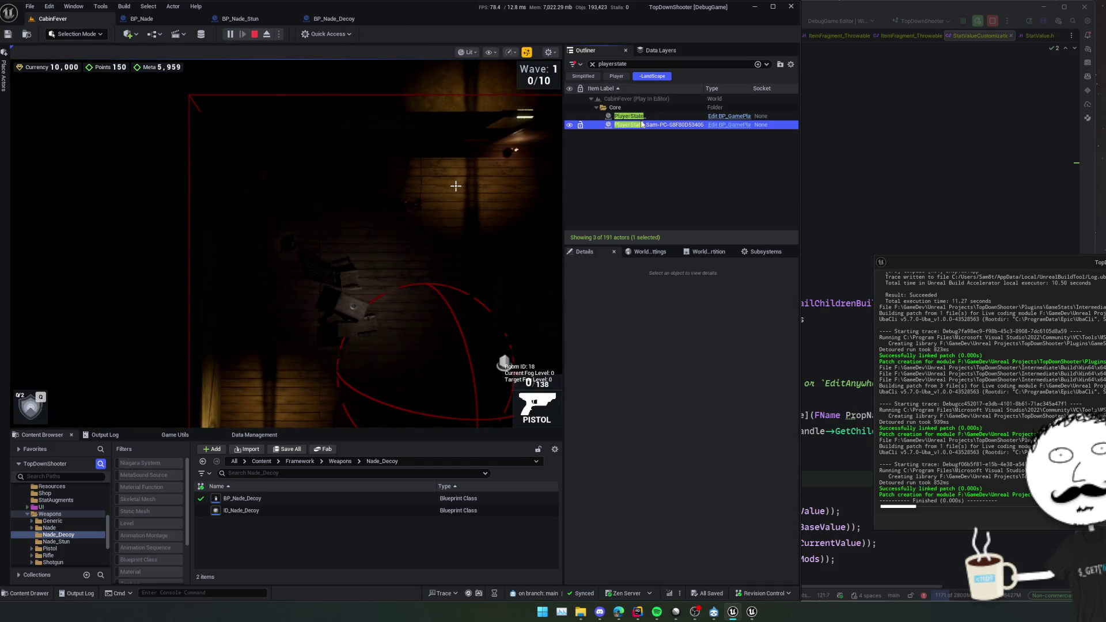
scroll(631, 507, "down", 10)
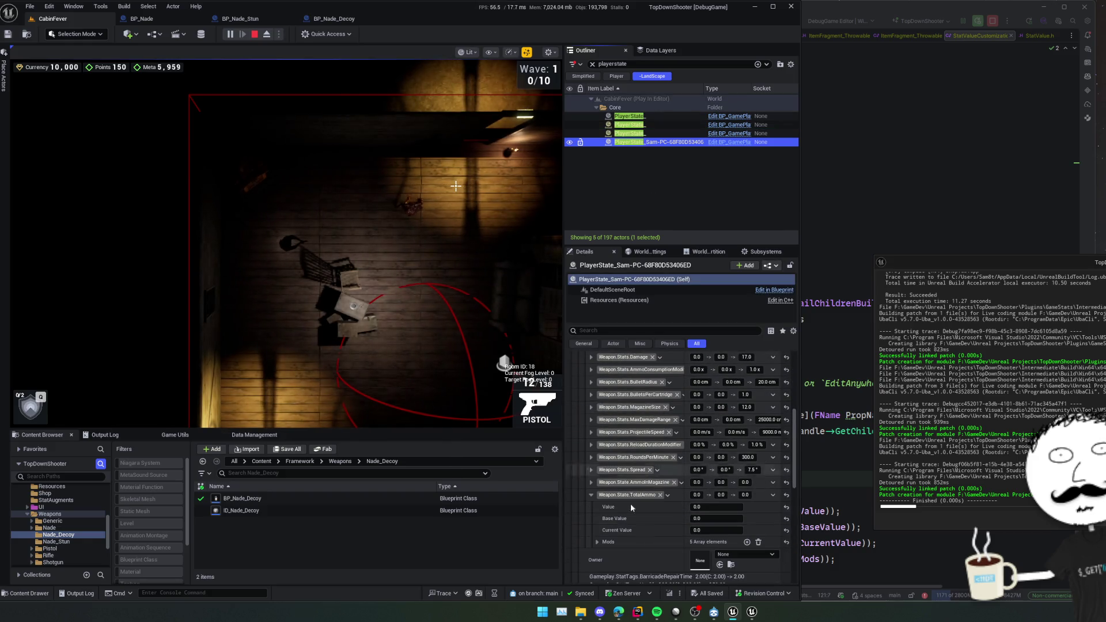
Pause the play session while browsing the player state's stat Mods arrays.
left_click(597, 542)
left_click(597, 542)
scroll(481, 310, "down", 1)
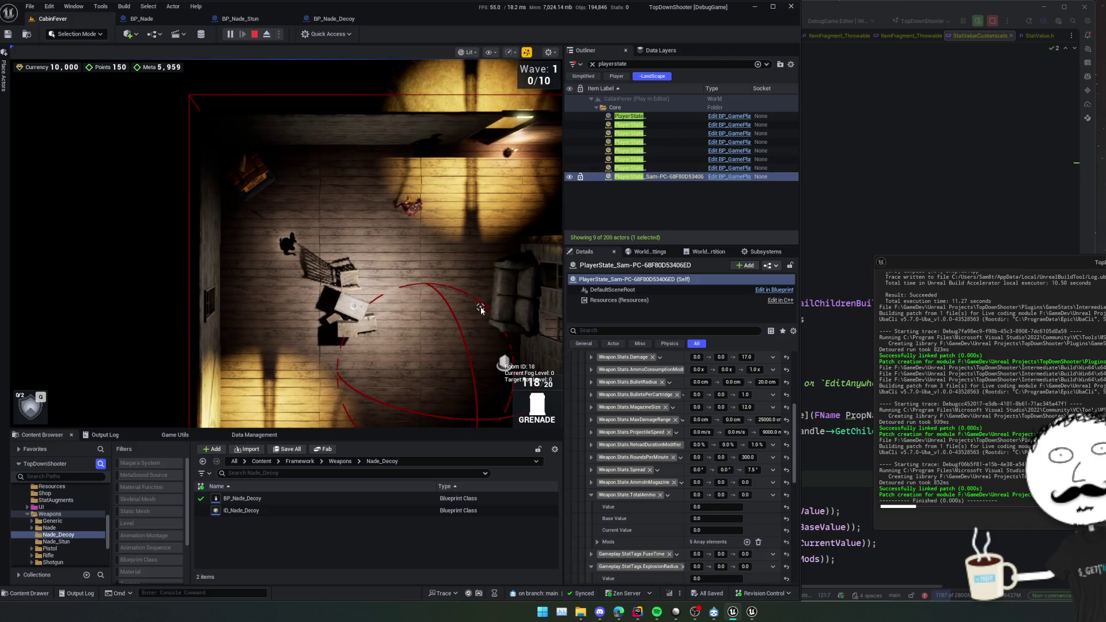
key("Pause")
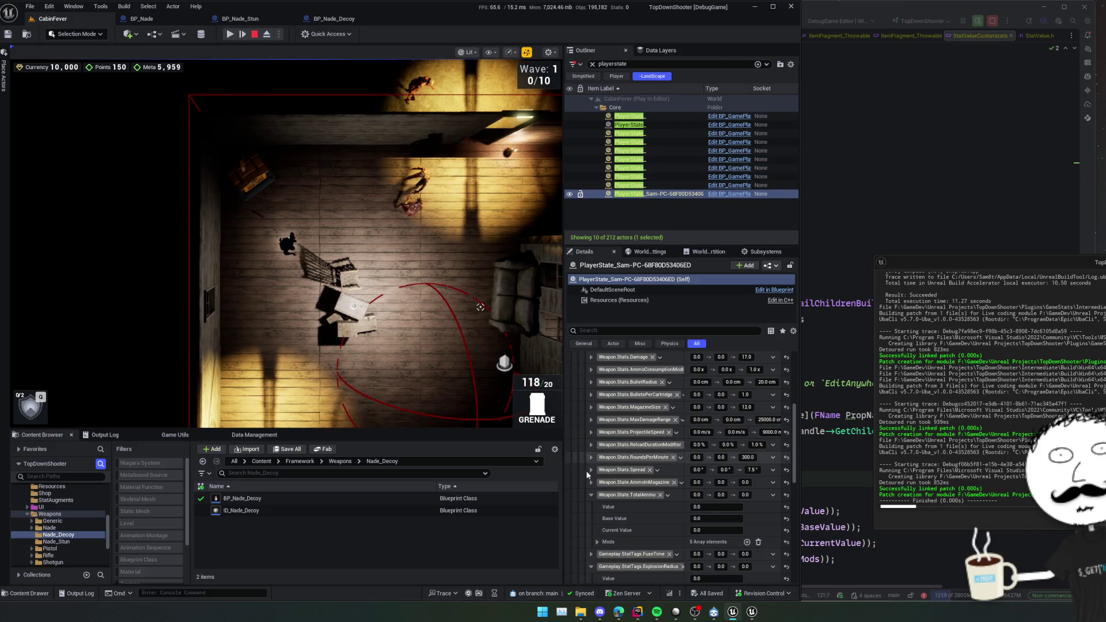
scroll(639, 498, "down", 4)
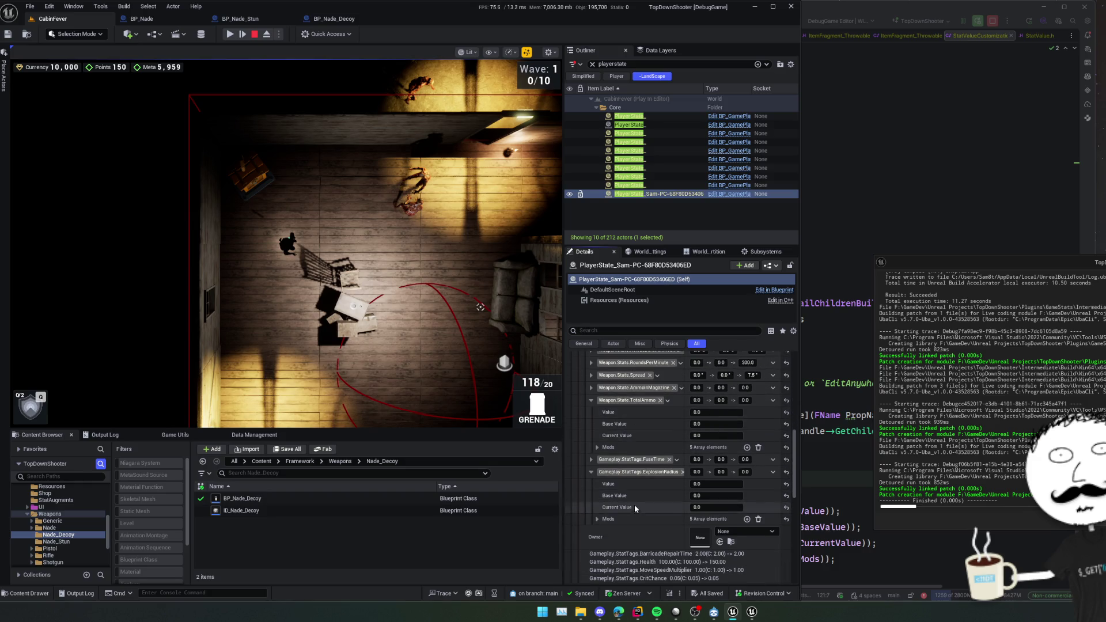
scroll(634, 505, "down", 1)
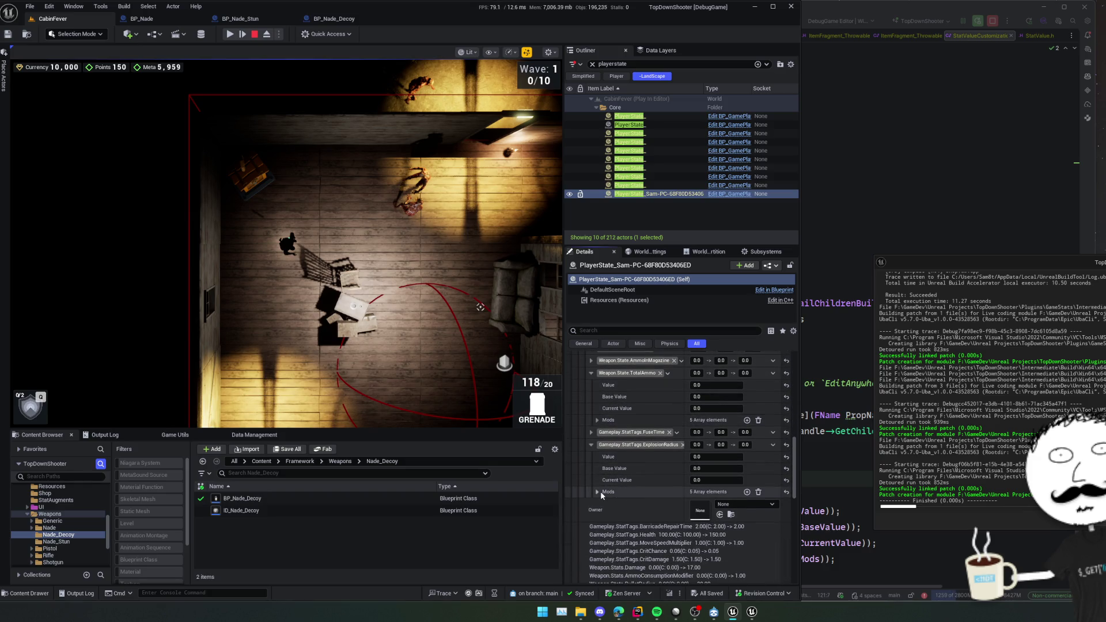
Expand ExplosionRadius's modifier list and its entries Index [0] through [4].
left_click(598, 492)
scroll(599, 492, "down", 1)
left_click(605, 541)
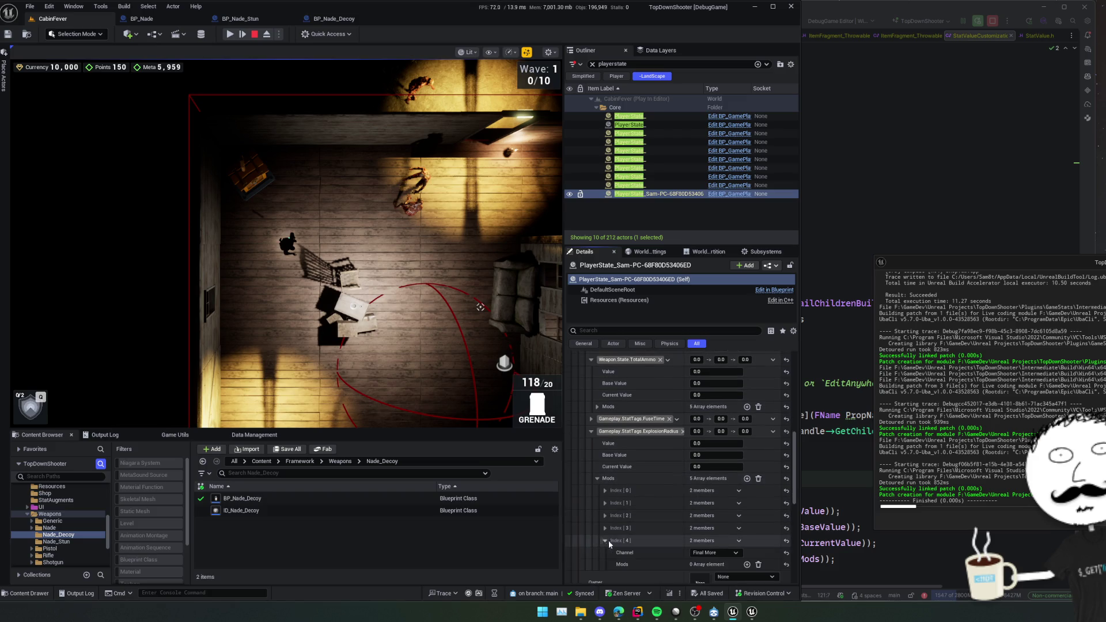
scroll(608, 540, "down", 1)
left_click(605, 505)
left_click(606, 492)
left_click(605, 479)
left_click(605, 467)
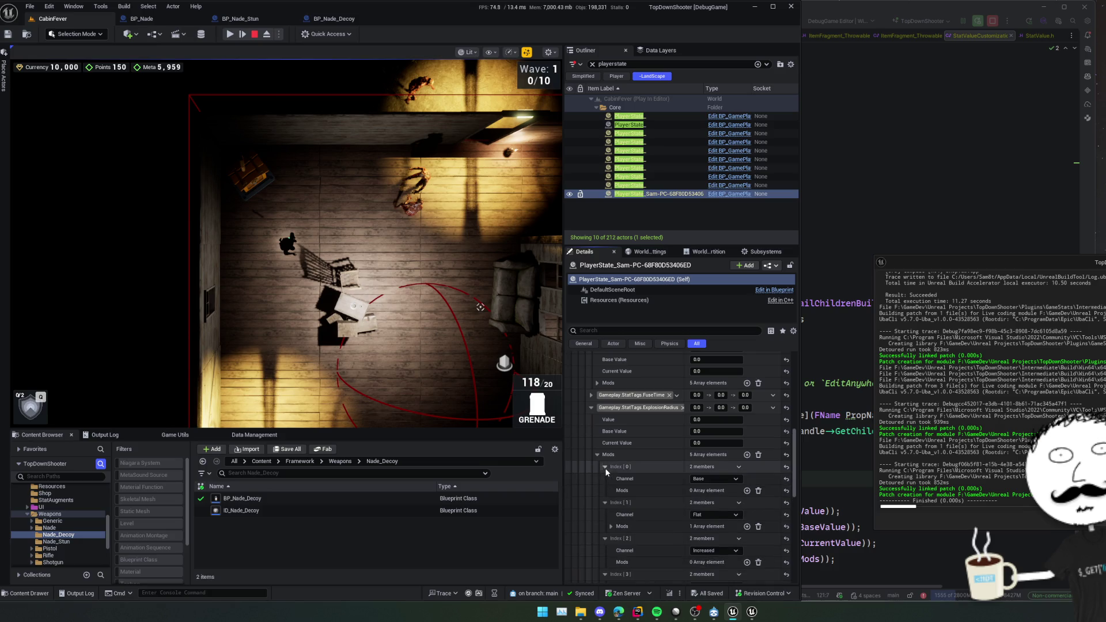
scroll(612, 478, "down", 1)
scroll(622, 484, "down", 1)
Inspect the Flat entry's nested modifier op, value, channel and handle details.
left_click(611, 492)
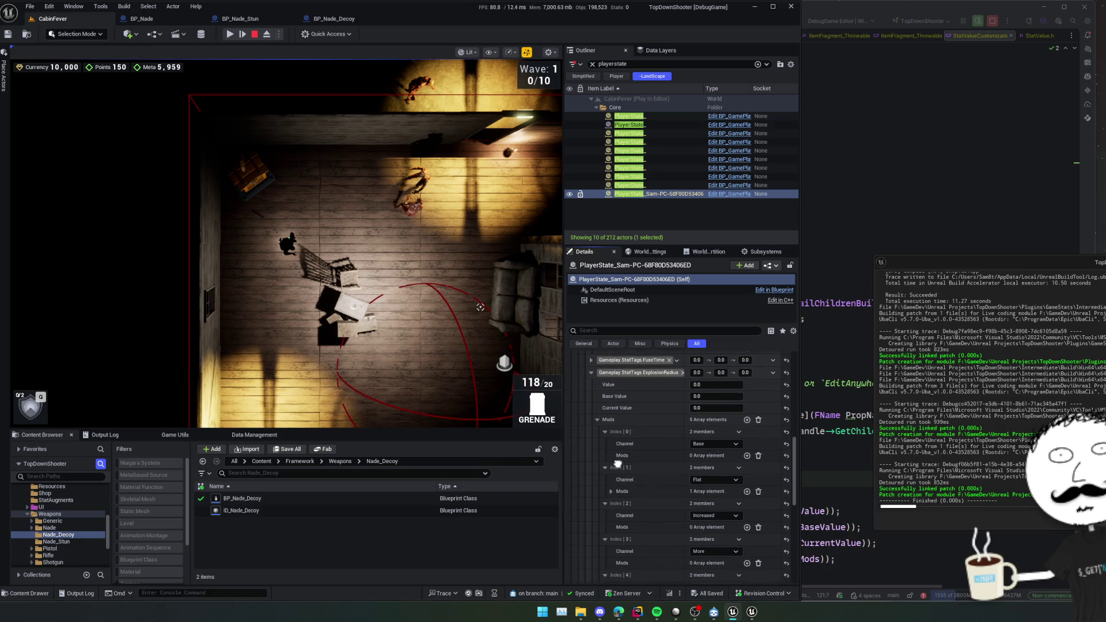
left_click(619, 502)
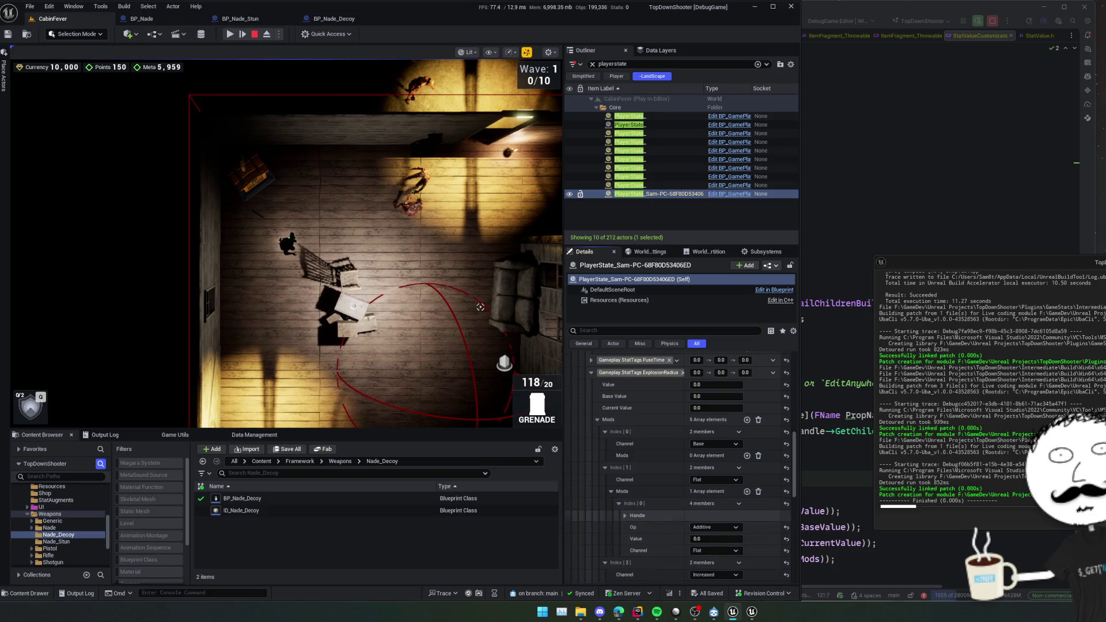
scroll(636, 492, "down", 1)
scroll(640, 489, "down", 5)
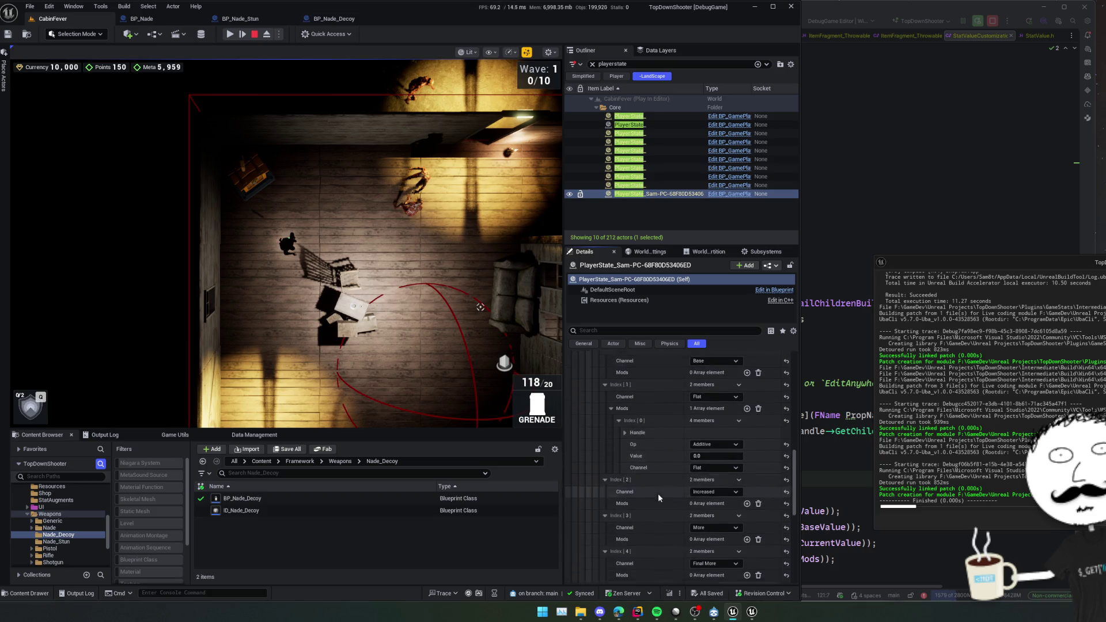
scroll(661, 516, "up", 1)
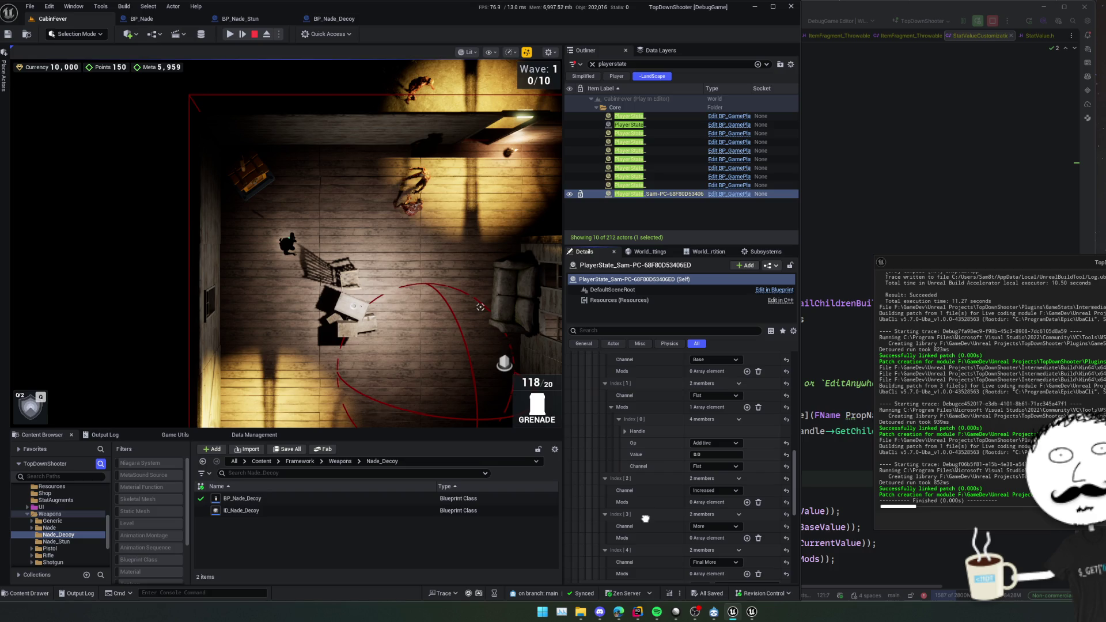
scroll(645, 518, "up", 3)
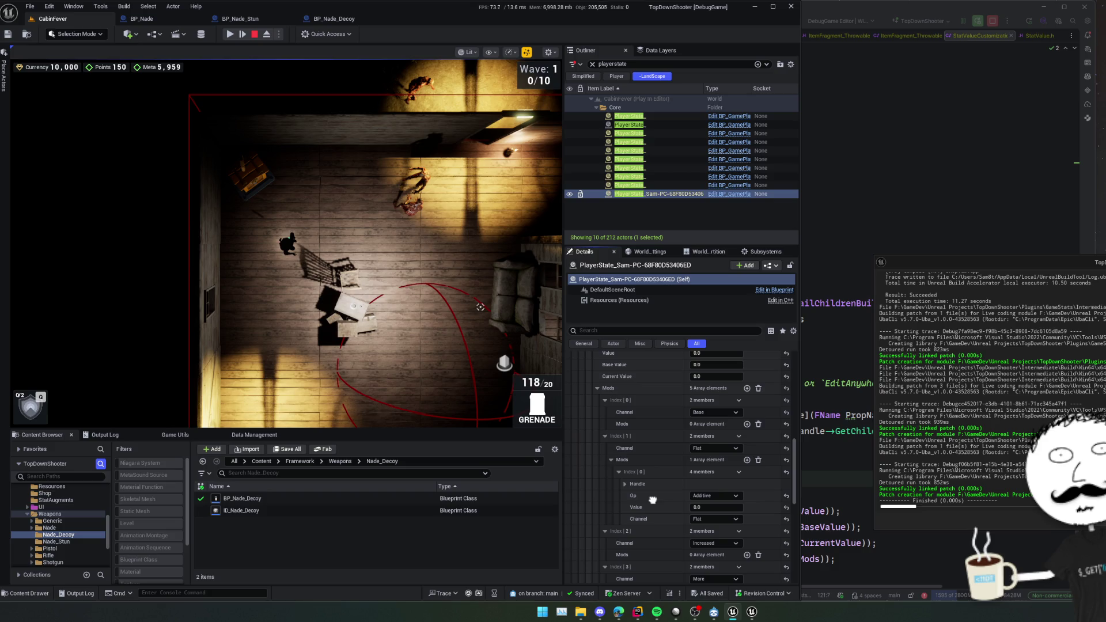
left_click(624, 484)
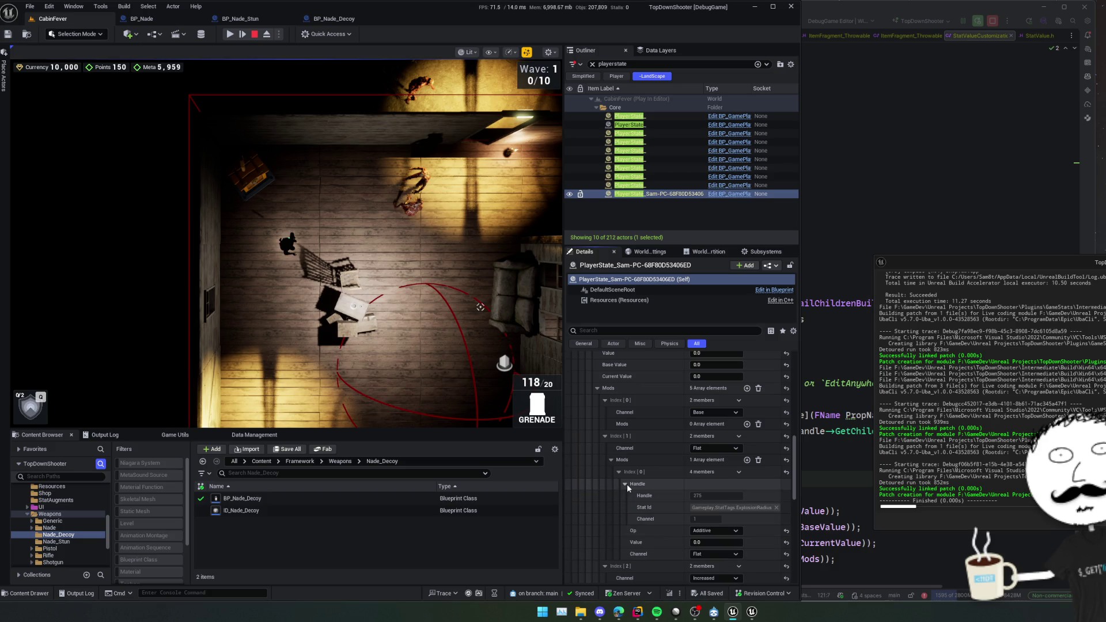
left_click(625, 484)
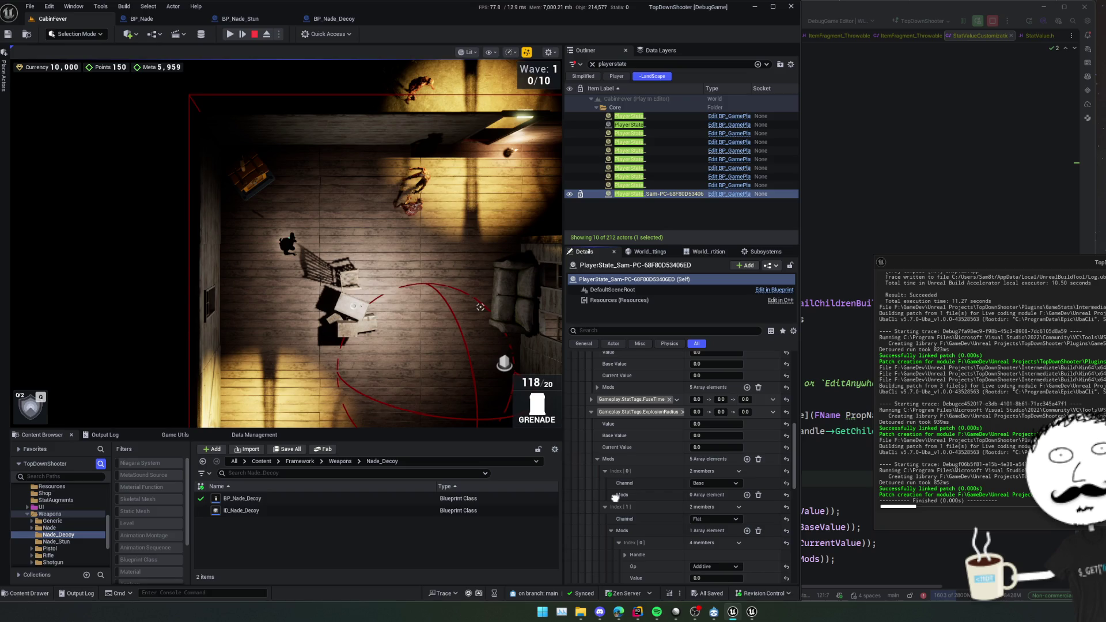
scroll(615, 497, "up", 3)
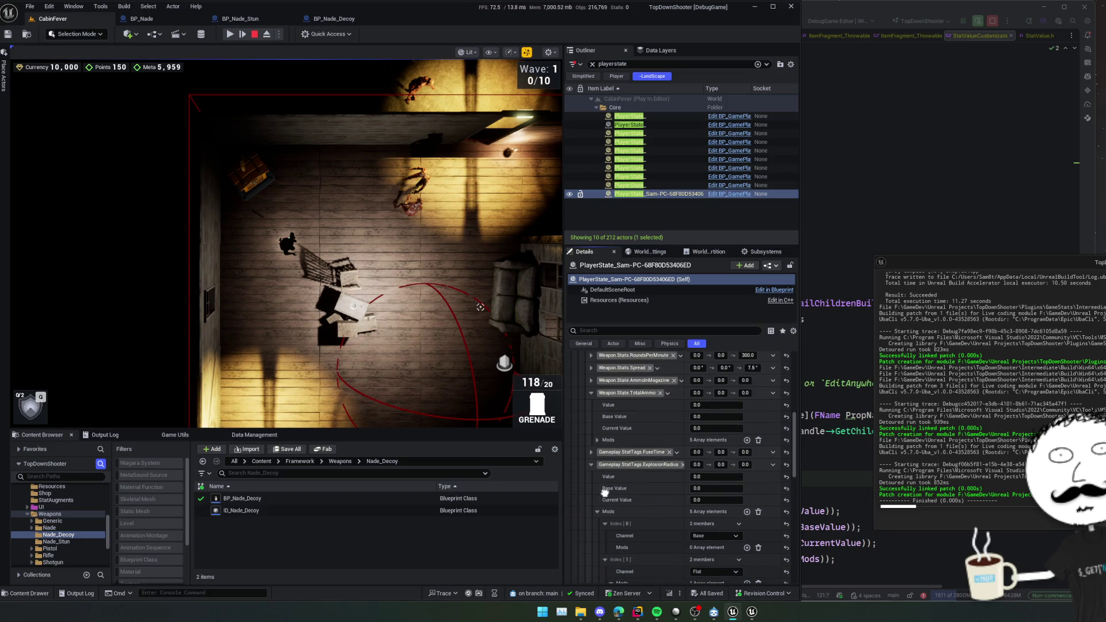
Expand FuseTime's Mods Index [1] to its Flat Additive value 0.0, then return to Throwable.cpp.
left_click(590, 452)
left_click(597, 499)
scroll(614, 514, "down", 1)
double_click(621, 511)
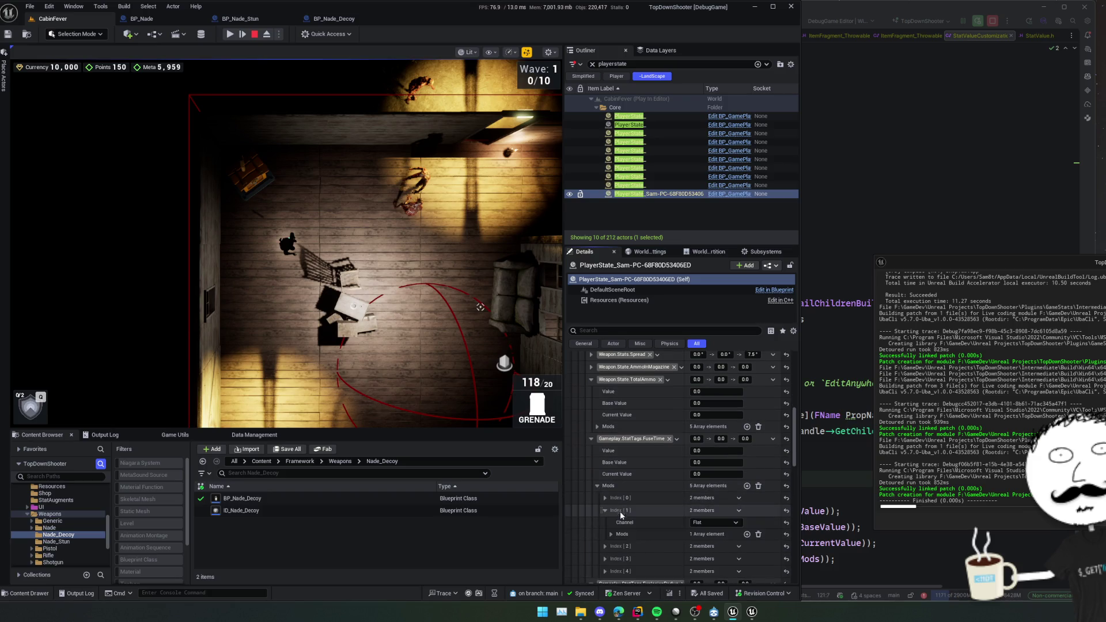
double_click(622, 534)
double_click(628, 546)
scroll(639, 507, "down", 3)
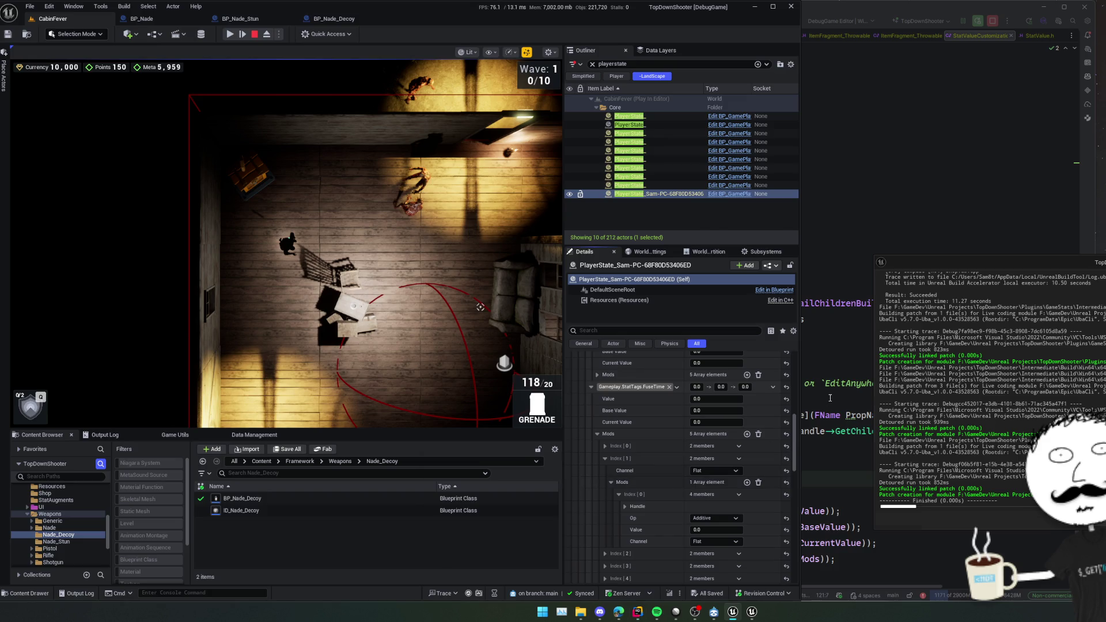
key("alt+Tab")
key("ctrl+alt+Left")
key("ctrl+alt+Left")
key("ctrl+alt+Left")
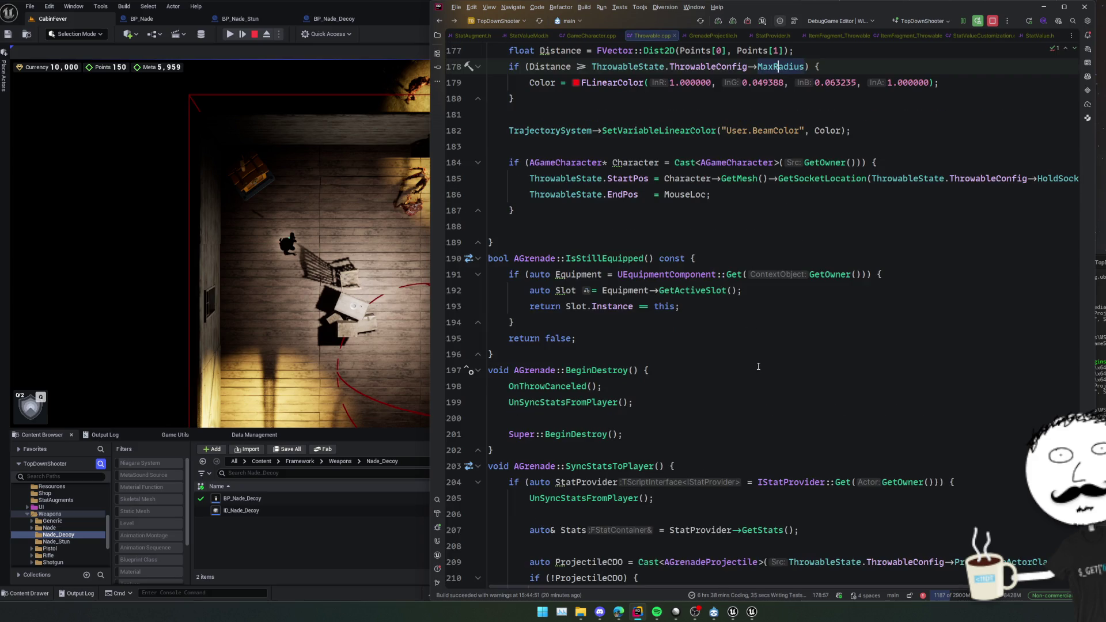
Break on line 207's GetStats call in SyncStatsToPlayer and restart play to hit it.
scroll(757, 366, "down", 4)
scroll(758, 367, "up", 4)
scroll(758, 367, "down", 7)
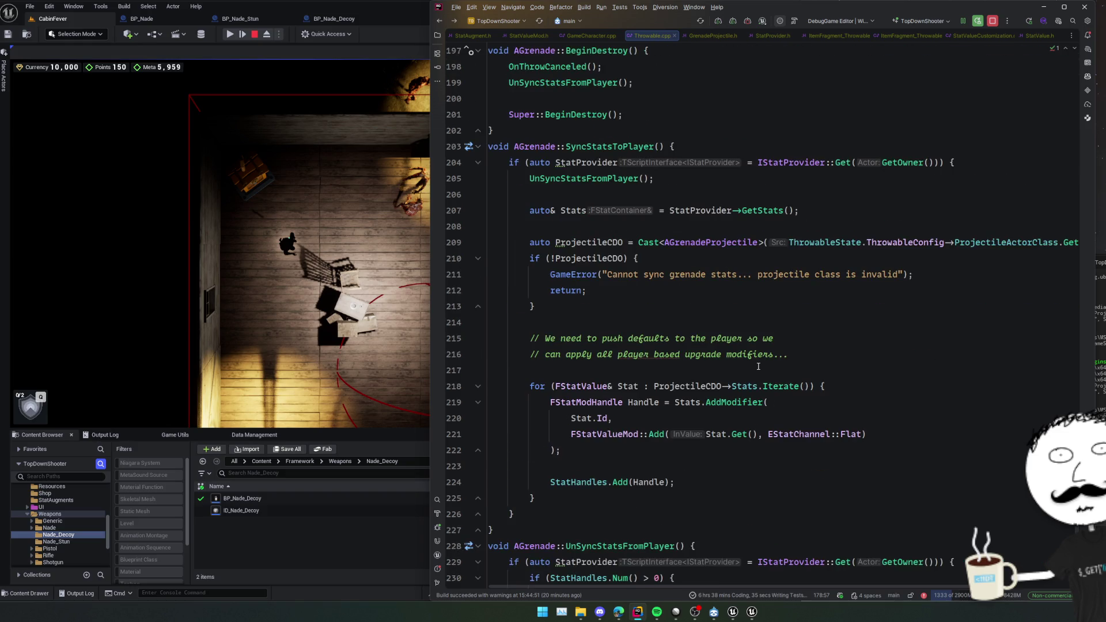
scroll(758, 366, "down", 5)
scroll(758, 366, "up", 5)
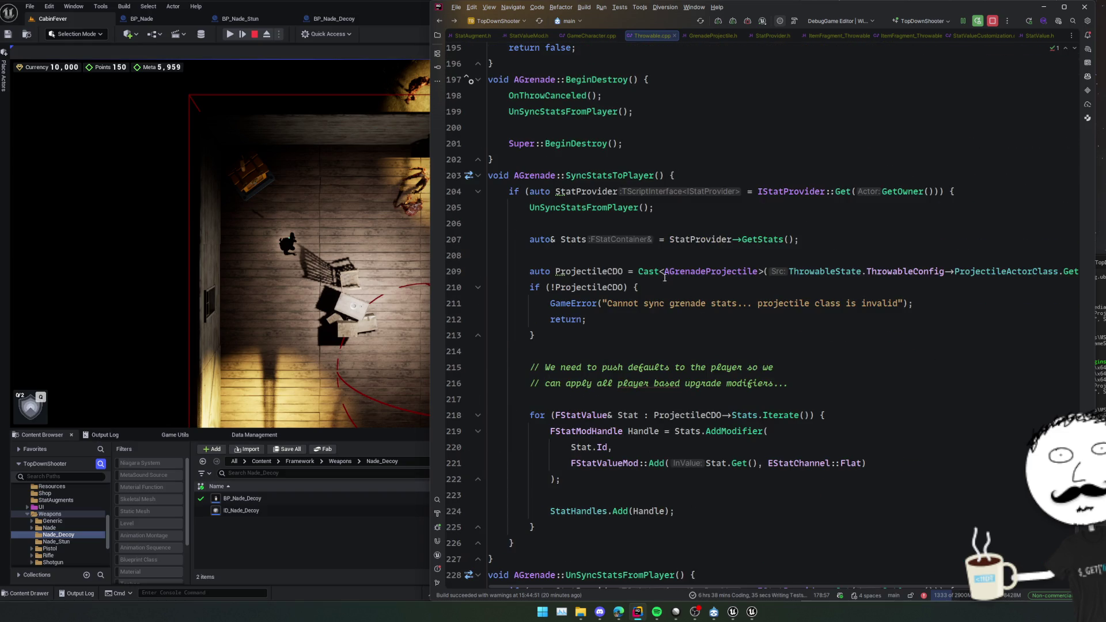
left_click(456, 239)
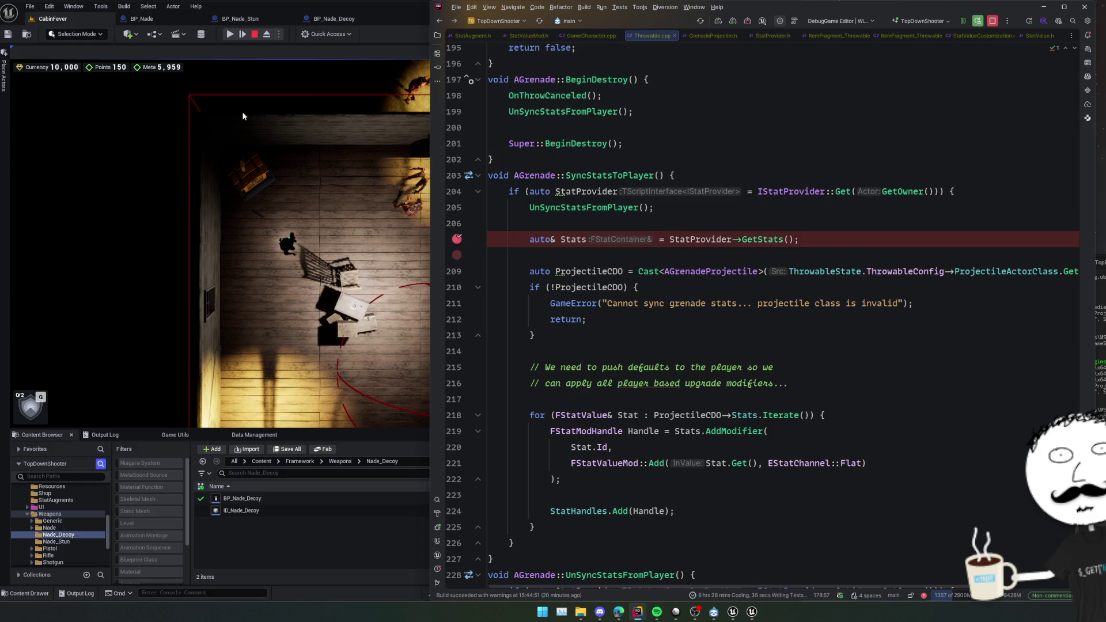
left_click(255, 36)
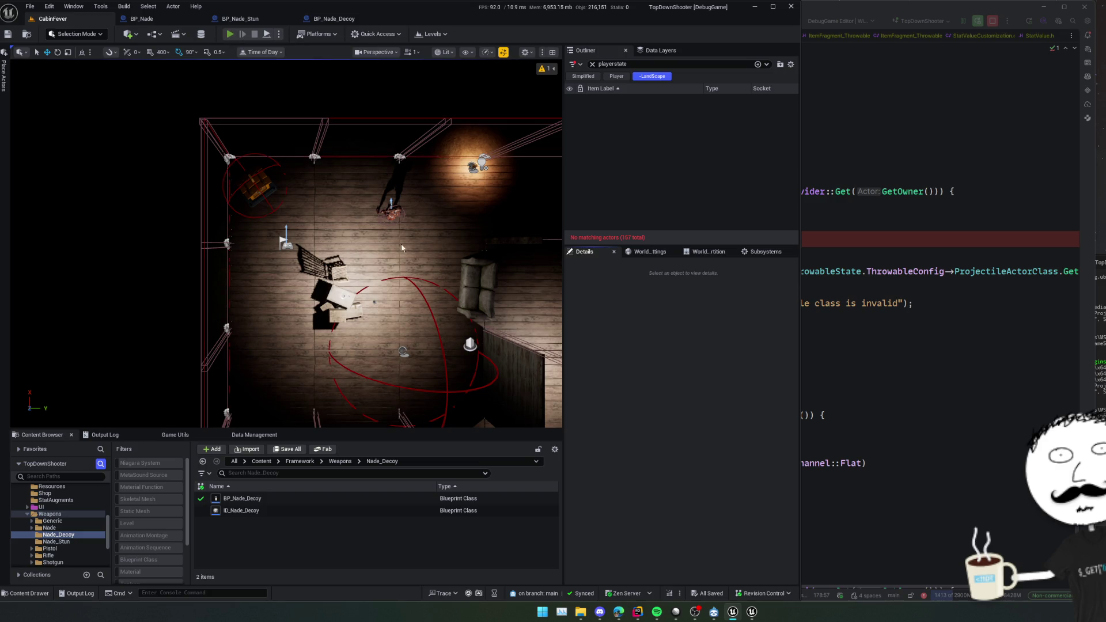
key("alt+p")
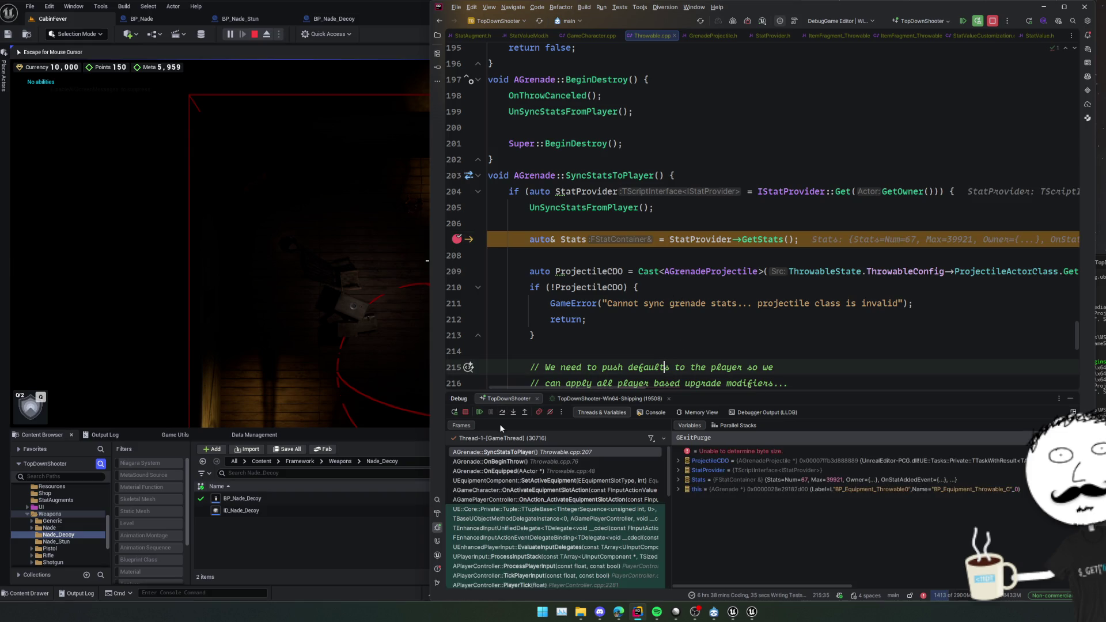
Step to the stat loop and inspect ProjectileCDO->Stats' three default stats and their values.
left_click(502, 412)
left_click(506, 413)
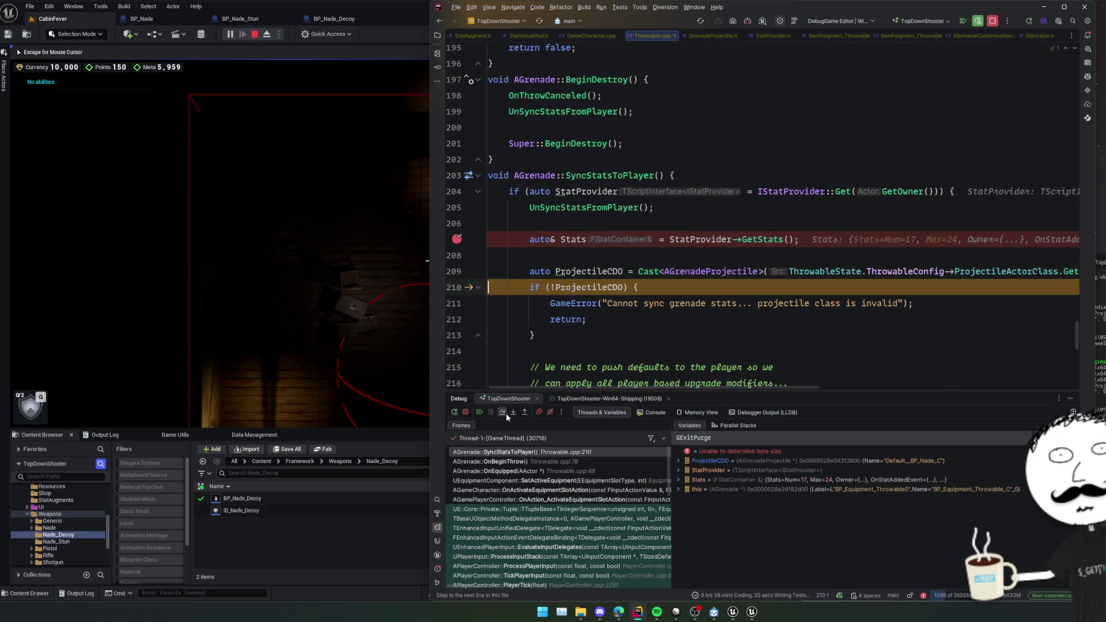
left_click(506, 413)
scroll(627, 306, "up", 2)
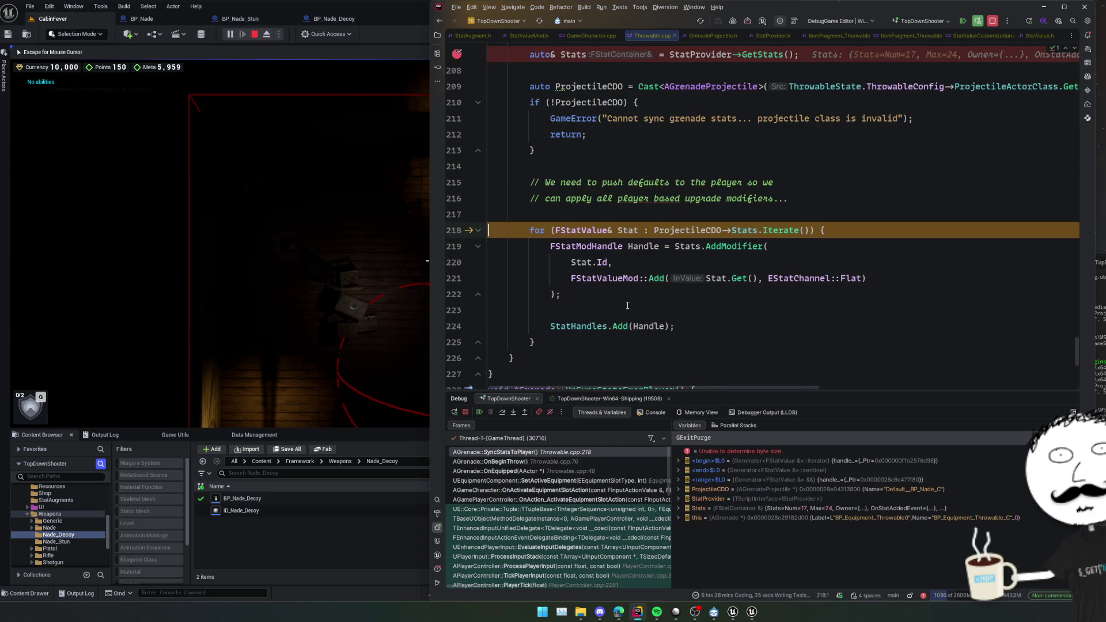
mouse_move(758, 230)
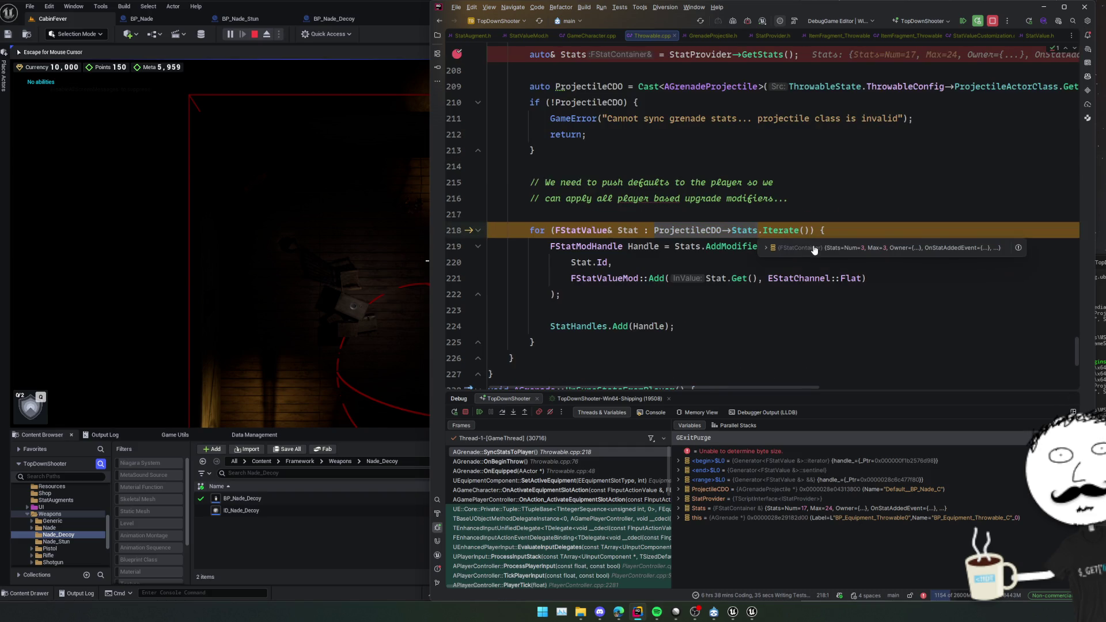
left_click(814, 249)
double_click(880, 253)
double_click(876, 263)
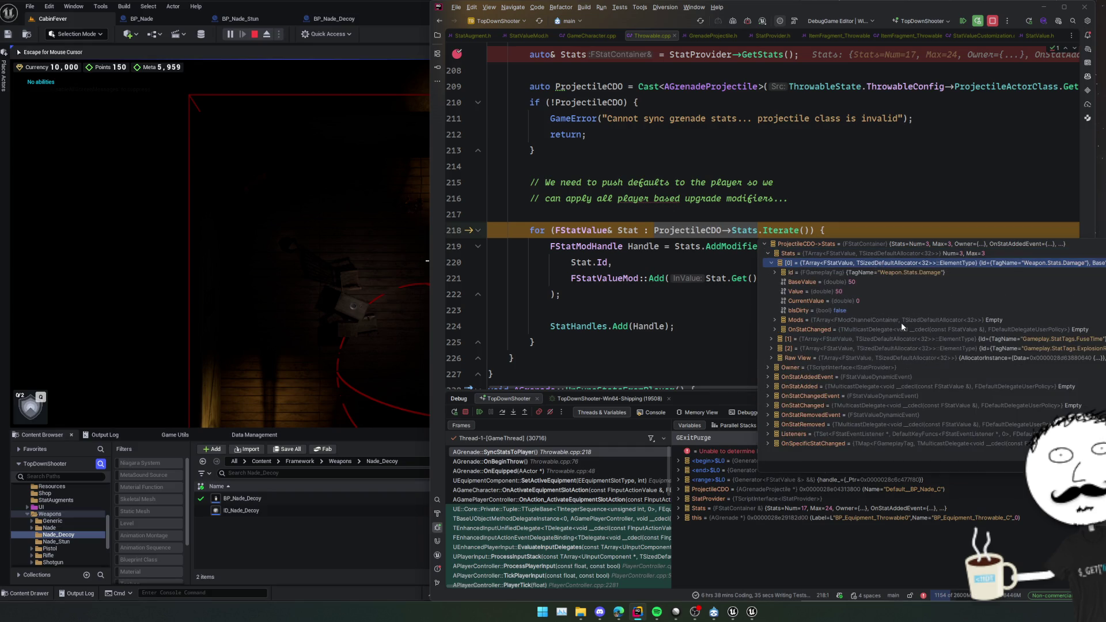
left_click(639, 315)
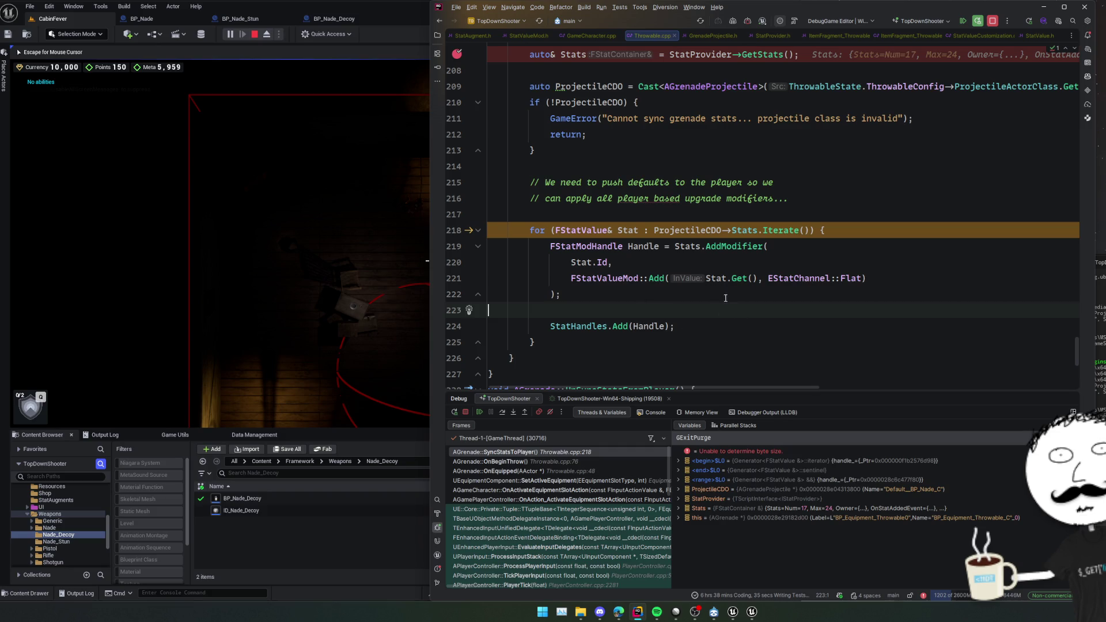
Step to the AddModifier call on line 219 and step into it.
mouse_move(740, 281)
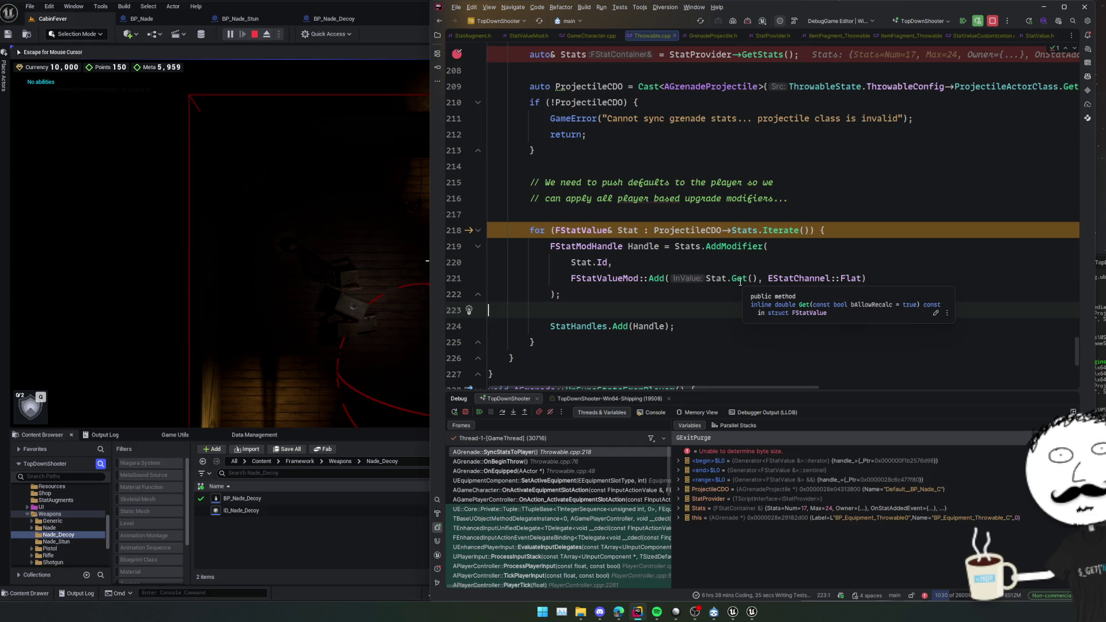
left_click(501, 412)
left_click(515, 414)
left_click(515, 414)
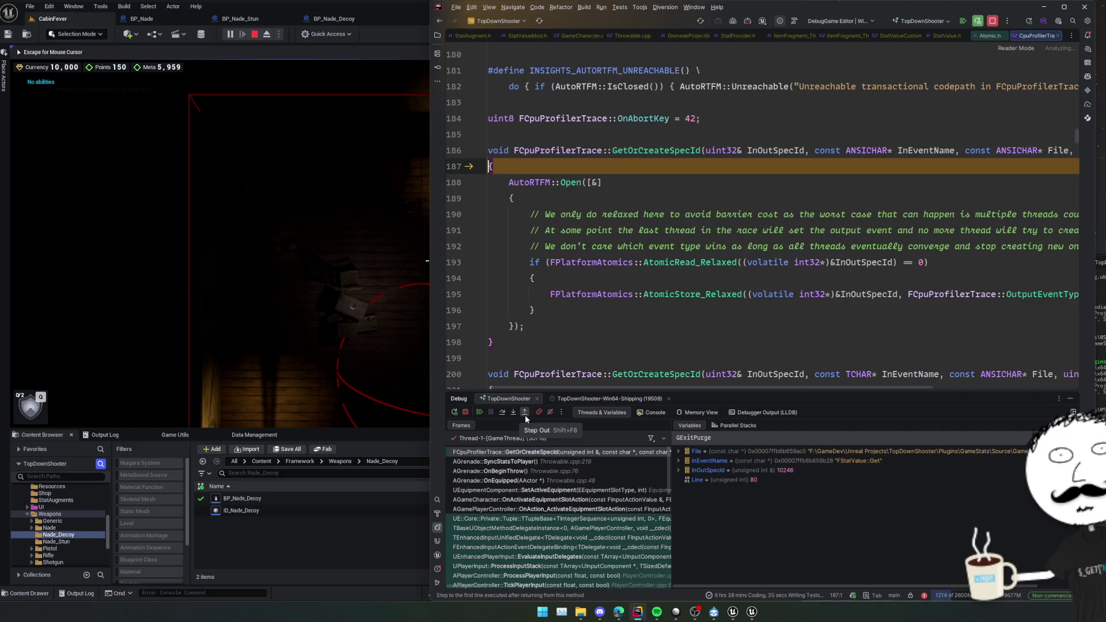
Step past profiler calls into the stat container's AddModifier and inspect the incoming Mod's fields.
left_click(525, 415)
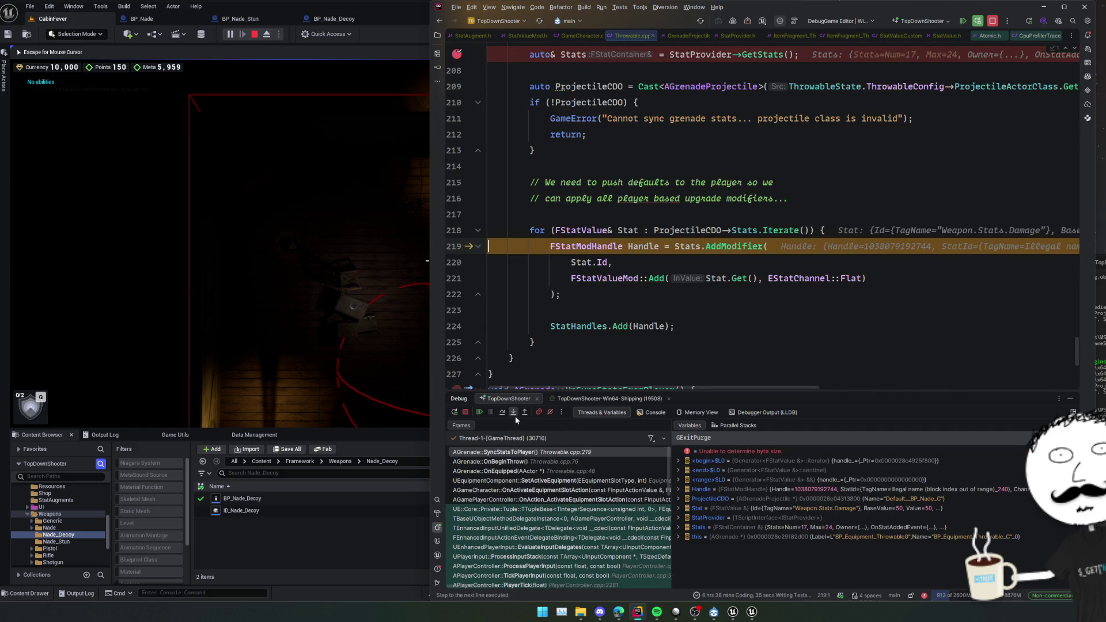
left_click(515, 416)
left_click(524, 415)
left_click(516, 416)
left_click(524, 415)
left_click(512, 416)
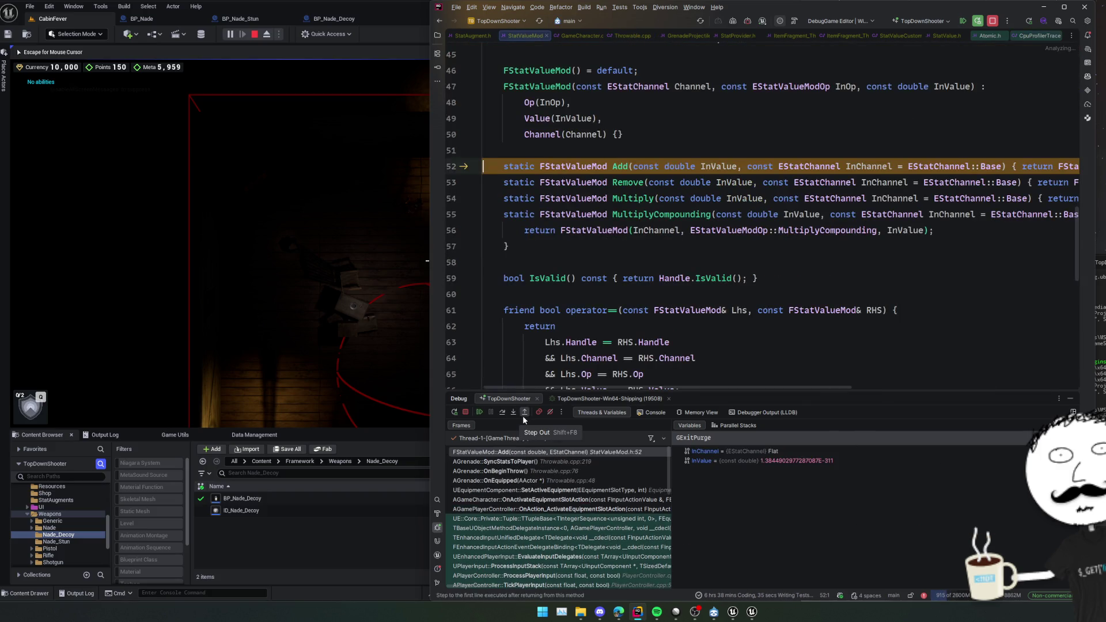
left_click(523, 415)
left_click(513, 415)
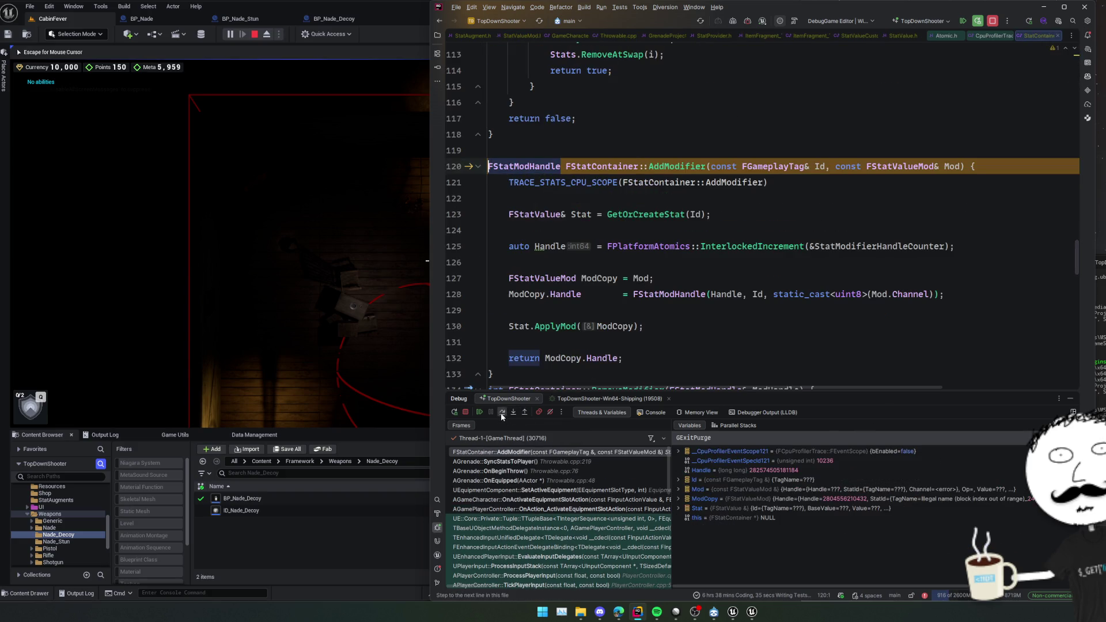
left_click(506, 413)
double_click(769, 490)
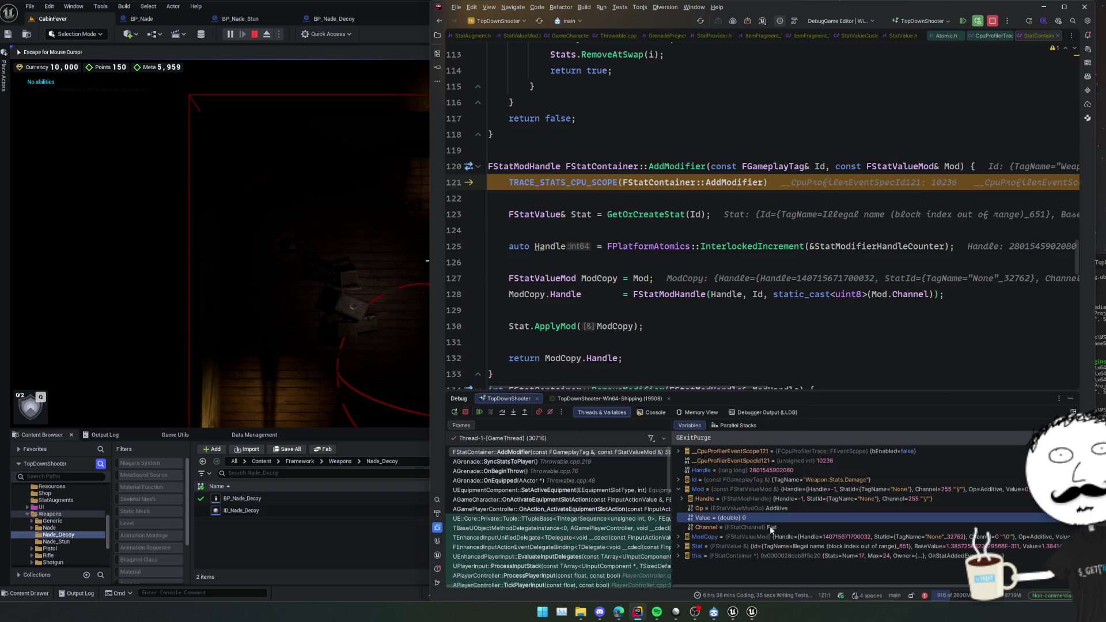
left_click(762, 509)
key("Up")
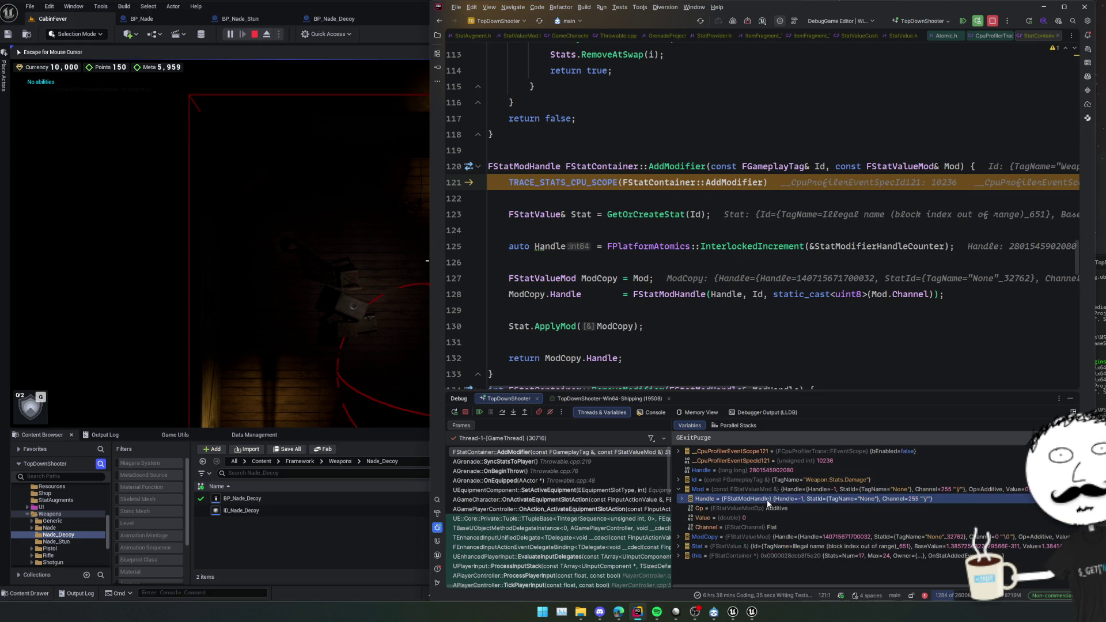
left_click(614, 461)
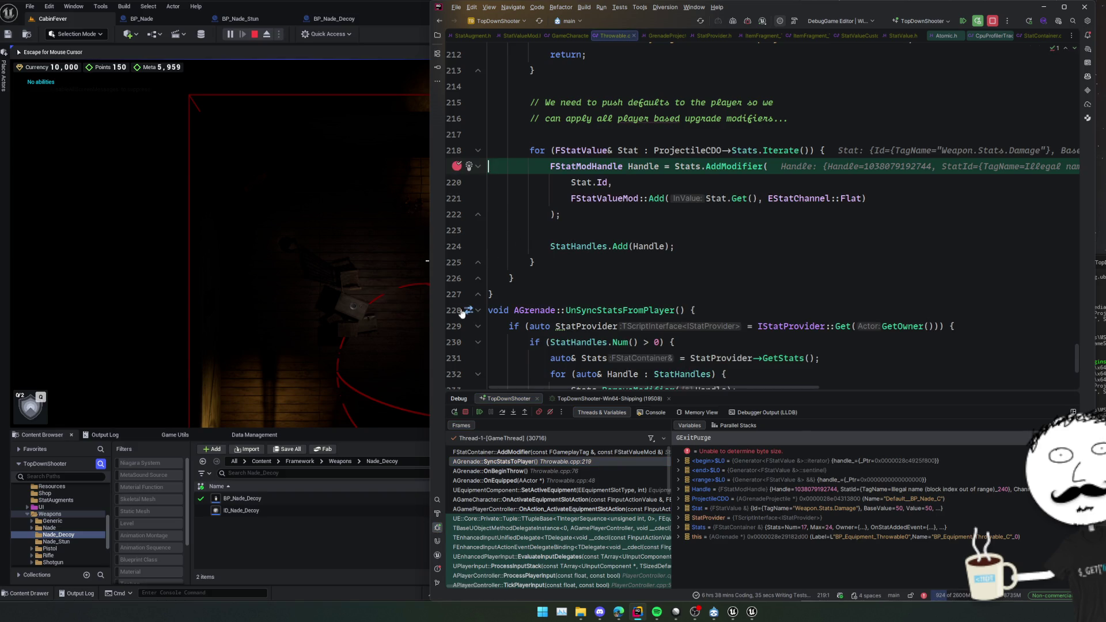
On the next loop iteration, evaluate Stat.Get() and see FuseTime's base value 3 but current value 0.
left_click(478, 413)
left_click(721, 441)
type("Stat.Get")
key("Return")
key("Return")
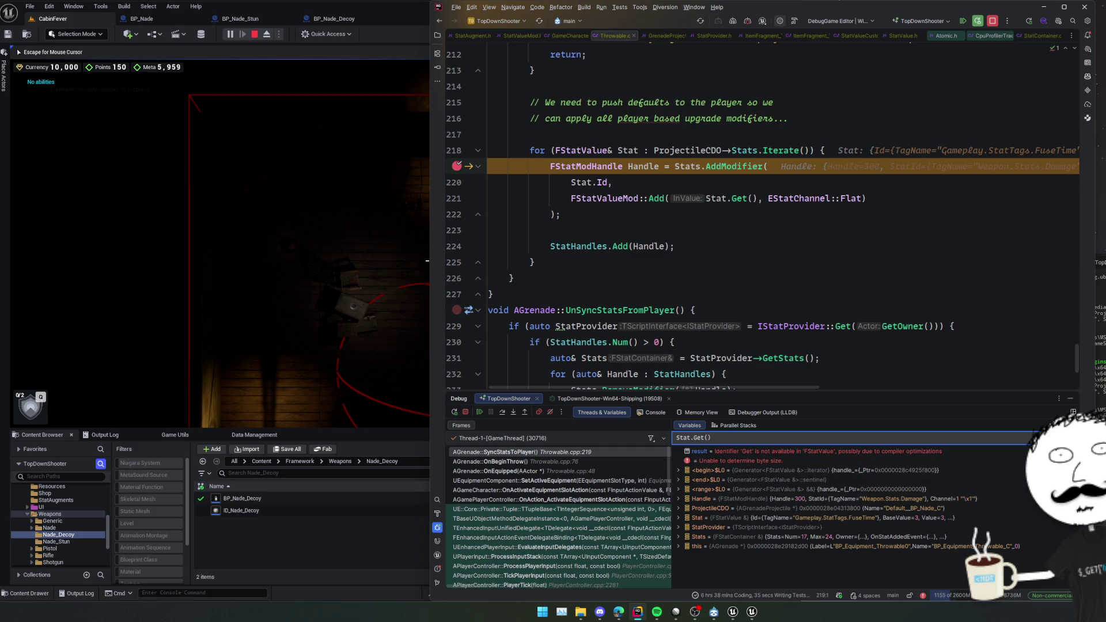
scroll(677, 233, "up", 2)
mouse_move(626, 219)
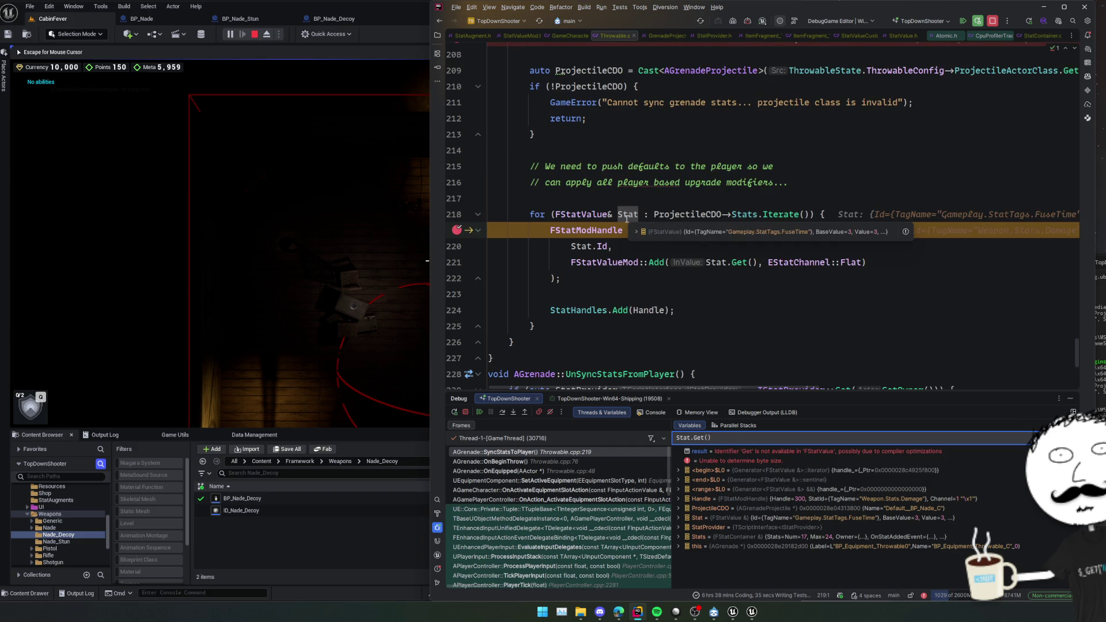
left_click(655, 232)
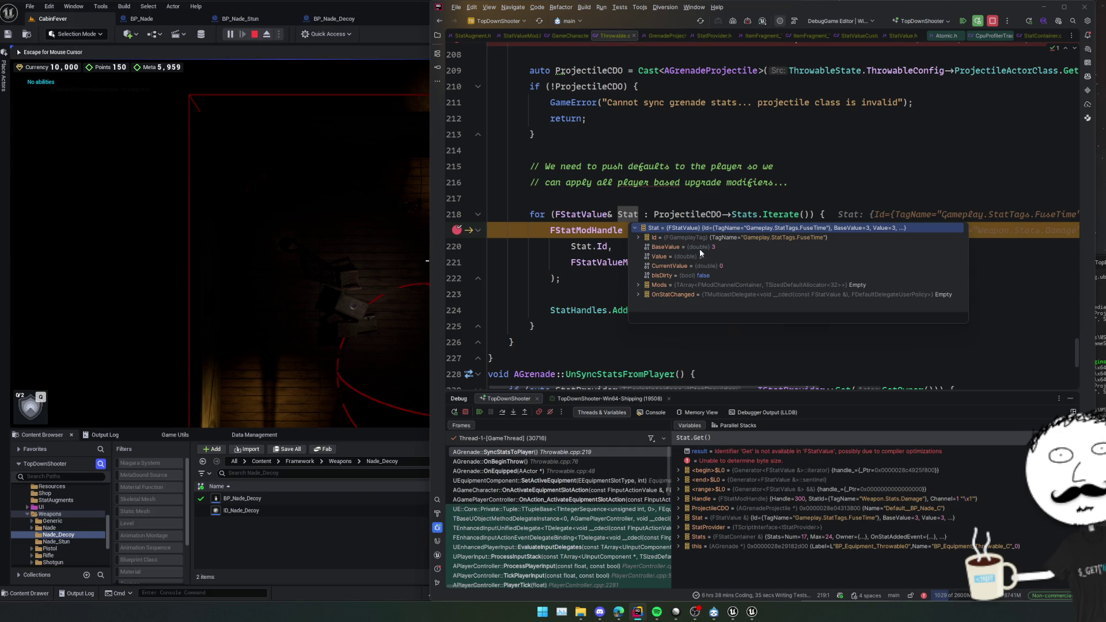
left_click(749, 266)
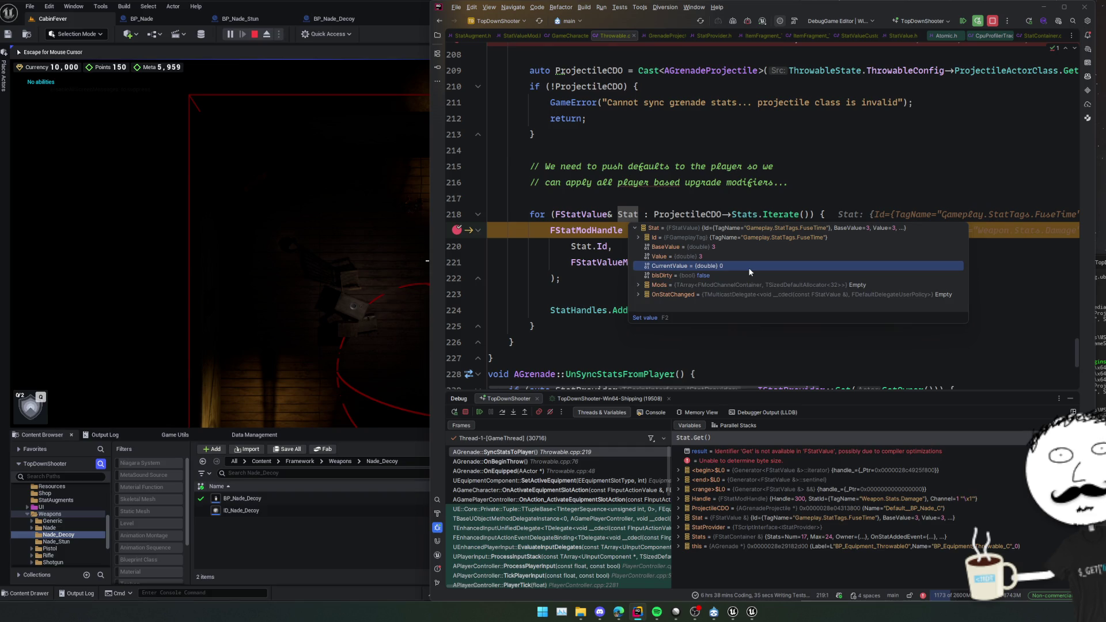
left_click(785, 321)
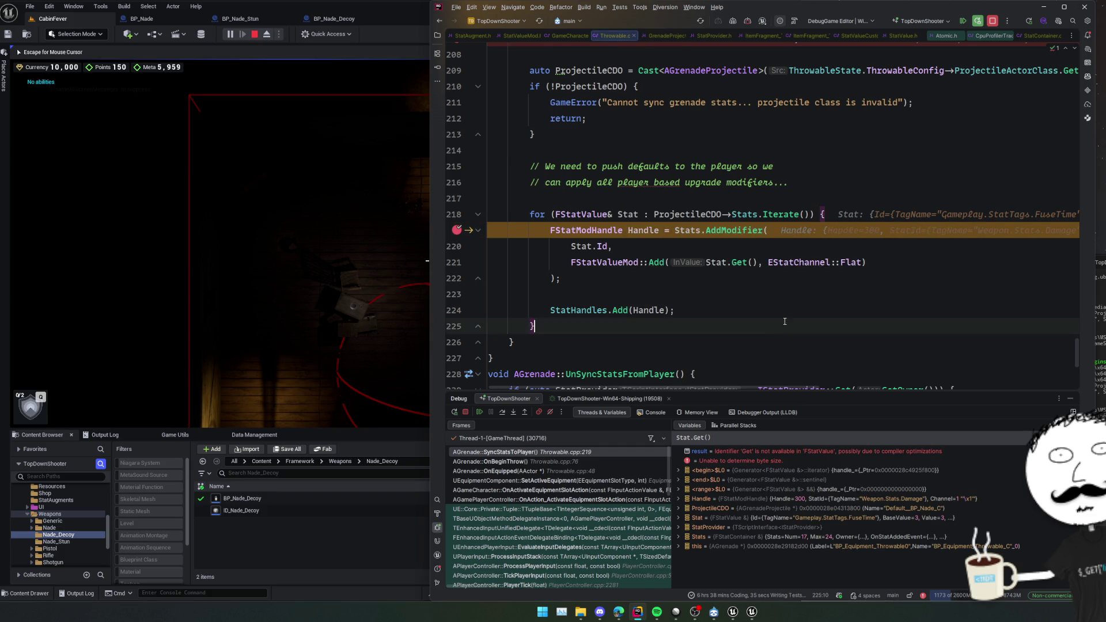
left_click(749, 262)
Change line 221 to use Stat.GetBaseValue(), stop the play session and live-recompile.
key("ctrl+space")
key("Return")
key("Home")
key("Escape")
key("Down")
key("Down")
left_click(479, 411)
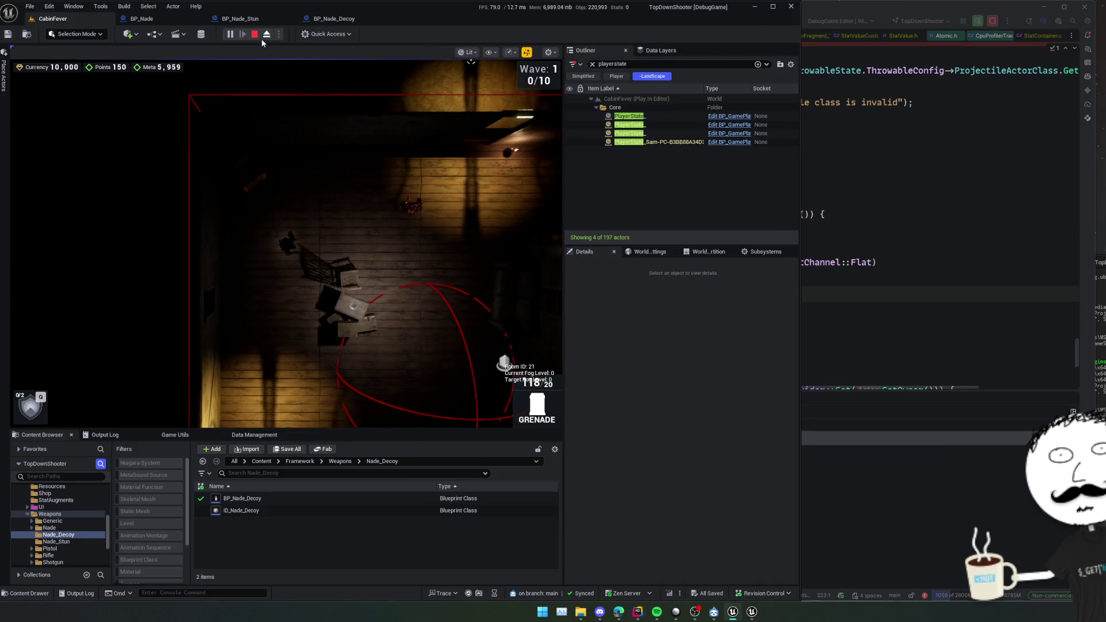
left_click(773, 310)
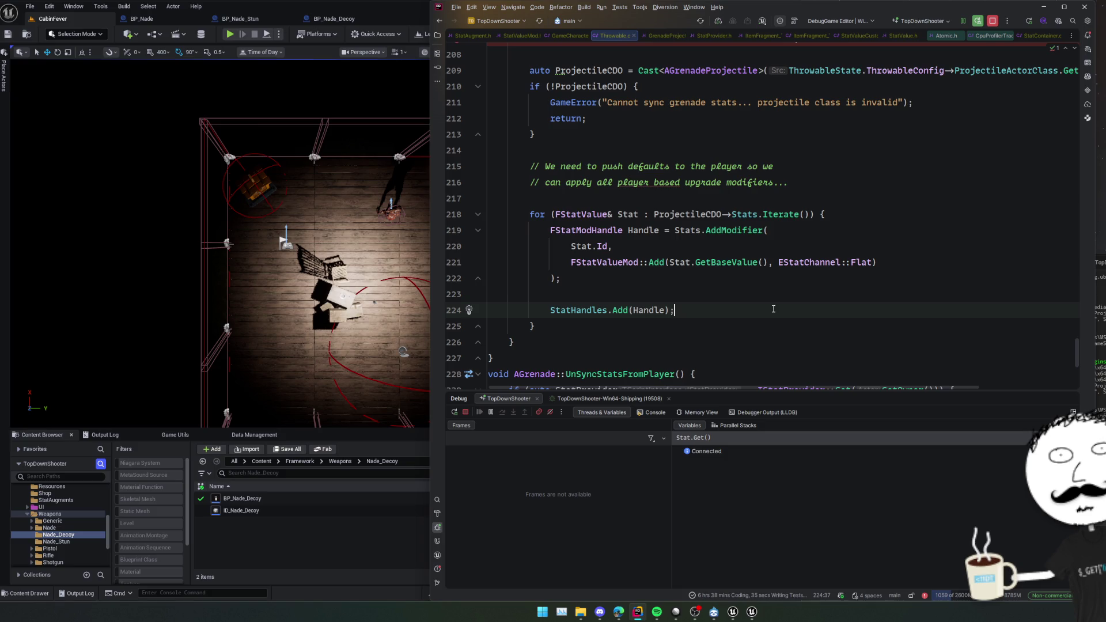
key("ctrl+alt+F11")
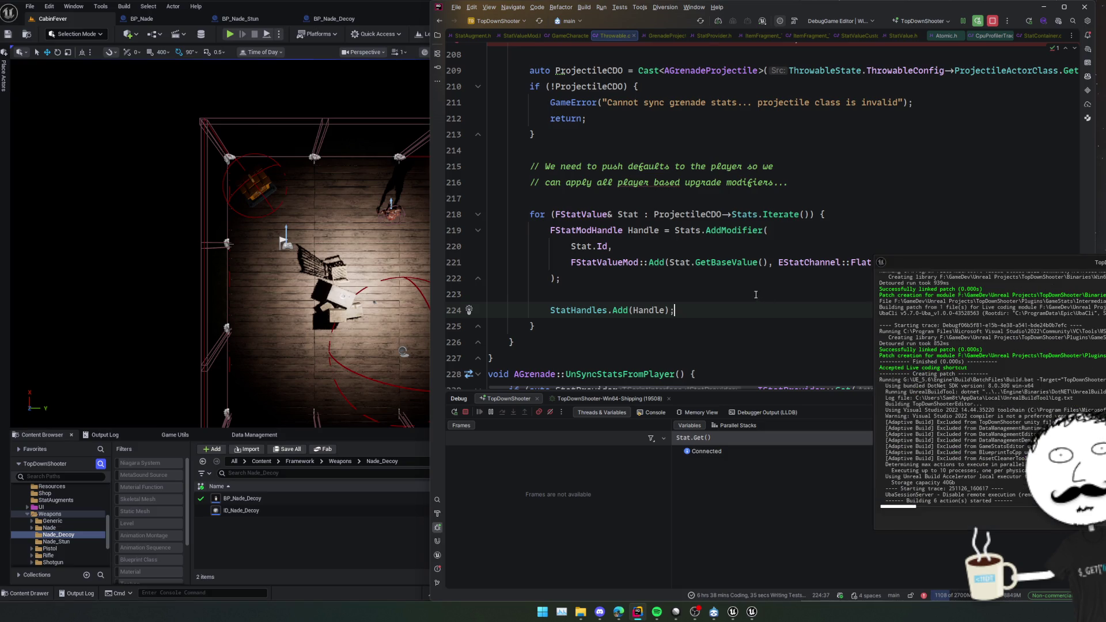
Move the breakpoint from line 207 to line 220.
scroll(730, 286, "up", 2)
scroll(730, 286, "down", 4)
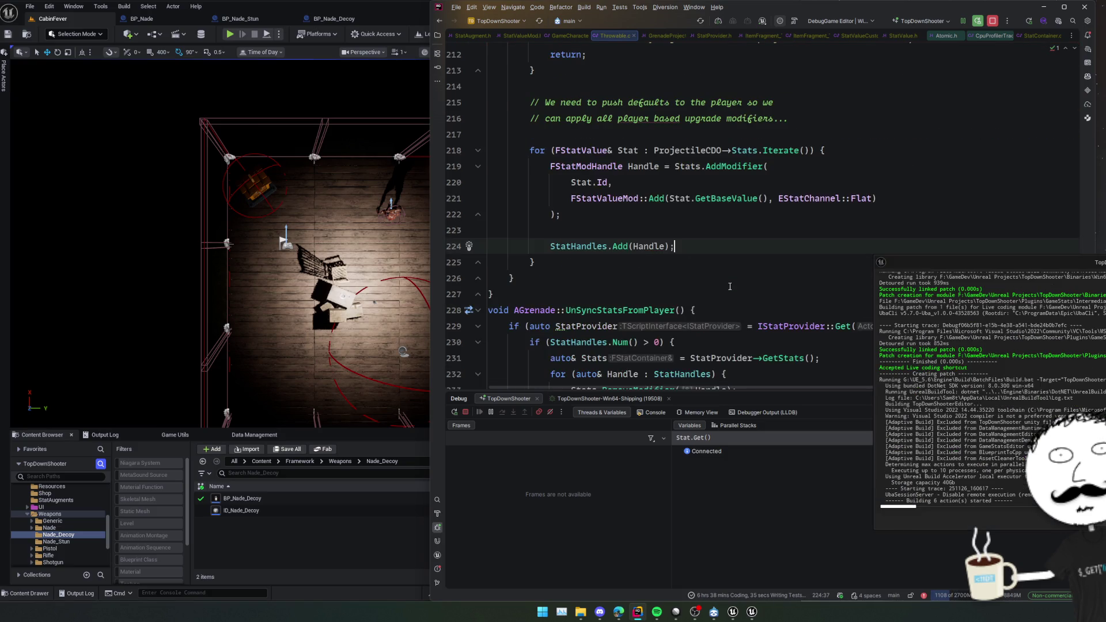
scroll(730, 286, "up", 4)
left_click(457, 102)
scroll(684, 248, "down", 3)
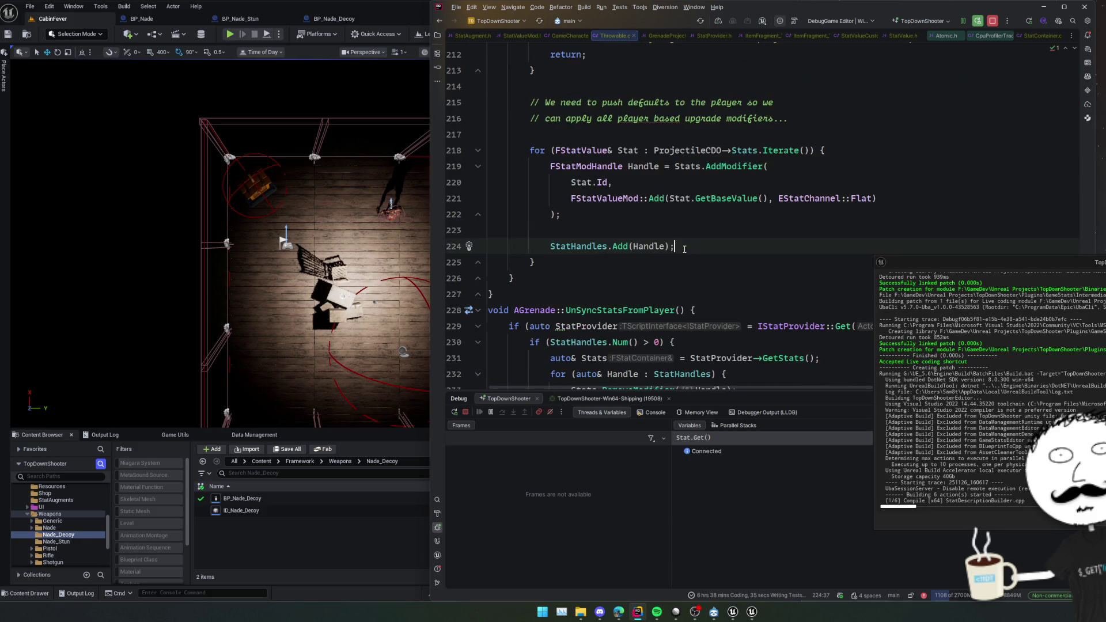
left_click(741, 225)
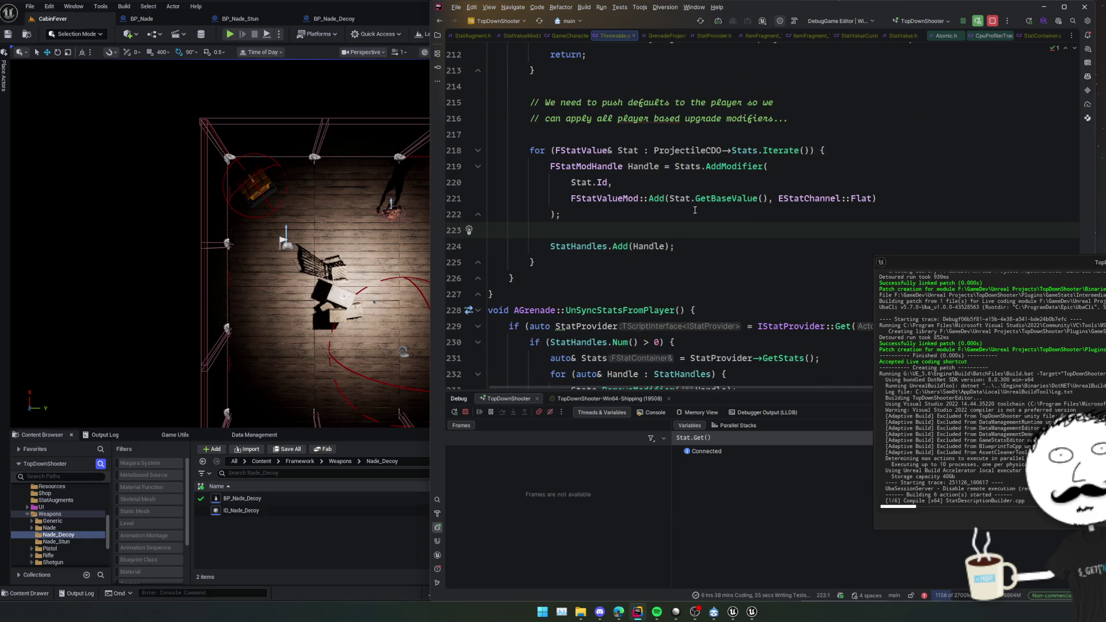
scroll(695, 210, "down", 2)
scroll(708, 228, "up", 3)
scroll(708, 228, "down", 4)
scroll(708, 228, "up", 3)
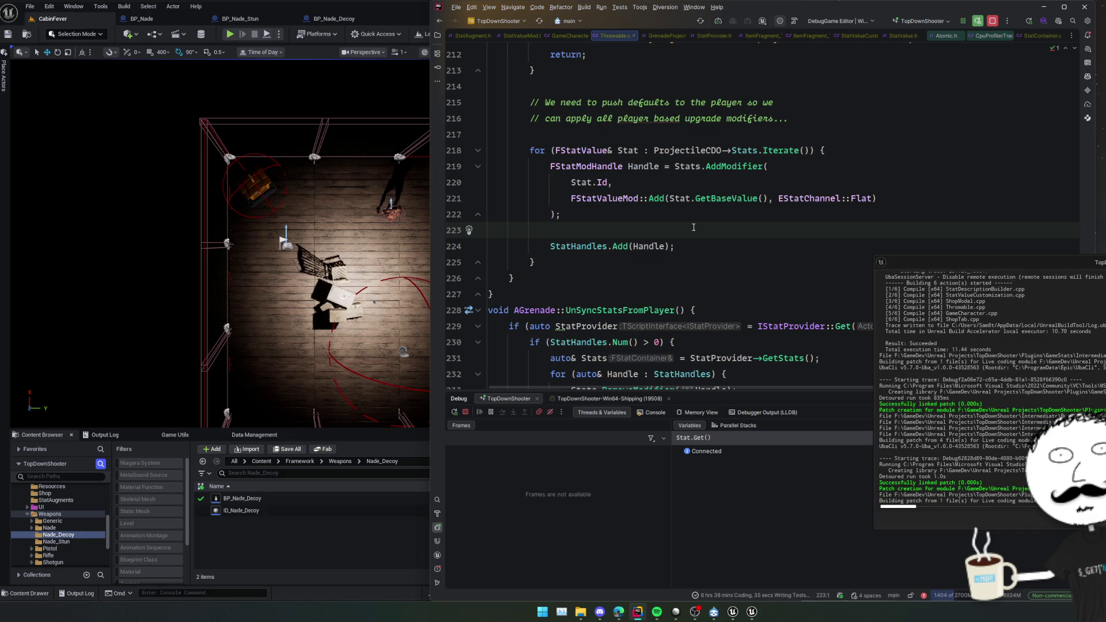
left_click(456, 182)
left_click(269, 63)
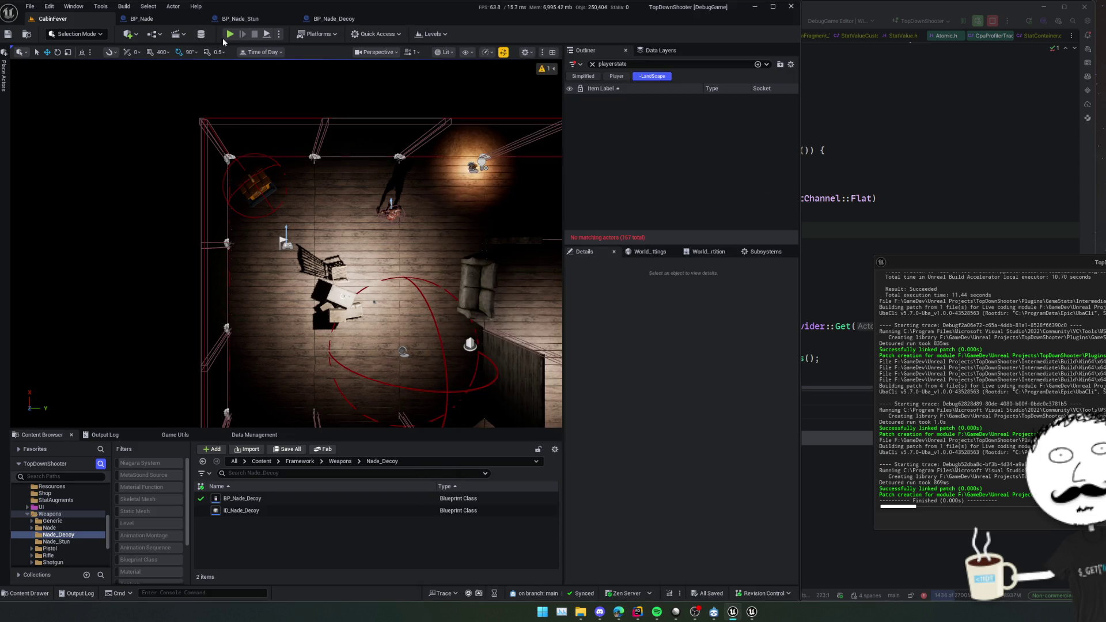
Start a test play session, select the PlayerState, equip the grenade, then stop the session.
key("alt+p")
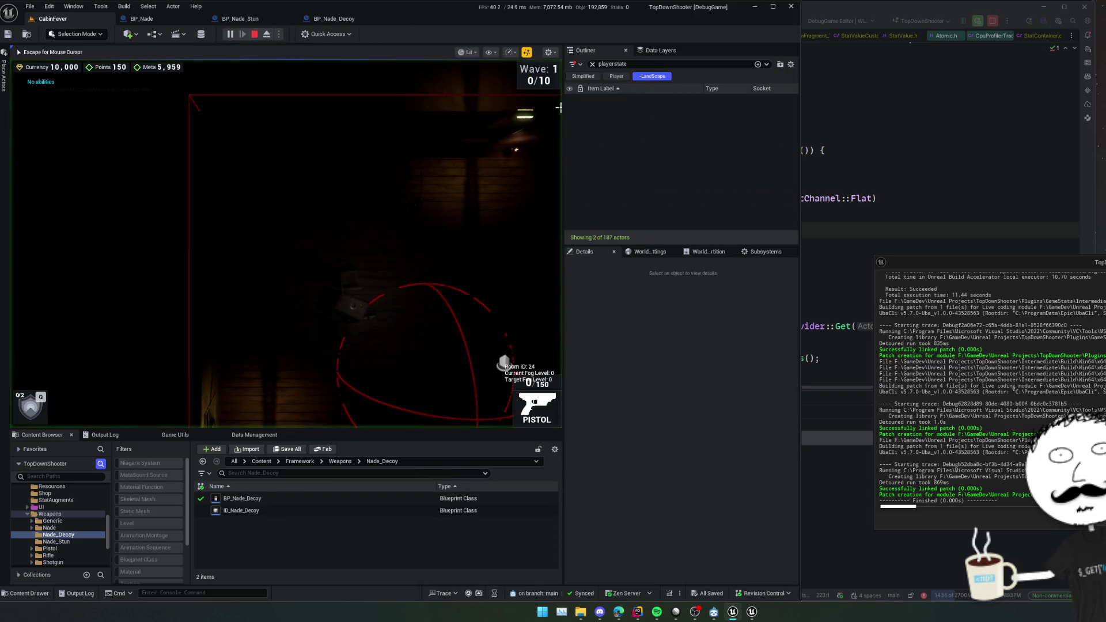
left_click(652, 125)
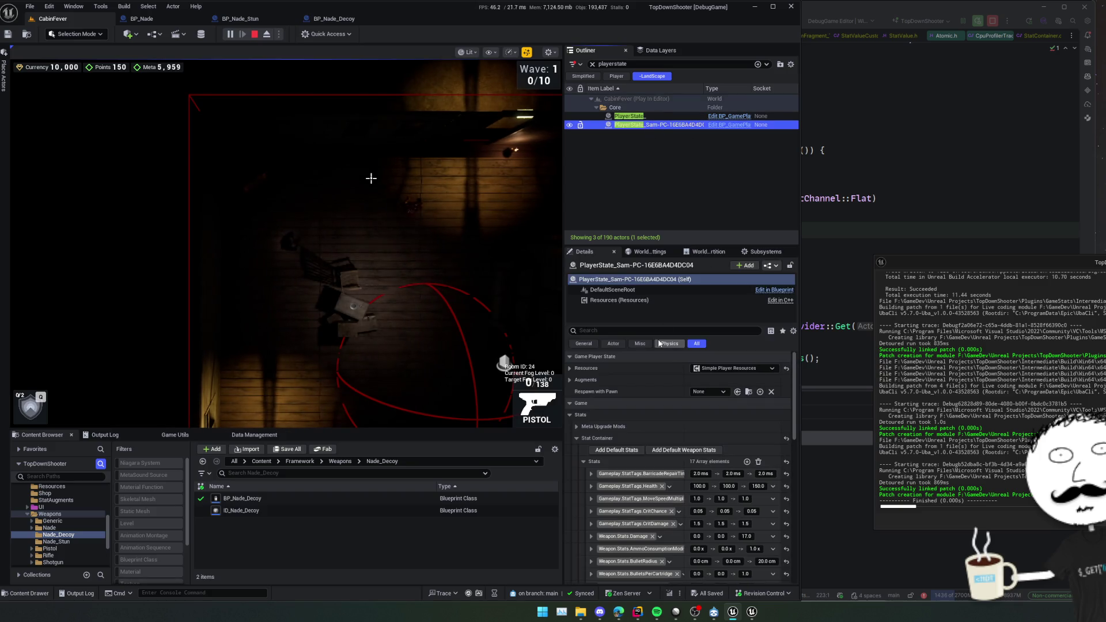
scroll(613, 468, "down", 5)
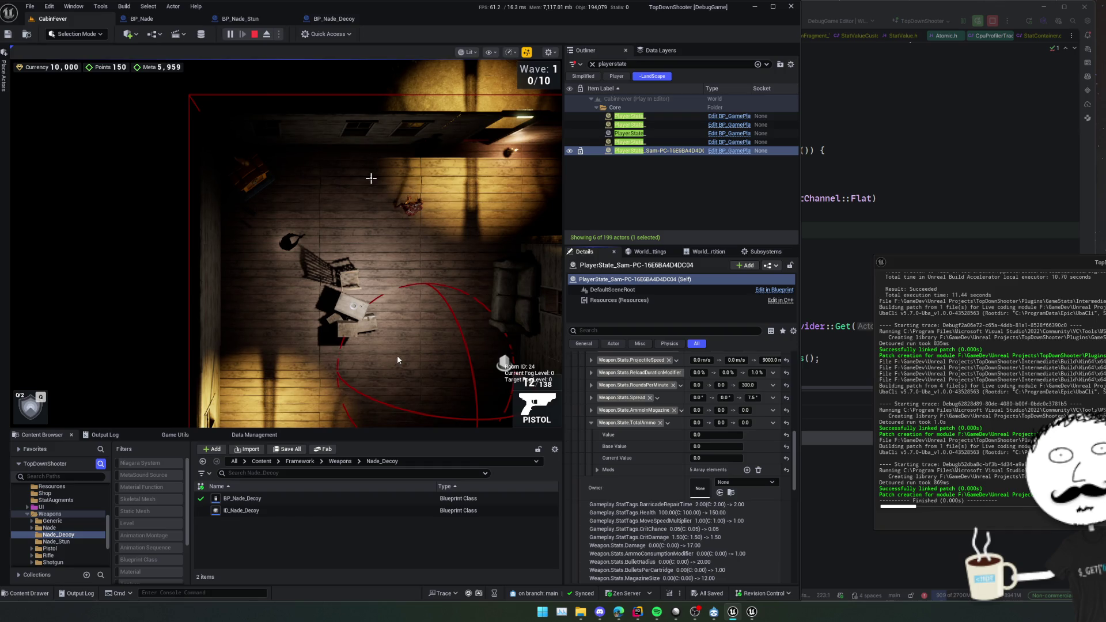
key("2")
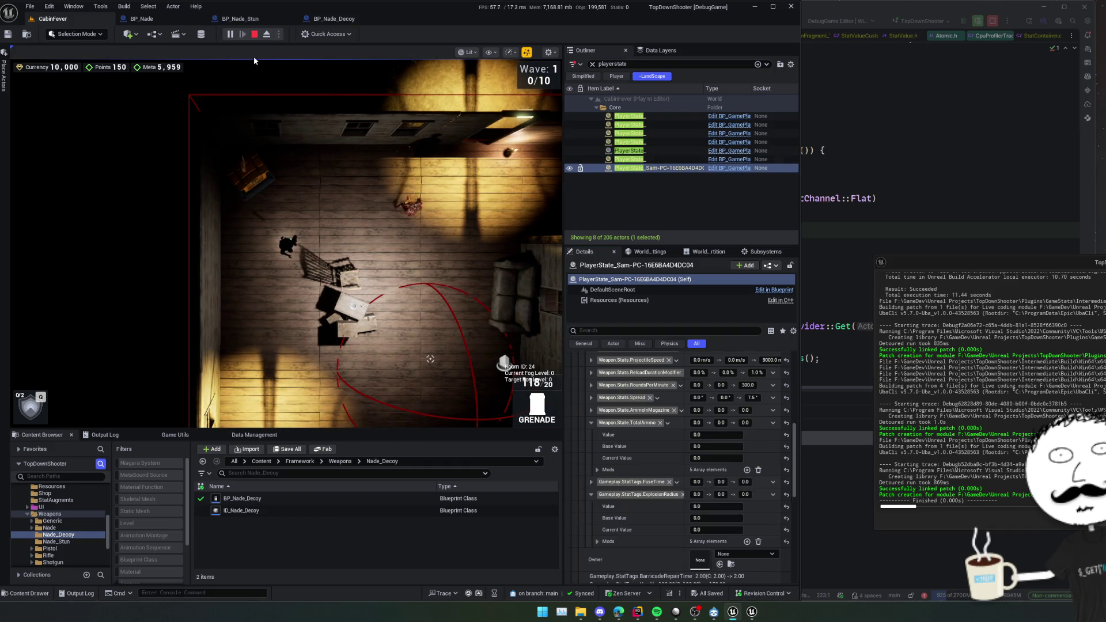
left_click(254, 36)
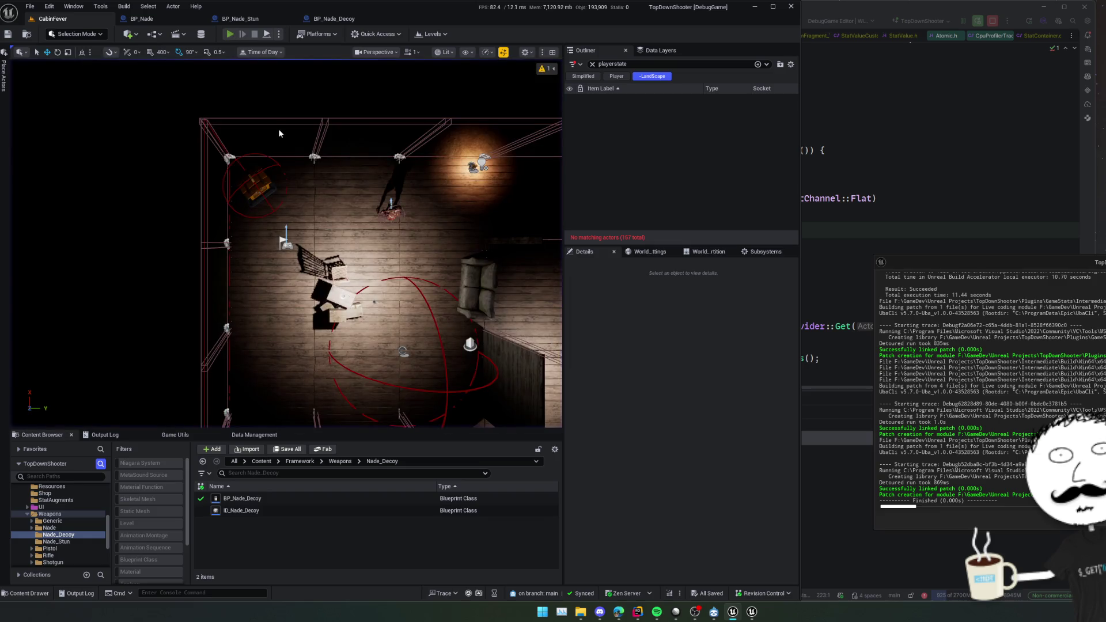
Replay and pause, then check the PlayerState's FuseTime (3.0) and ExplosionRadius (360.0) stats in Details.
key("alt+p")
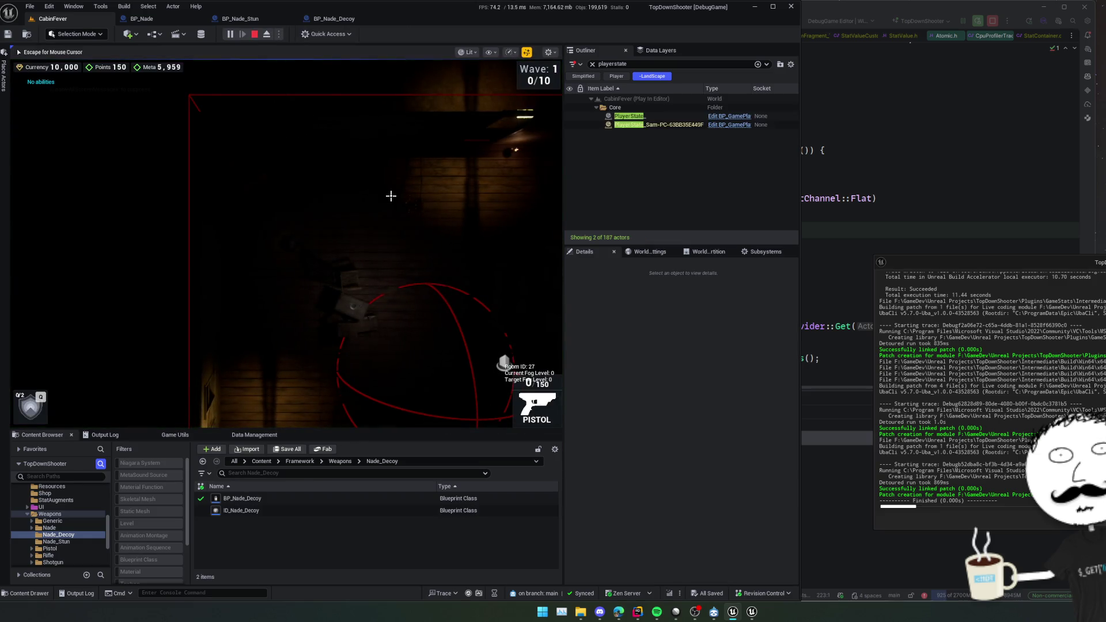
left_click(230, 34)
left_click(656, 133)
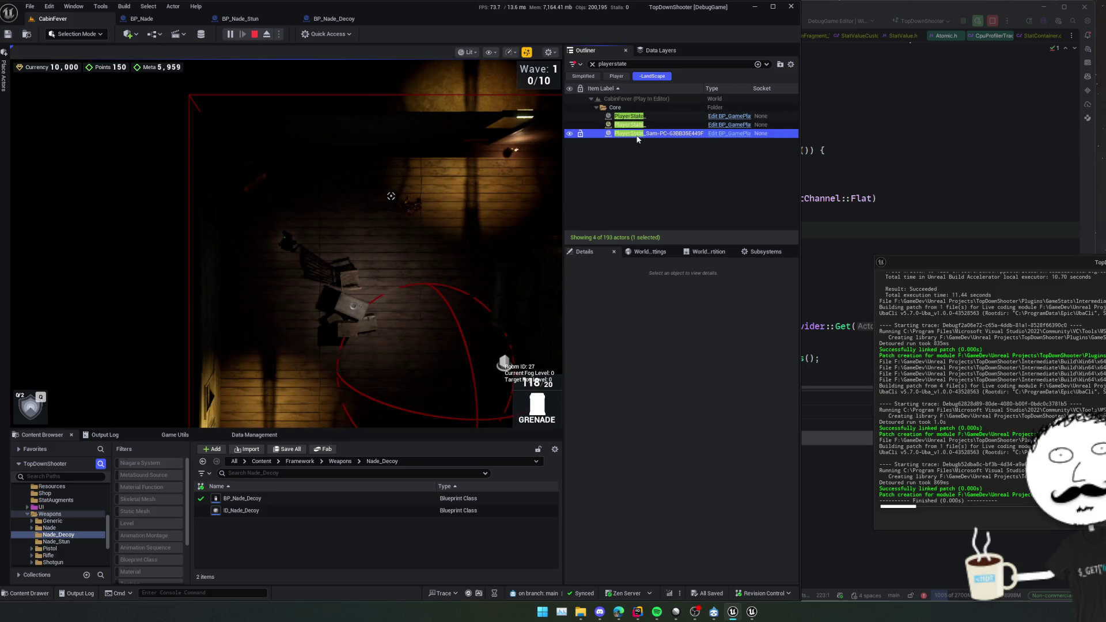
scroll(611, 410, "down", 10)
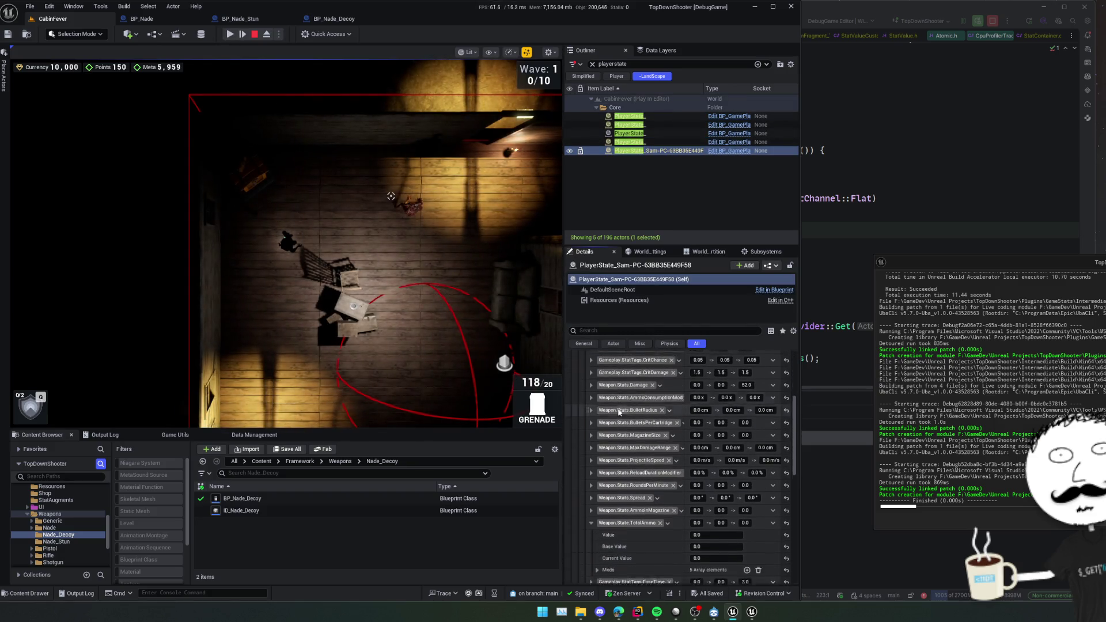
scroll(665, 534, "down", 3)
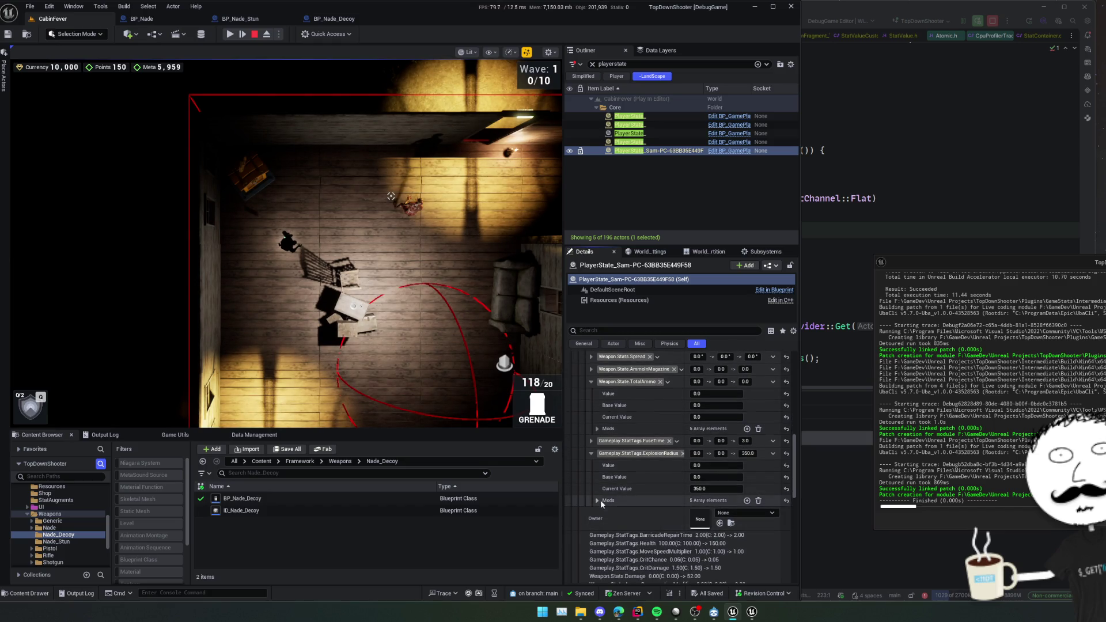
left_click(598, 500)
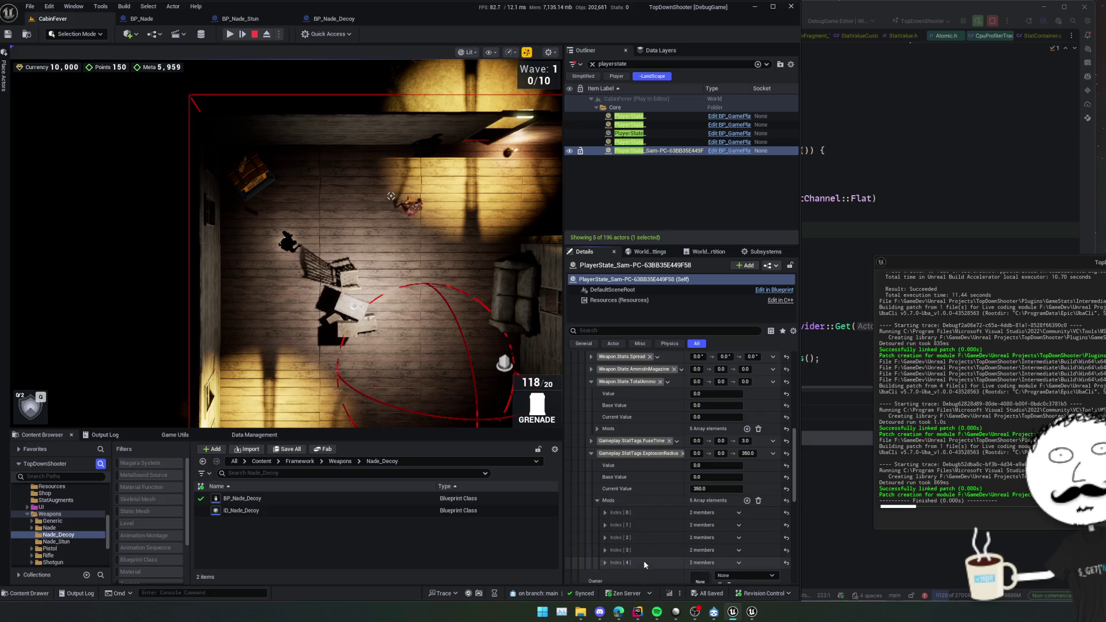
left_click(590, 452)
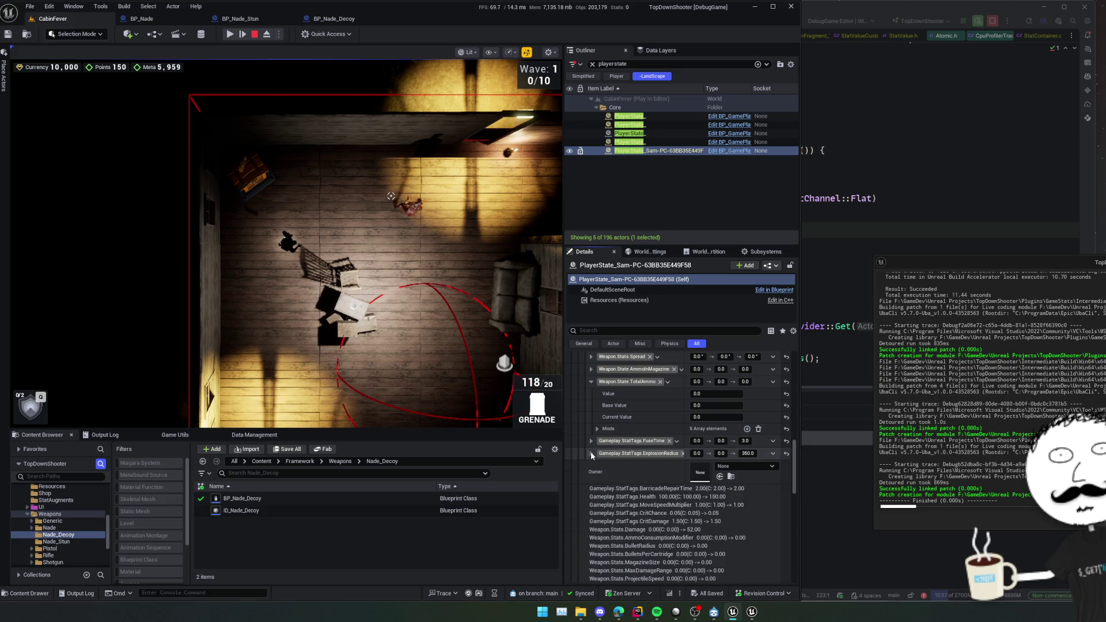
left_click(590, 405)
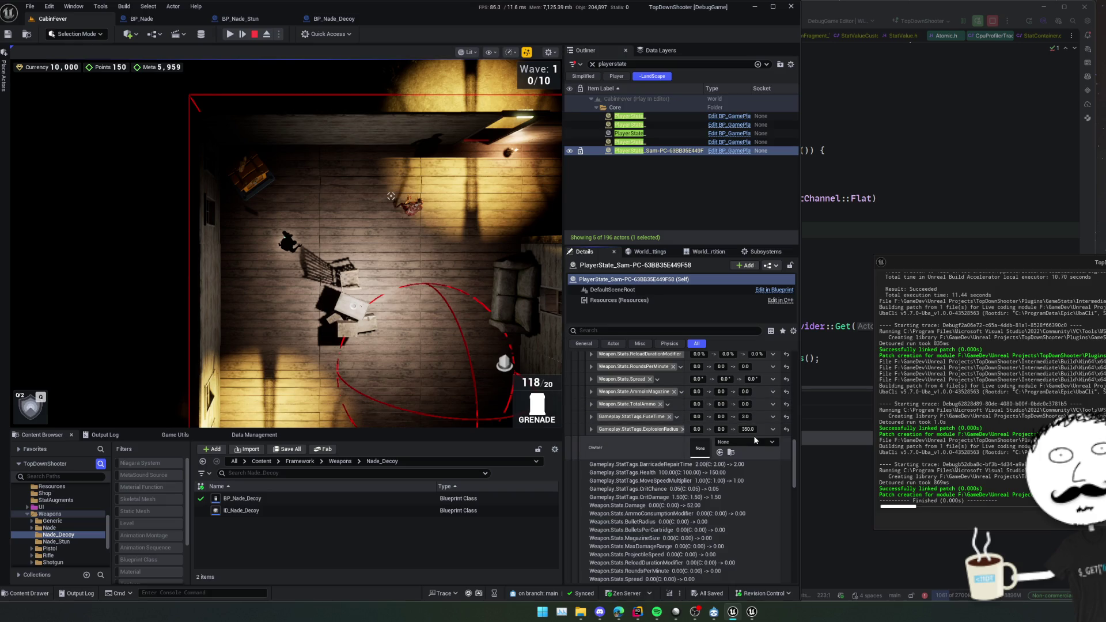
left_click(506, 323)
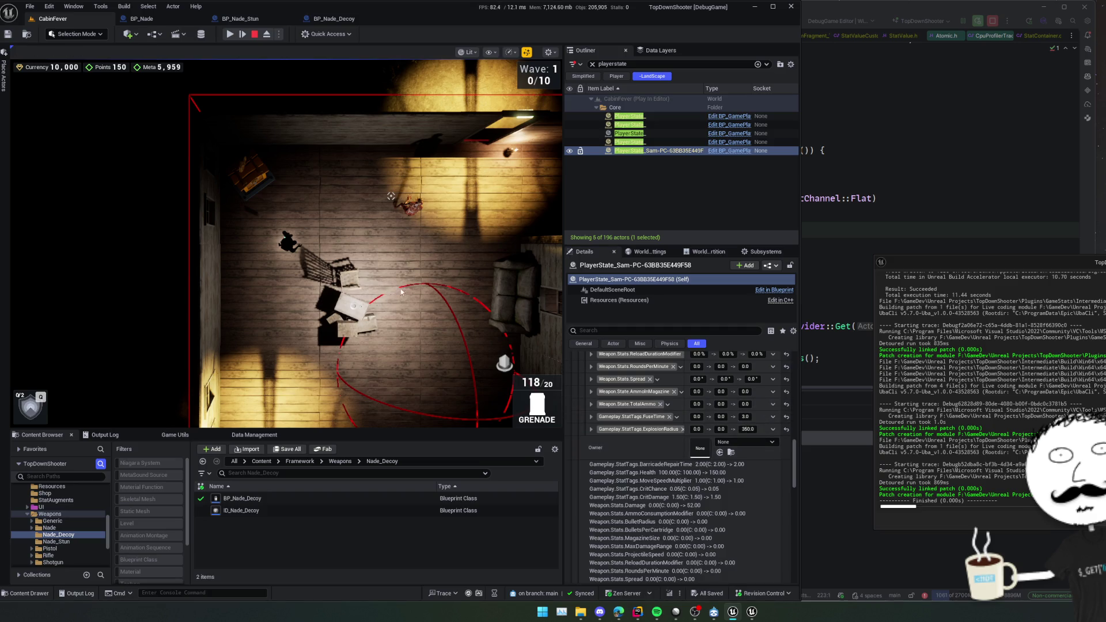
Buy the Big Nades upgrade from the in-game upgrades shop.
left_click(229, 34)
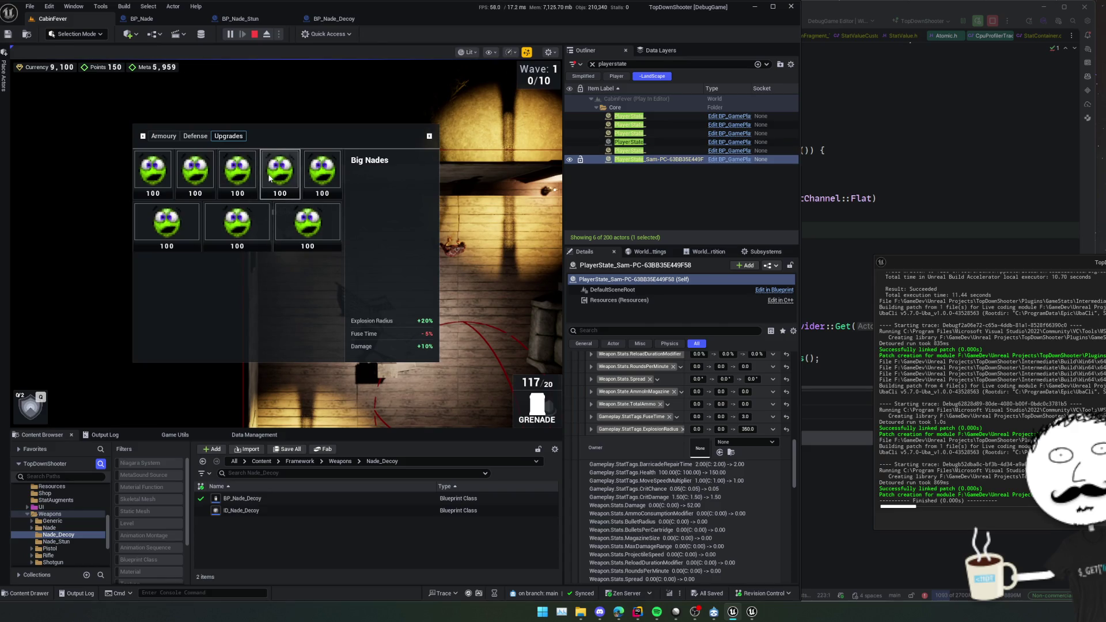
left_click(269, 178)
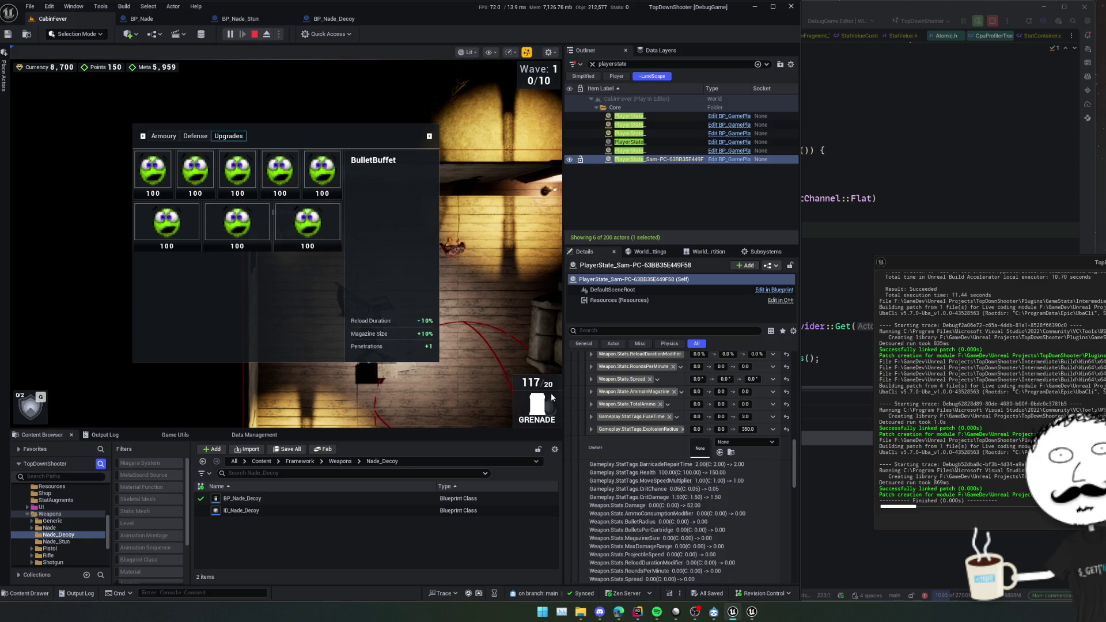
key("Escape")
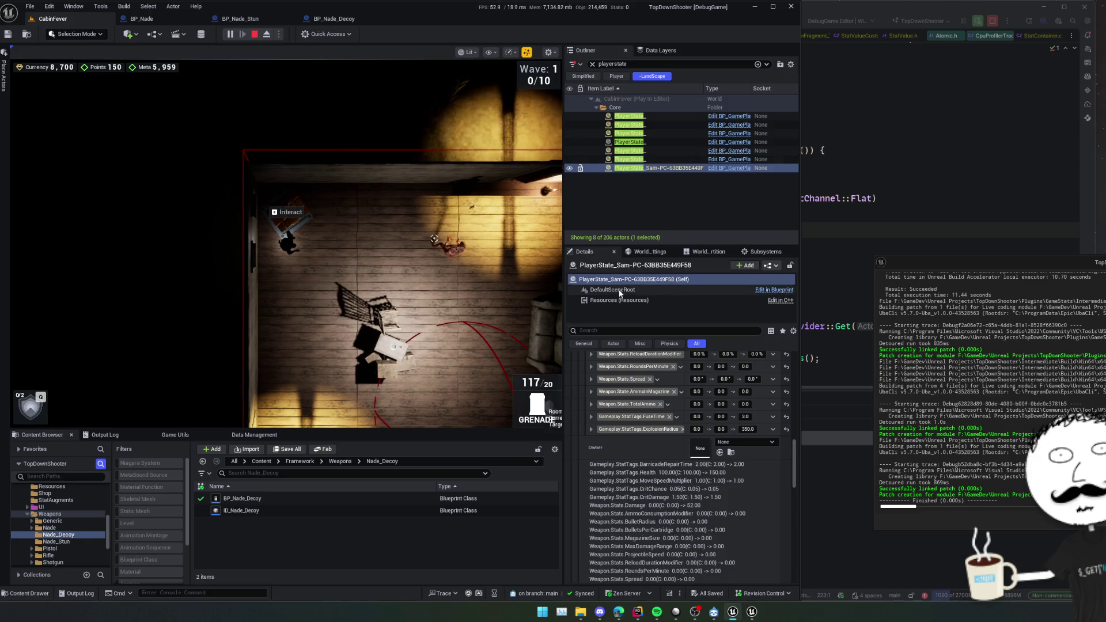
Throw grenades at the enemy wave until Wave 2 completes, then free the mouse.
left_click(497, 266)
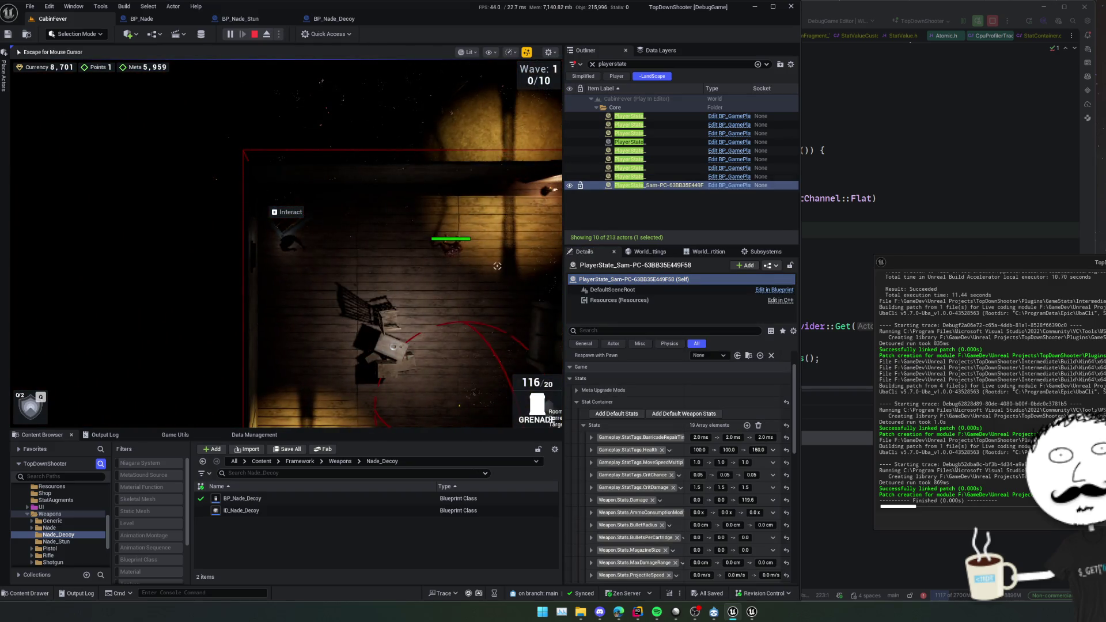
left_click(497, 266)
left_click(414, 233)
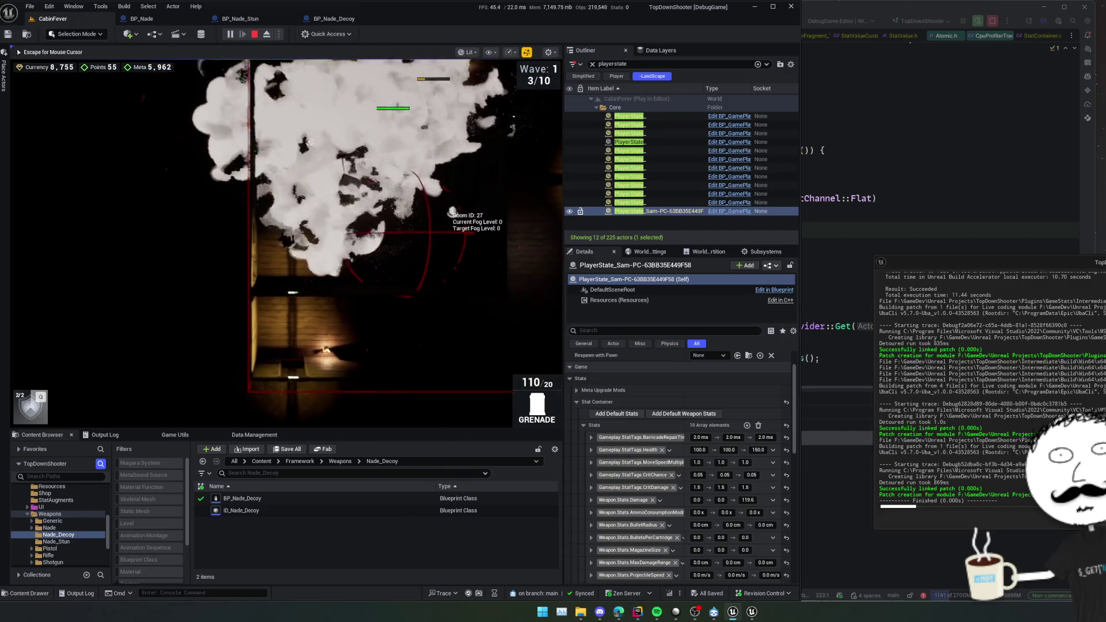
left_click(300, 140)
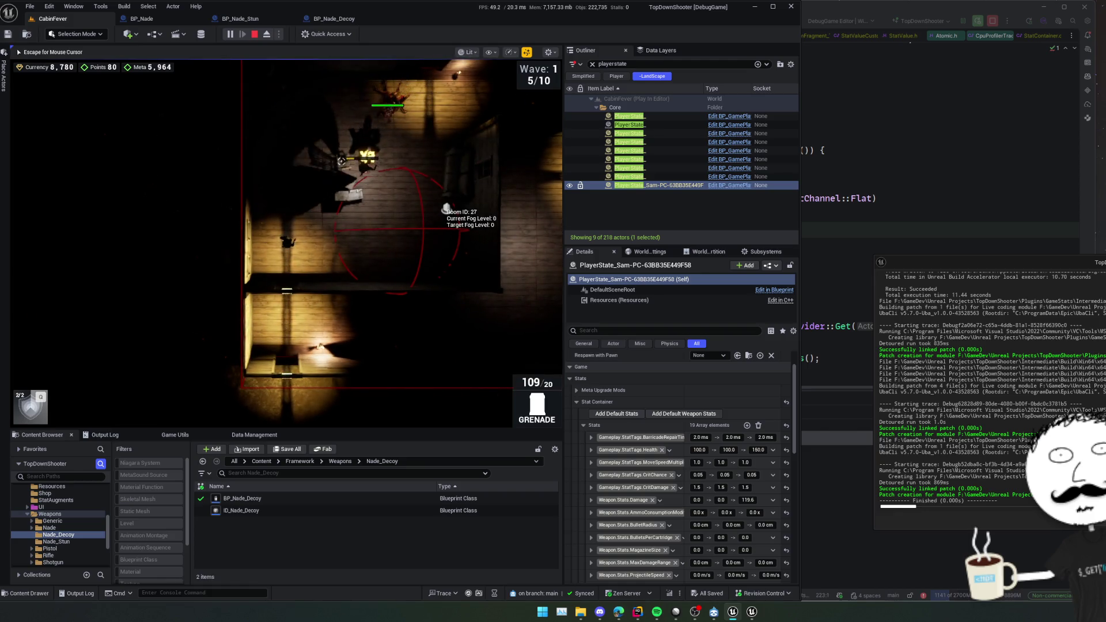
left_click(387, 174)
left_click(422, 228)
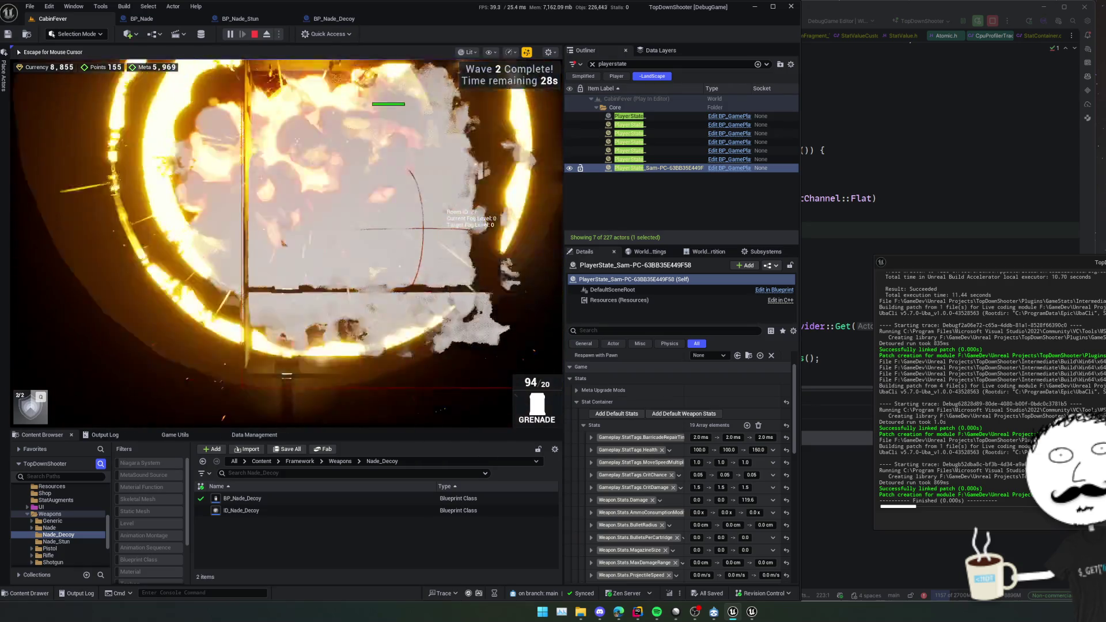
key("Escape")
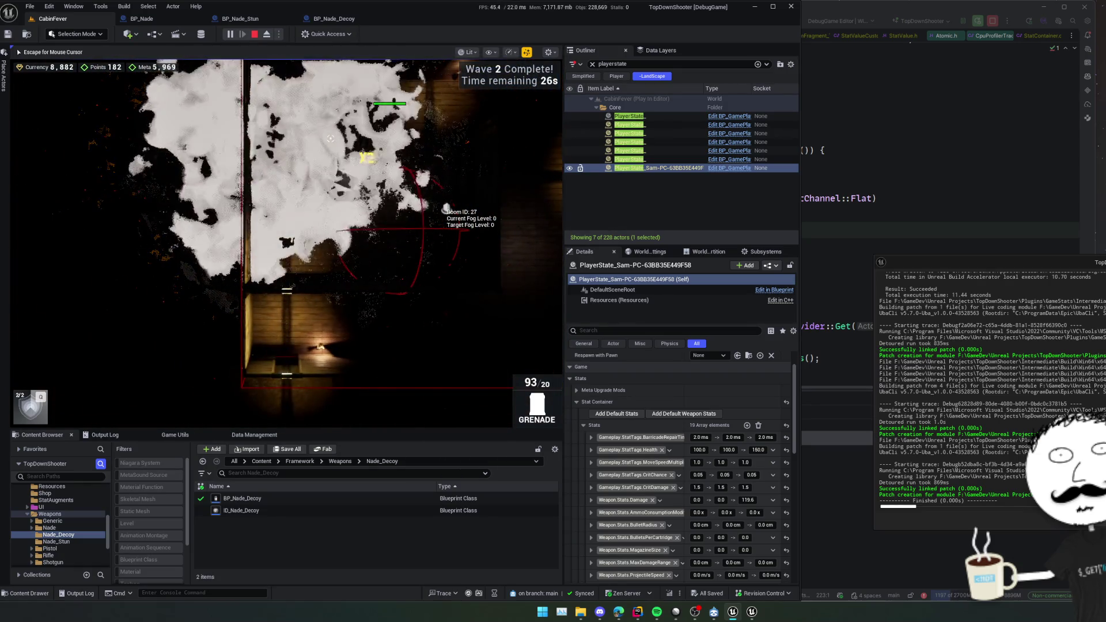
Pause the play session and expand the PlayerState's ExplosionRadius stat and its modifier list.
left_click(233, 36)
scroll(580, 487, "down", 5)
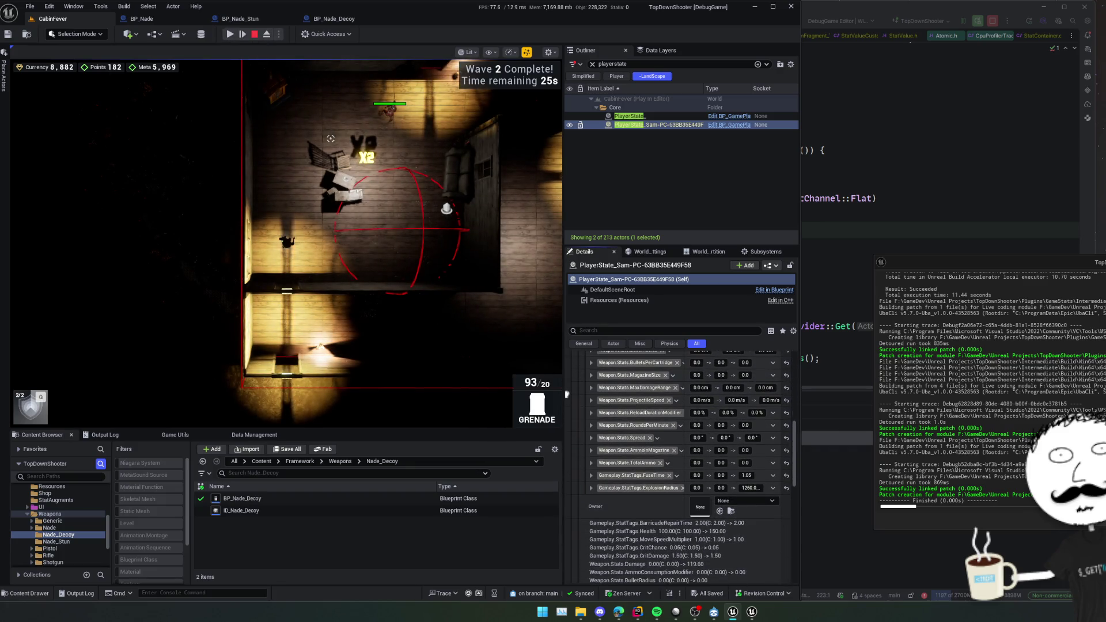
scroll(623, 471, "down", 2)
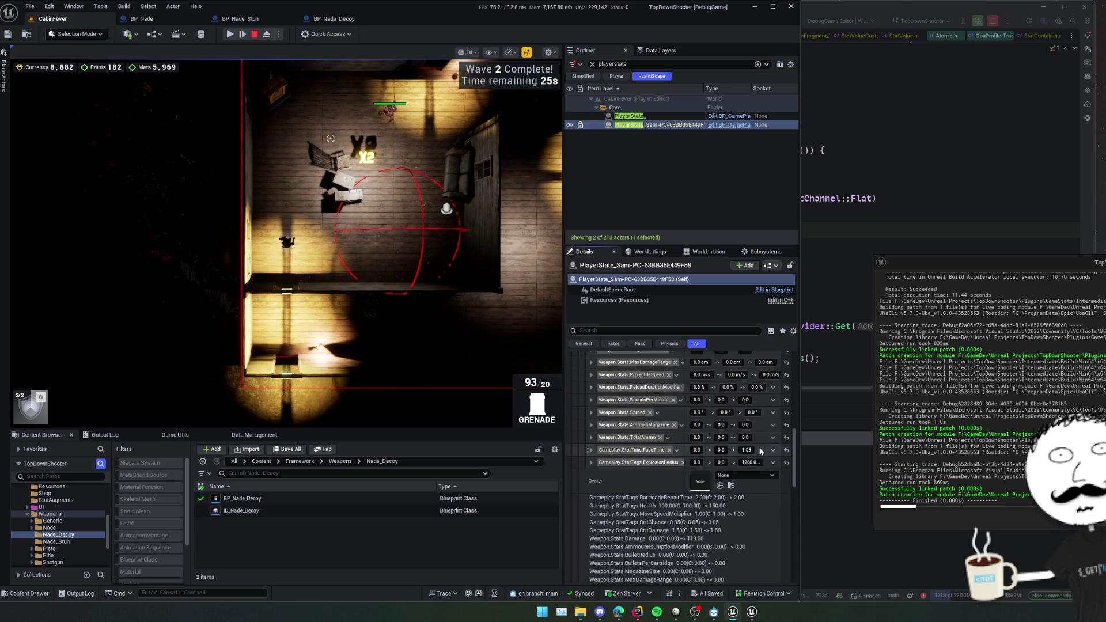
scroll(751, 493, "up", 4)
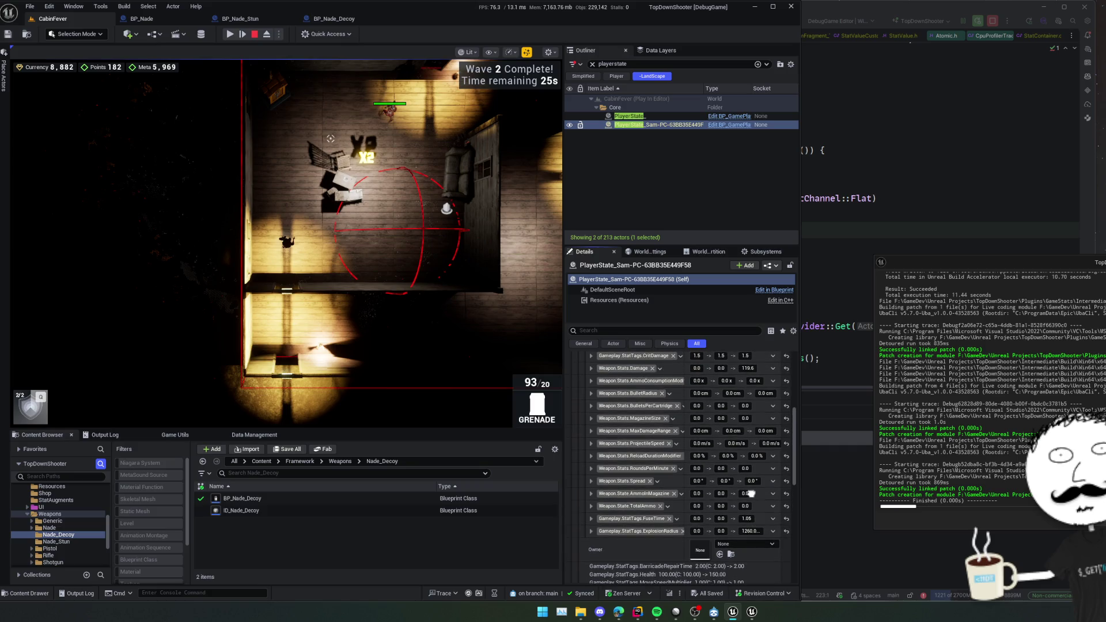
scroll(751, 493, "down", 2)
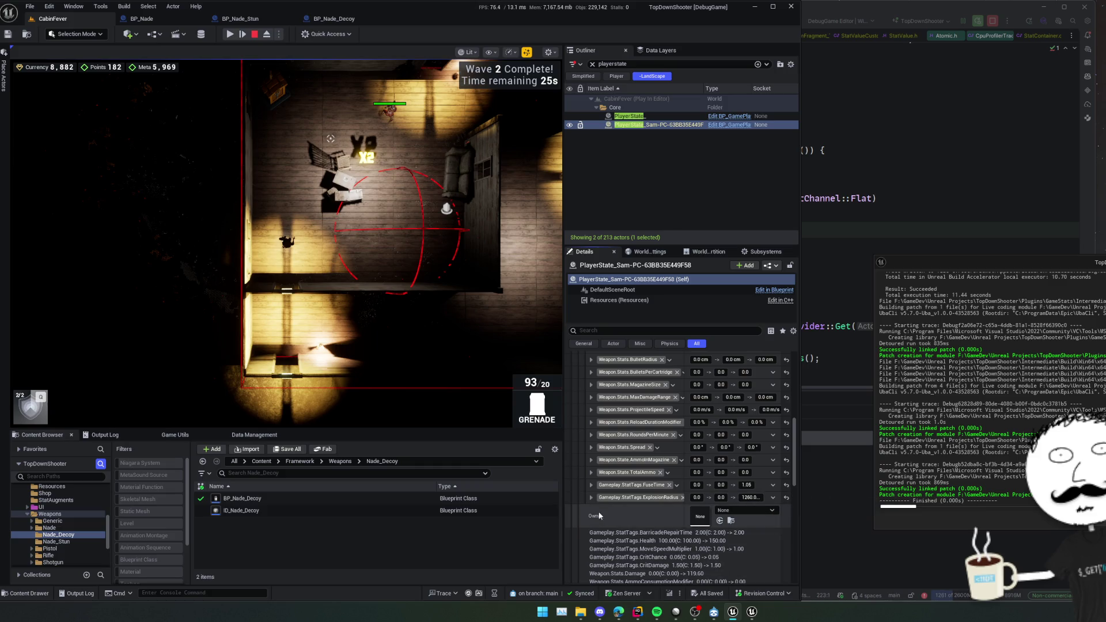
left_click(622, 498)
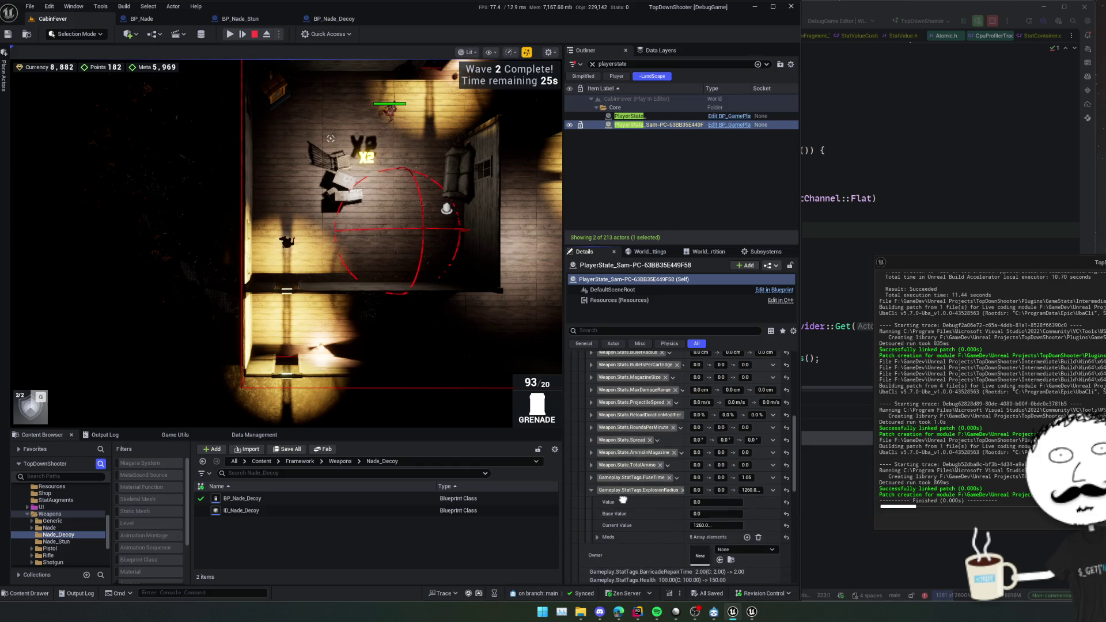
left_click(596, 537)
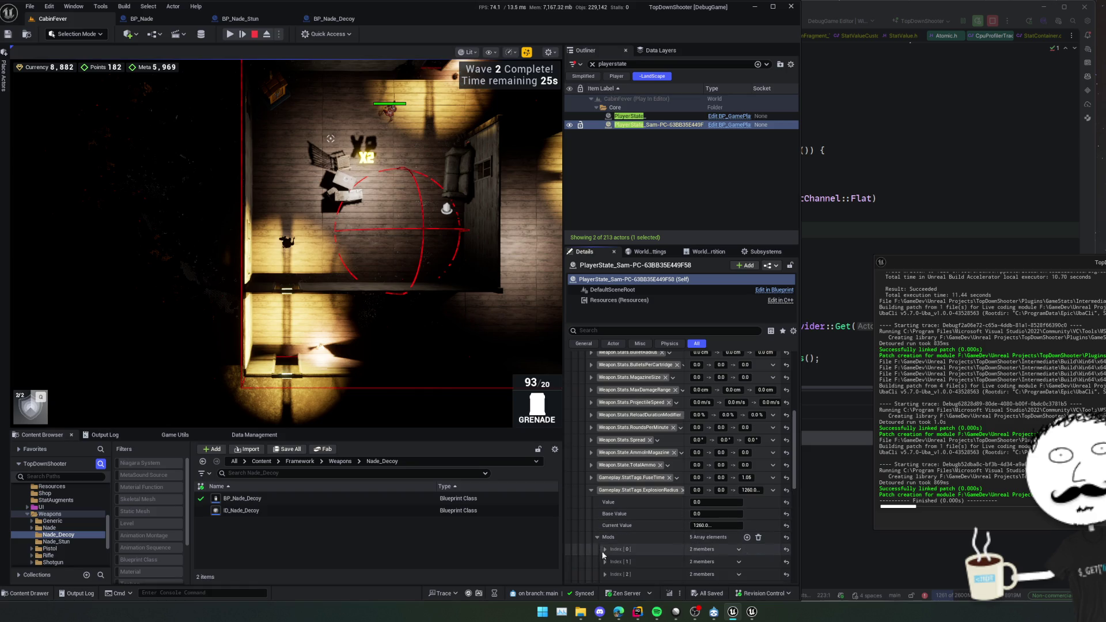
scroll(602, 551, "down", 3)
scroll(606, 552, "up", 1)
Expand the second, fourth and fifth ExplosionRadius modifier entries and their nested modifiers.
left_click(619, 492)
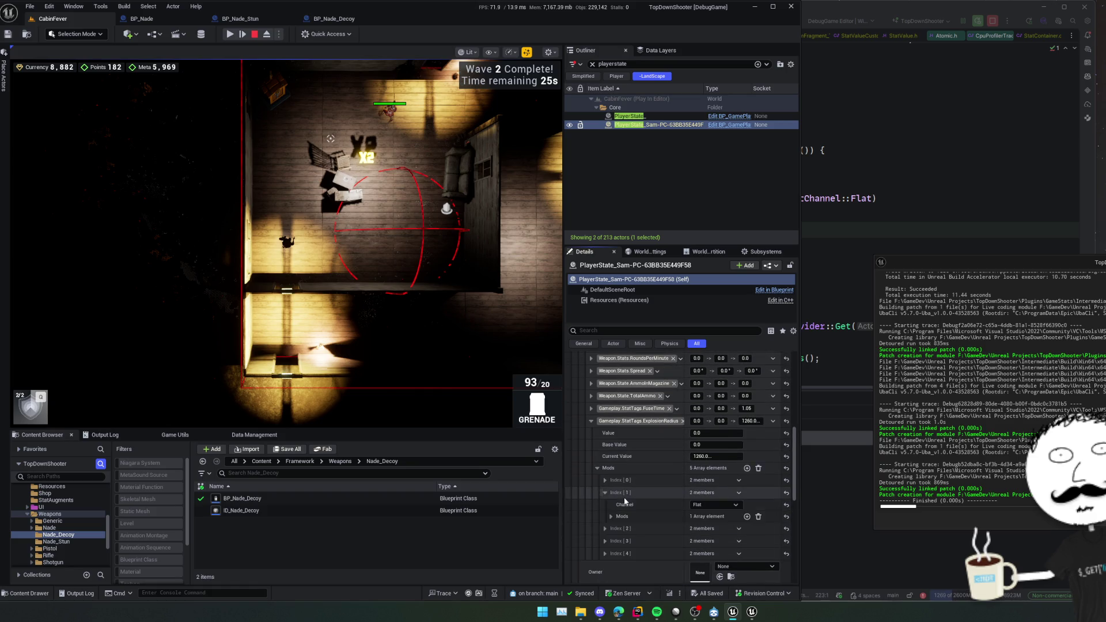
left_click(625, 518)
left_click(633, 529)
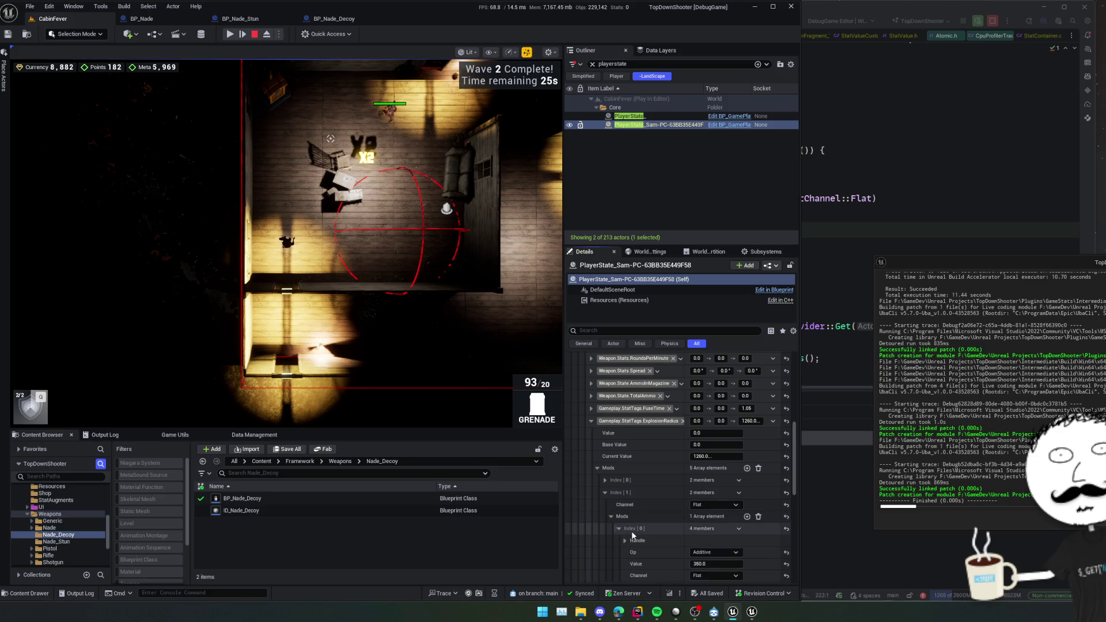
scroll(641, 540, "down", 1)
scroll(642, 540, "down", 1)
scroll(629, 477, "down", 2)
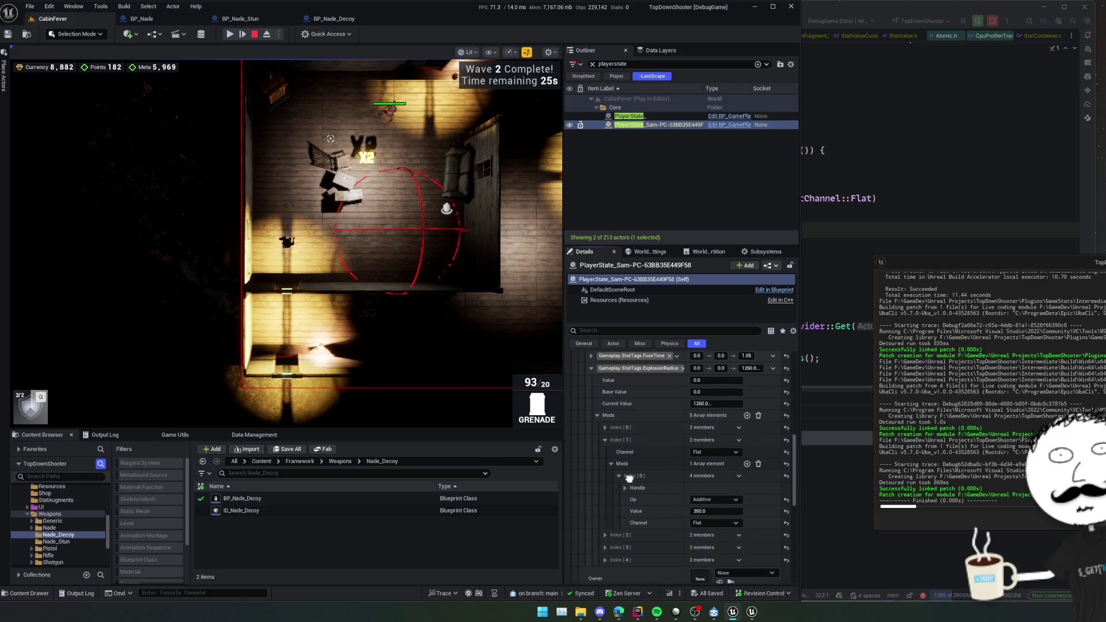
left_click(621, 559)
left_click(627, 549)
scroll(629, 552, "down", 3)
Inspect the third modifier entry's 13 nested modifiers one by one.
left_click(629, 494)
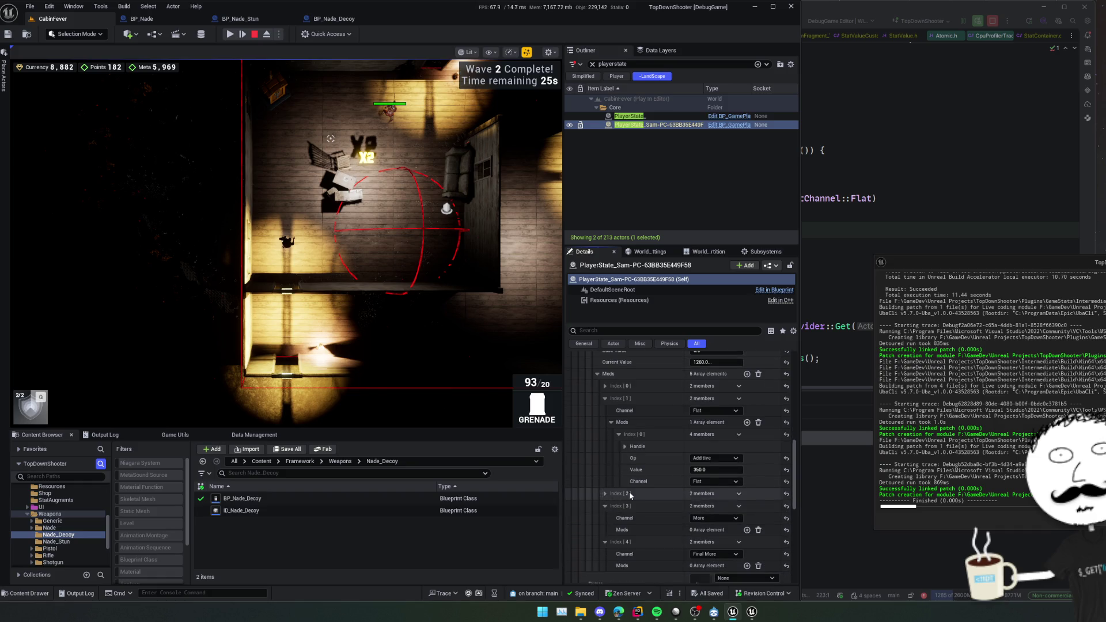
scroll(629, 495, "down", 1)
left_click(611, 511)
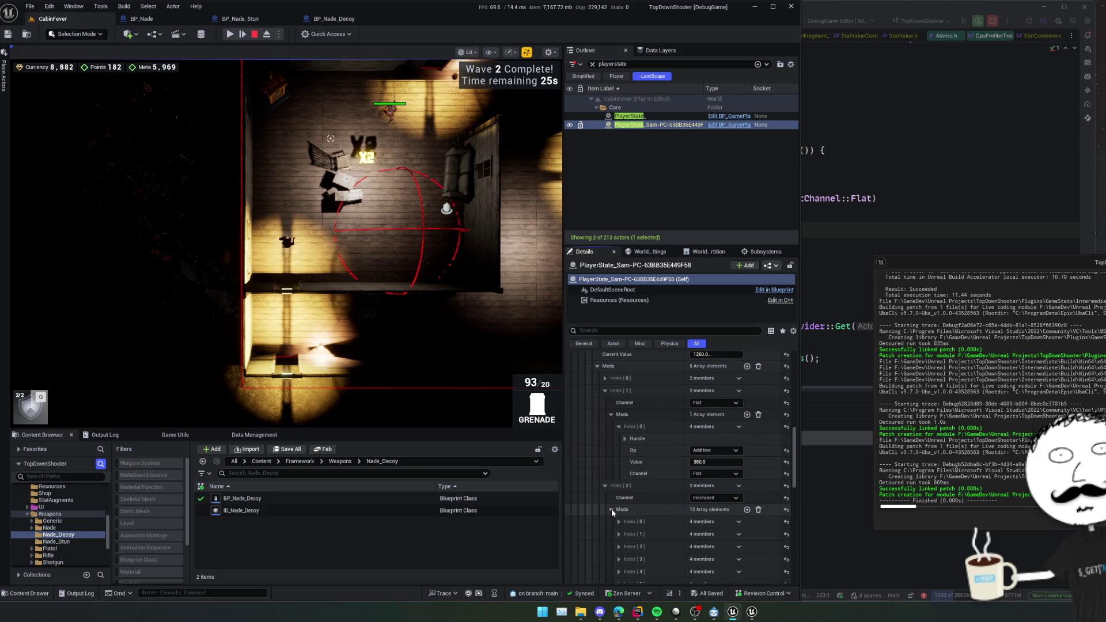
scroll(630, 486, "down", 2)
scroll(628, 478, "down", 1)
left_click(618, 464)
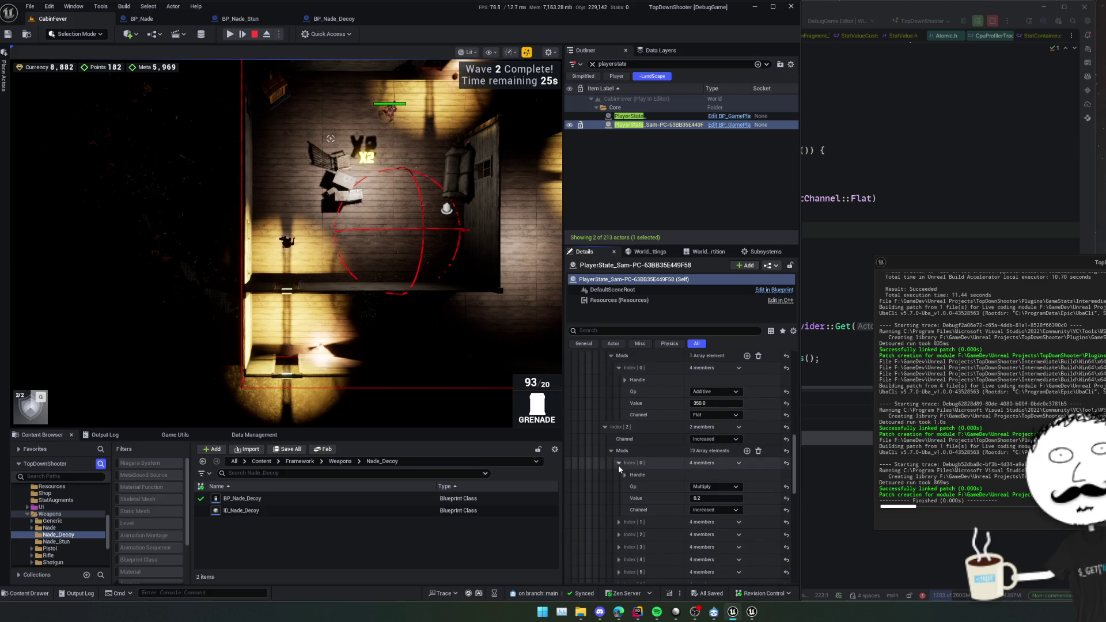
left_click(618, 522)
scroll(622, 520, "down", 3)
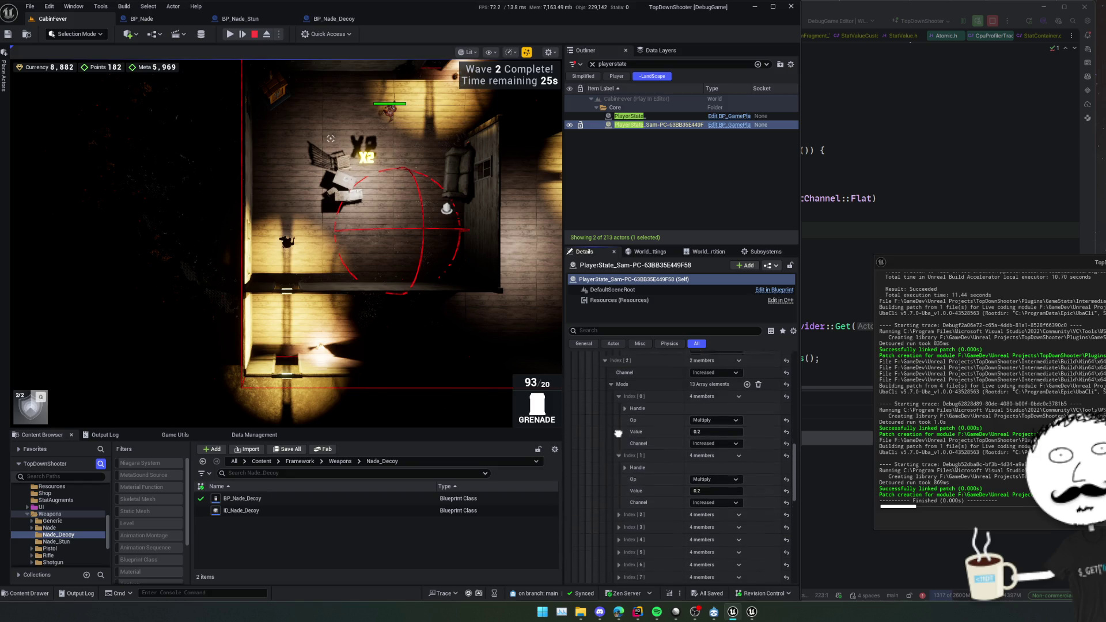
left_click(619, 505)
scroll(626, 527, "down", 2)
scroll(634, 519, "up", 1)
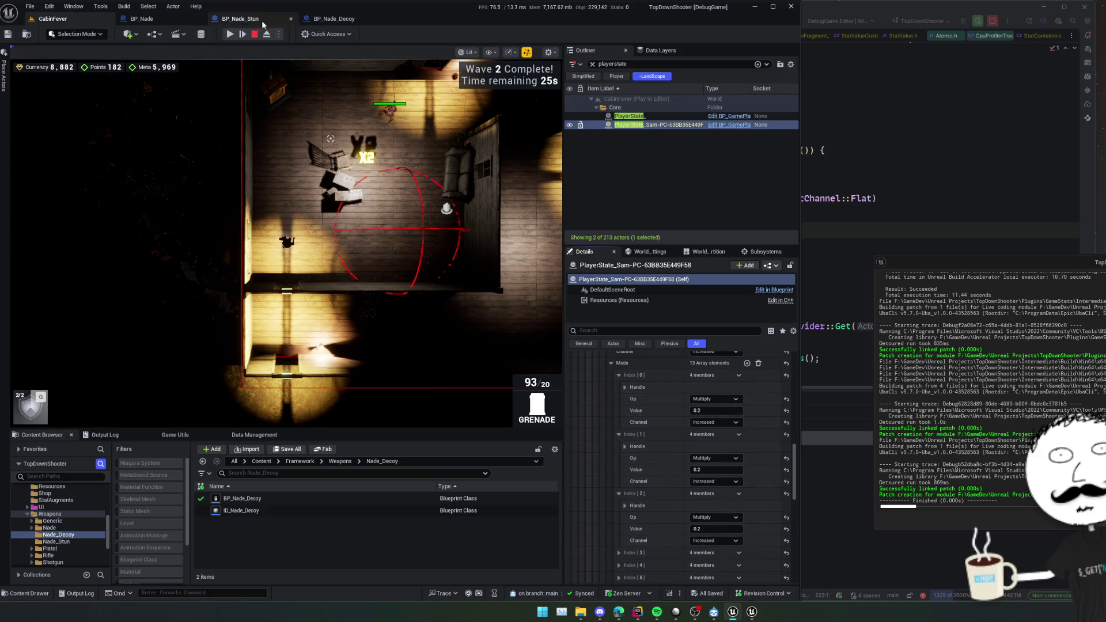
Review BP_Nade_Decoy's class defaults, then return to CabinFever and show Data Management.
left_click(334, 18)
left_click(427, 34)
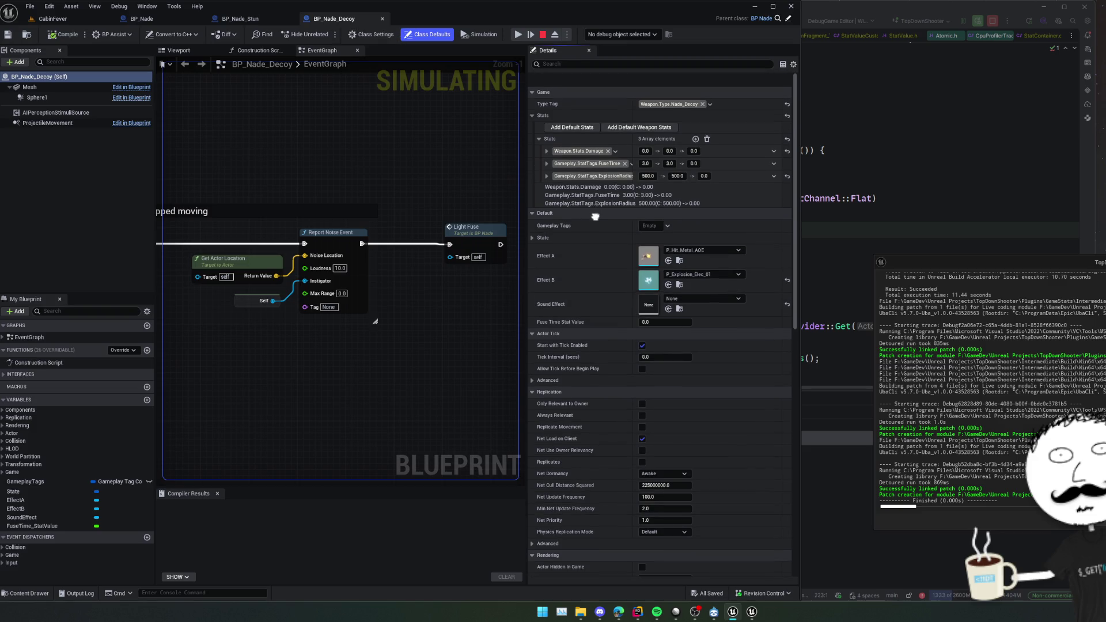
left_click(53, 19)
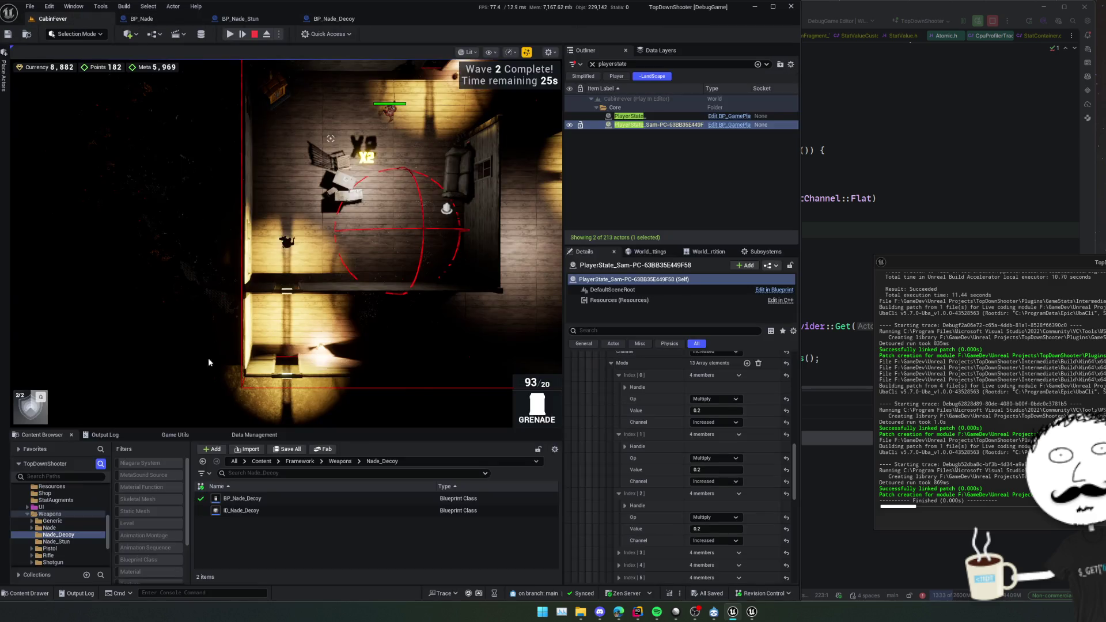
left_click(190, 435)
left_click(254, 435)
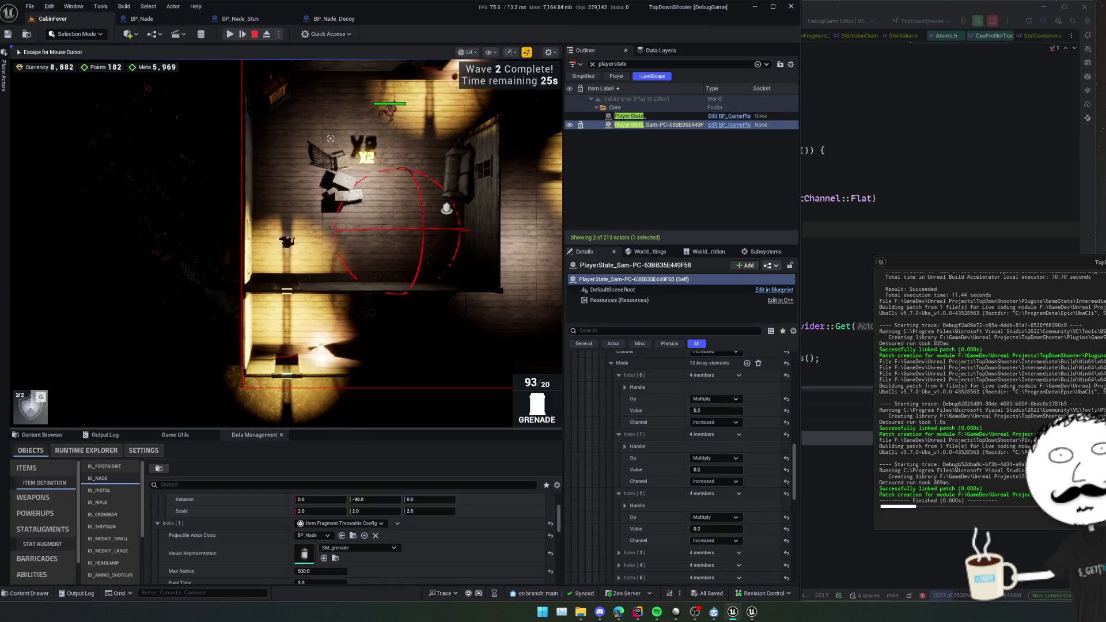
Enlarge Data Management, select SA_BIGNADES and set its explosion radius multiplier to 0.05.
left_click_drag(391, 429, 392, 332)
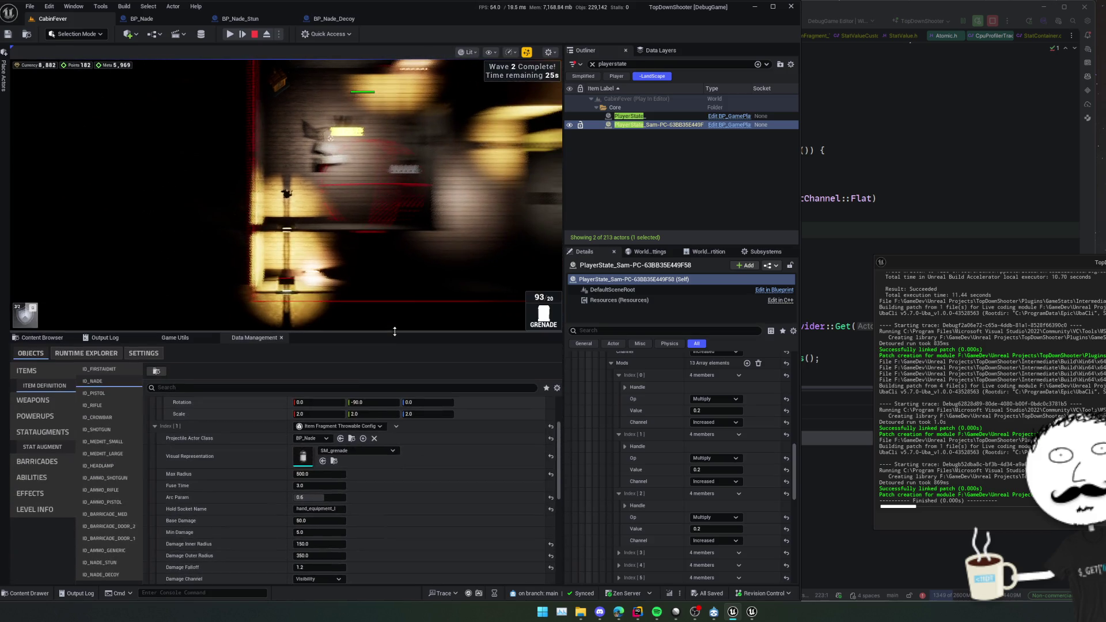
left_click(52, 448)
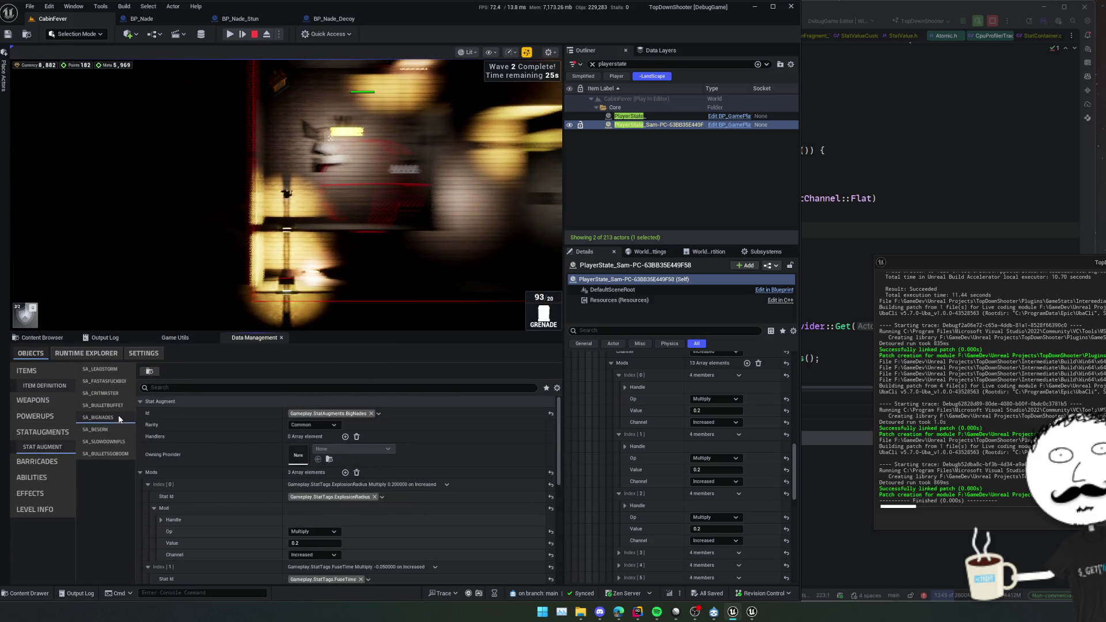
scroll(203, 471, "down", 3)
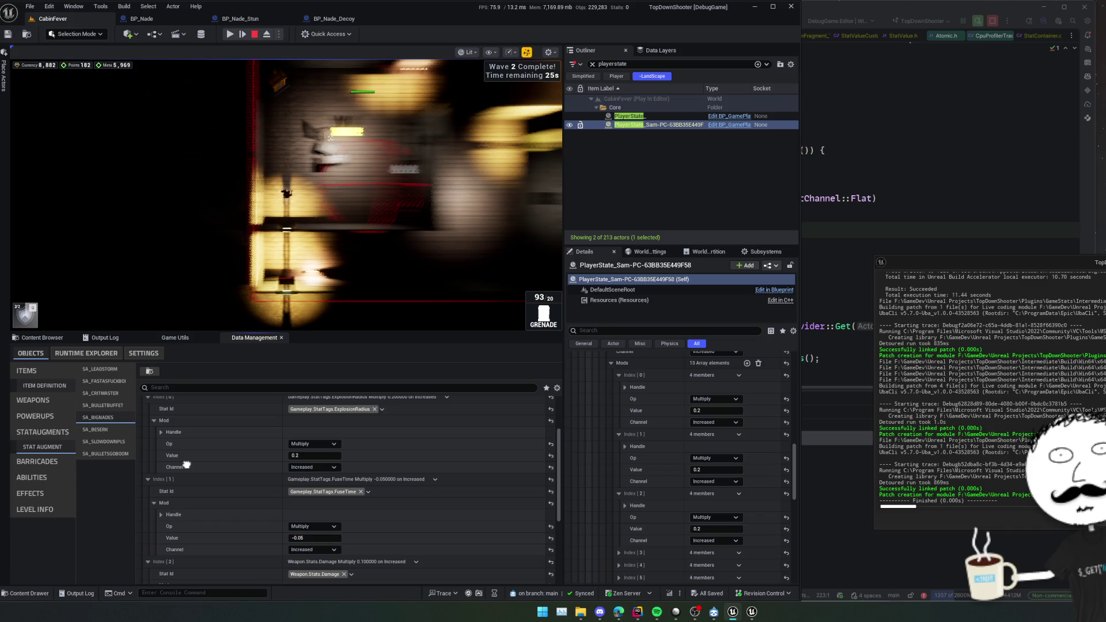
left_click(316, 468)
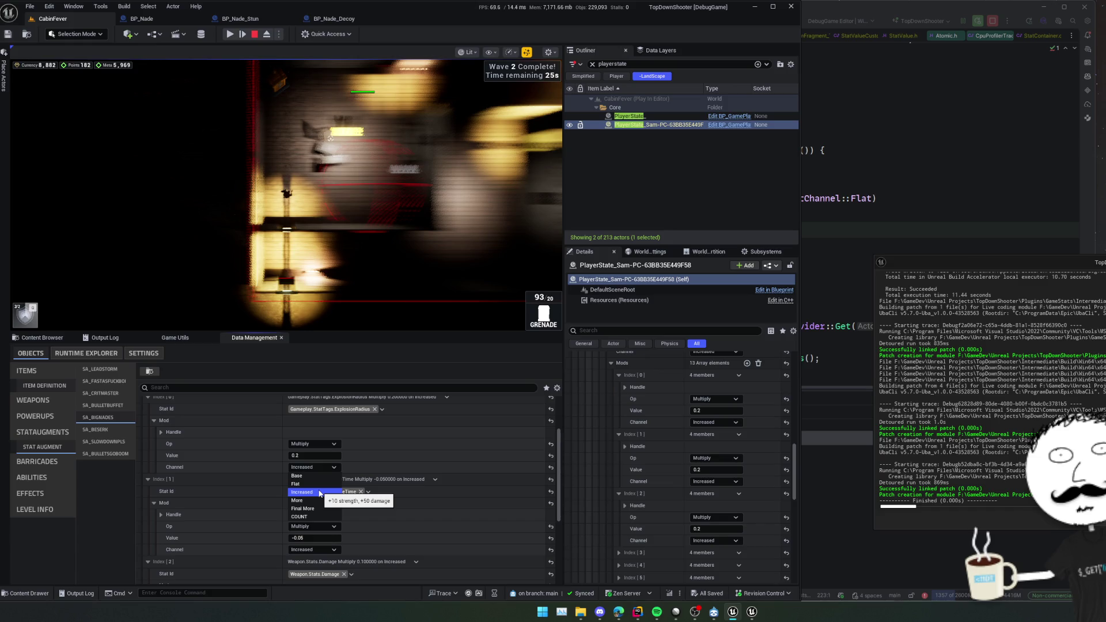
left_click(381, 442)
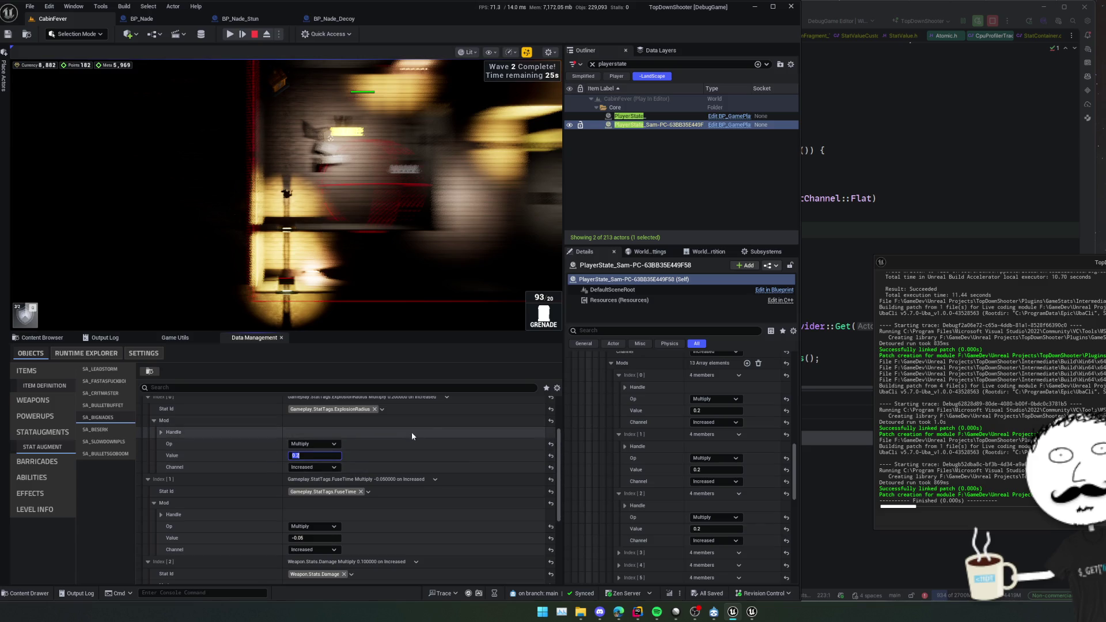
type("0.05")
key("Return")
Set SA_BIGNADES's fuse time multiplier to -0.1 and save the asset.
scroll(449, 443, "down", 1)
scroll(465, 474, "down", 3)
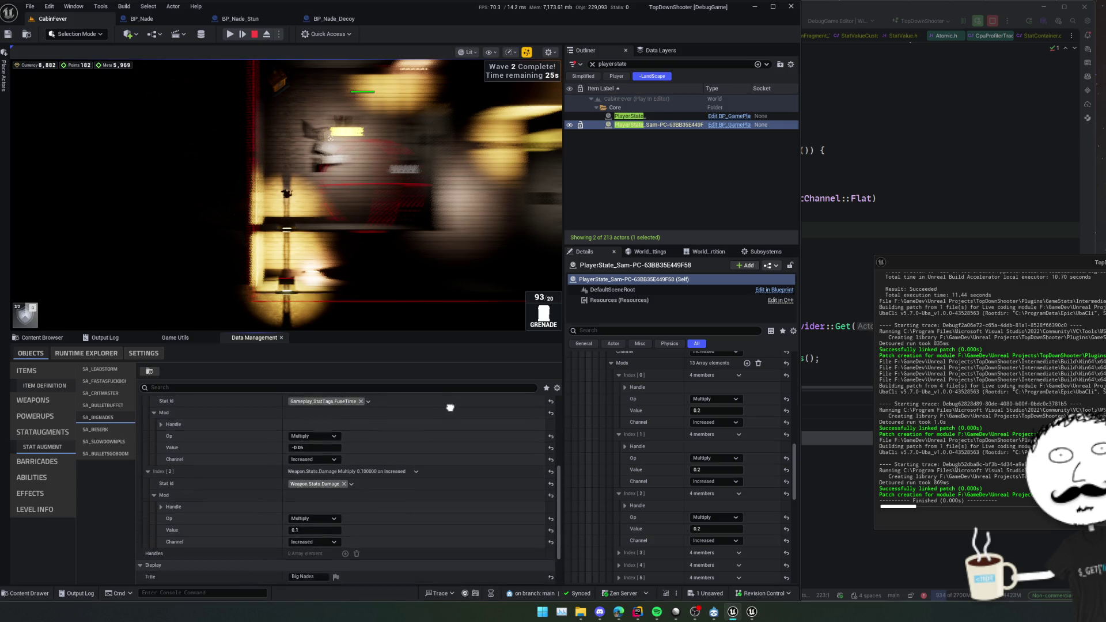
scroll(451, 470, "up", 2)
type("-0.1")
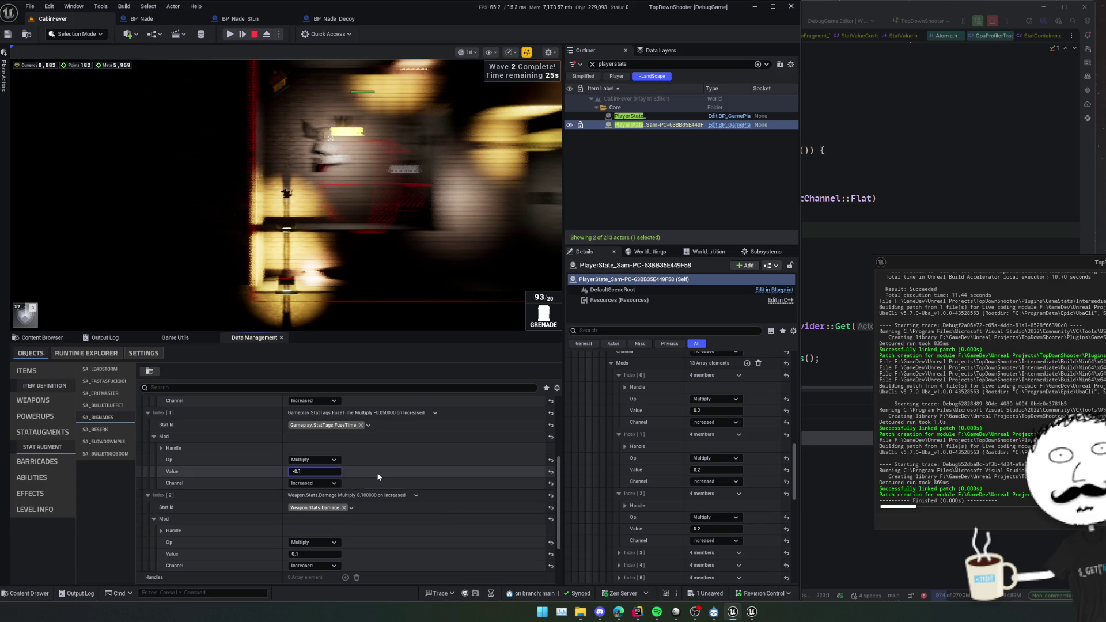
key("Return")
key("ctrl+s")
scroll(440, 438, "down", 2)
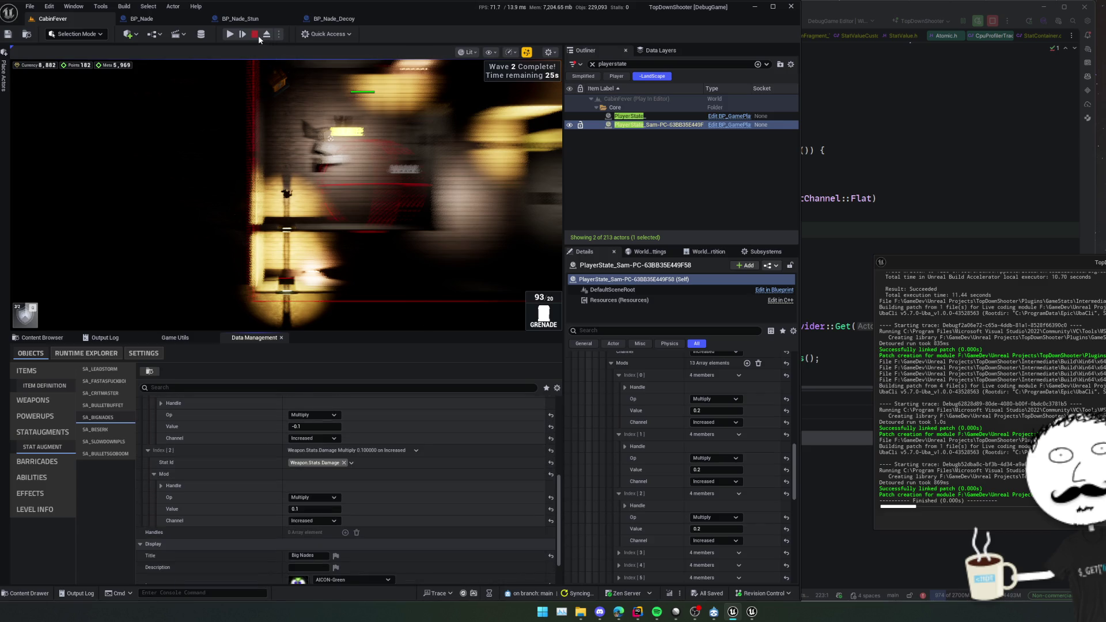
Restart the play session and buy the Big Nades upgrade four times in the shop.
left_click(257, 37)
left_click(230, 34)
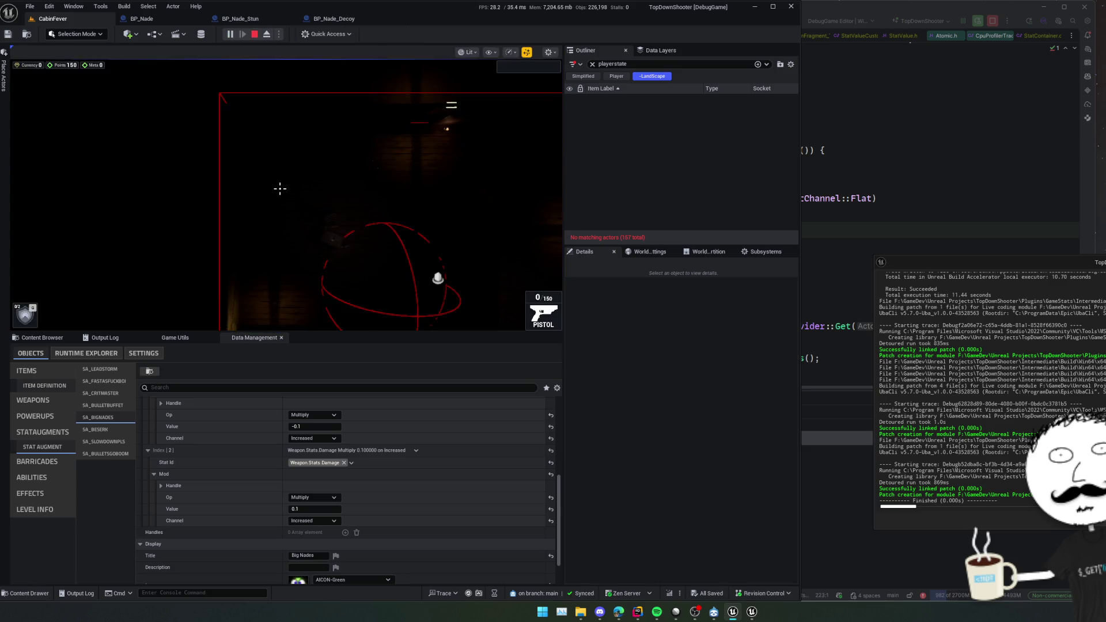
key("Tab")
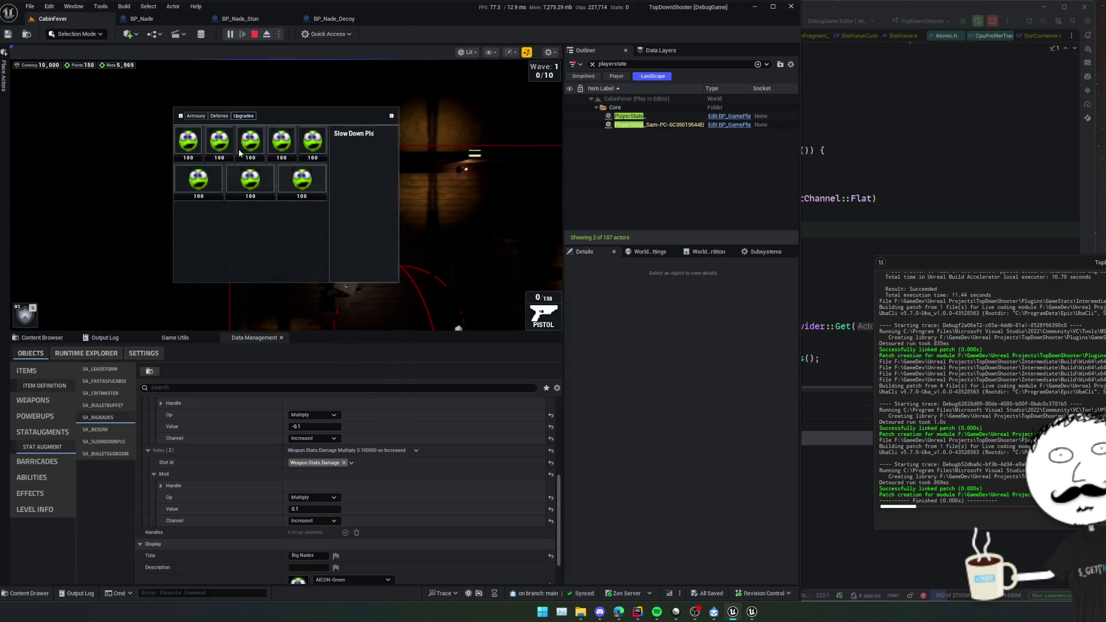
left_click(286, 138)
left_click(286, 139)
left_click(286, 139)
left_click(286, 139)
left_click(286, 139)
left_click(286, 139)
left_click(287, 138)
key("Tab")
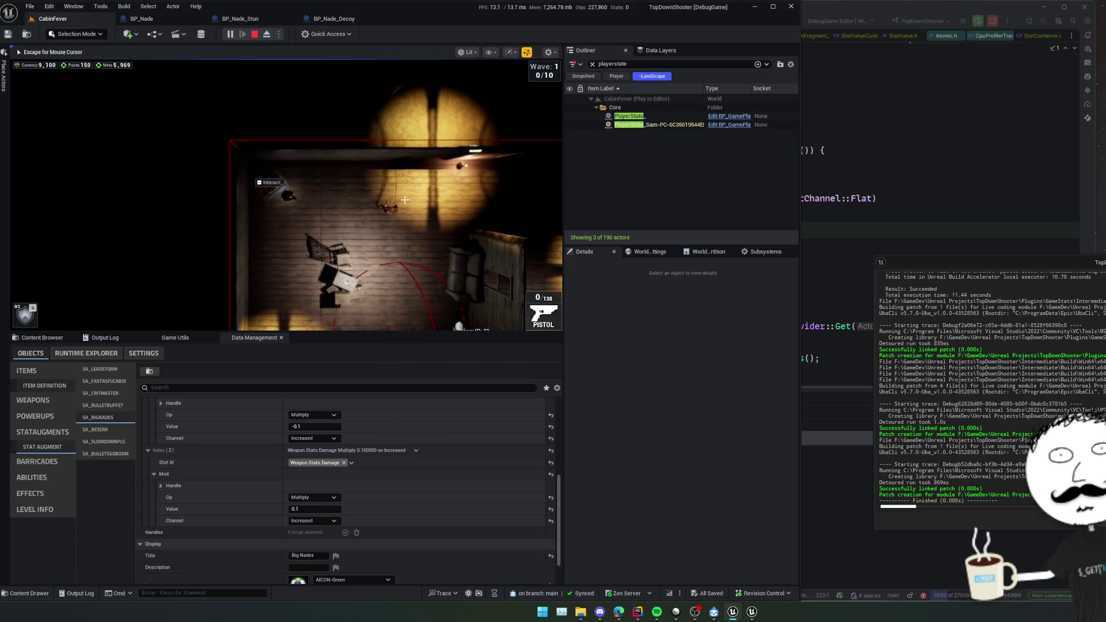
Throw a rapid barrage of upgraded grenades into the zombie horde.
left_click(393, 160)
left_click(393, 160)
left_click(393, 160)
left_click(392, 160)
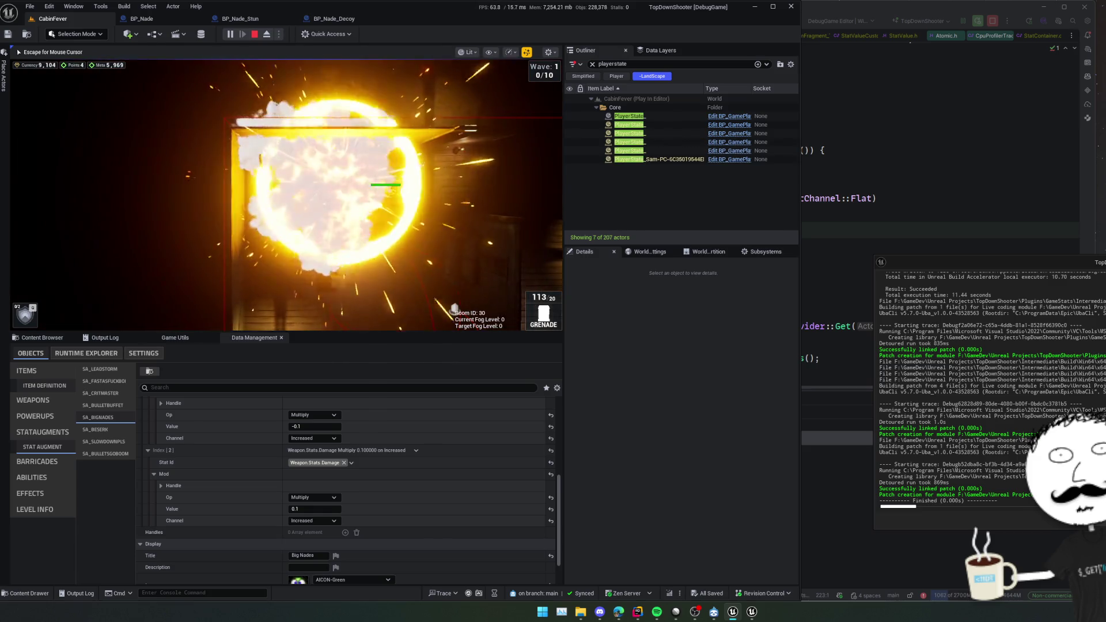
left_click(385, 185)
left_click(385, 185)
left_click(377, 185)
left_click(378, 185)
left_click(369, 186)
left_click(369, 185)
left_click(359, 185)
left_click(358, 185)
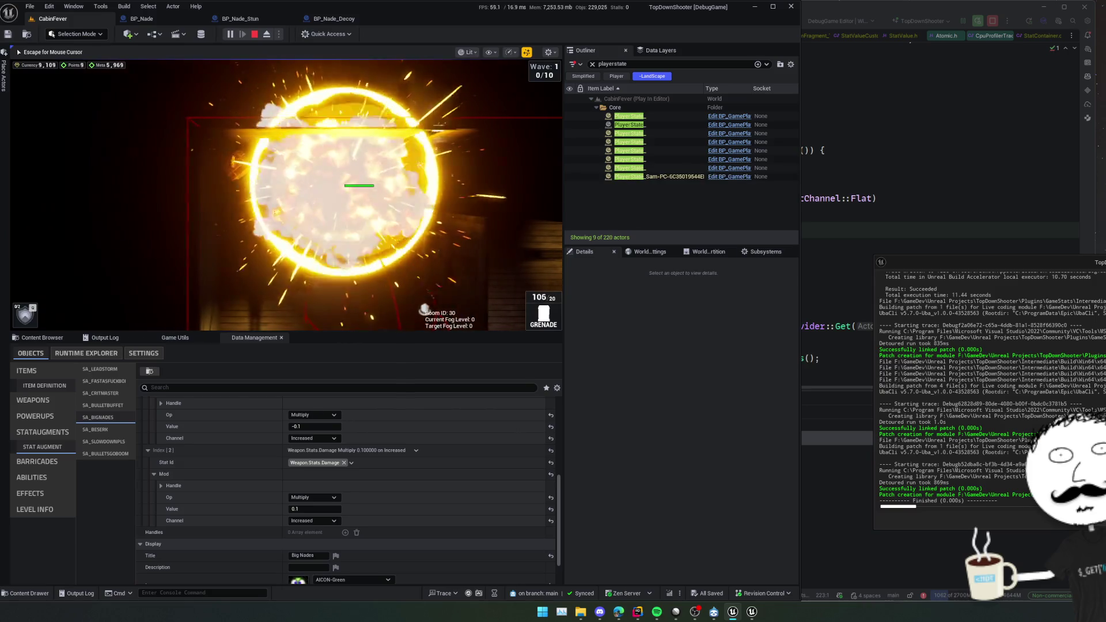
left_click(358, 185)
left_click(358, 185)
left_click(388, 185)
left_click(388, 185)
left_click(407, 138)
left_click(411, 121)
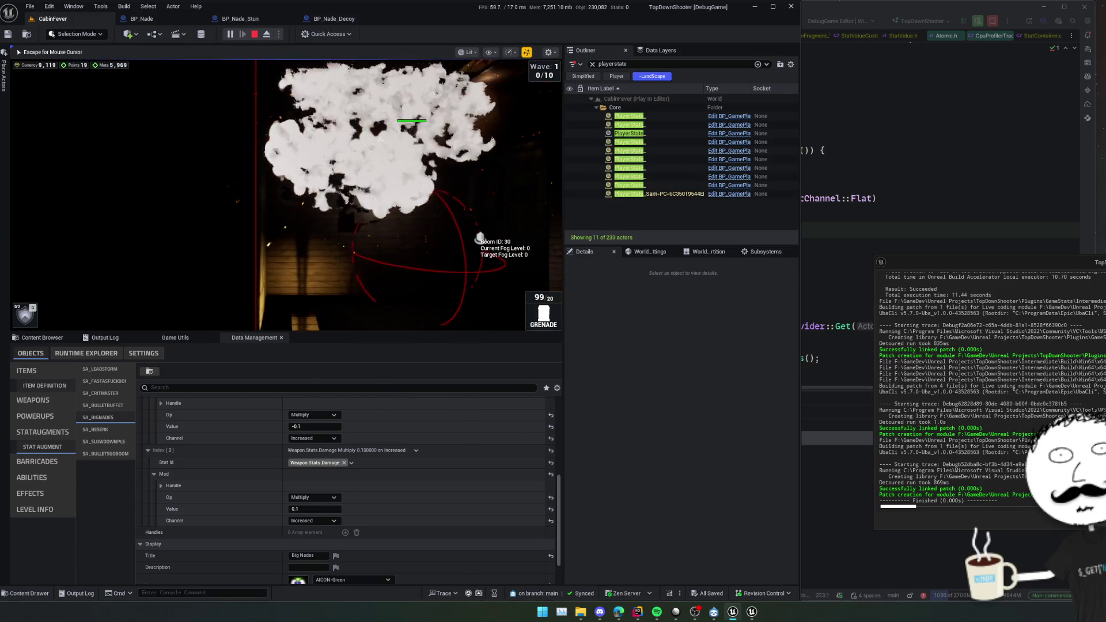
left_click(359, 122)
left_click(359, 122)
left_click(360, 122)
left_click(359, 122)
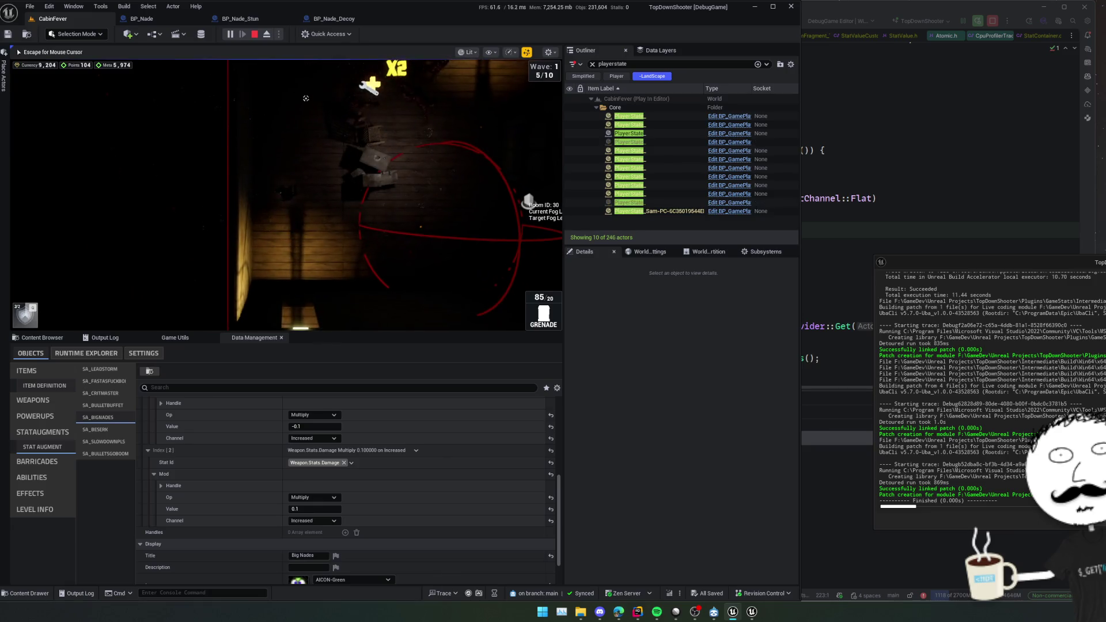
left_click(320, 110)
left_click(321, 111)
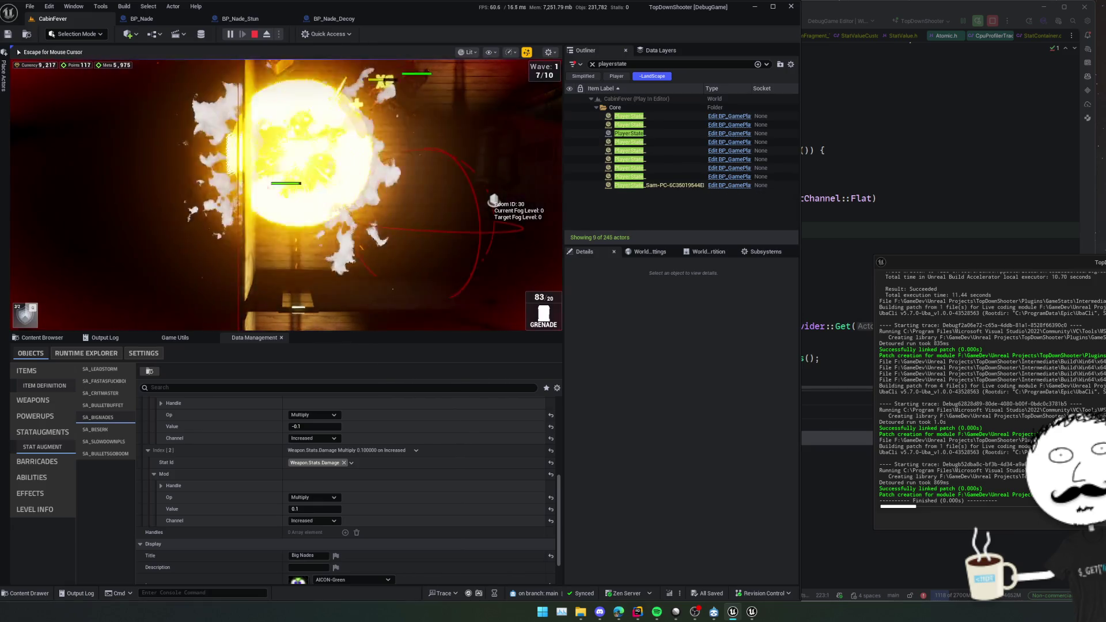
Grenade the remaining zombies and the next room until Wave 2 completes, then stop the play-test.
left_click(248, 148)
left_click(271, 173)
left_click(198, 197)
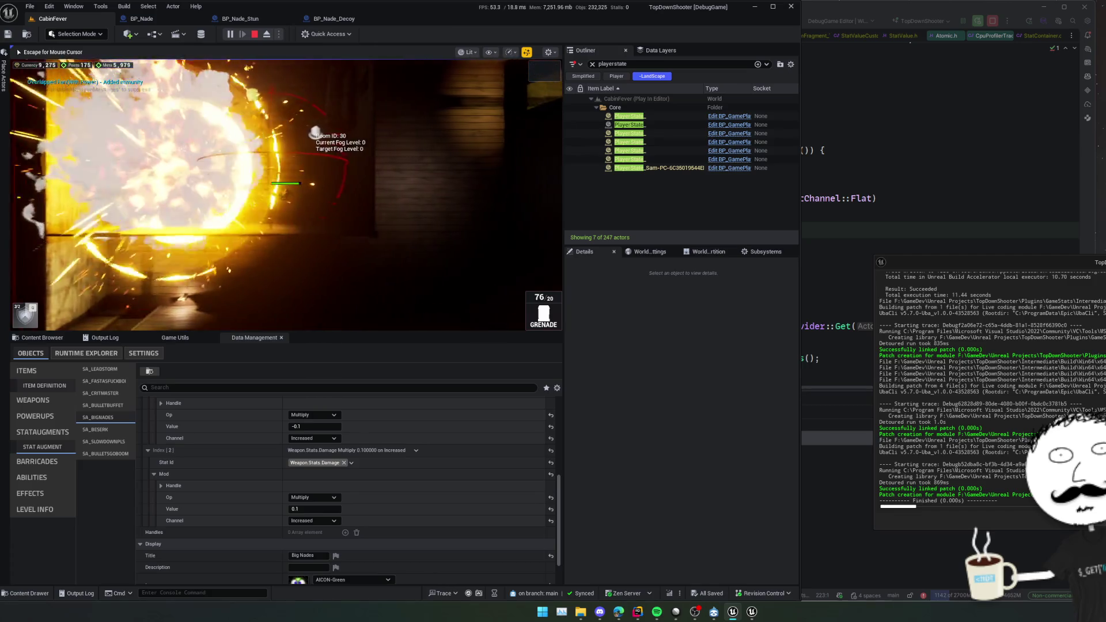
left_click(116, 202)
left_click(247, 236)
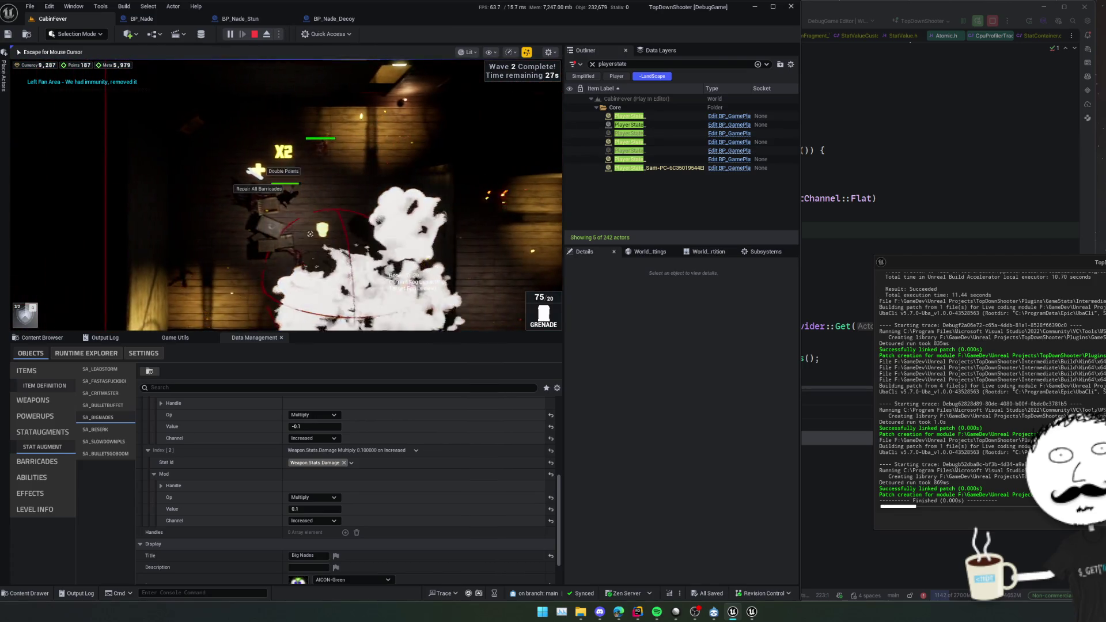
left_click(243, 232)
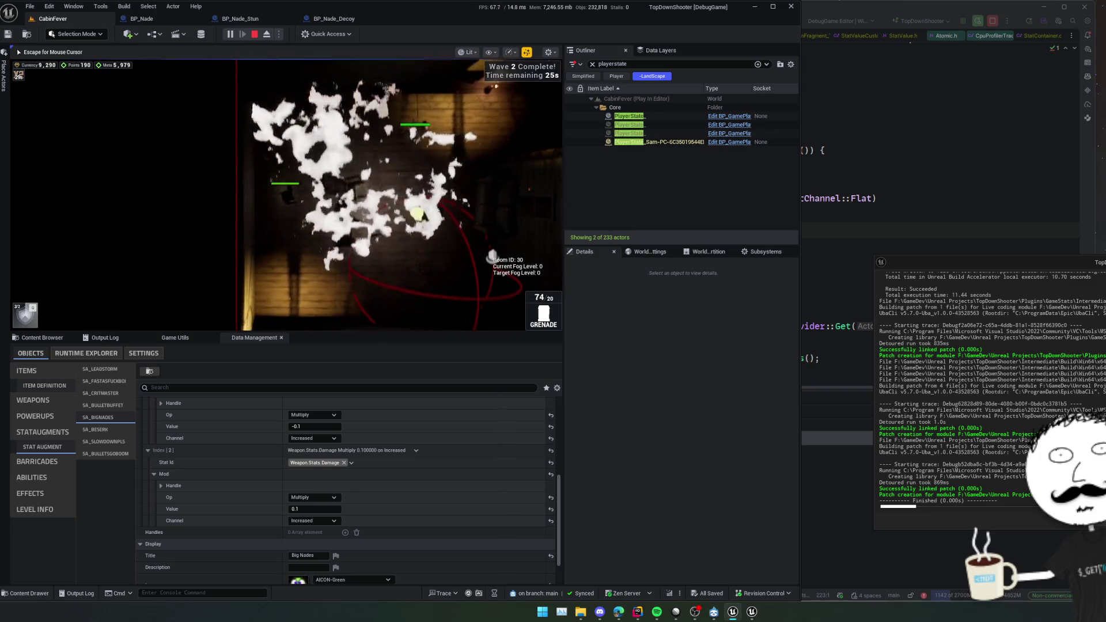
left_click(341, 103)
left_click(341, 103)
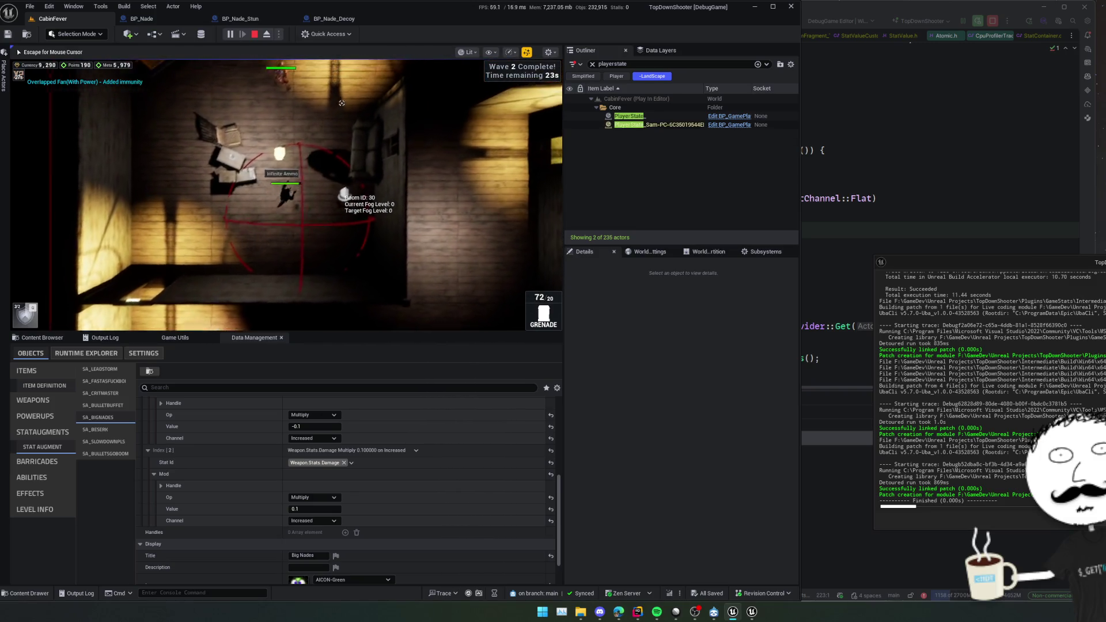
left_click(341, 104)
left_click(342, 103)
left_click(345, 103)
left_click(349, 103)
left_click(353, 104)
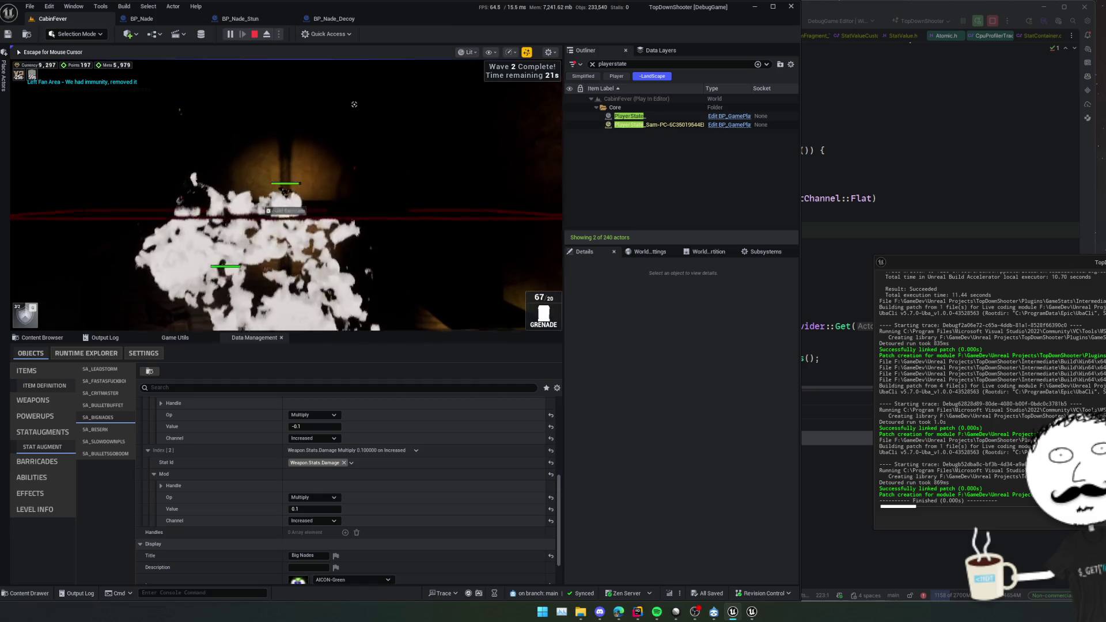
left_click(355, 104)
left_click(340, 112)
left_click(340, 113)
left_click(340, 113)
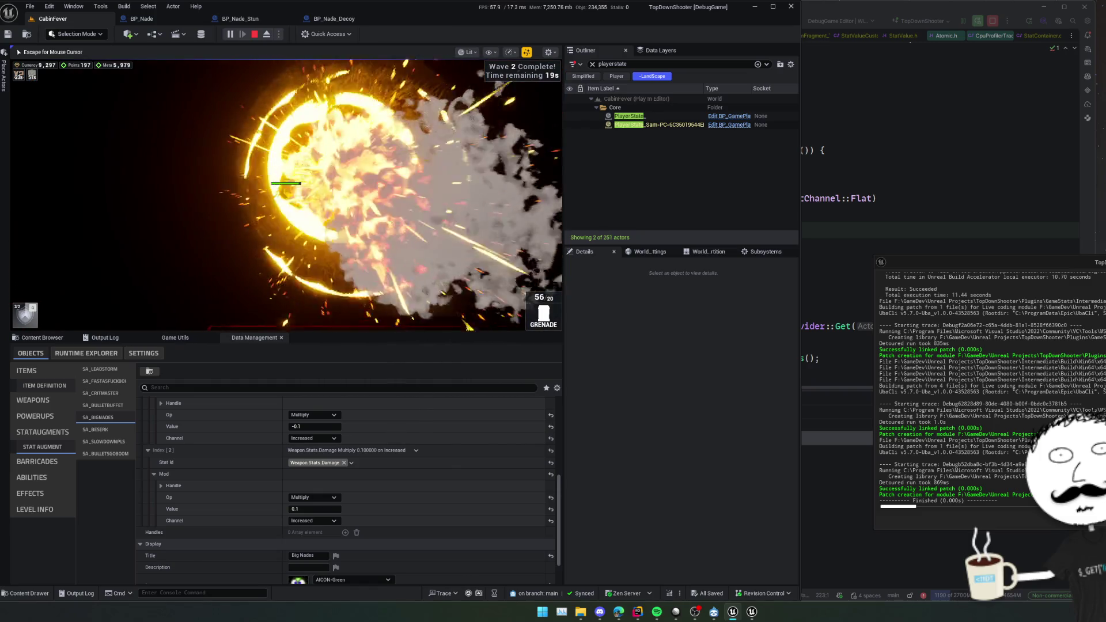
key("Escape")
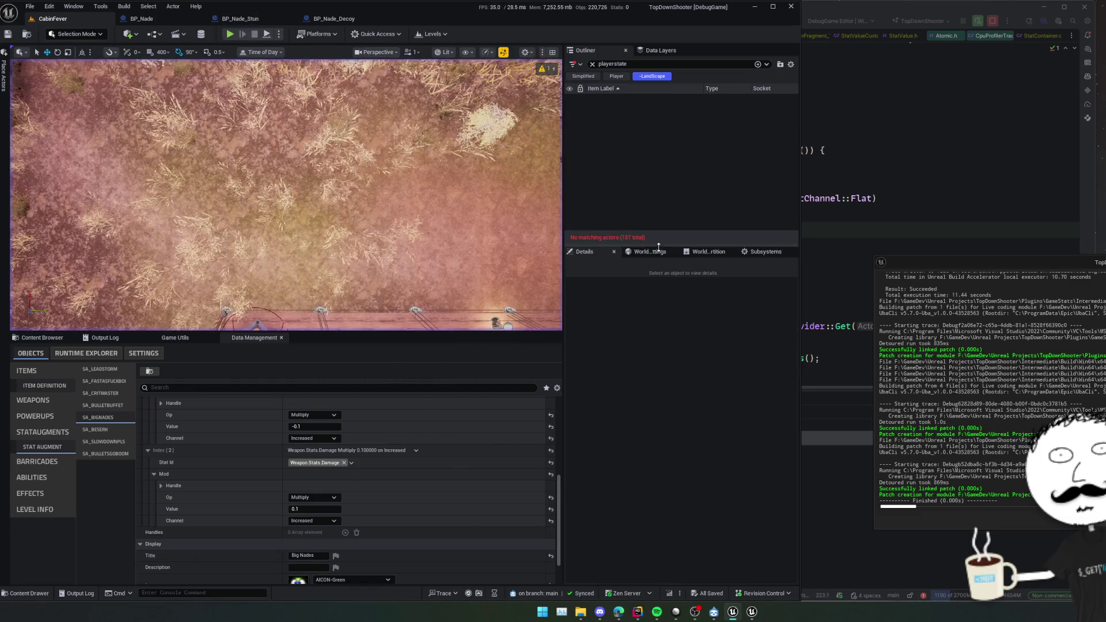
Via World Settings, set DA_PowerUpSet_CabinFever's Power Up Spawn Chance to 0.2 and save it.
left_click(659, 250)
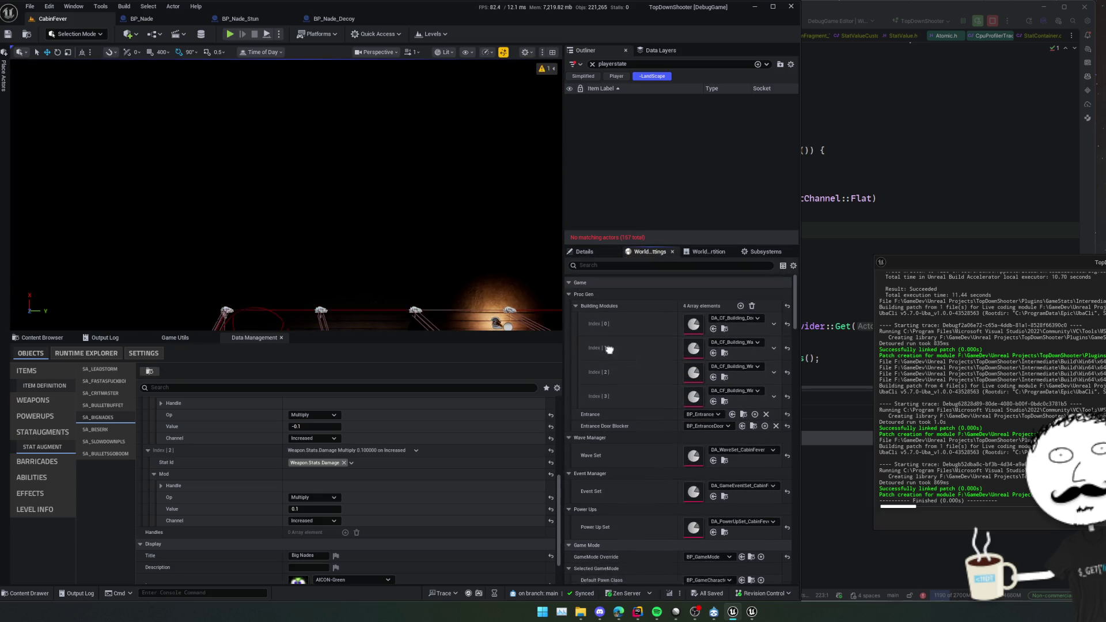
scroll(629, 359, "up", 1)
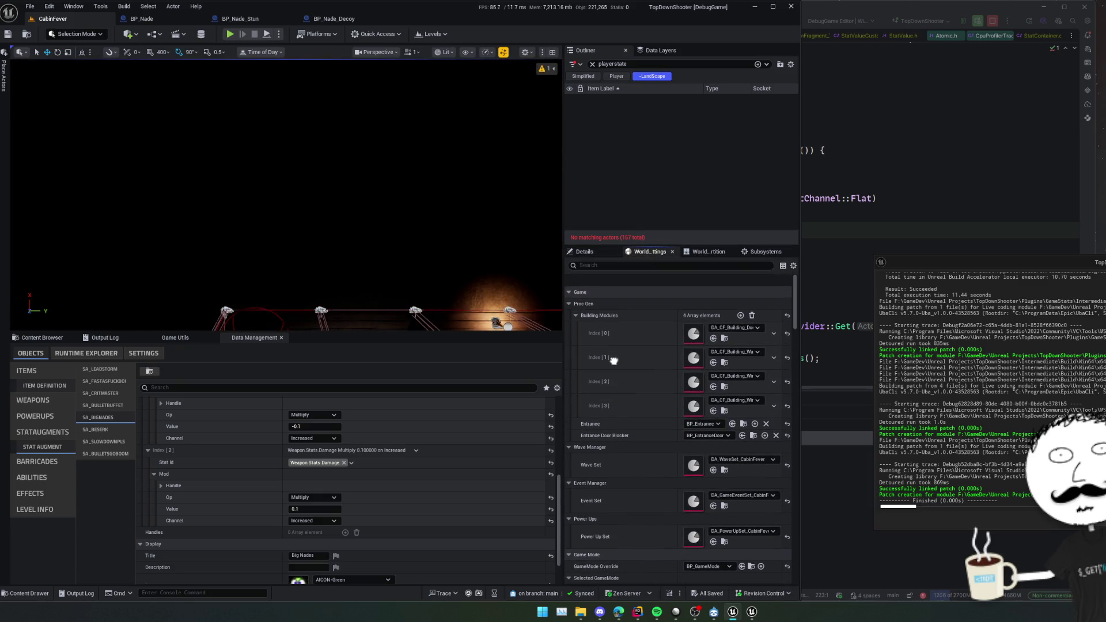
scroll(613, 361, "down", 3)
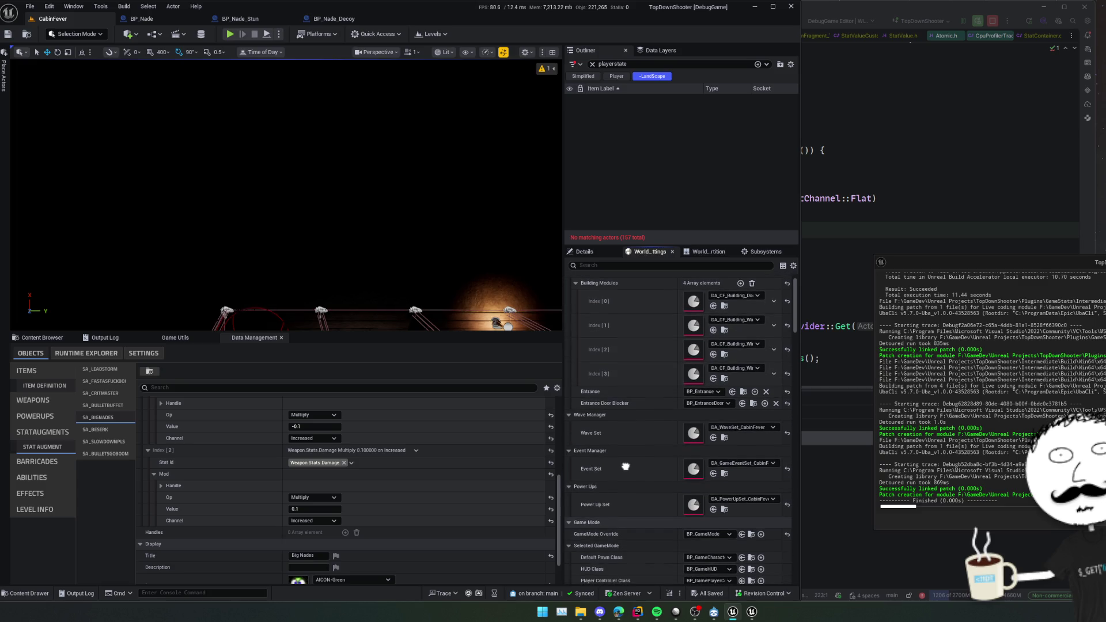
double_click(695, 514)
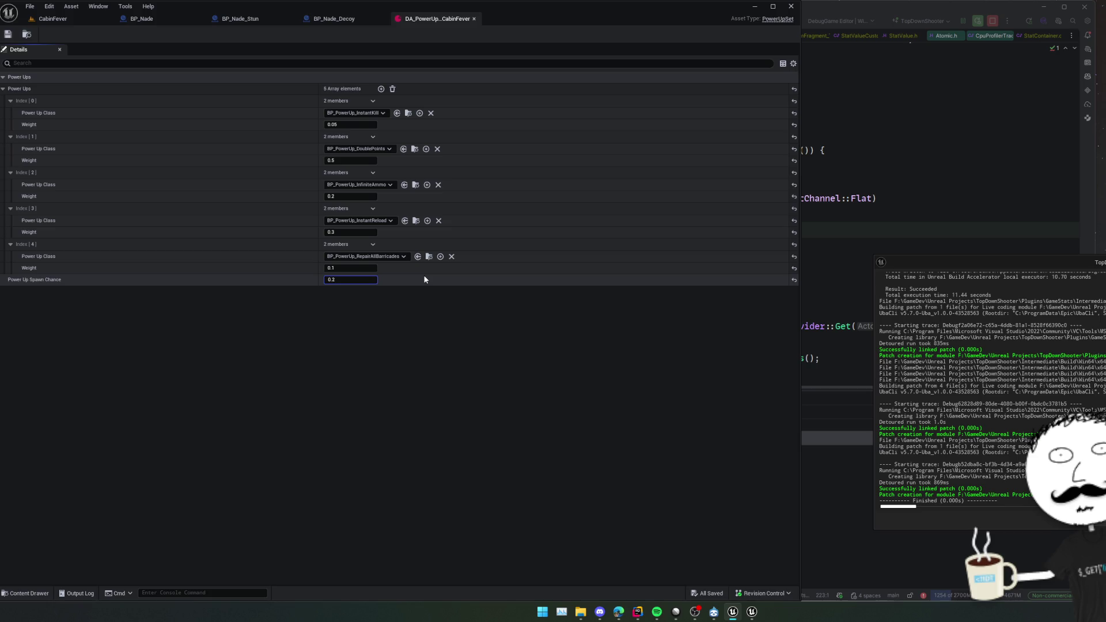
key("ctrl+s")
left_click(50, 19)
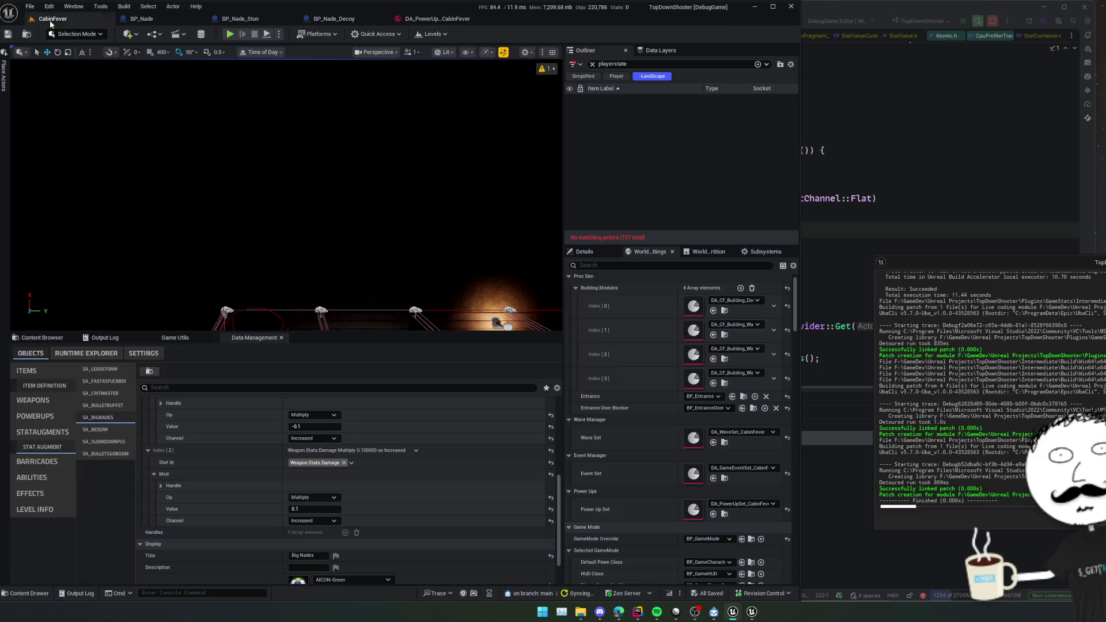
In Rider, commit the 29 changed files with a message about effect system and nade stats for stat augments.
left_click_drag(436, 335, 428, 406)
left_click(860, 199)
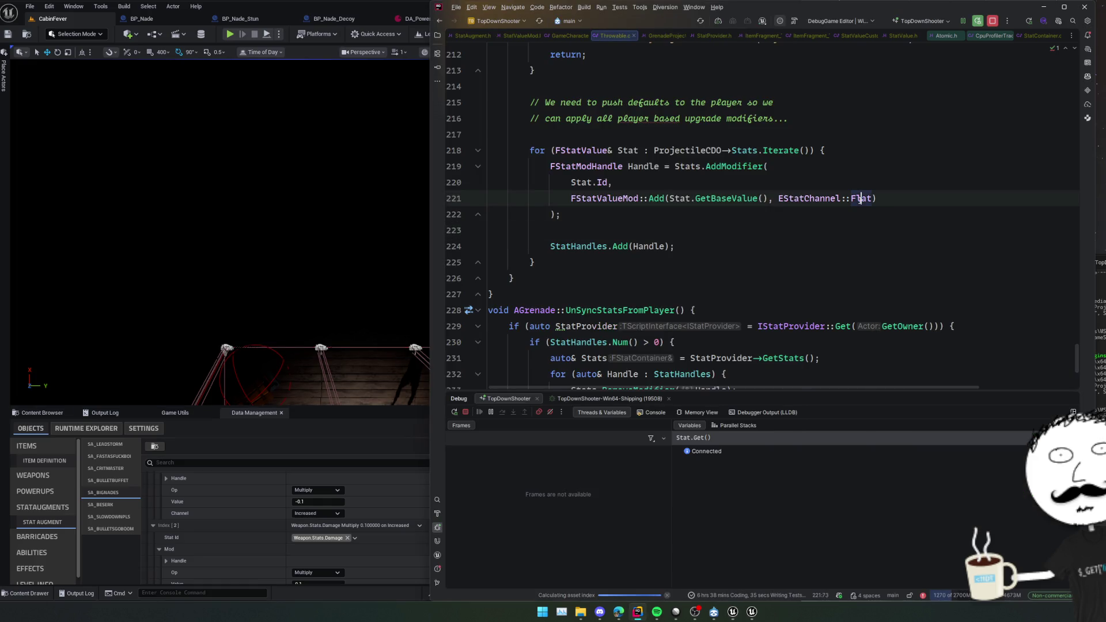
key("ctrl+k")
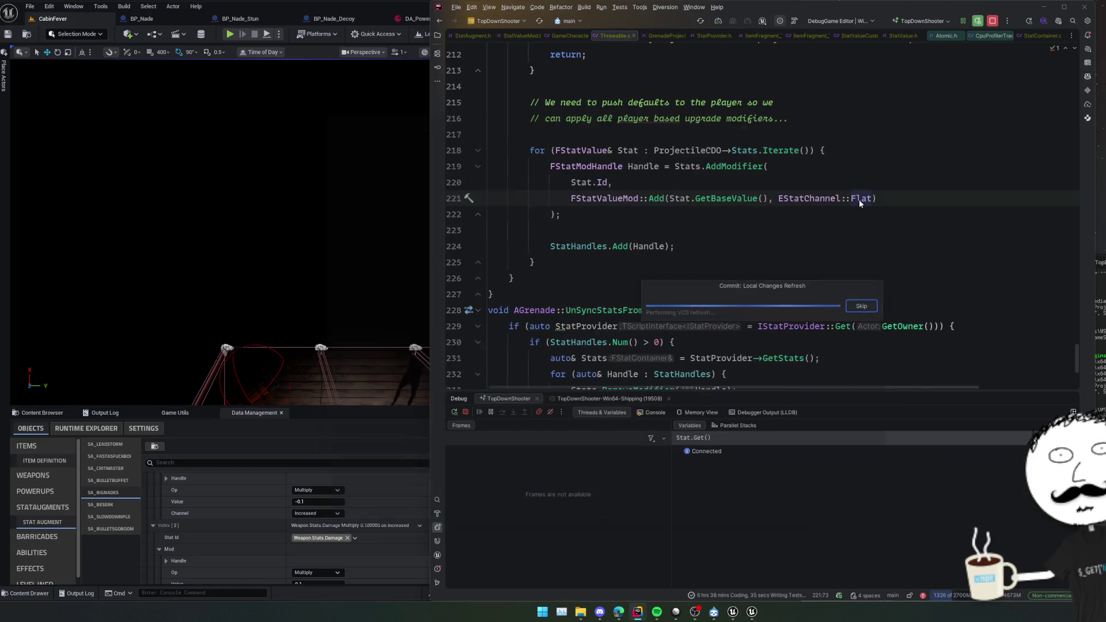
scroll(446, 213, "down", 10)
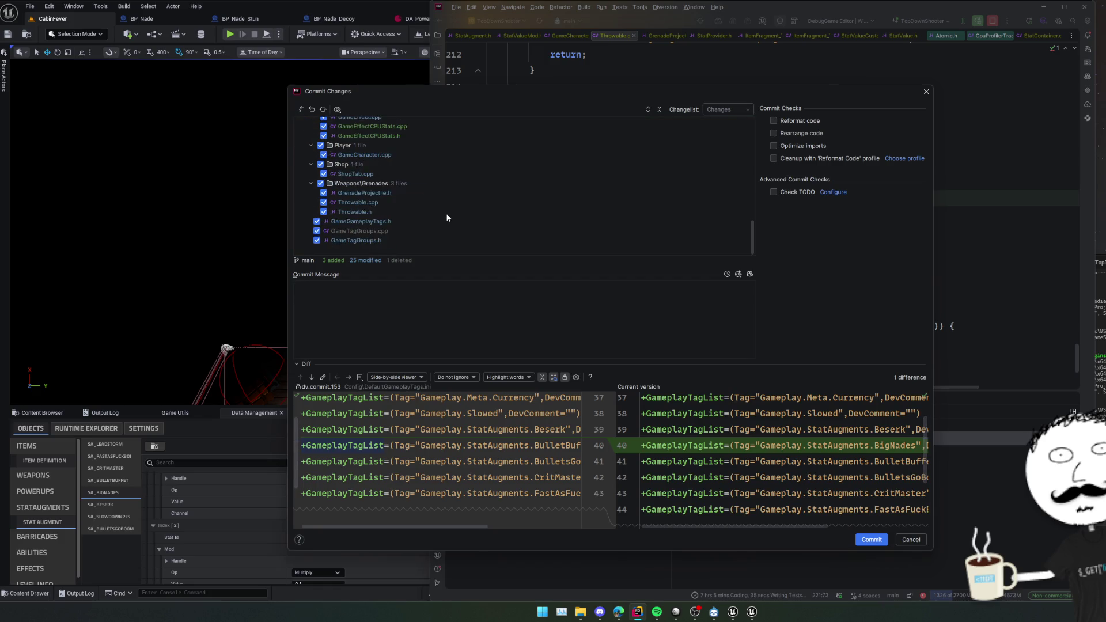
scroll(463, 223, "down", 3)
type("ffec")
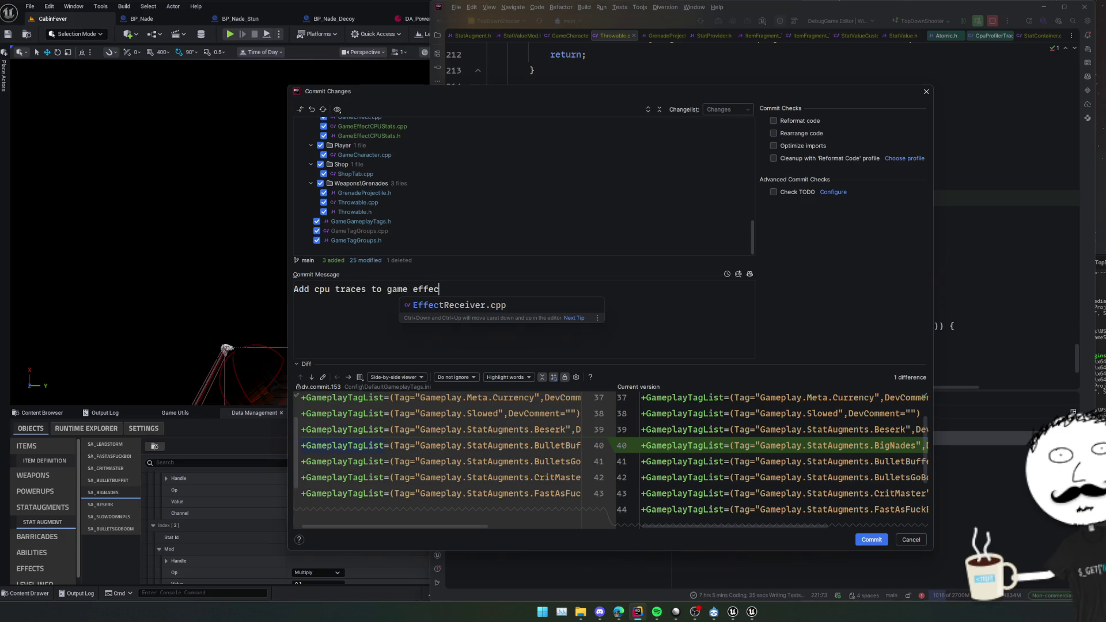
type("t system")
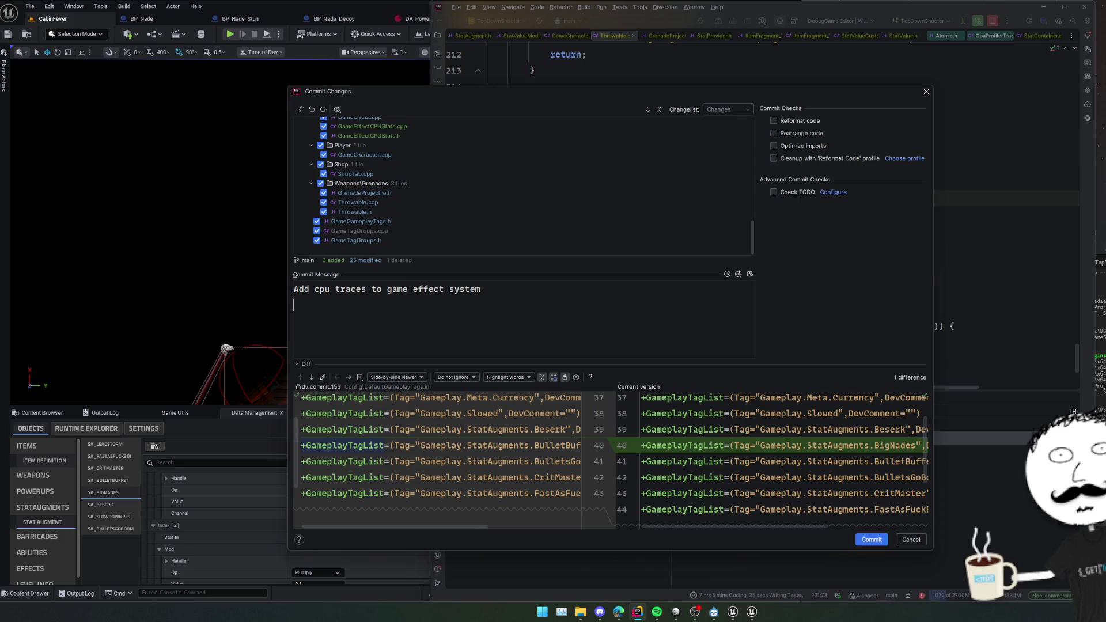
type("tats for na")
type("des so we can e")
key("BackSpace")
type("apply ")
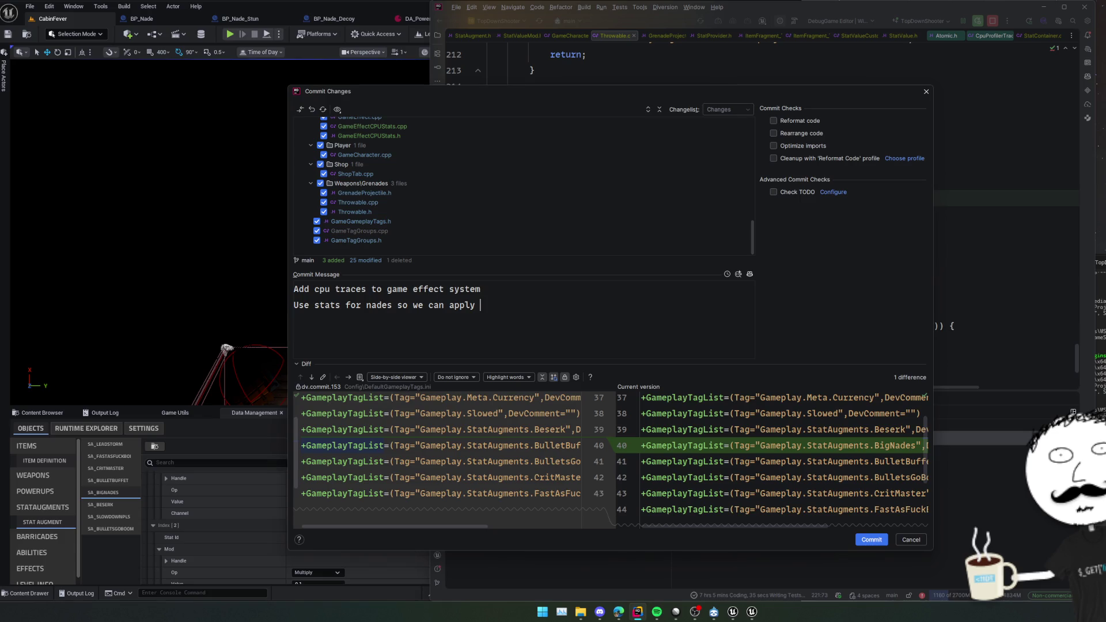
type("stat augments")
left_click(868, 540)
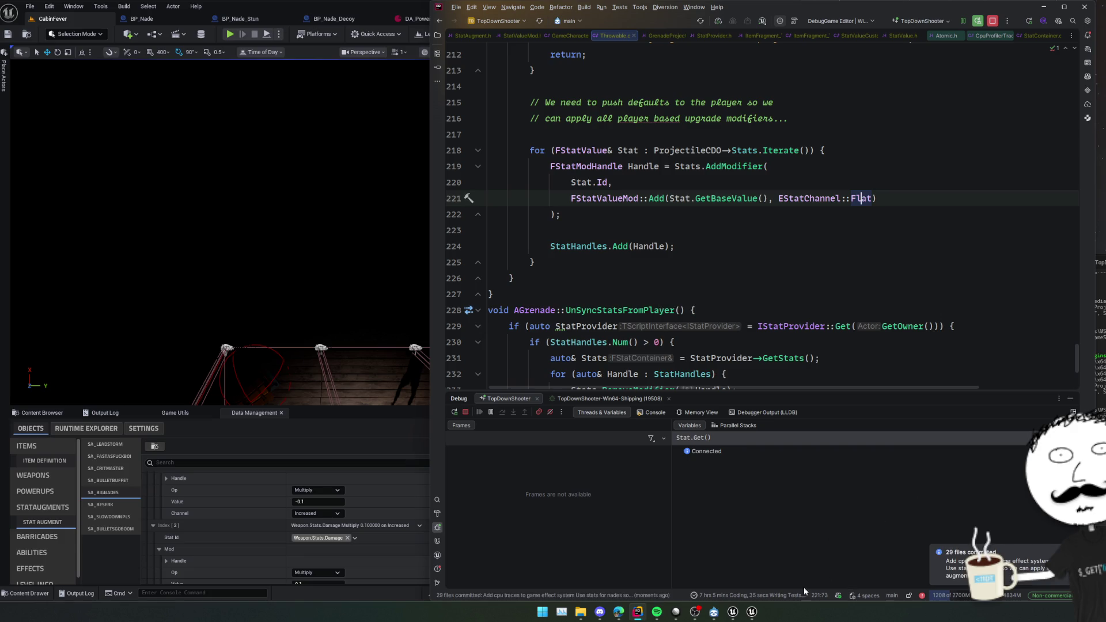
left_click(676, 612)
Set ZOM-93 Extra Stats (Explosive related) to Done, then open ZOM-104 Night Vision.
key("Escape")
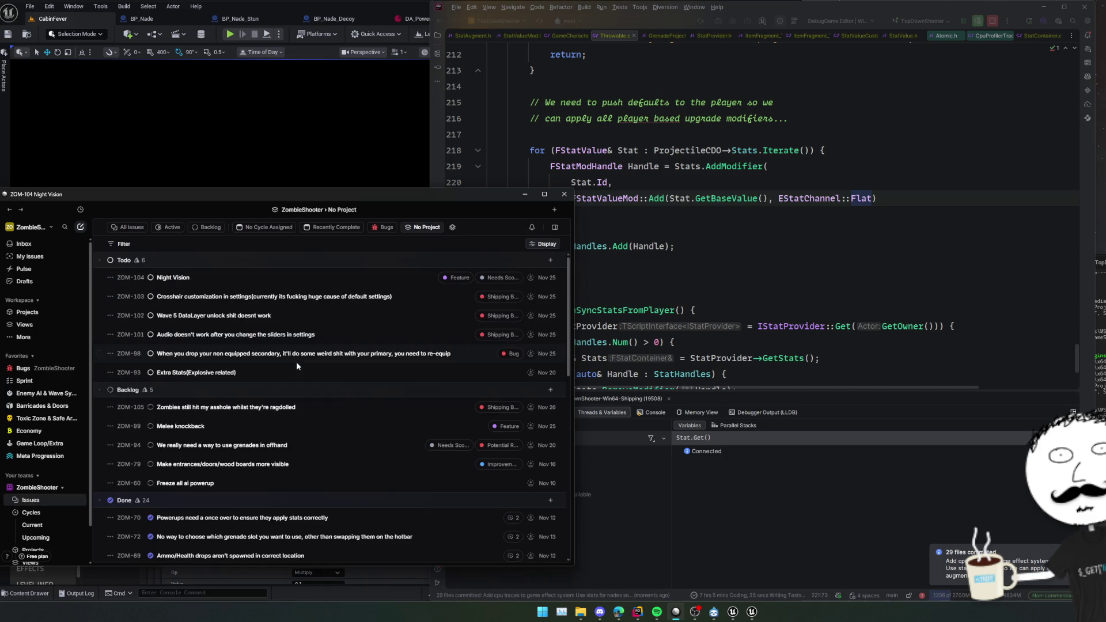
scroll(296, 361, "down", 1)
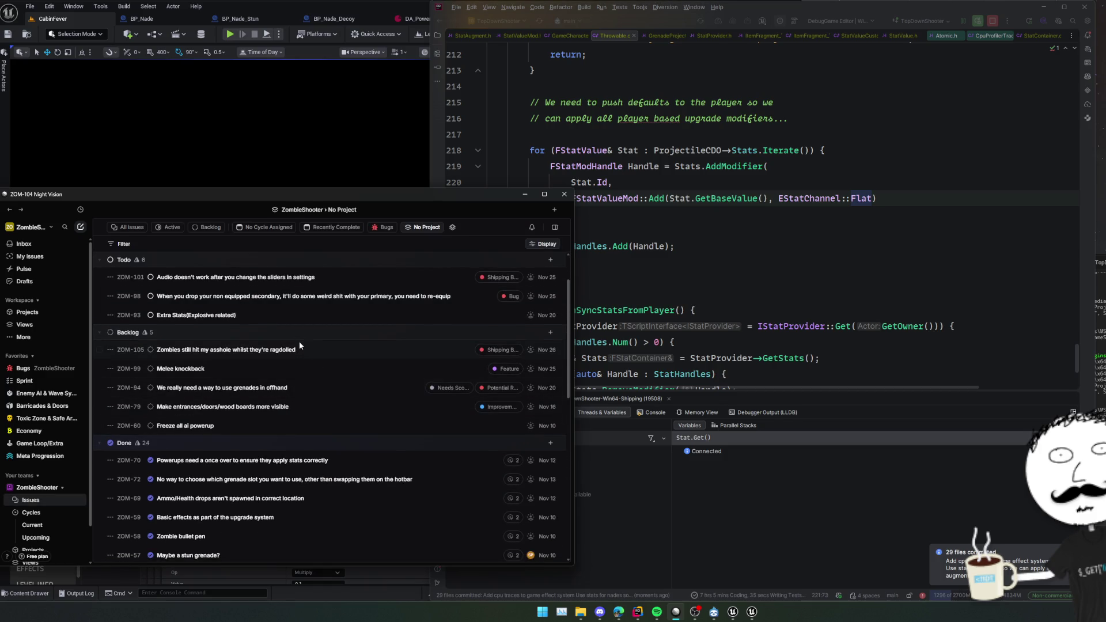
scroll(303, 419, "up", 1)
left_click(272, 365)
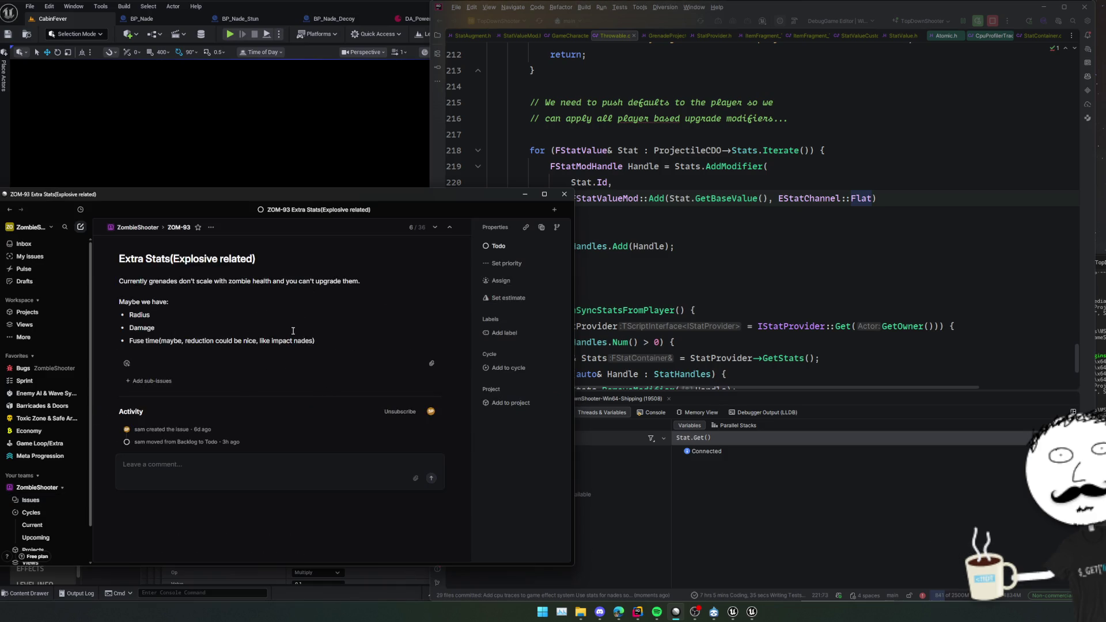
key("s")
key("Down")
key("Down")
key("Down")
key("Return")
key("Escape")
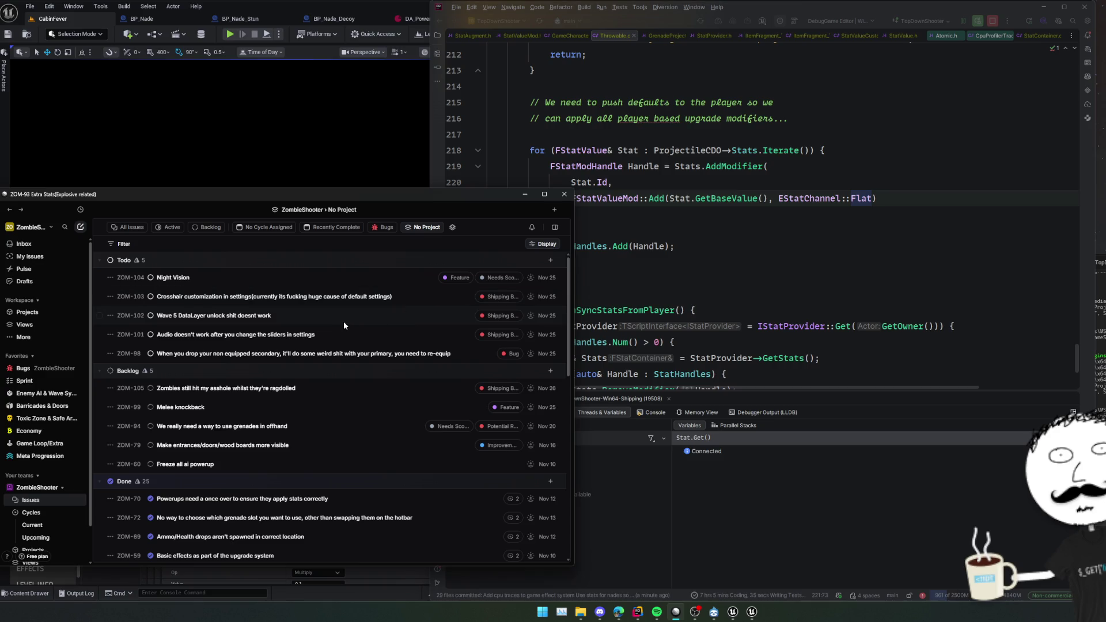
left_click(334, 277)
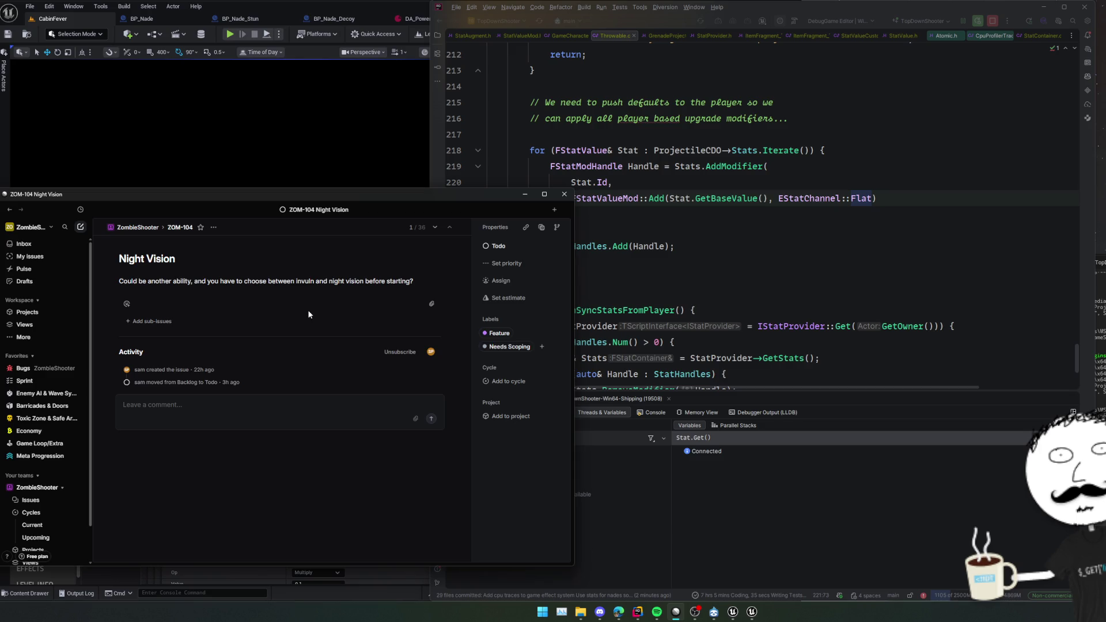
Close the Night Vision issue in Linear and close all six open Rider files, ending with StatAugment.h.
left_click(525, 194)
left_click(657, 118)
middle_click(520, 34)
middle_click(521, 34)
middle_click(521, 35)
middle_click(521, 35)
middle_click(520, 35)
middle_click(521, 35)
middle_click(521, 35)
middle_click(521, 34)
middle_click(521, 34)
middle_click(520, 35)
middle_click(487, 35)
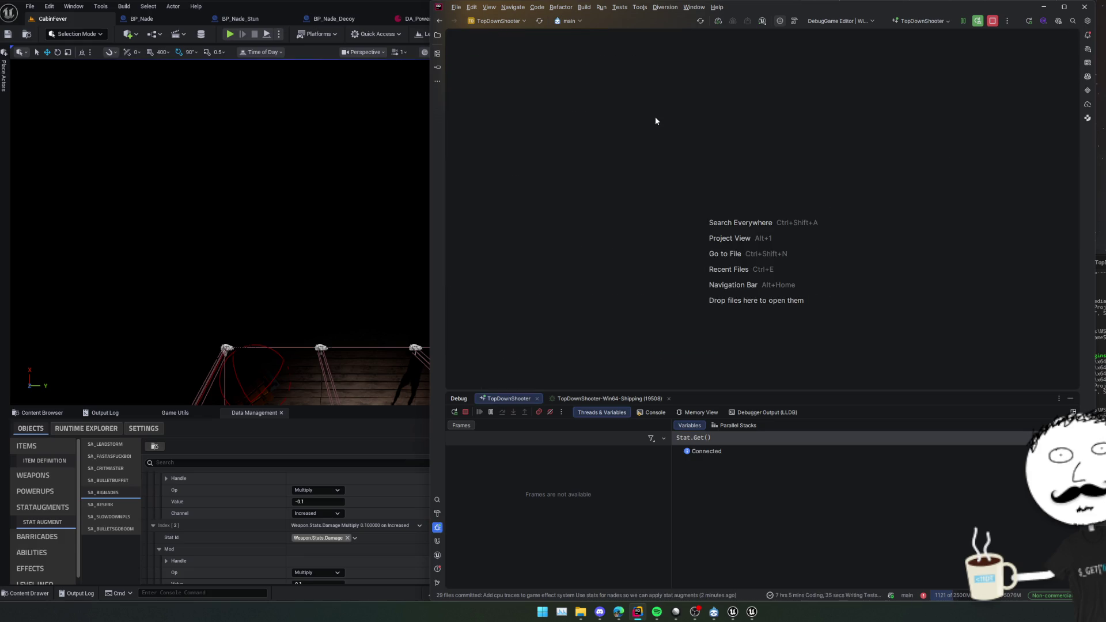
Search the project for 'NewGame' and open NewGameSettings.h.
key("ctrl+shift+a")
type("NewGame")
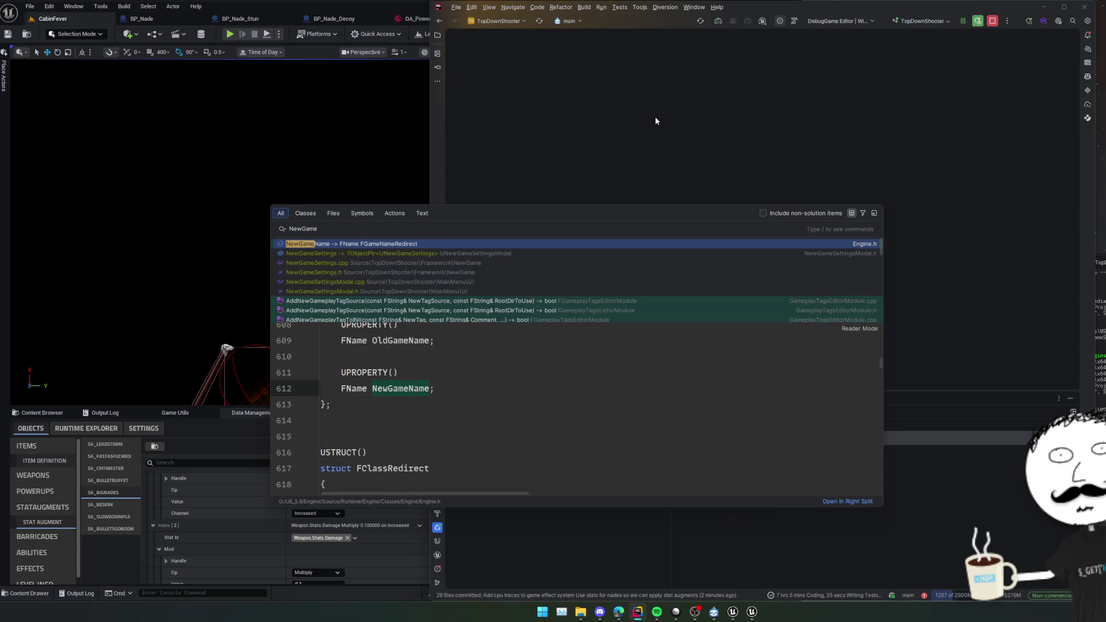
key("Down")
key("Down")
key("Return")
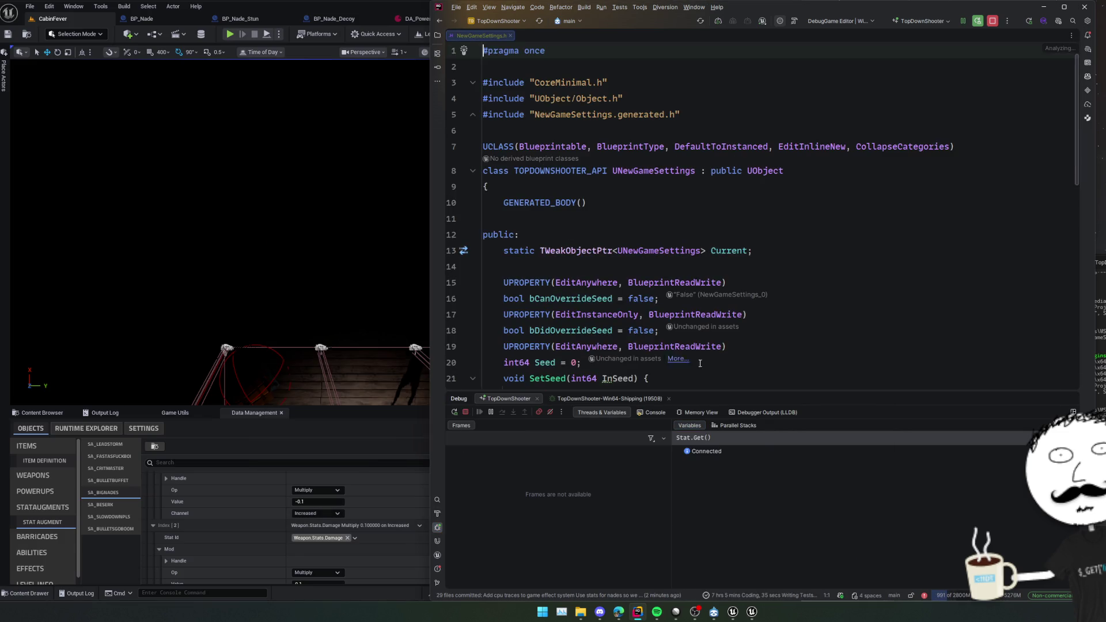
Close the debug panel and put the caret at the end of the last setter on line 46.
left_click(668, 399)
scroll(717, 370, "down", 2)
left_click(717, 373)
scroll(717, 370, "up", 2)
scroll(717, 370, "down", 6)
left_click(723, 357)
left_click(823, 421)
left_click(830, 468)
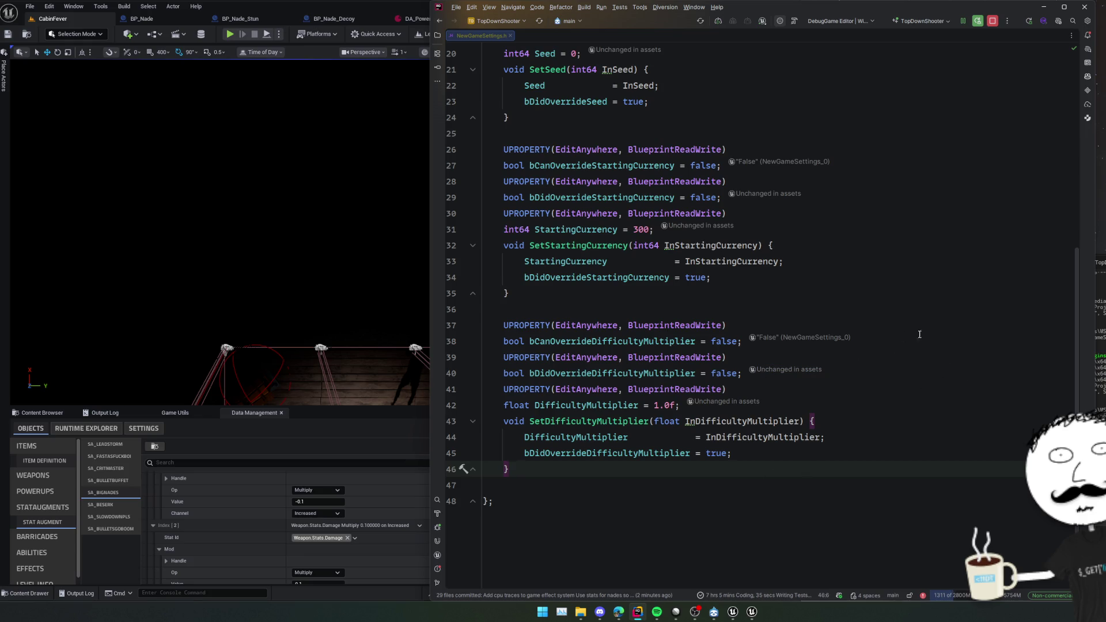
Copy the bCanOverrideDifficultyMultiplier property (lines 36–38) and paste it after the difficulty multiplier setter.
left_click(943, 321)
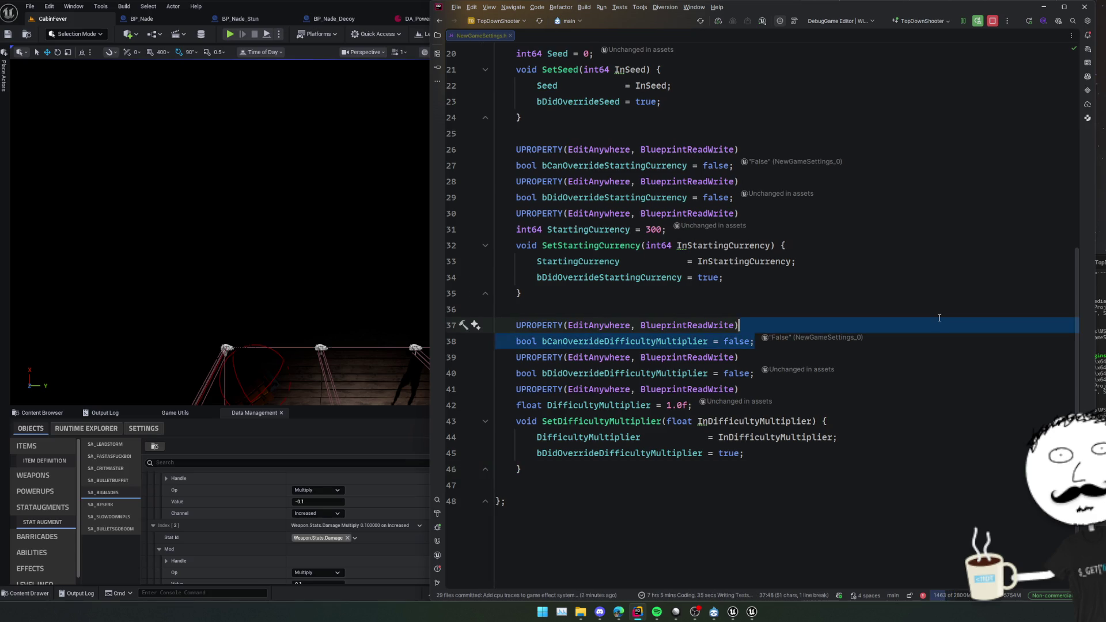
left_click(948, 338)
left_click_drag(948, 339, 950, 315)
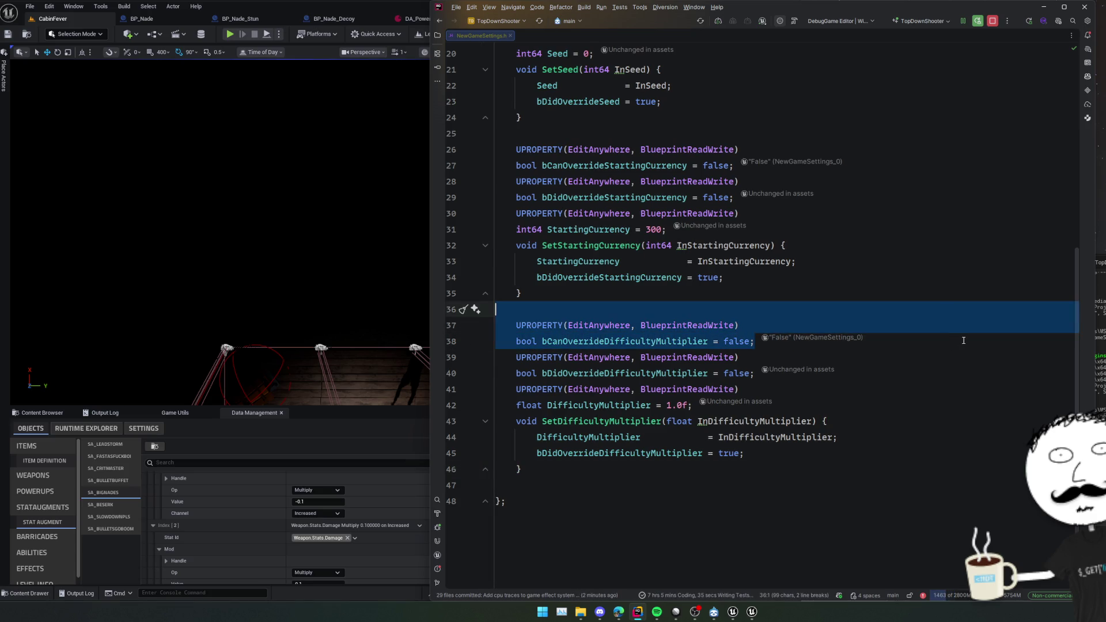
left_click(830, 467)
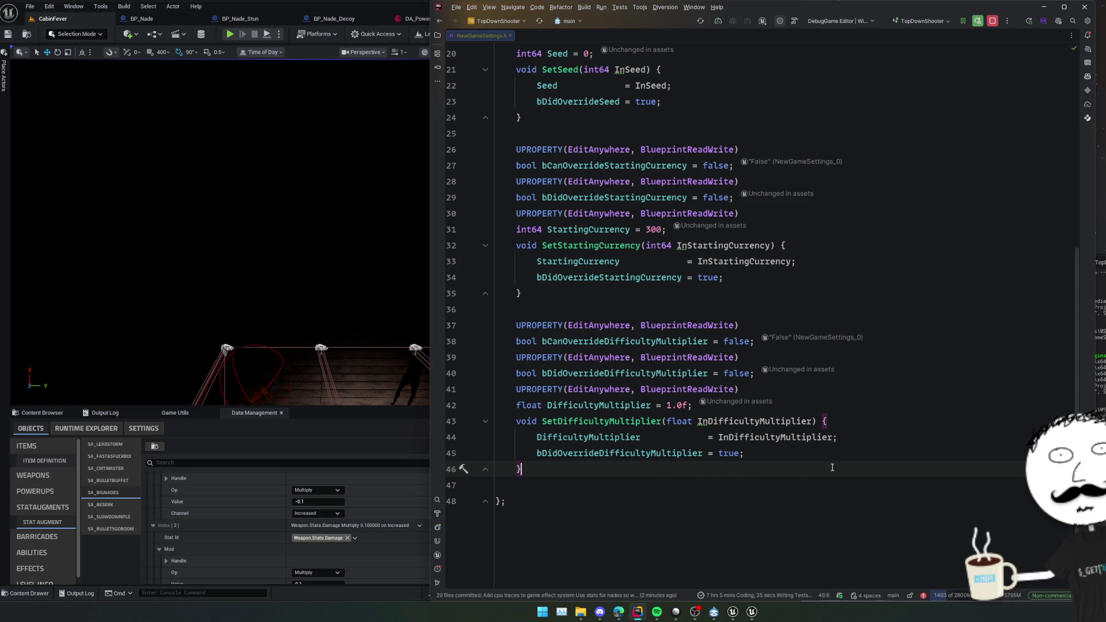
scroll(853, 463, "up", 5)
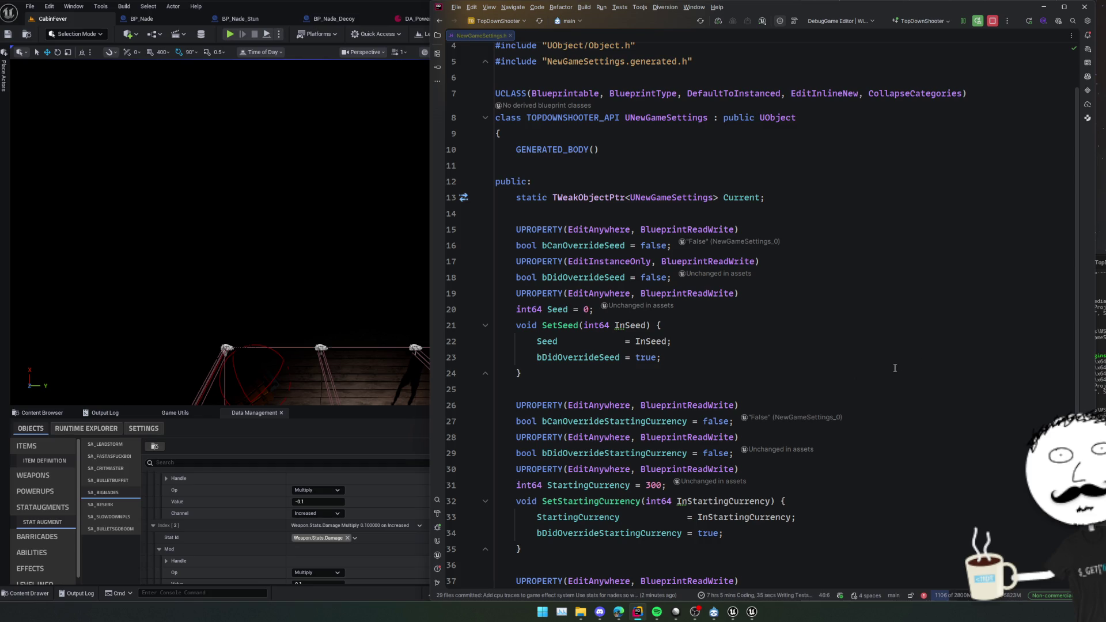
scroll(895, 368, "down", 5)
left_click(761, 552)
scroll(776, 294, "up", 4)
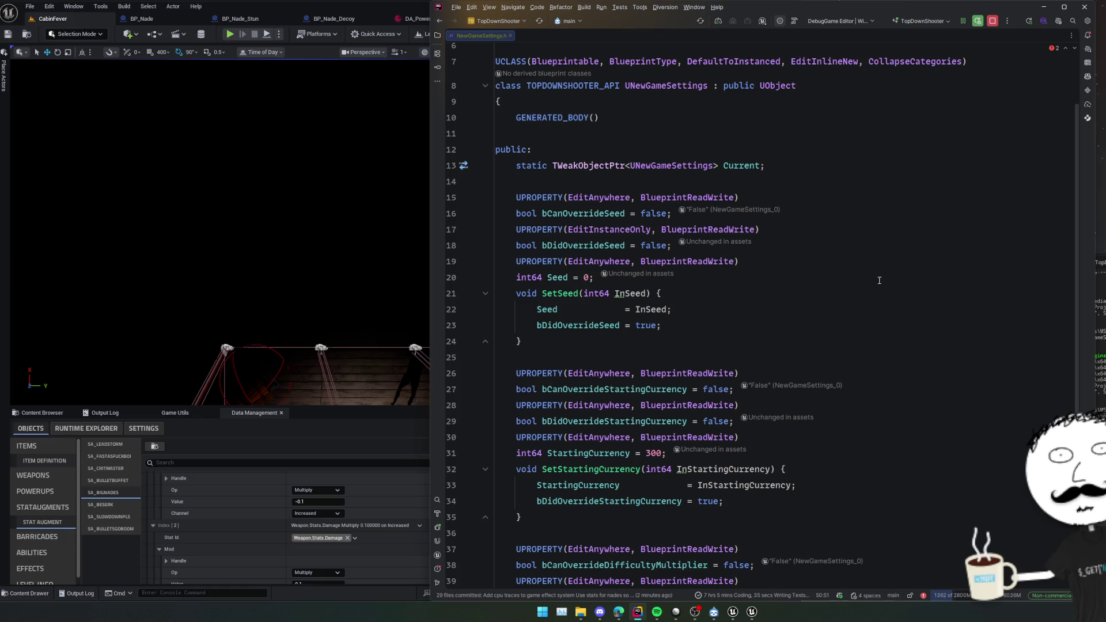
scroll(873, 286, "down", 5)
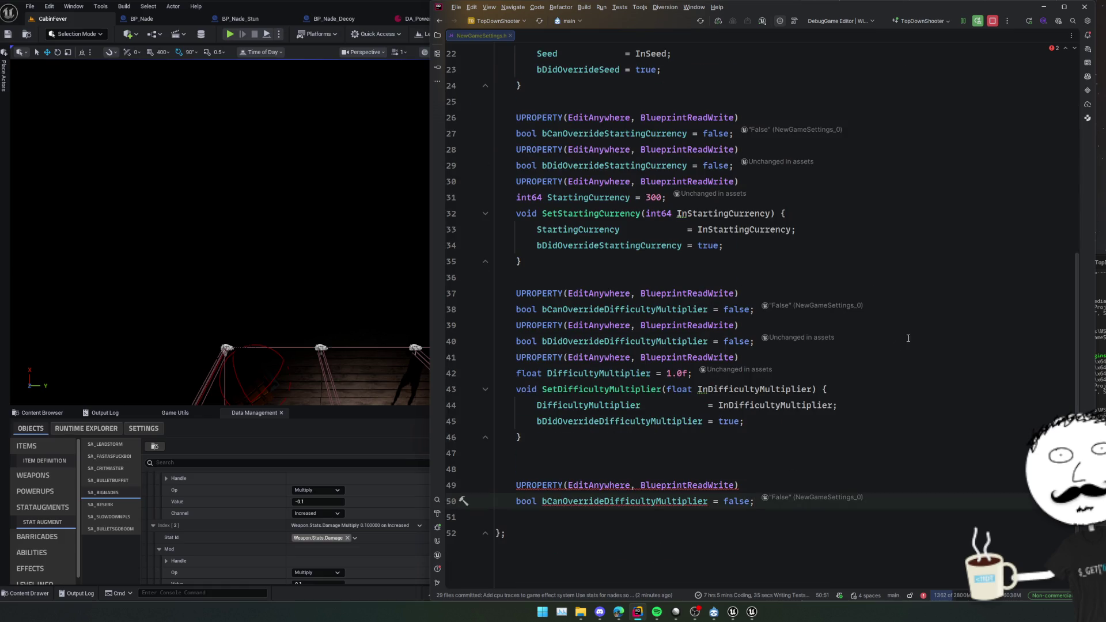
Rename the copy to bCanSelectStartingAbility, default it to true, and delete the extra blank line.
double_click(608, 509)
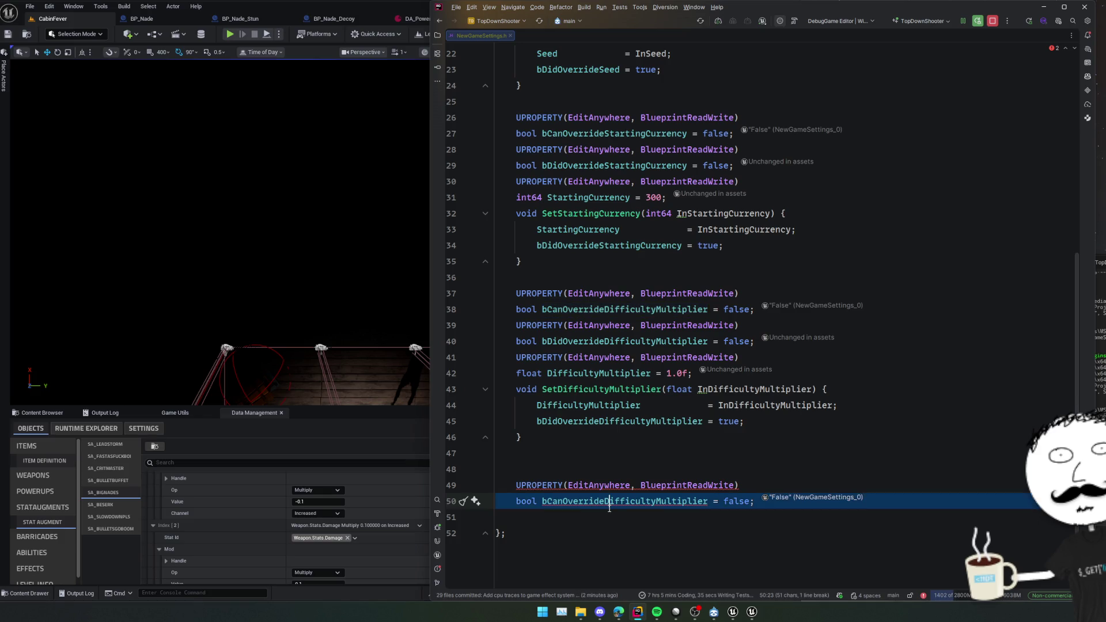
type("bCanSelec")
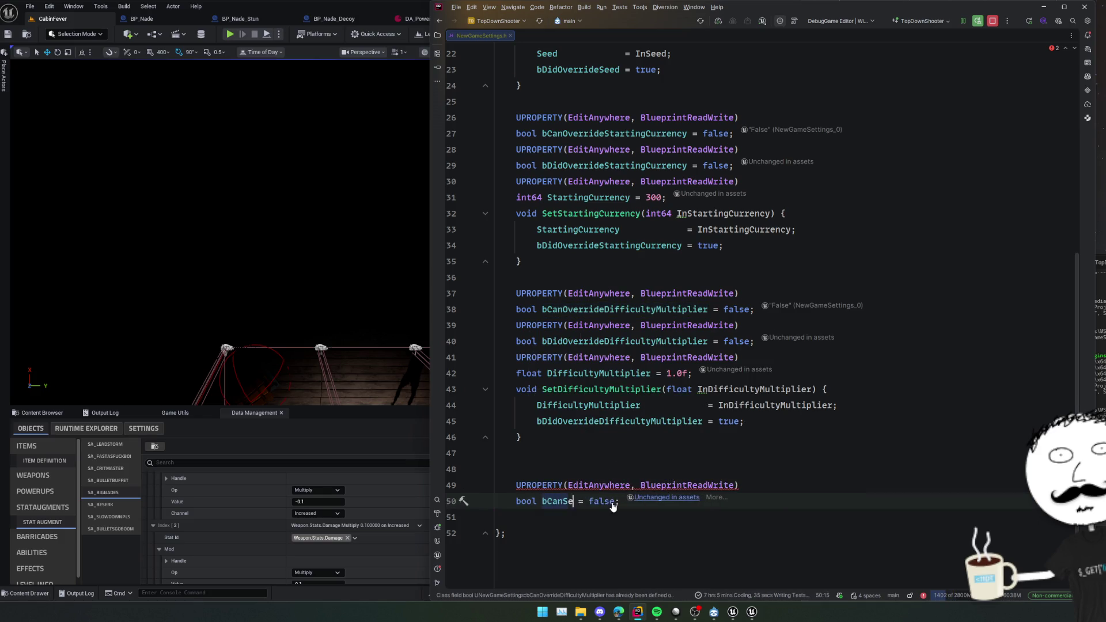
type("tStartingAbili")
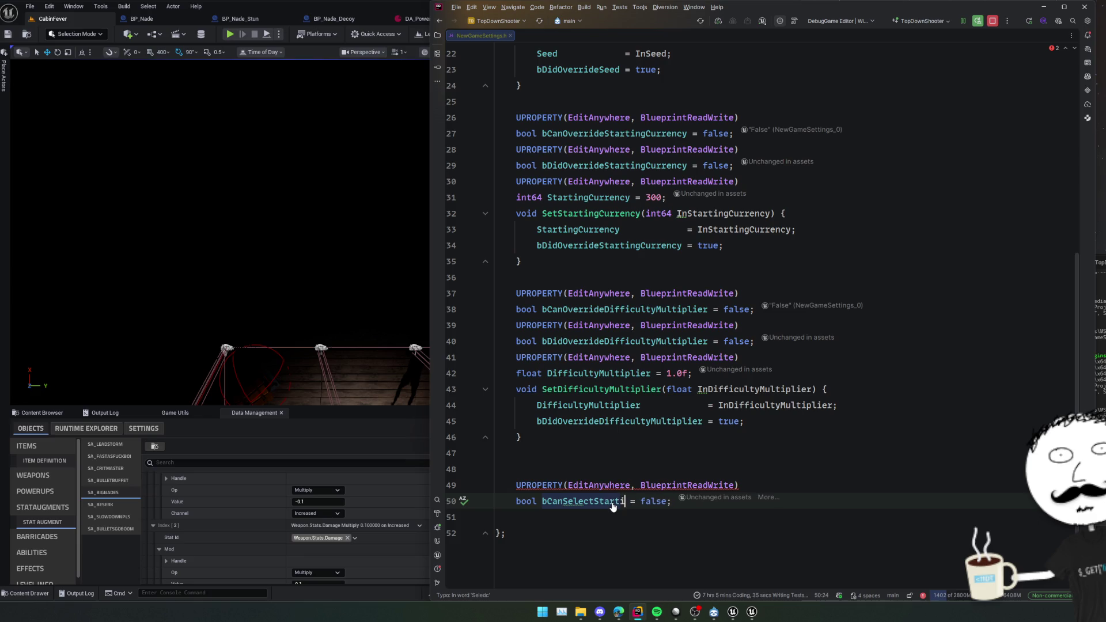
type("ty")
key("End")
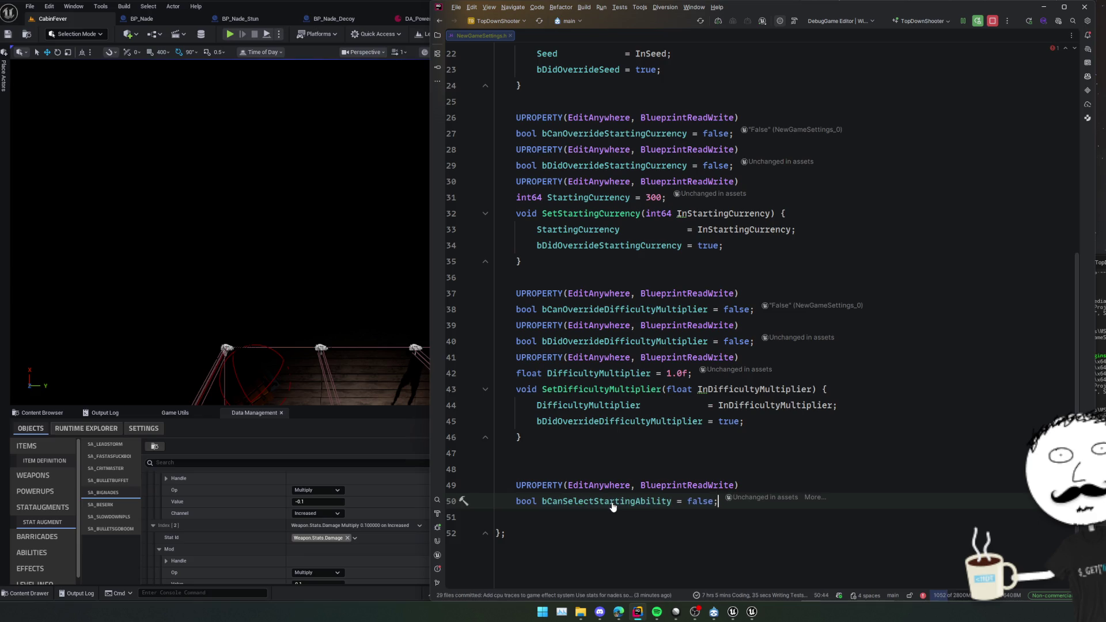
key("ctrl+BackSpace")
type("true")
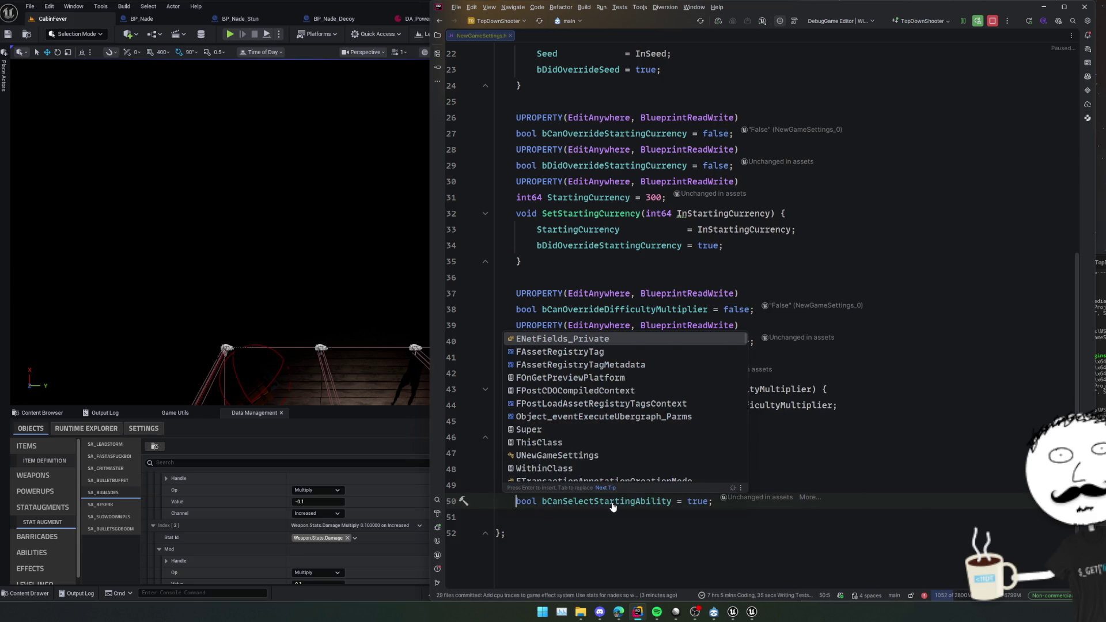
left_click(629, 454)
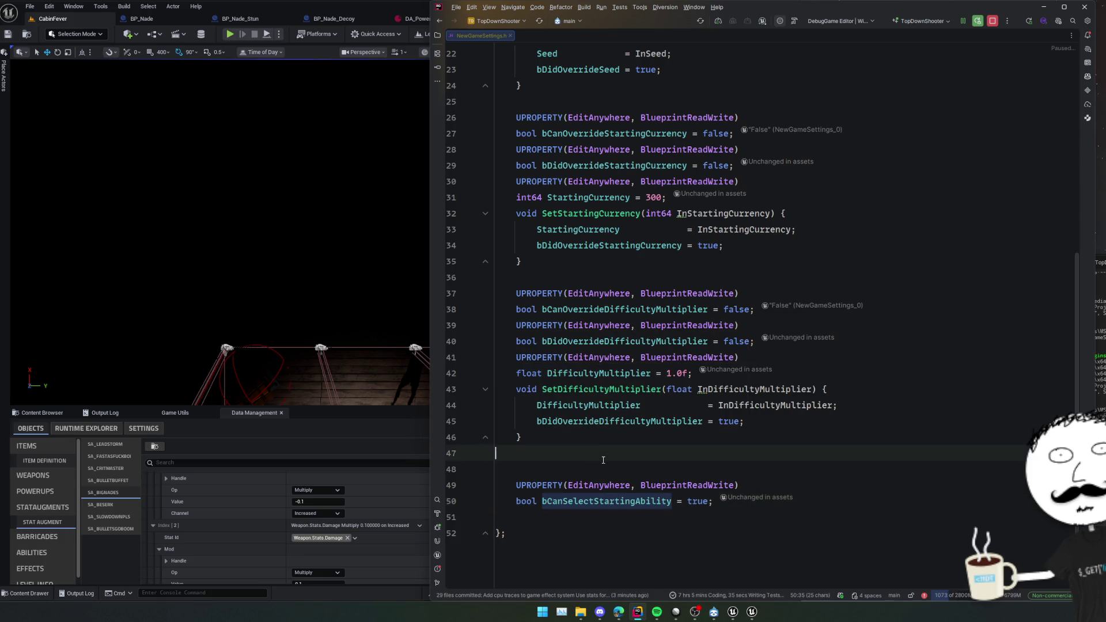
key("Delete")
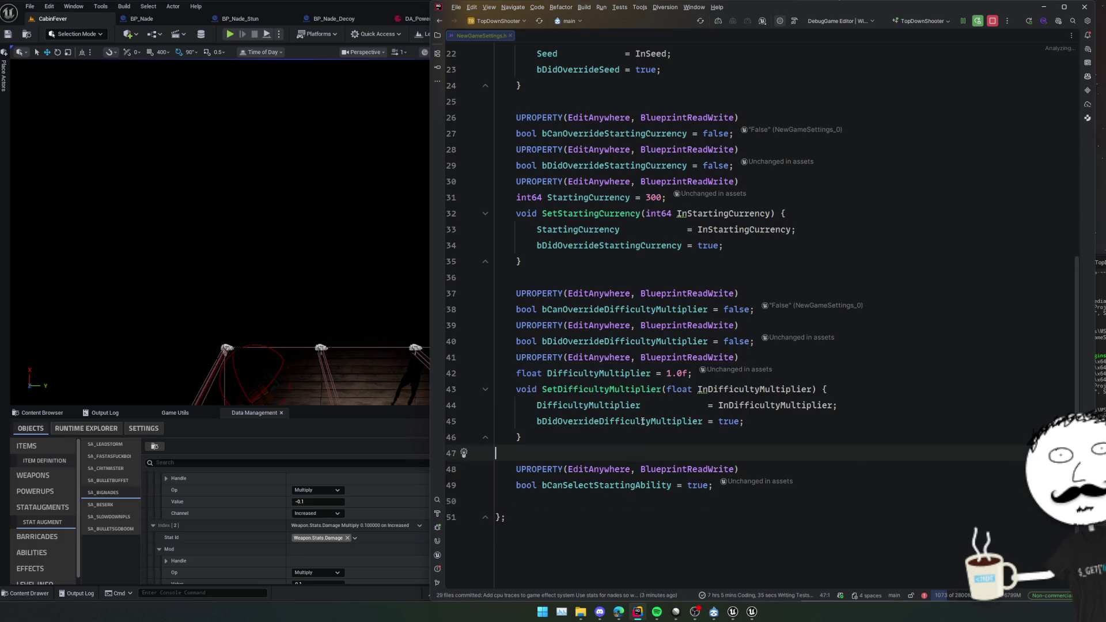
scroll(866, 461, "up", 7)
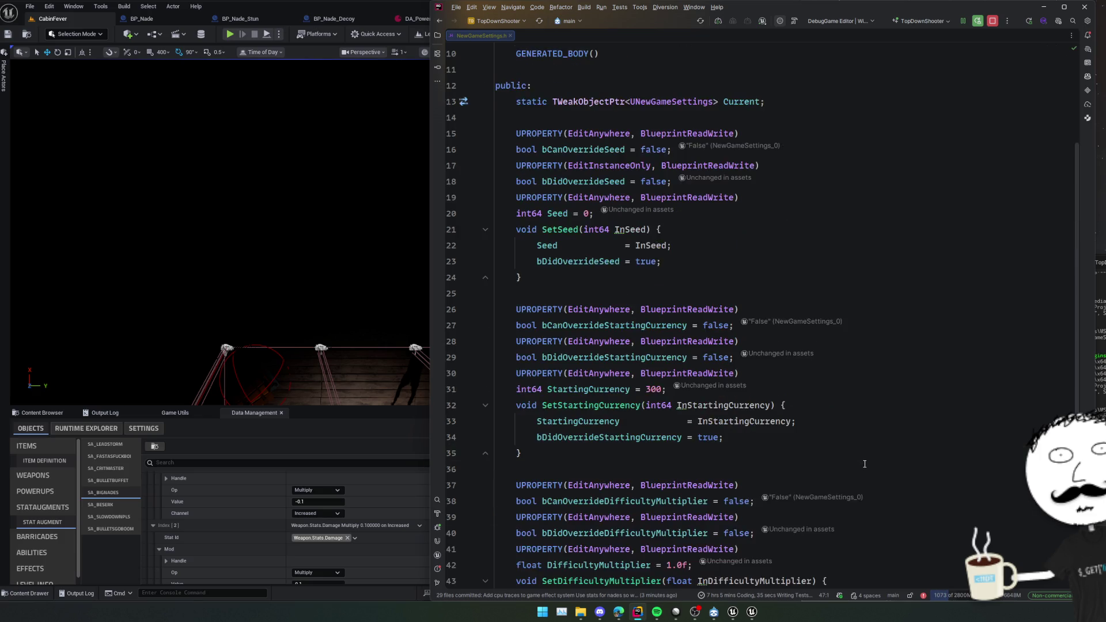
Find usages of UNewGameSettings and preview its references in NewGameSettings.cpp and NewGameSettings.h.
left_click(651, 171)
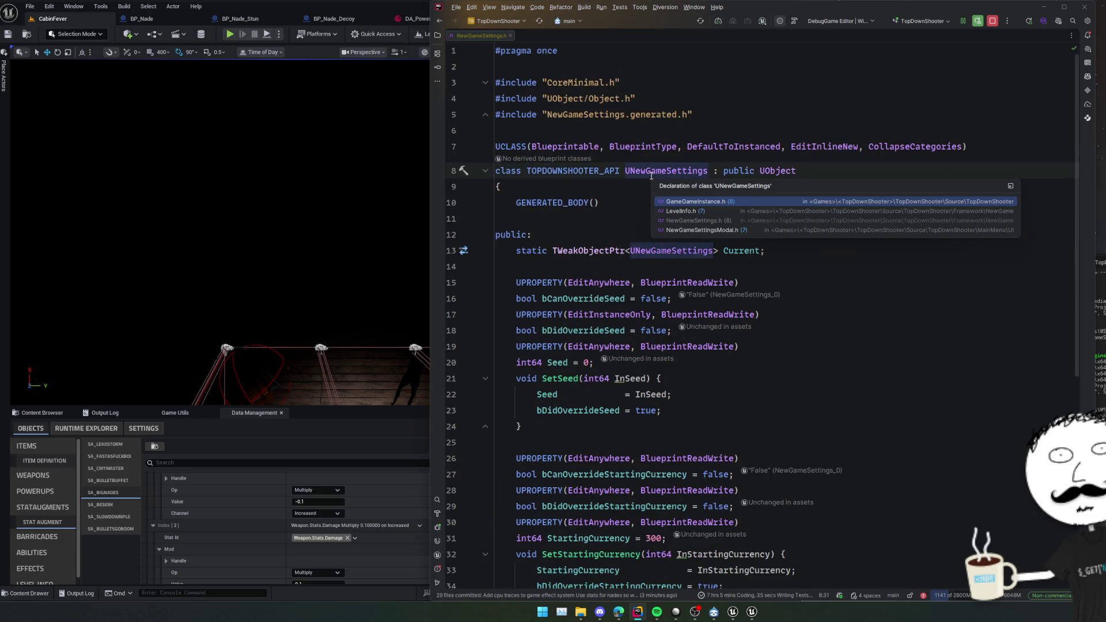
right_click(650, 171)
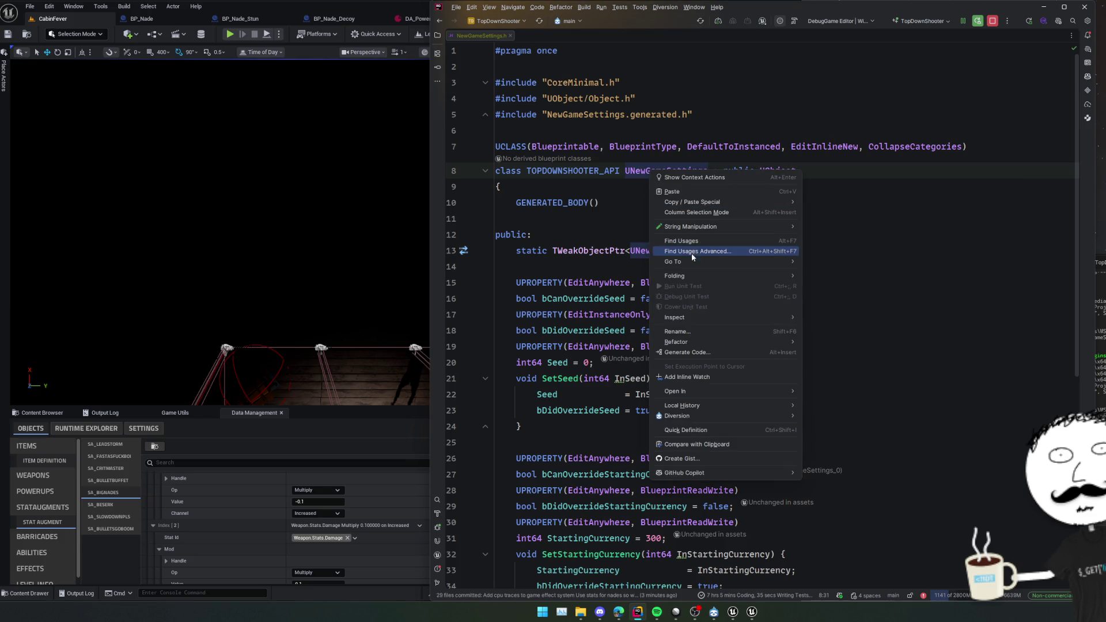
left_click(698, 236)
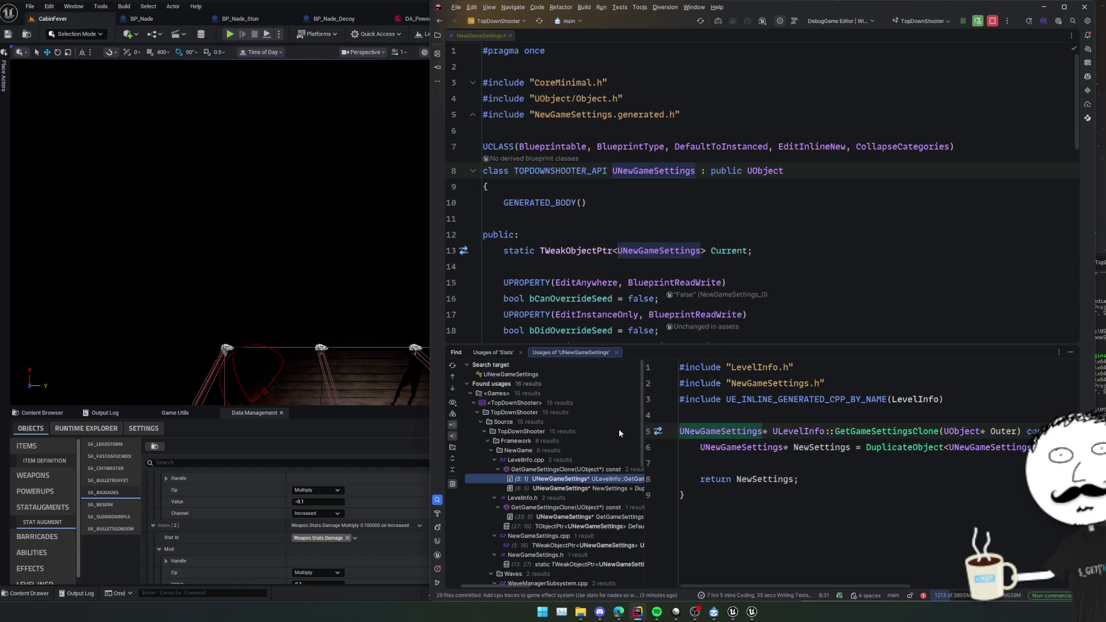
scroll(576, 490, "down", 2)
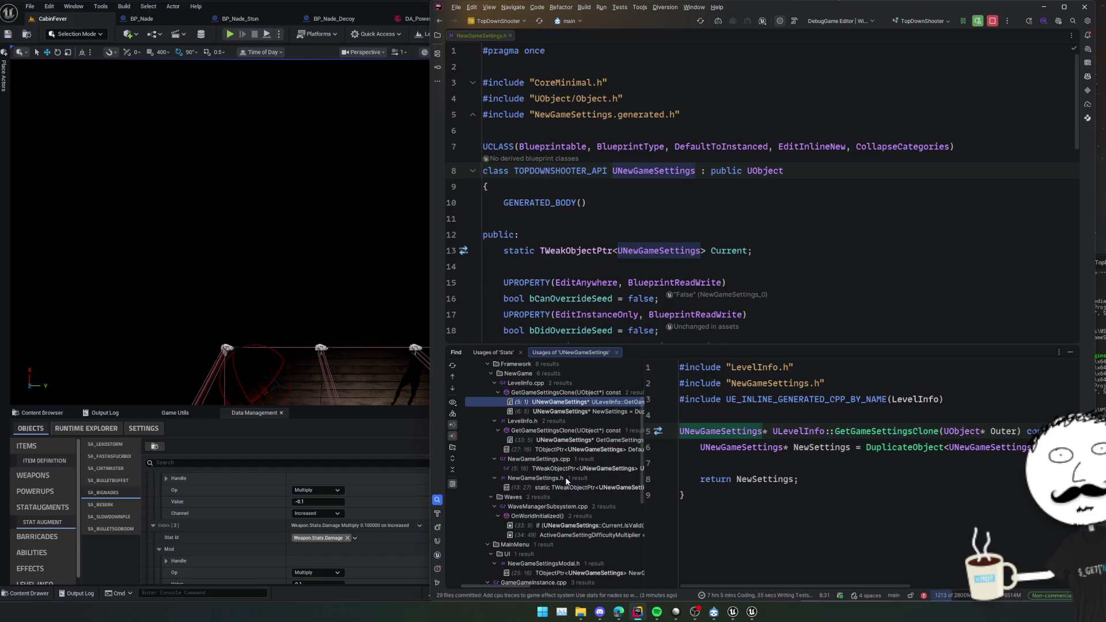
scroll(589, 465, "down", 1)
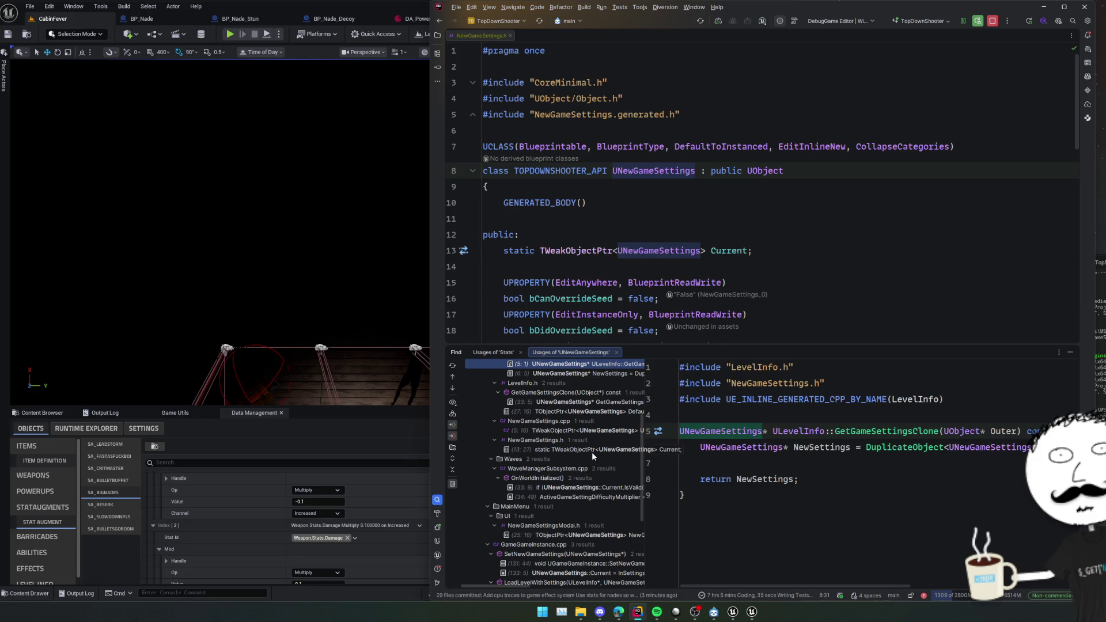
left_click(599, 432)
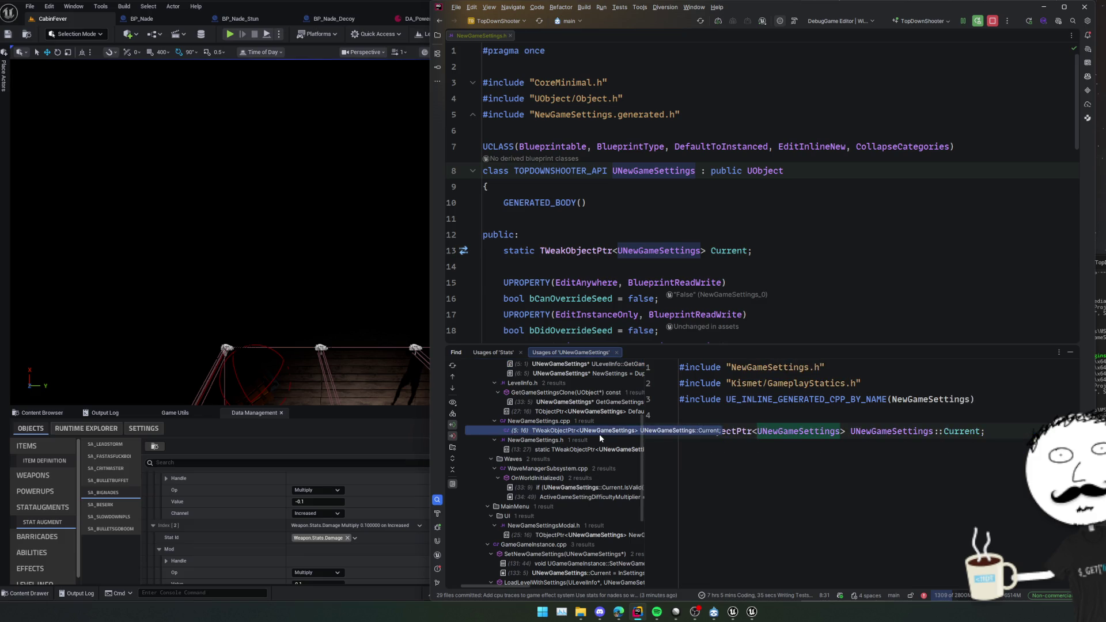
scroll(567, 471, "down", 1)
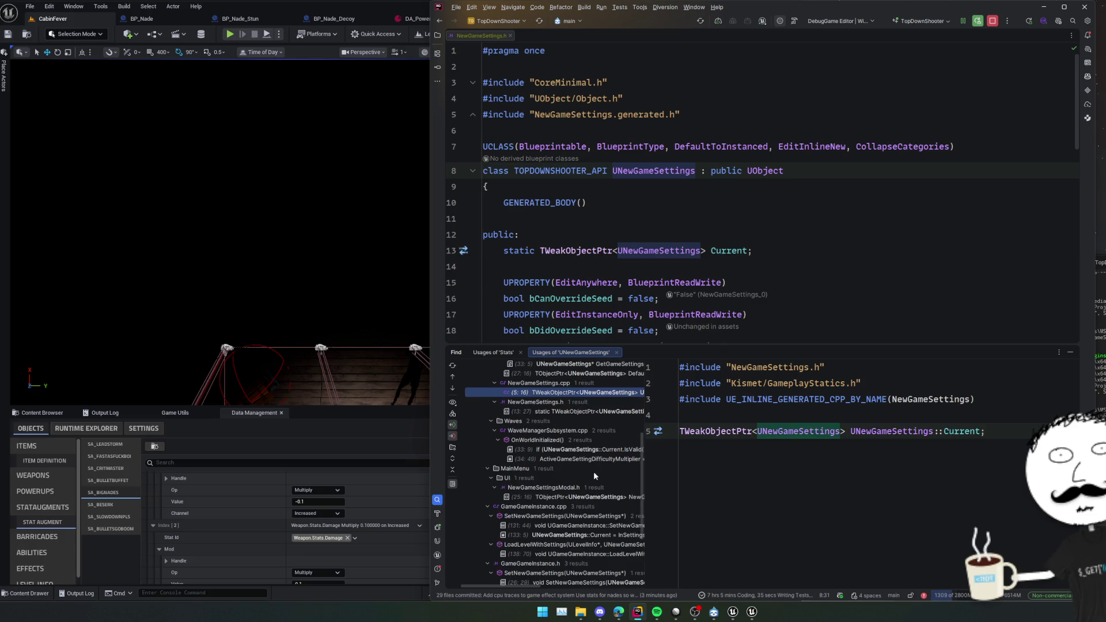
left_click(600, 411)
Preview the GameGameInstance.cpp usage, return to NewGameSettings.h, and show the project file tree.
scroll(579, 441, "down", 1)
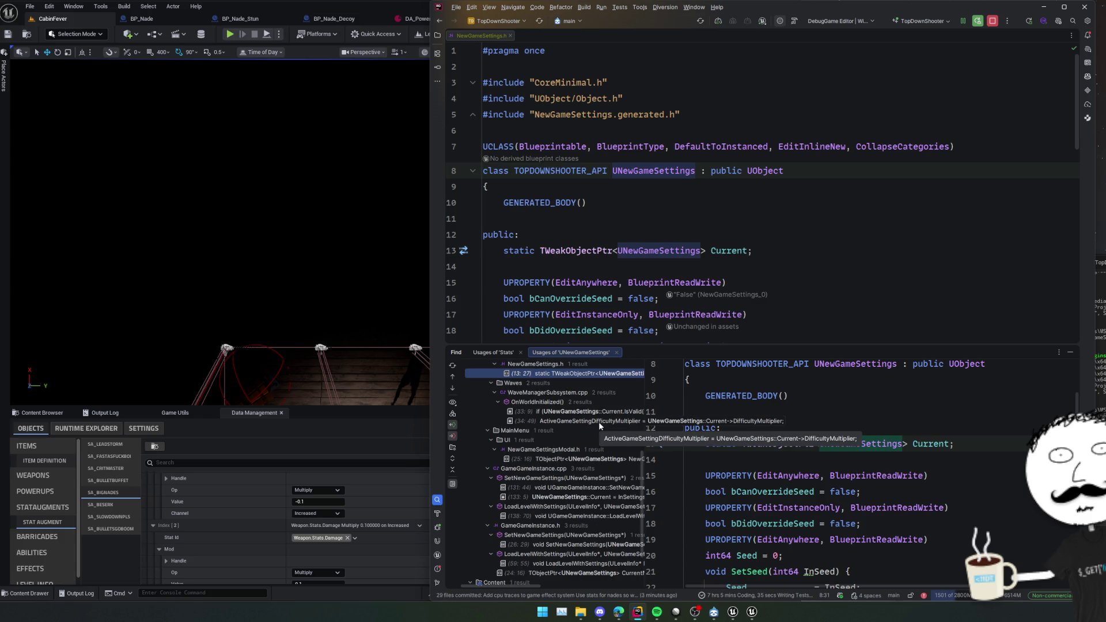
scroll(599, 422, "down", 1)
scroll(599, 422, "down", 1)
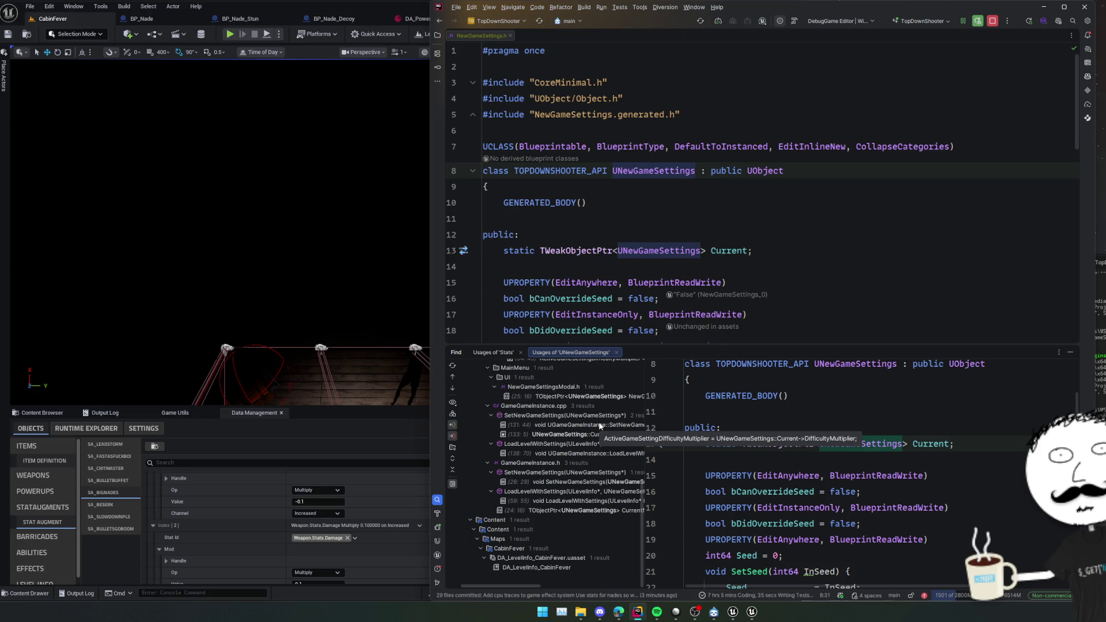
left_click(598, 434)
left_click(806, 328)
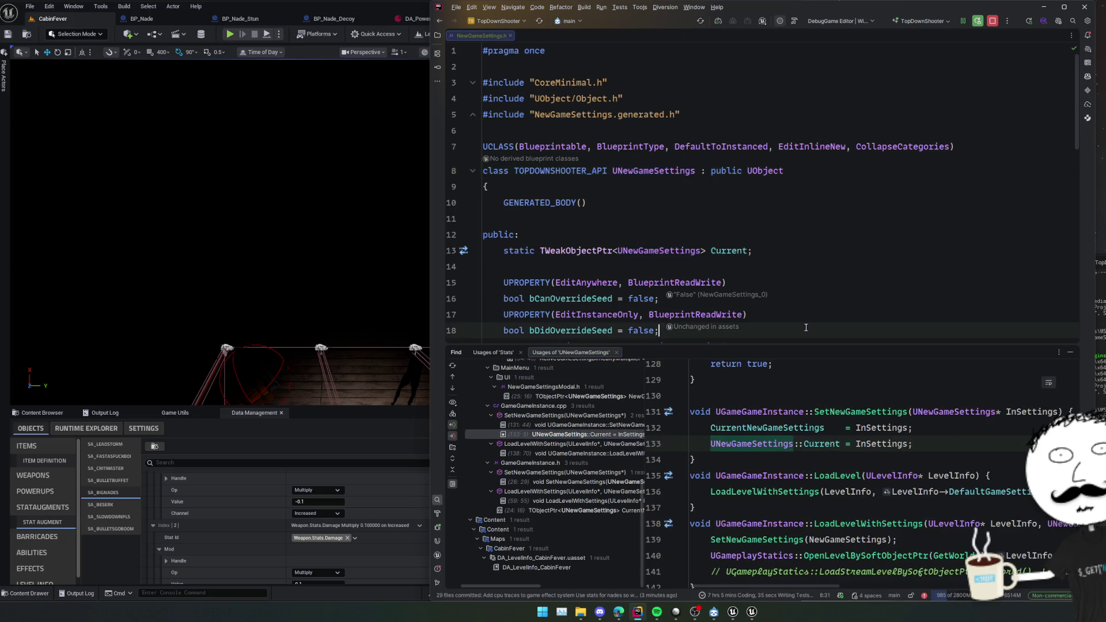
scroll(806, 327, "down", 10)
left_click(437, 35)
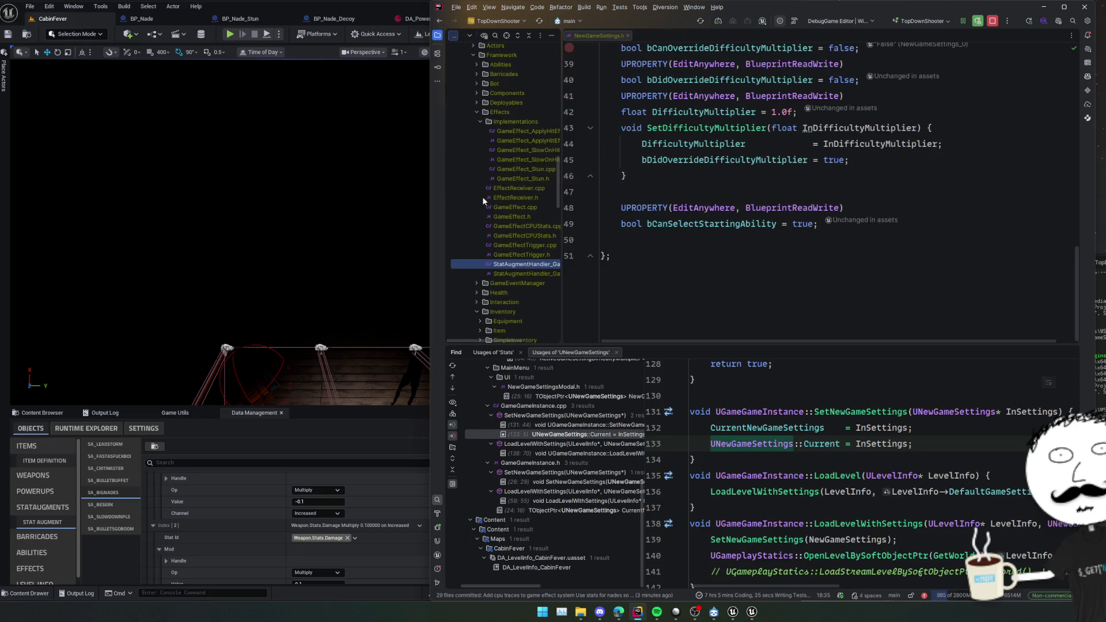
Open UGameAbility_Invulnerability.h and GameAbilityComponent.cpp from Abilities > Implementations, then hide the file tree.
double_click(508, 171)
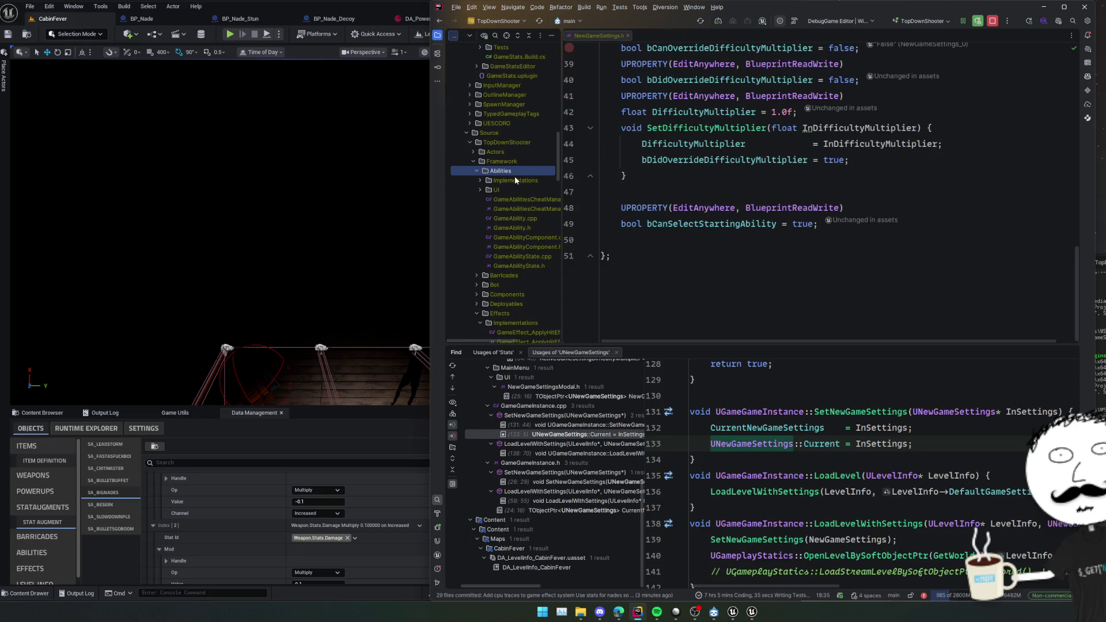
double_click(515, 181)
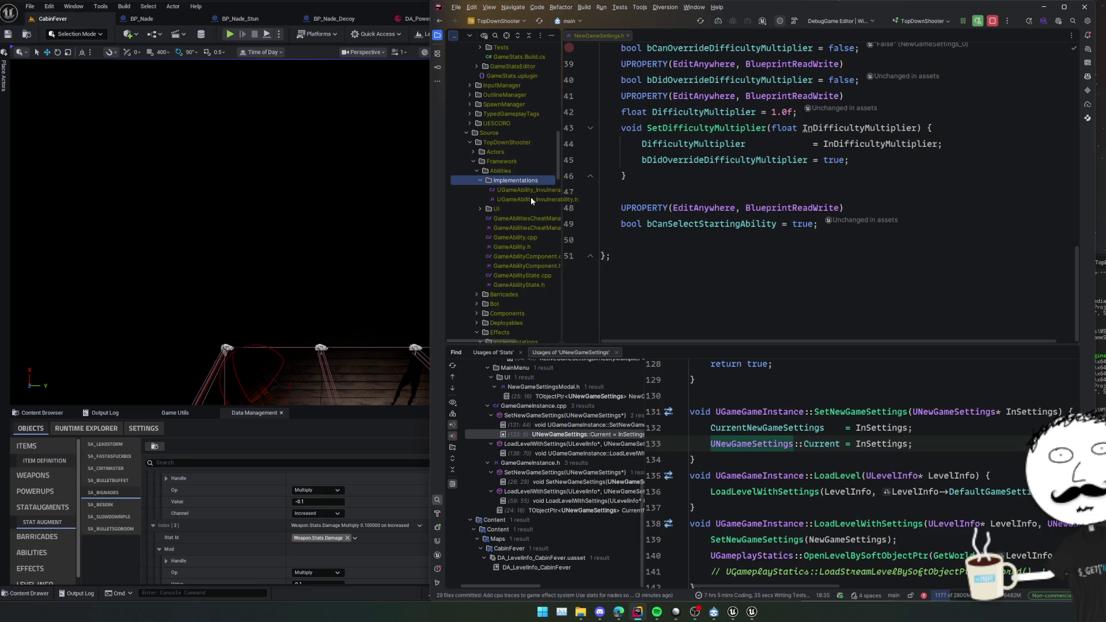
double_click(531, 198)
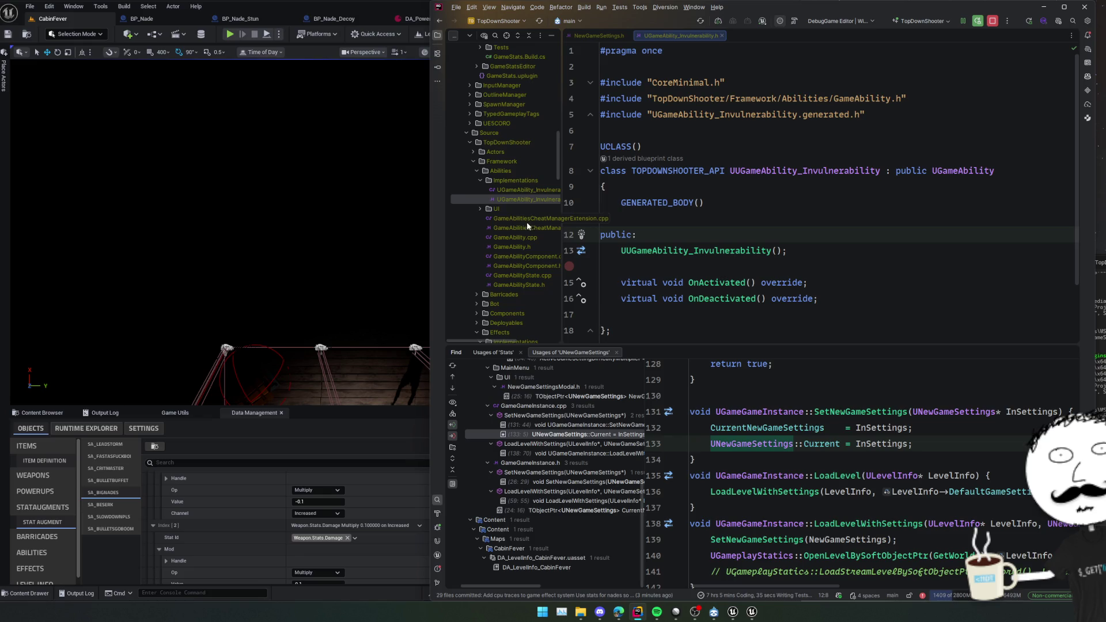
double_click(527, 259)
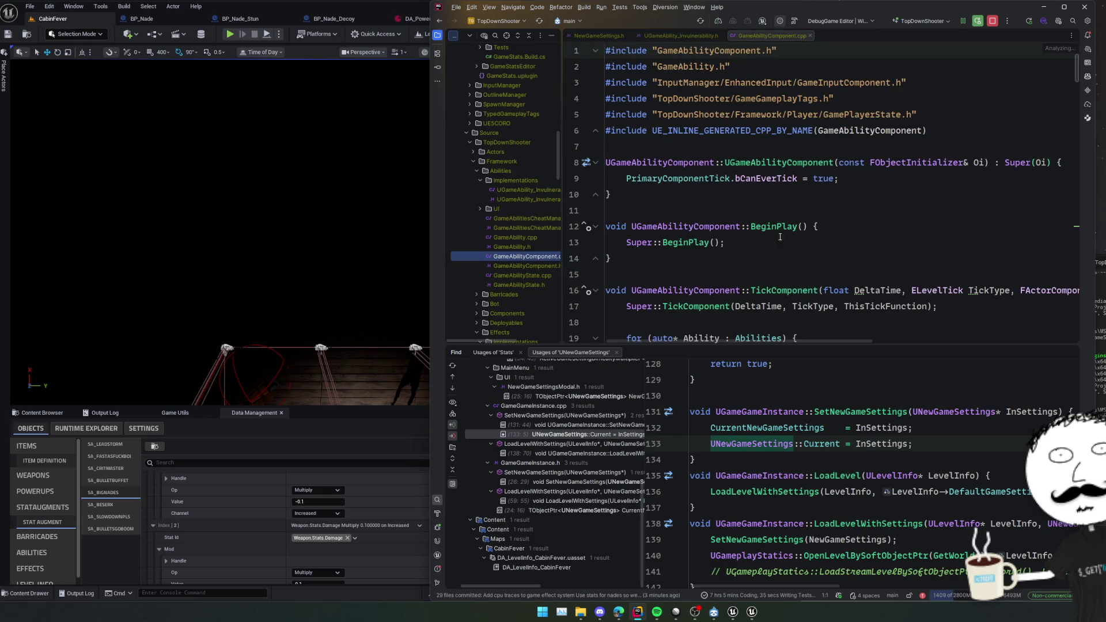
left_click(437, 34)
Read through TickComponent, InitializeAbility, and the InitializeAbilities loop over the Abilities array.
left_click(675, 197)
scroll(675, 198, "down", 3)
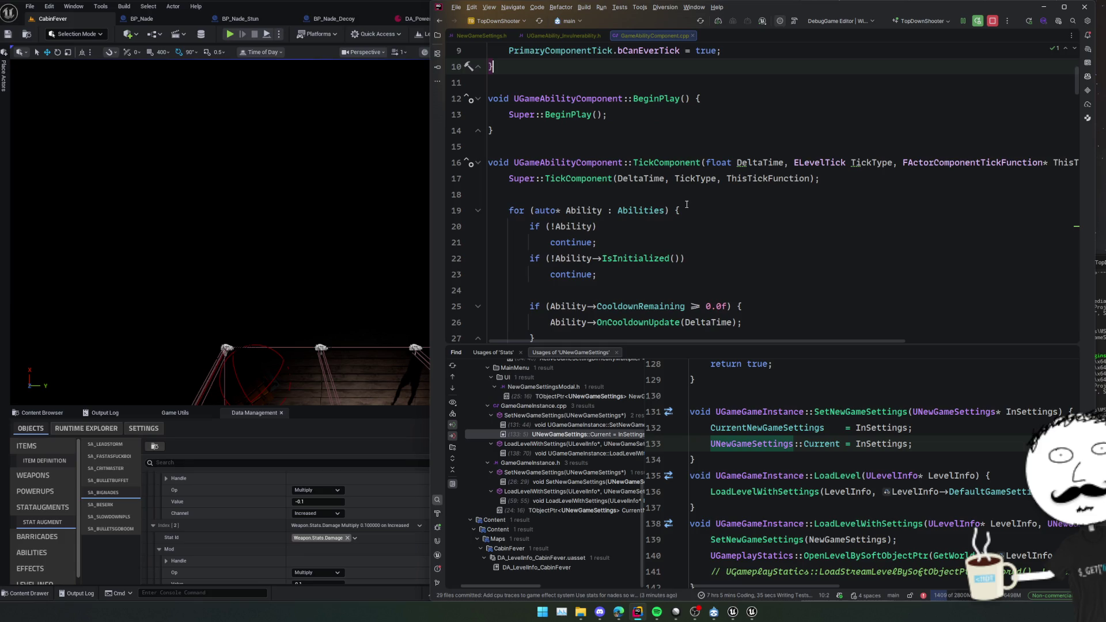
left_click(691, 201)
scroll(691, 202, "down", 7)
scroll(691, 202, "down", 3)
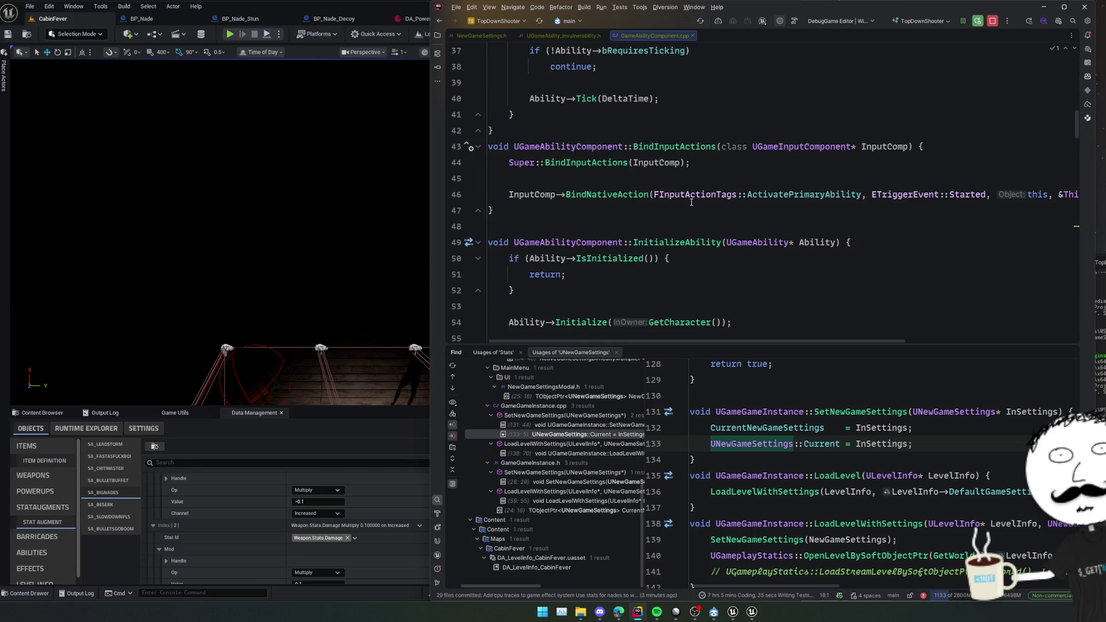
scroll(691, 202, "down", 3)
left_click(691, 202)
left_click(704, 226)
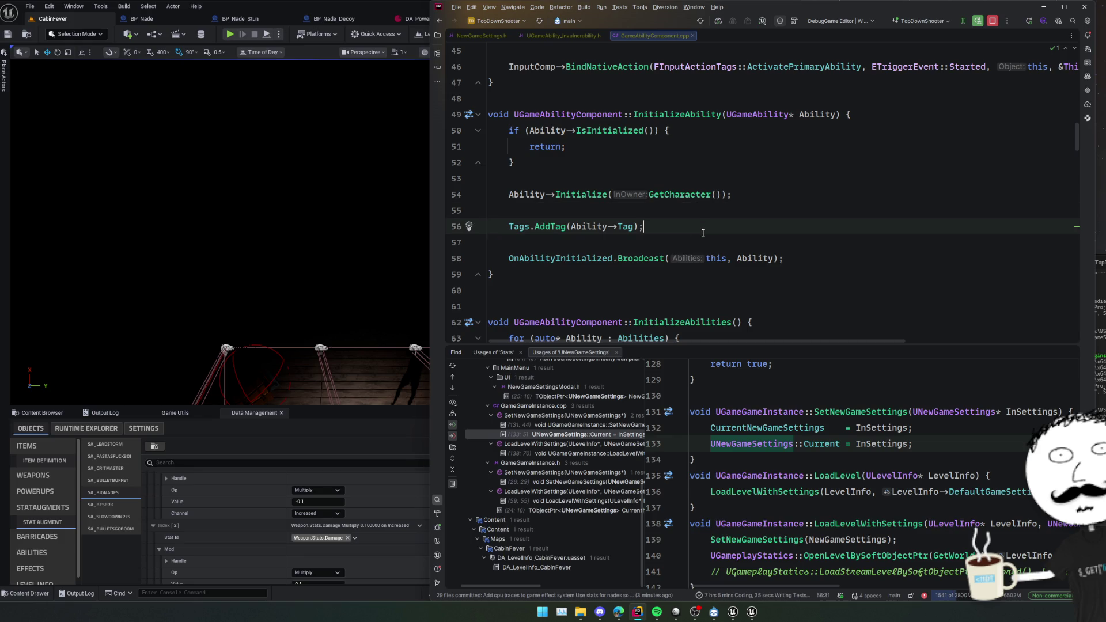
scroll(704, 226, "down", 3)
left_click(703, 231)
scroll(703, 231, "down", 3)
scroll(703, 232, "up", 2)
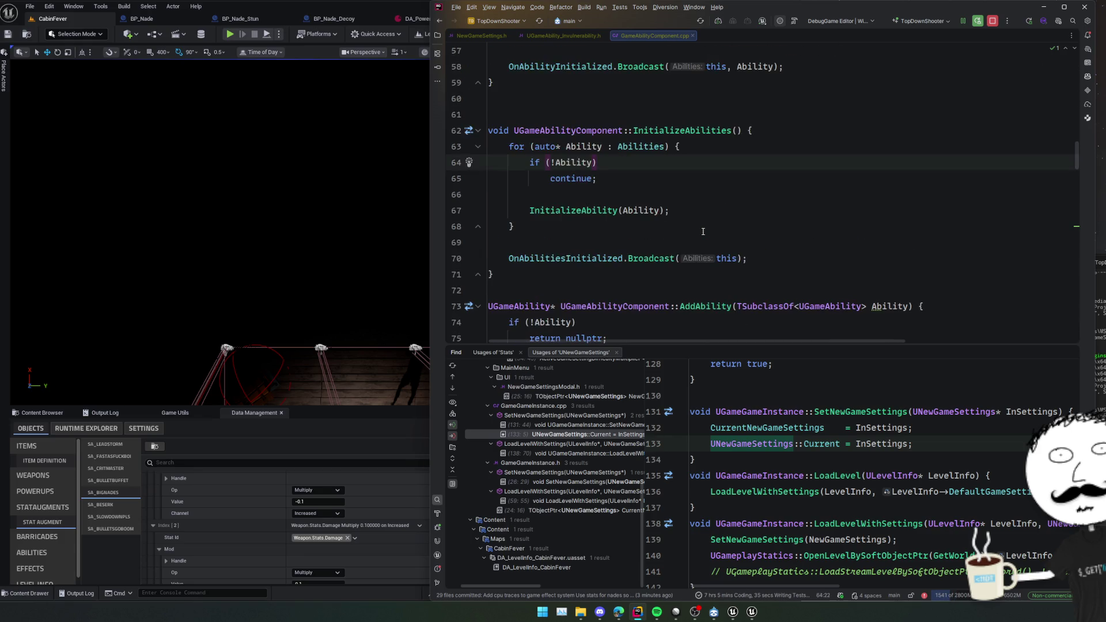
double_click(640, 146)
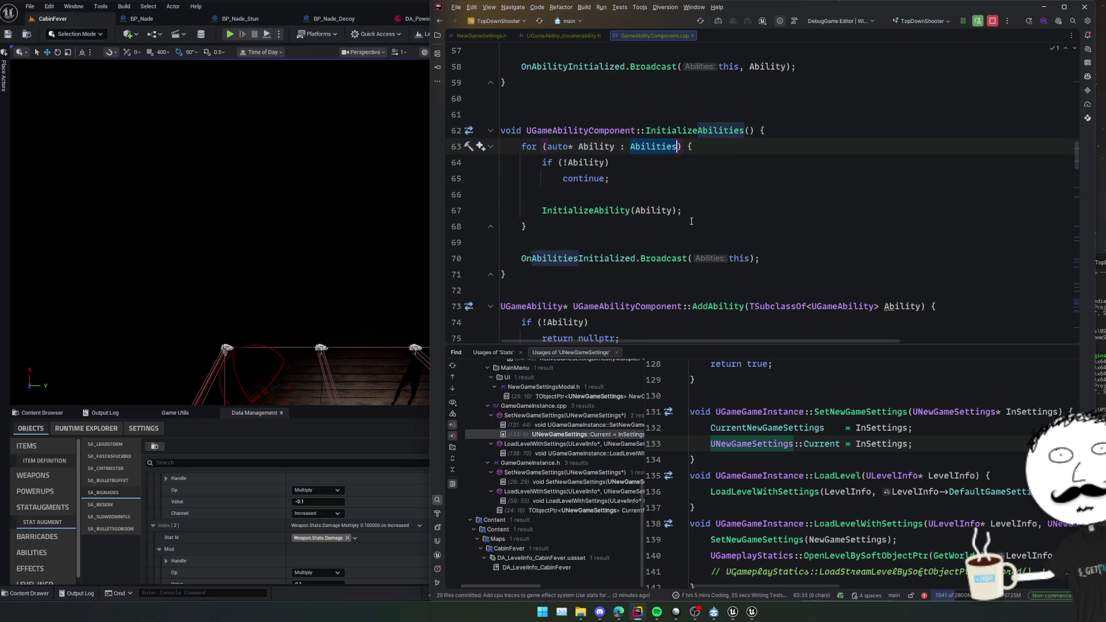
scroll(743, 197, "down", 4)
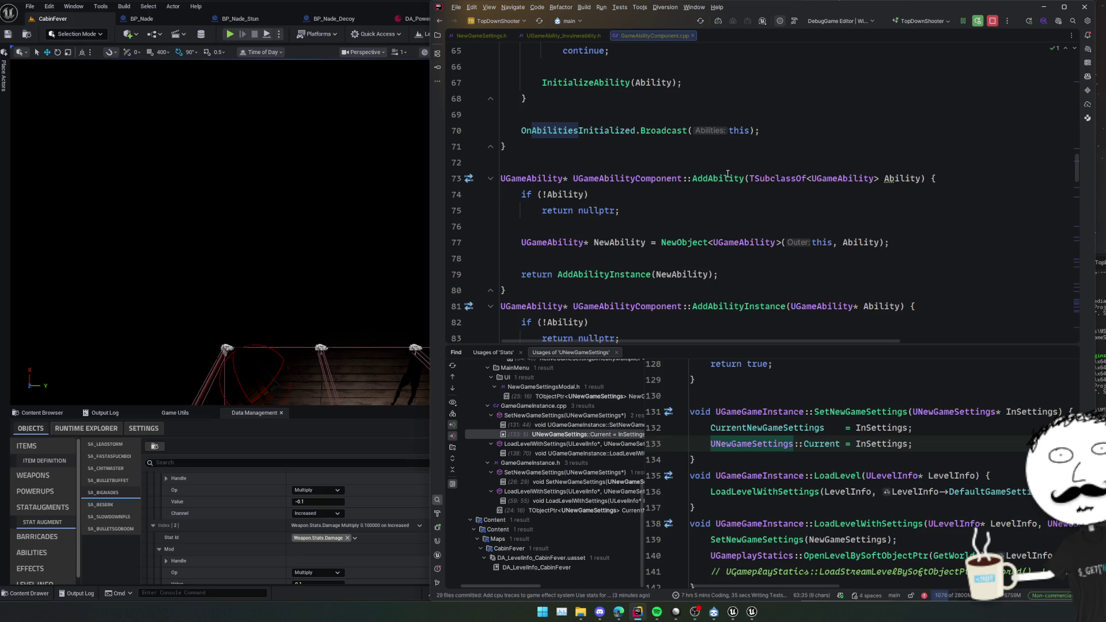
Inspect the AddAbility declaration's TSubclassOf<UGameAbility> parameter, then return to the Invulnerability header.
left_click(727, 174, "ctrl")
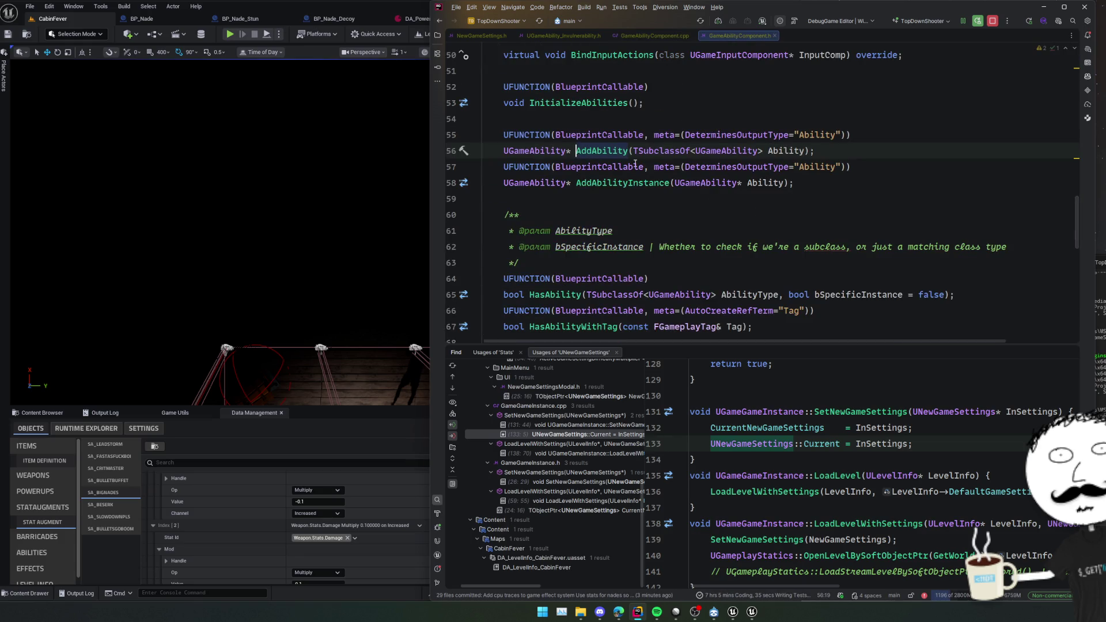
key("Right")
key("Right")
key("Right")
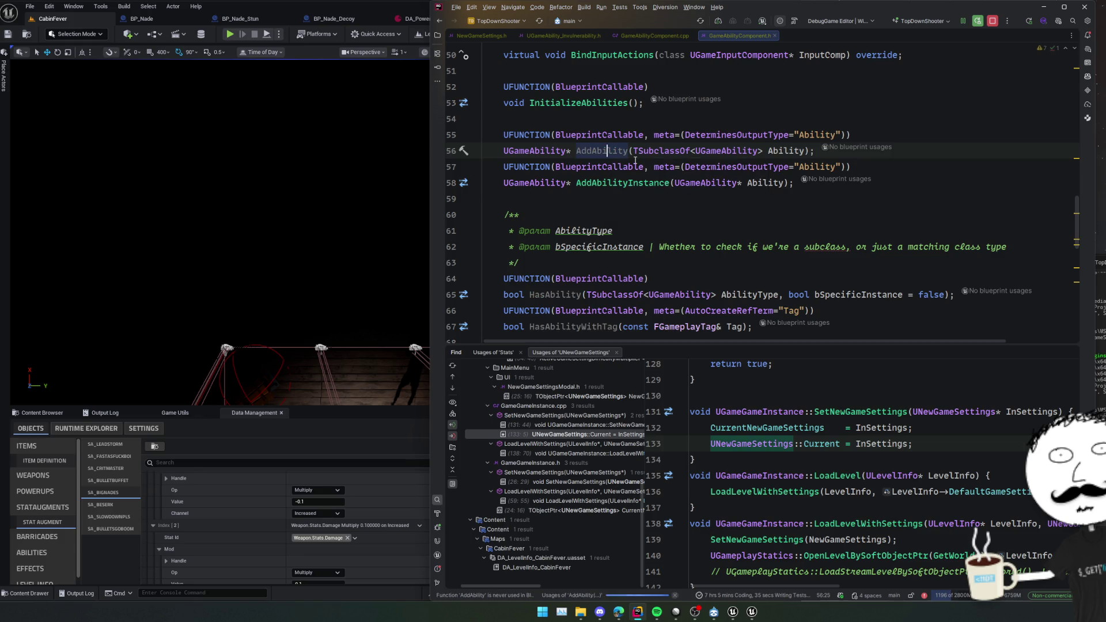
double_click(669, 151)
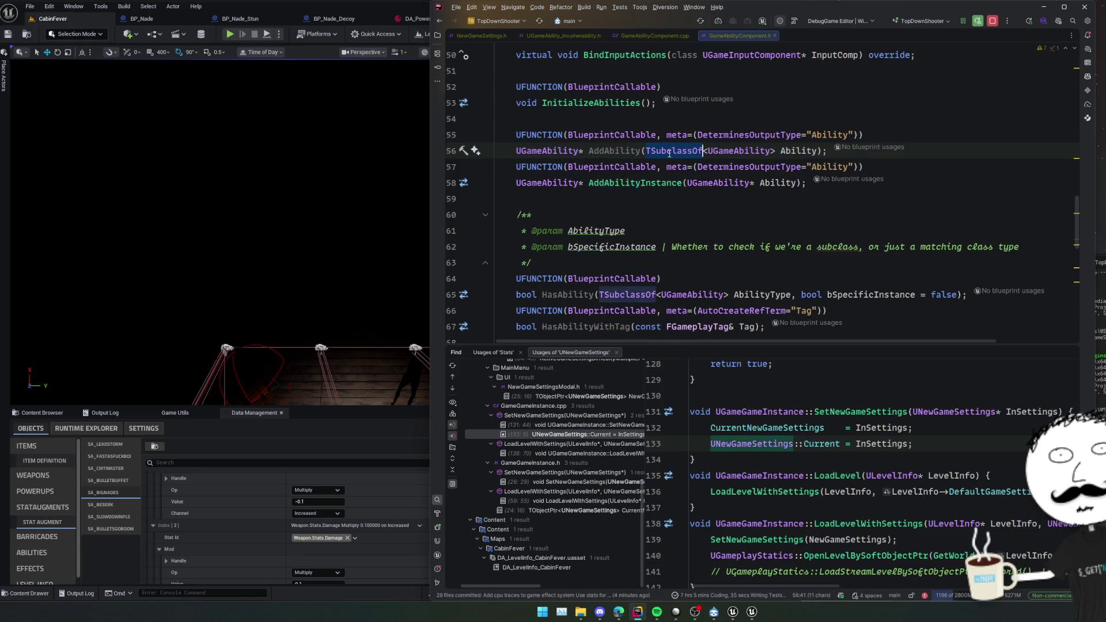
key("ctrl+w")
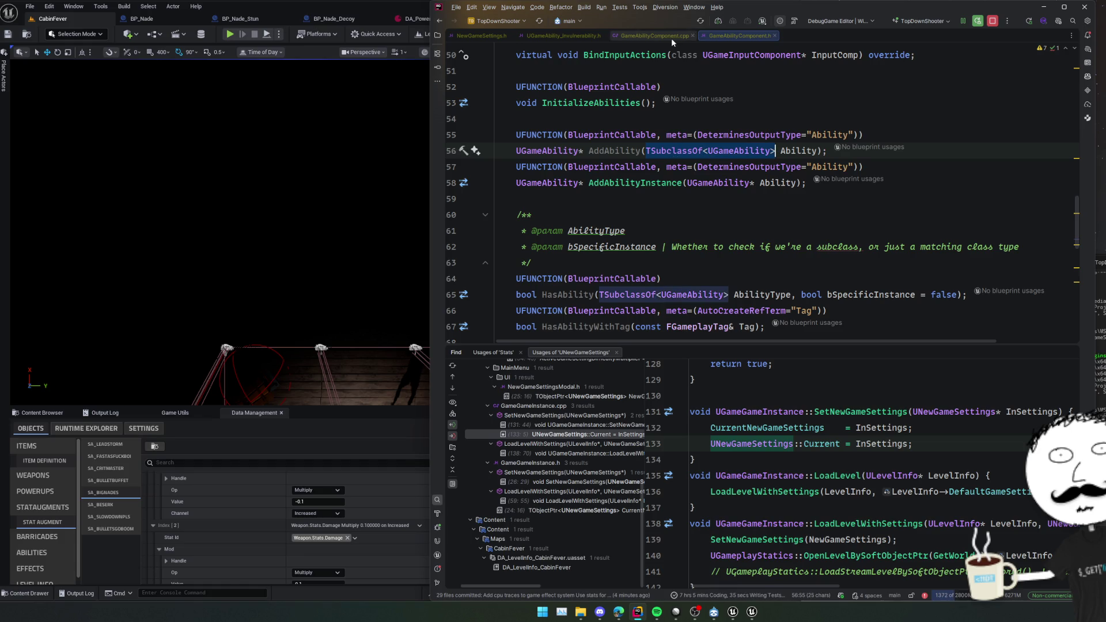
left_click(672, 37)
left_click(562, 37)
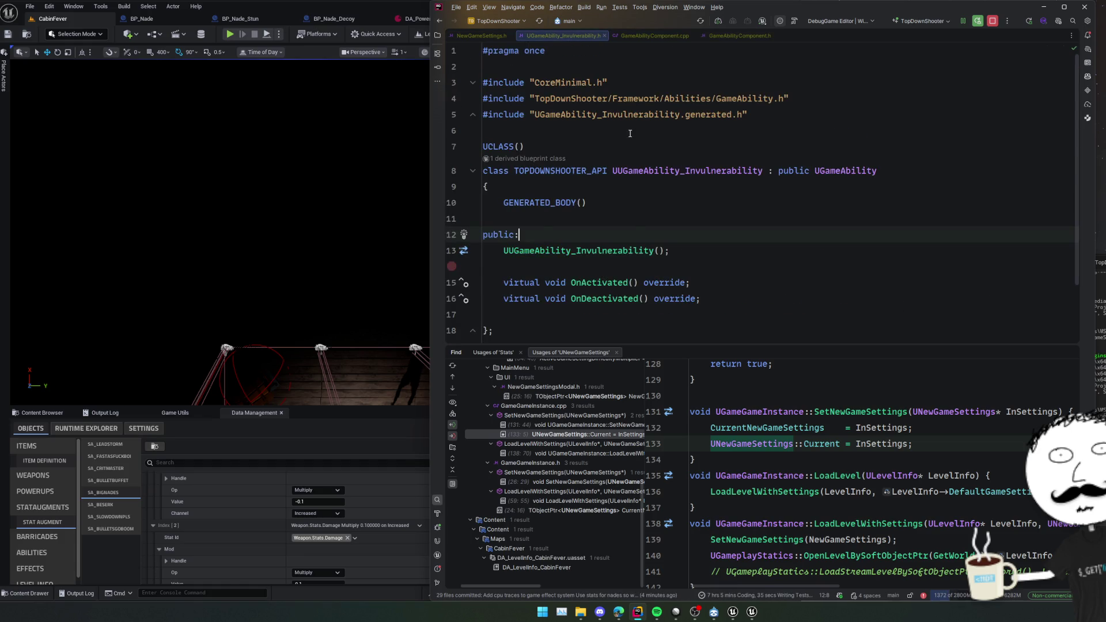
Duplicate the bCanSelectStartingAbility property block in NewGameSettings.h with Ctrl+D.
scroll(630, 133, "down", 2)
left_click(481, 36)
left_click(628, 237)
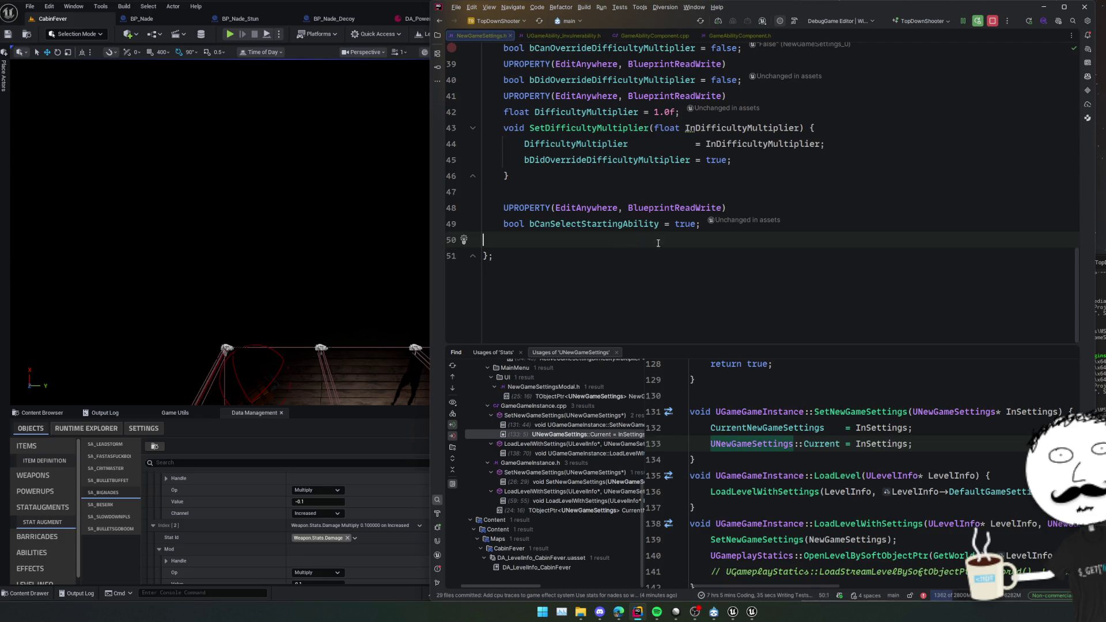
key("shift+Up")
key("shift+Up")
key("shift+Up")
key("ctrl+d")
left_click(801, 240)
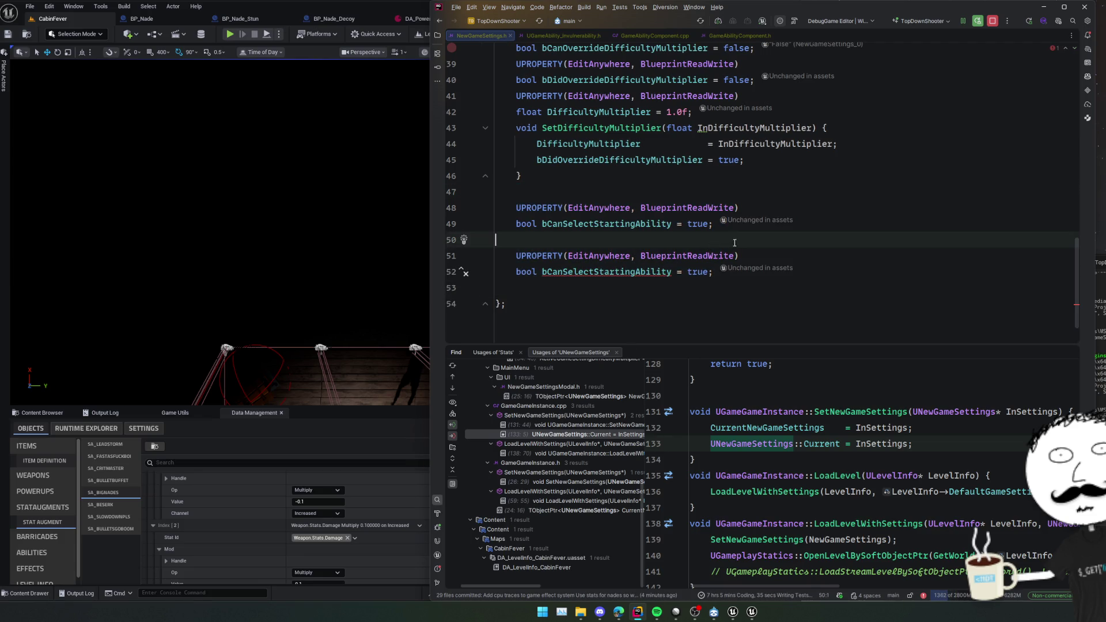
key("BackSpace")
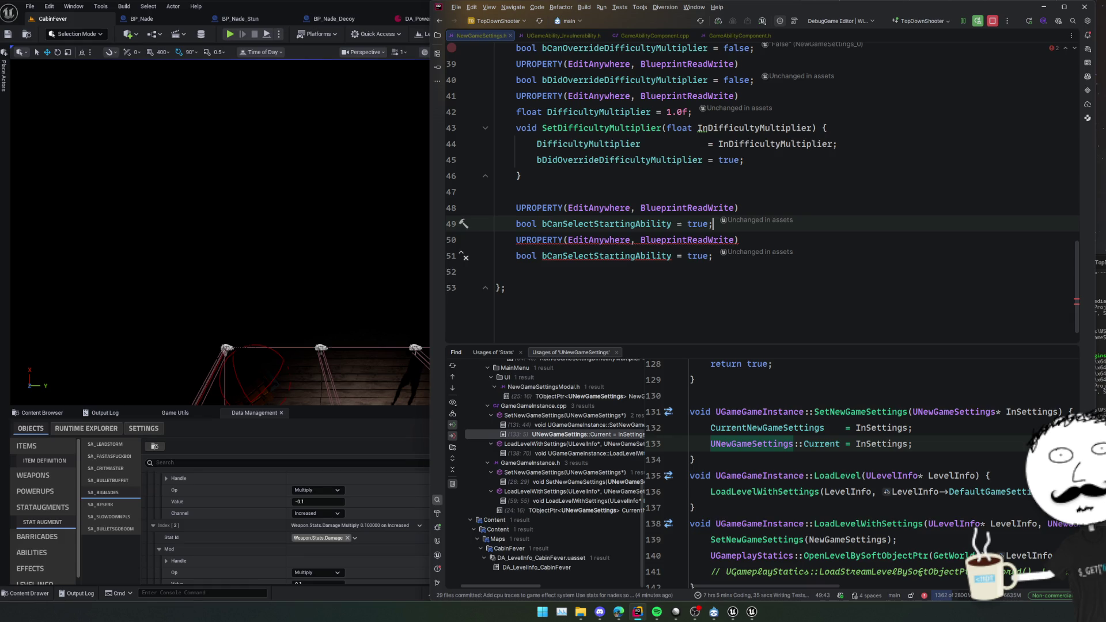
Clear the copied bool declaration and start typing a TArray<TSoft declaration in its place.
left_click(516, 239)
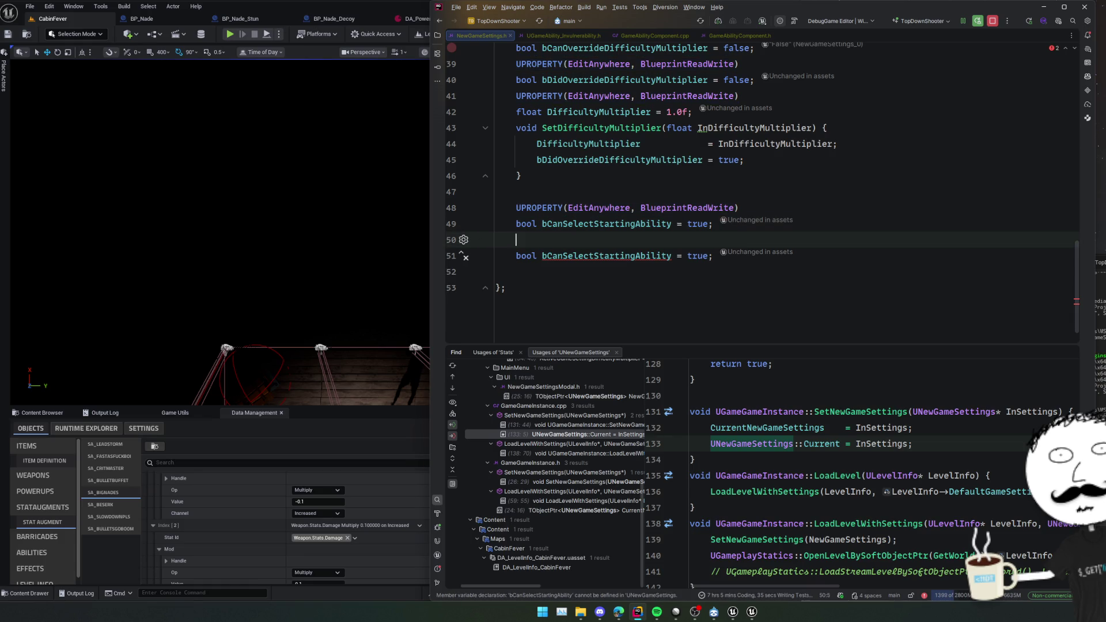
key("Down")
key("shift+End")
key("BackSpace")
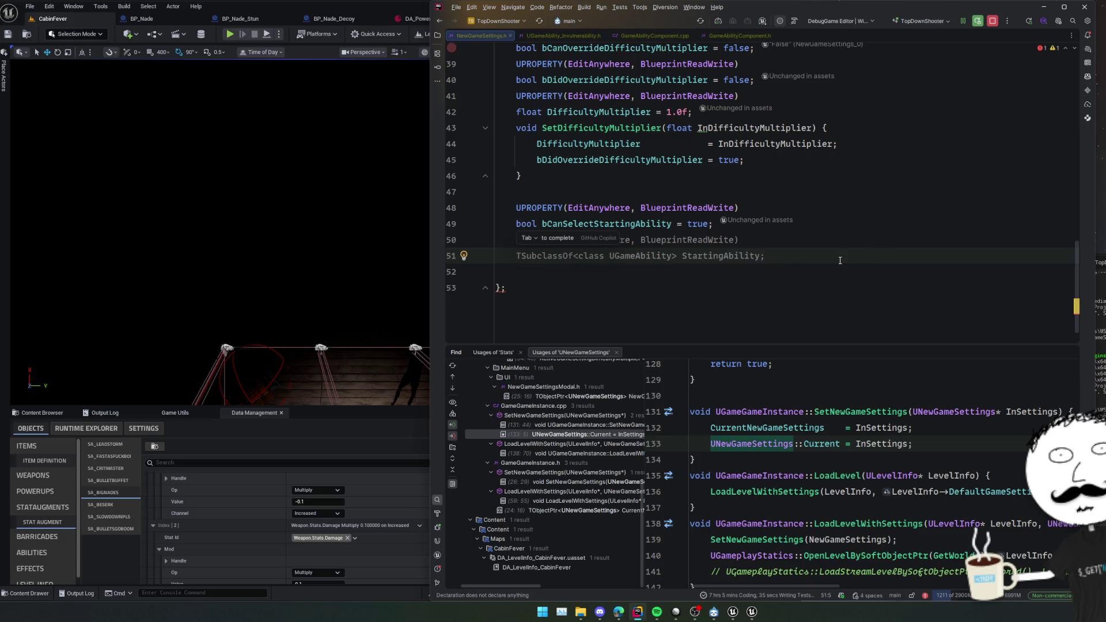
type("TArray<")
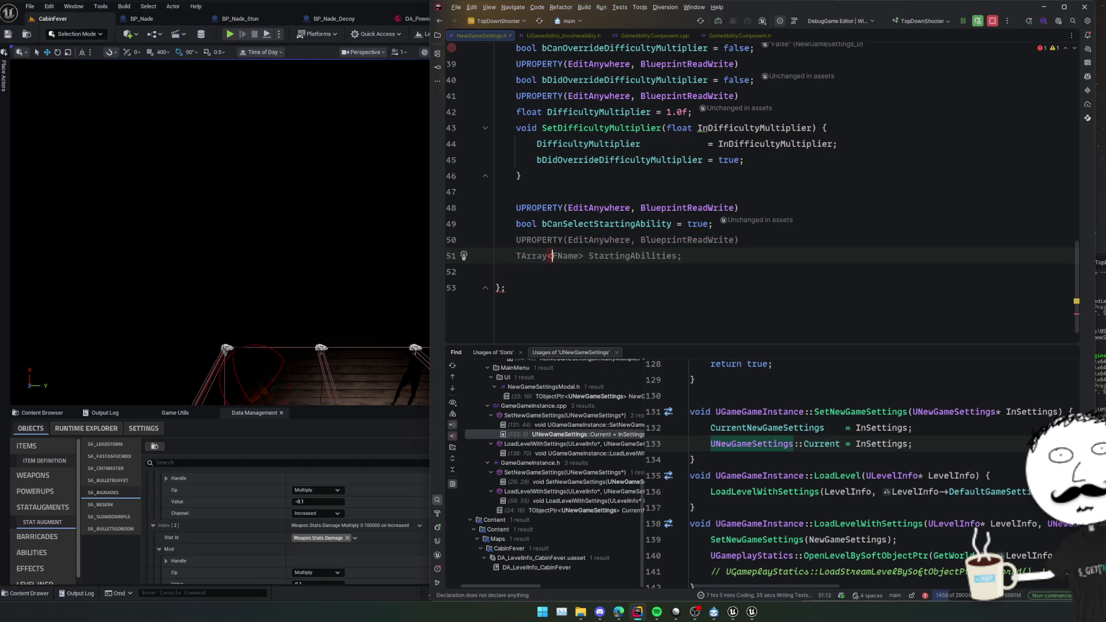
type("TSoft")
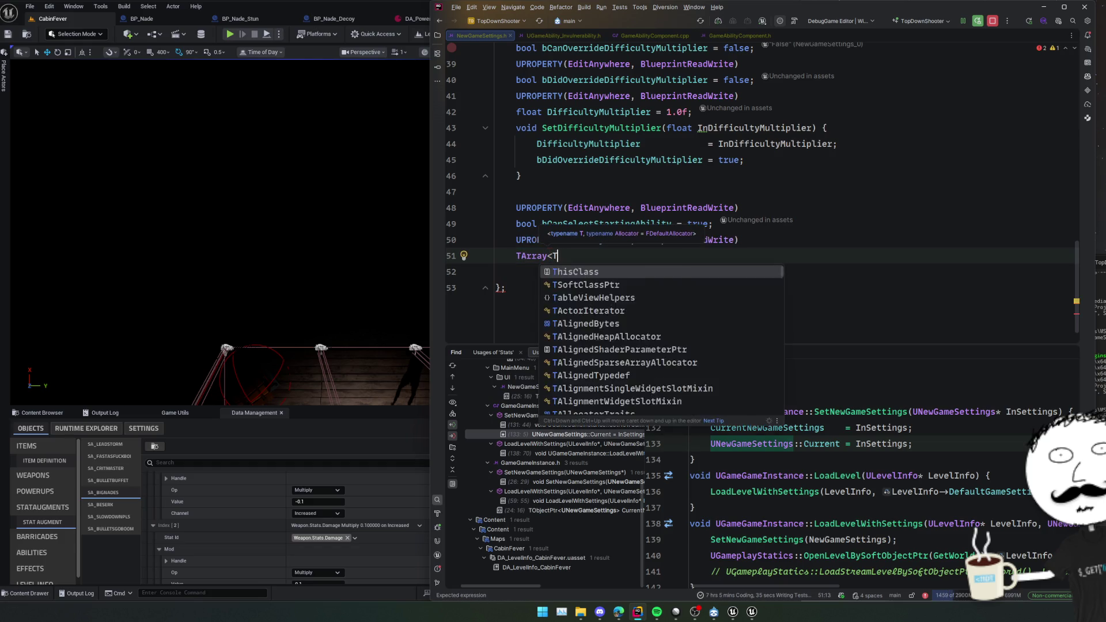
Complete the declaration as TArray<TSoftClassPtr<UGameAbility>> StartingAbilities.
key("Return")
type("<UGame")
type("Ability>")
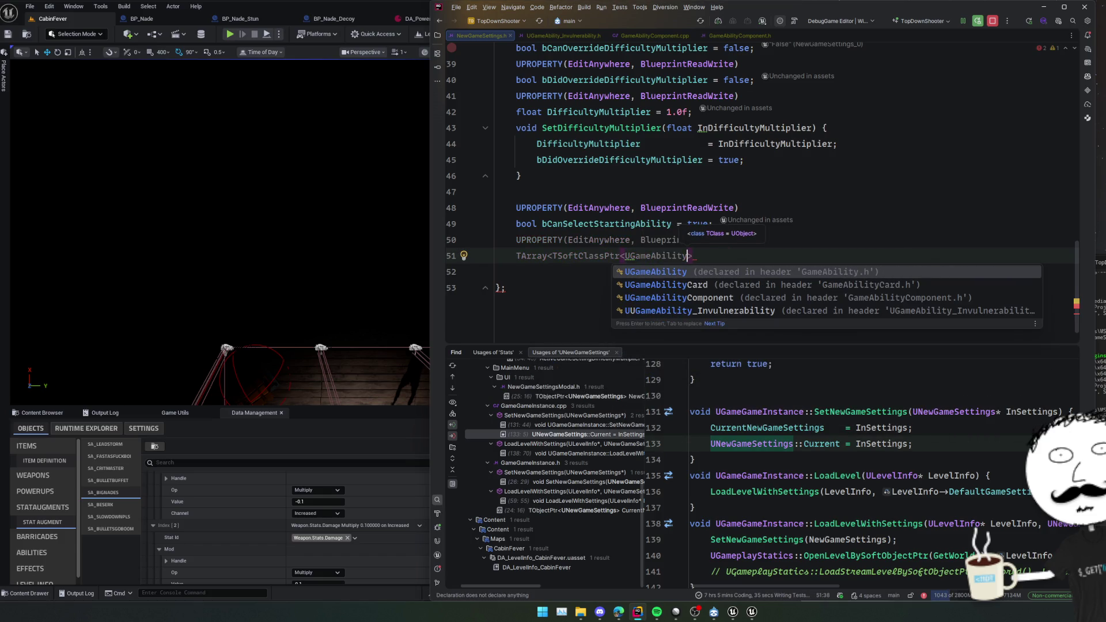
key("Return")
key("Return")
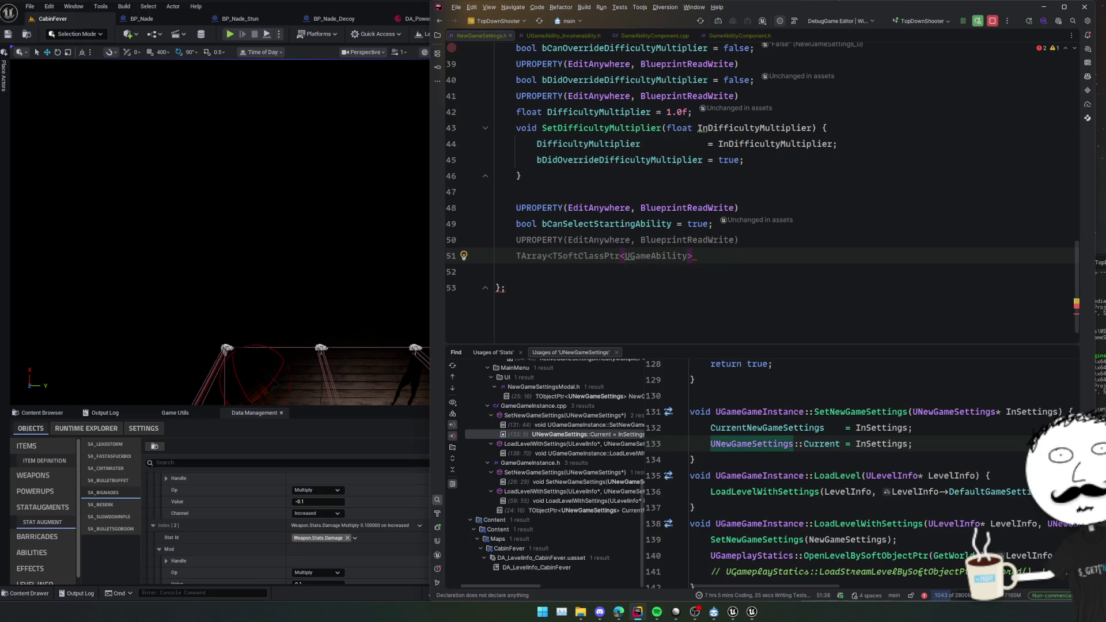
type(">")
key("Tab")
Add a doc comment above StartingAbilities saying these are the abilities available to this map.
left_click(713, 224)
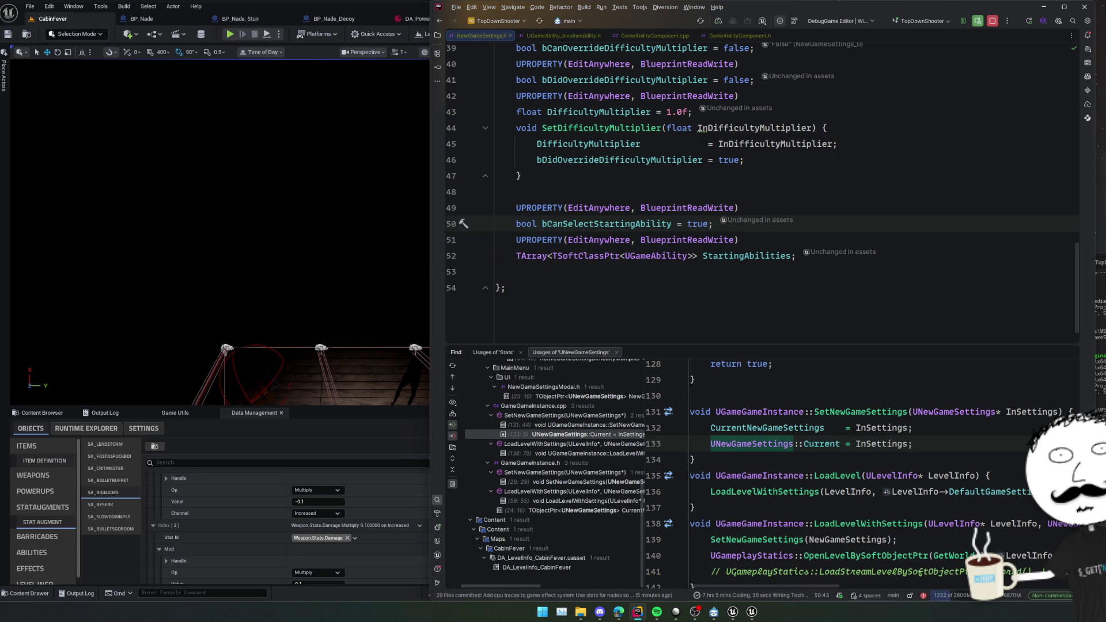
key("Return")
type("/** ")
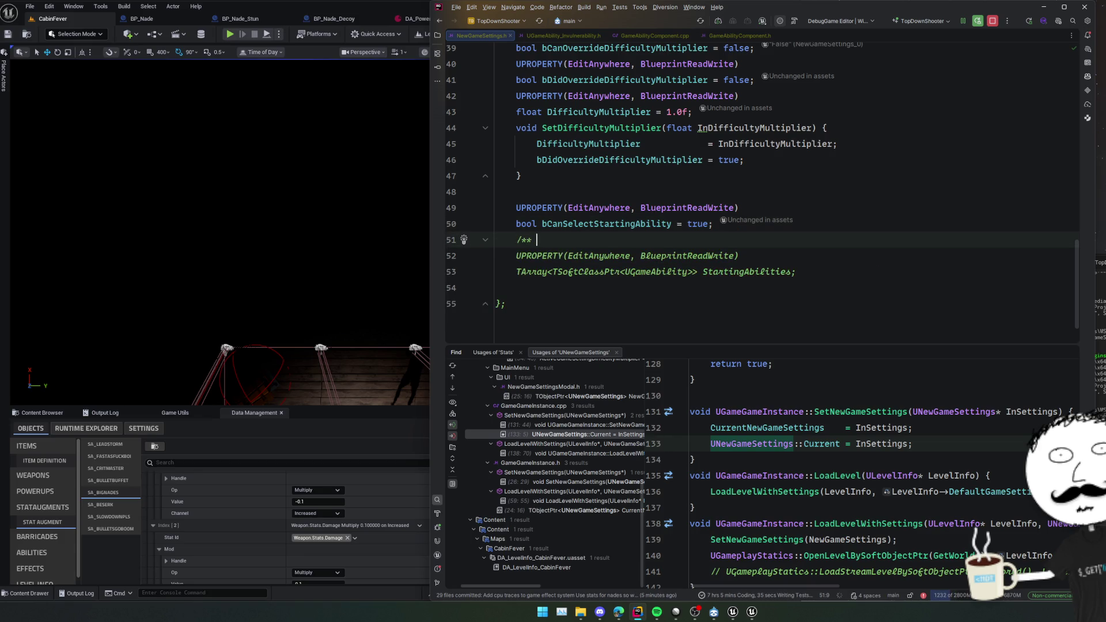
type("These are the d")
type("bilities available to this map...")
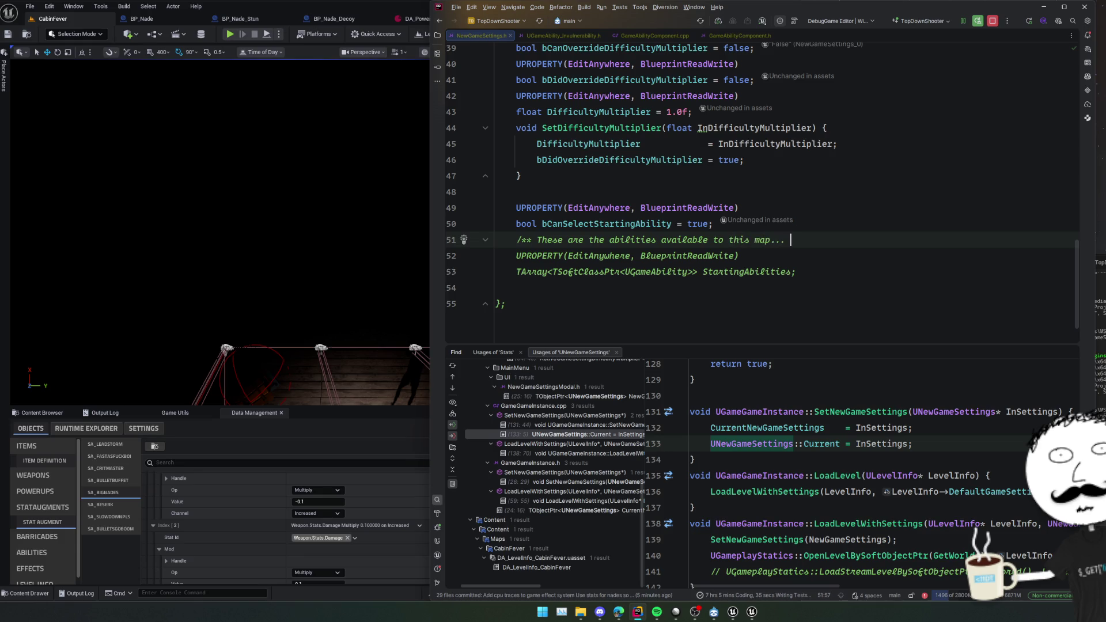
key("Return")
left_click(537, 240)
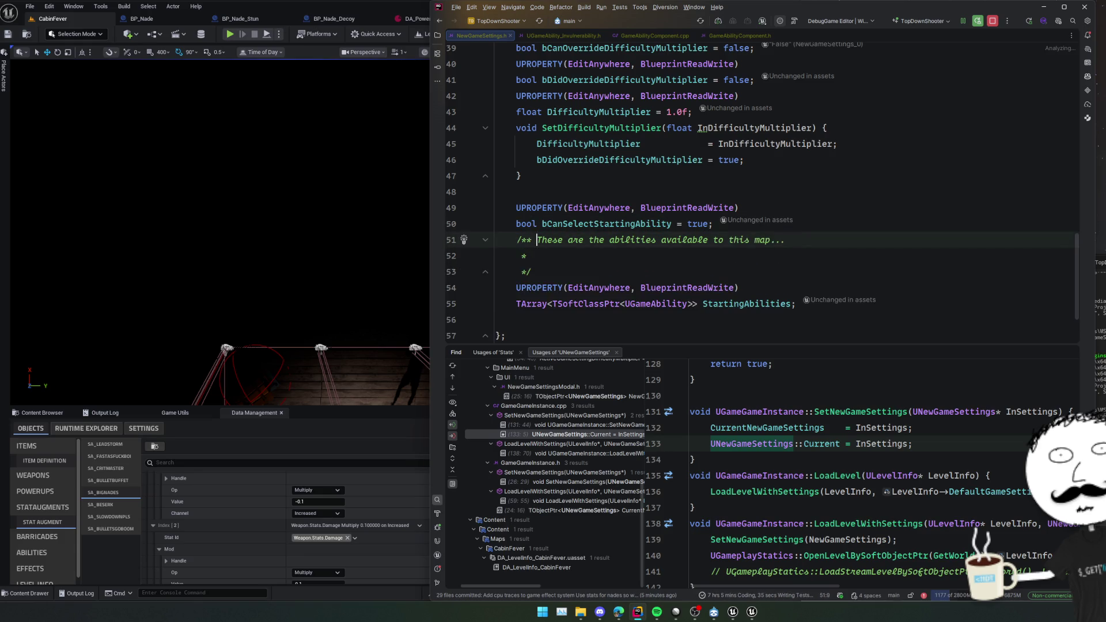
key("Return")
left_click(526, 272)
Add the comment line 'And when the player selects one, we'll store it here.'.
type("And when")
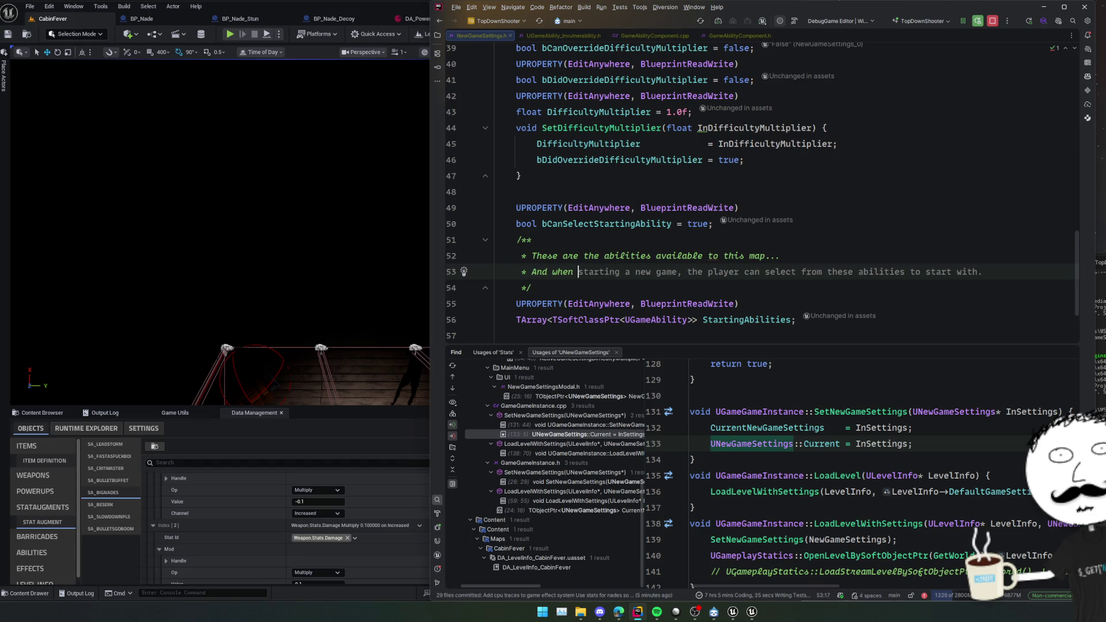
type(" the player ")
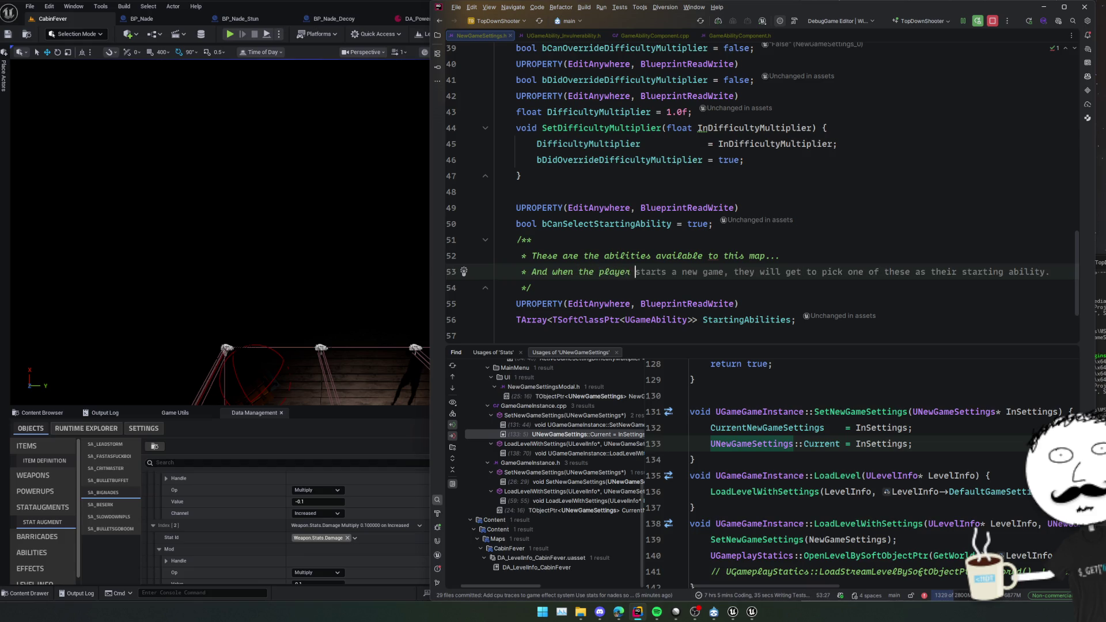
type("selects one")
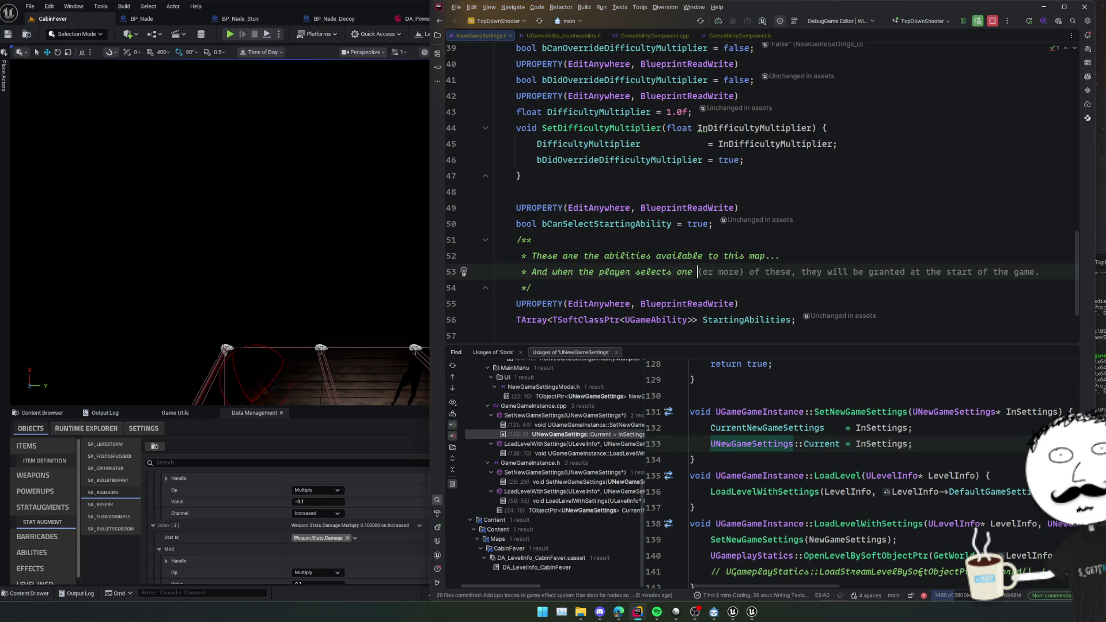
key("BackSpace")
type(", ")
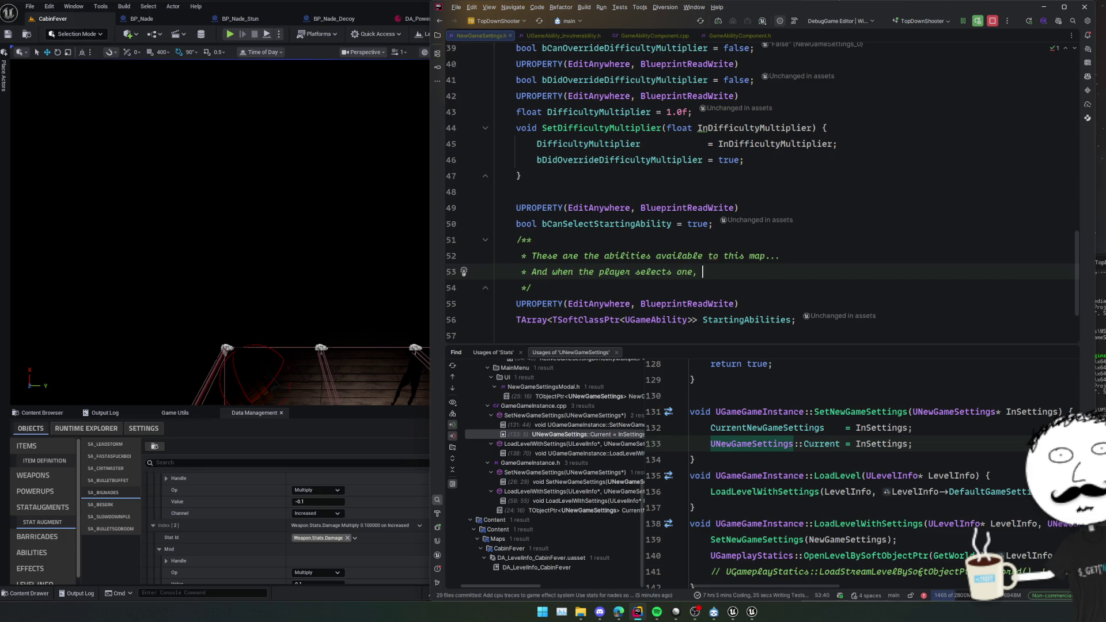
type("we'll store it here")
key("BackSpace")
type(".")
key("Home")
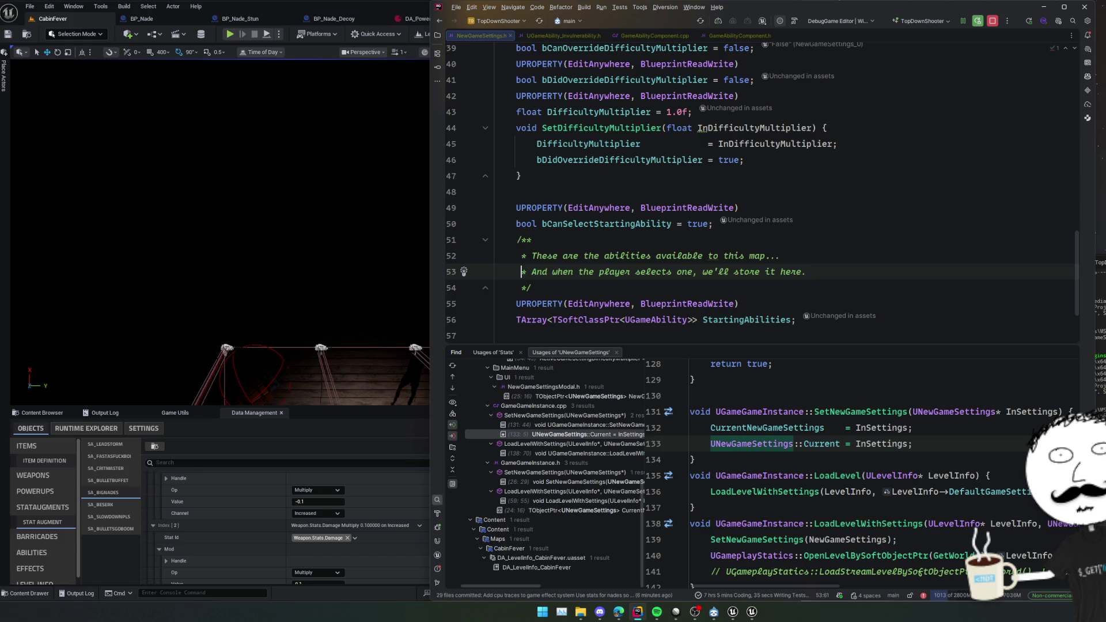
left_click(949, 254)
Close the usages result panels in Rider and move the breakpoint from line 38 to line 45.
left_click(909, 186)
scroll(902, 183, "up", 2)
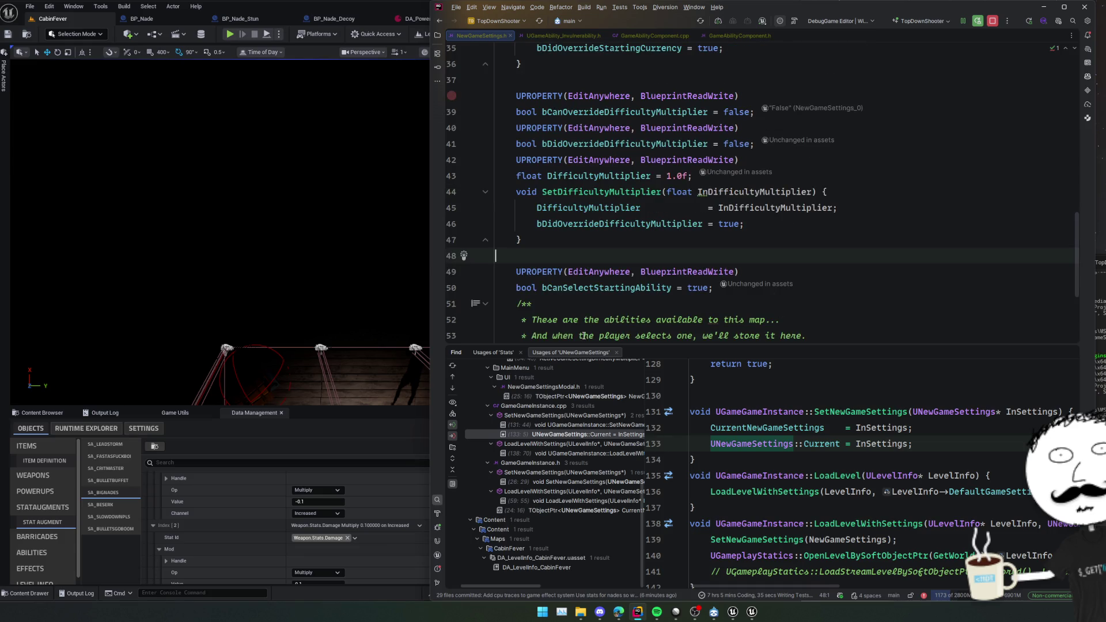
middle_click(562, 352)
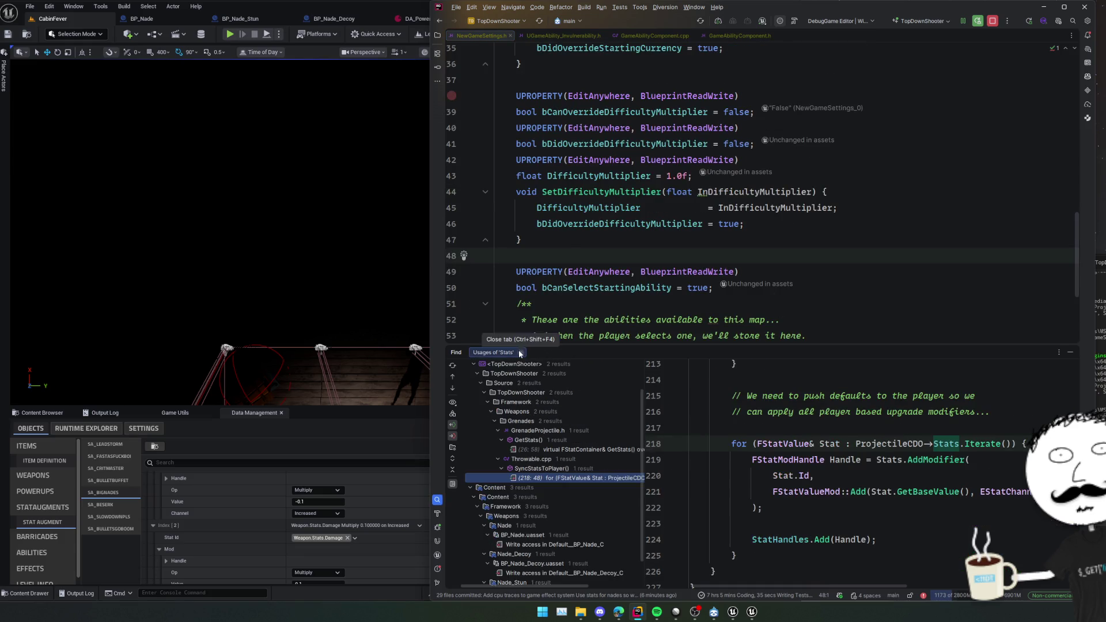
left_click(520, 353)
mouse_move(451, 181)
left_mouse_down()
mouse_move(464, 285)
mouse_move(452, 293)
left_mouse_up()
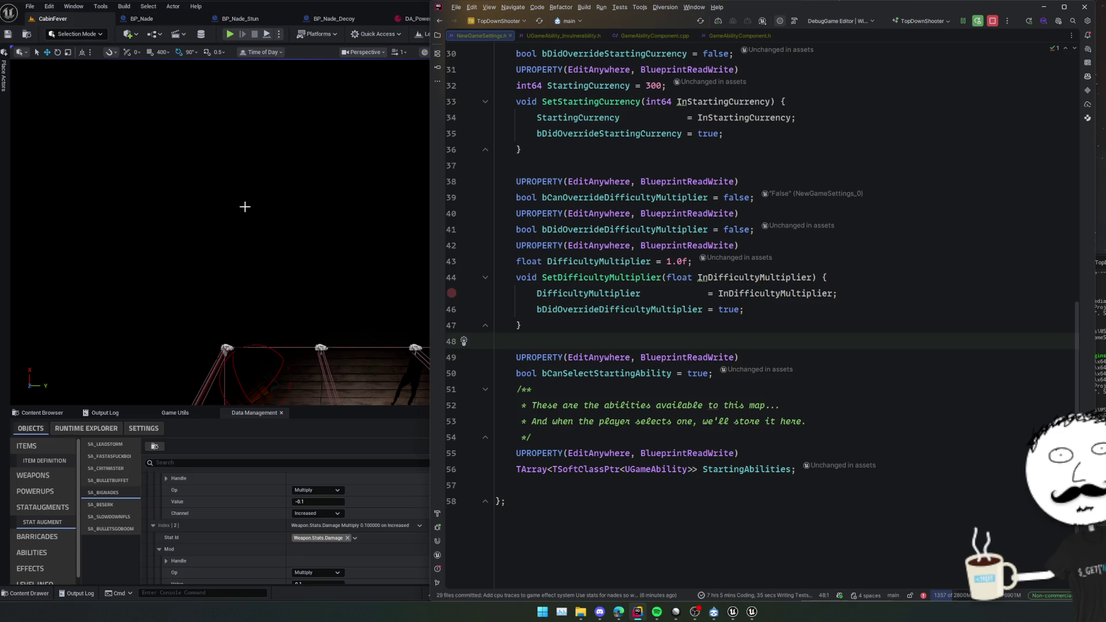
In Unreal, close the BP_Nade, BP_Nade_Stun, BP_Nade_Decoy, and CabinFever power-up tabs.
left_click(171, 19)
middle_click(171, 19)
middle_click(171, 19)
middle_click(172, 19)
middle_click(172, 24)
Open the MainMenu level through the Ctrl+P asset search.
key("ctrl+p")
type("MainMenu")
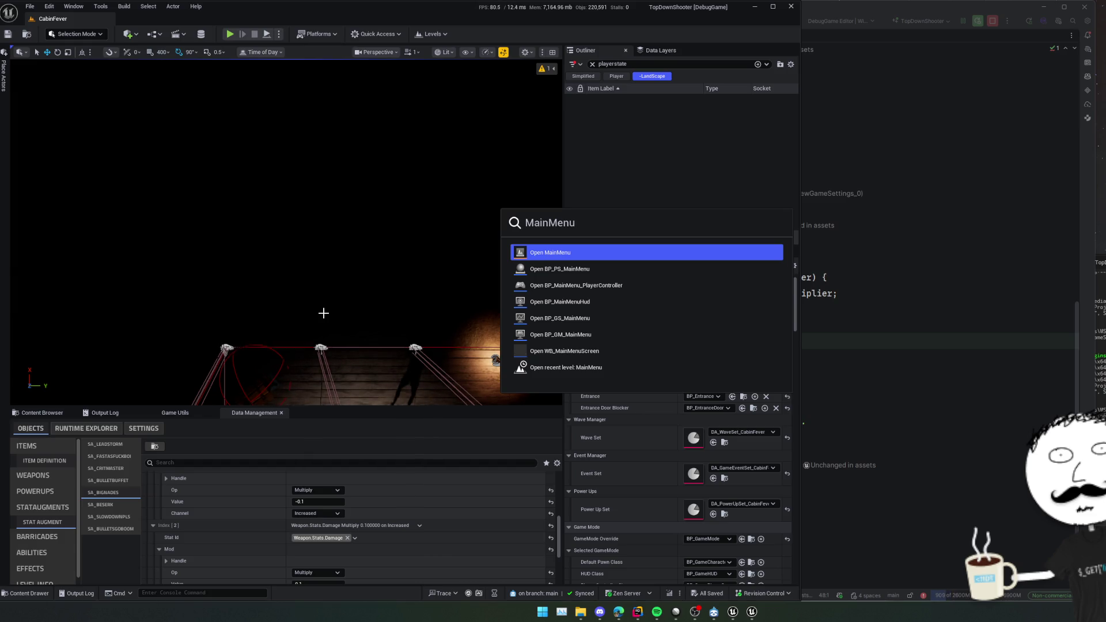
key("Down")
key("Down")
key("Down")
key("Down")
key("Down")
key("Up")
key("Up")
key("Up")
key("Up")
key("Return")
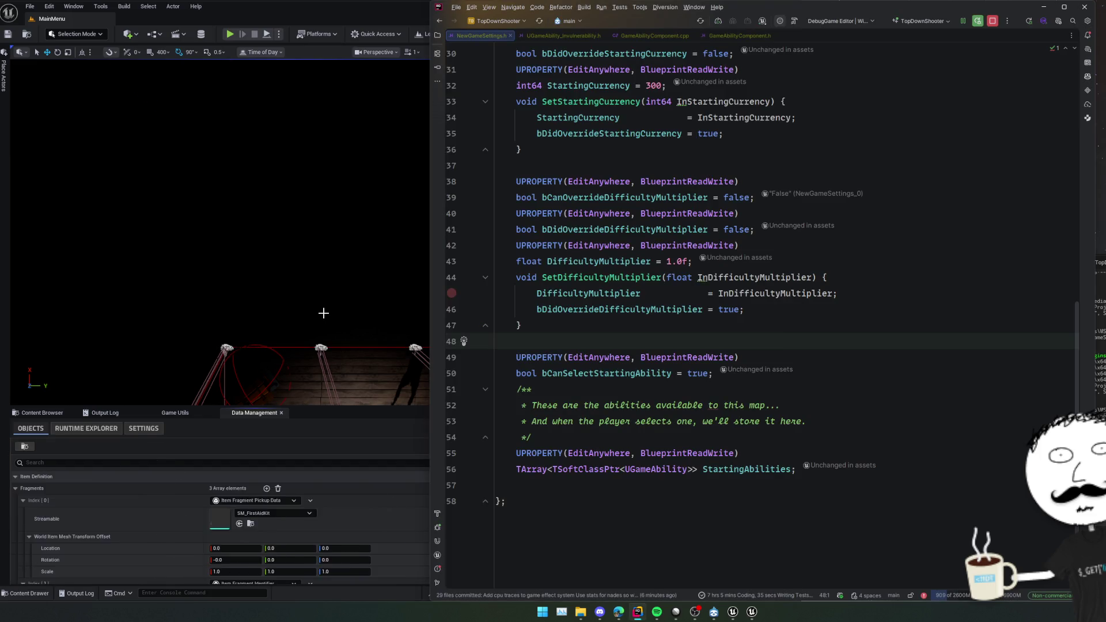
left_click(323, 313)
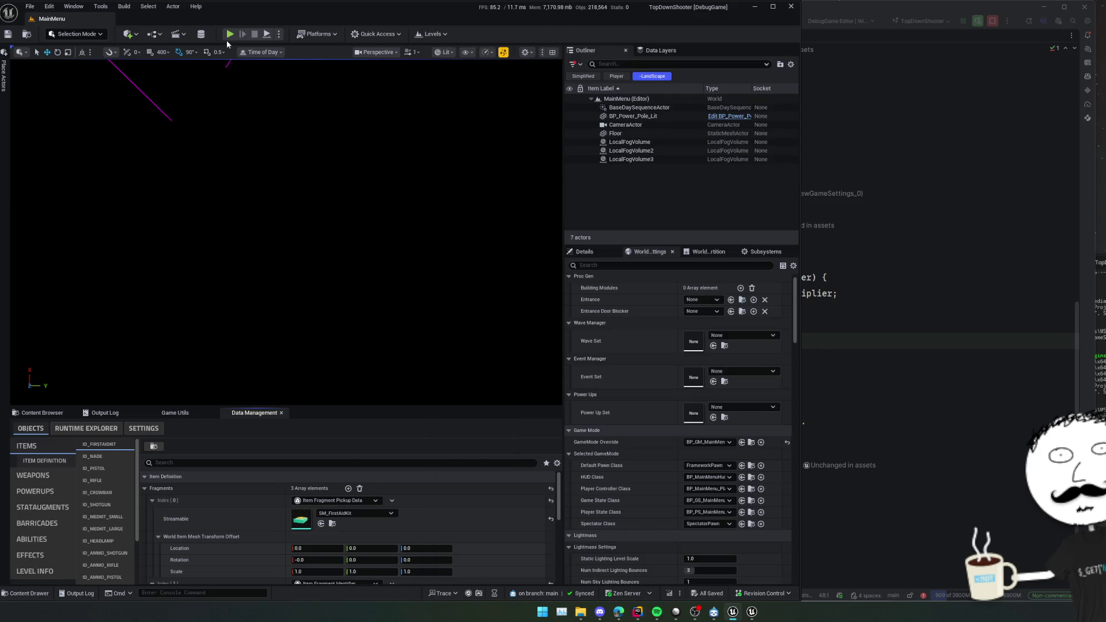
Play MainMenu in the editor, open and cancel PLAY (CUSTOM SETTINGS), then return to Rider.
key("alt+p")
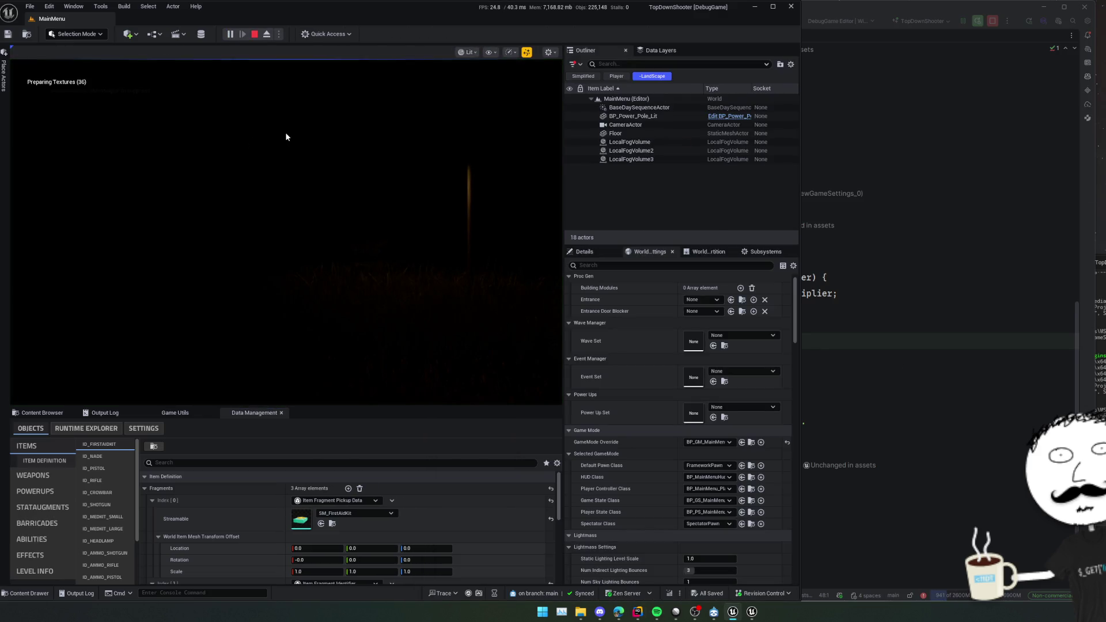
left_click(316, 298)
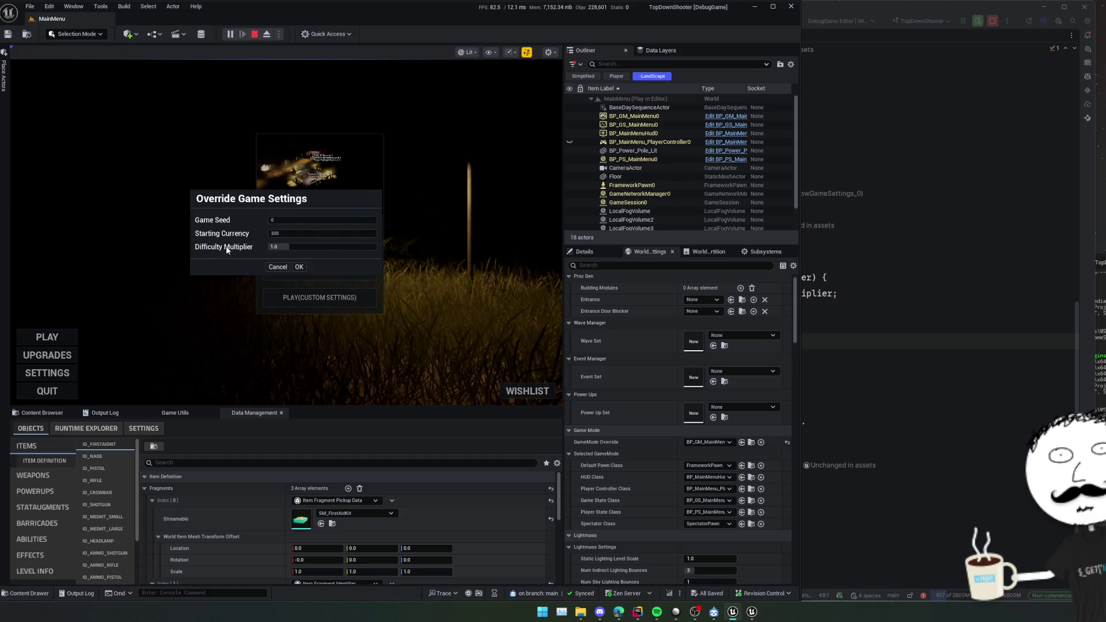
left_click(286, 266)
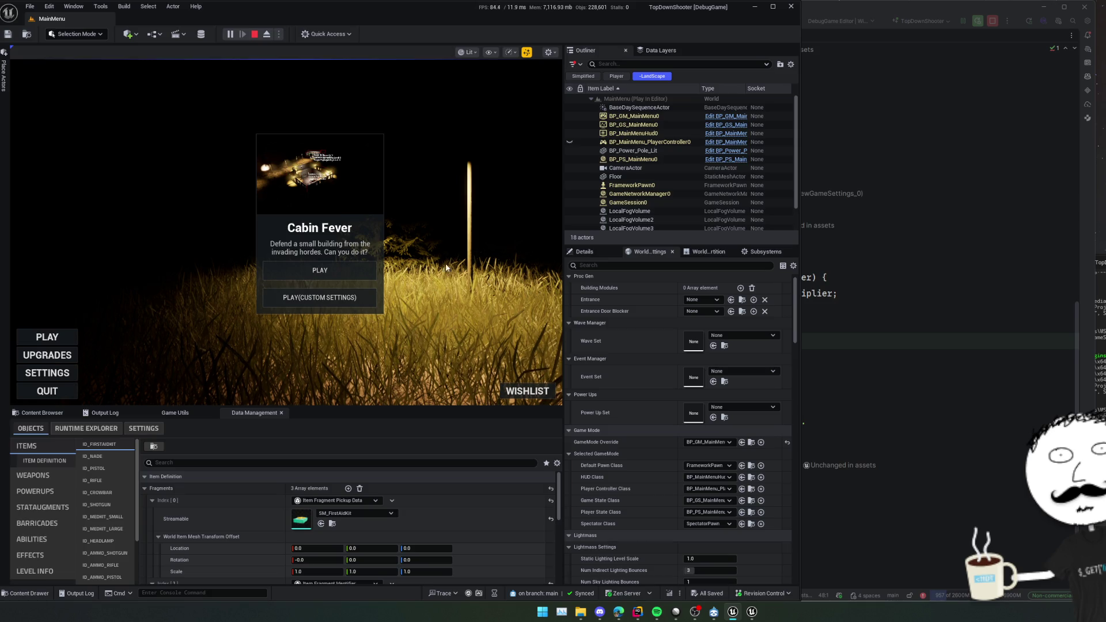
key("alt+Tab")
scroll(635, 299, "up", 10)
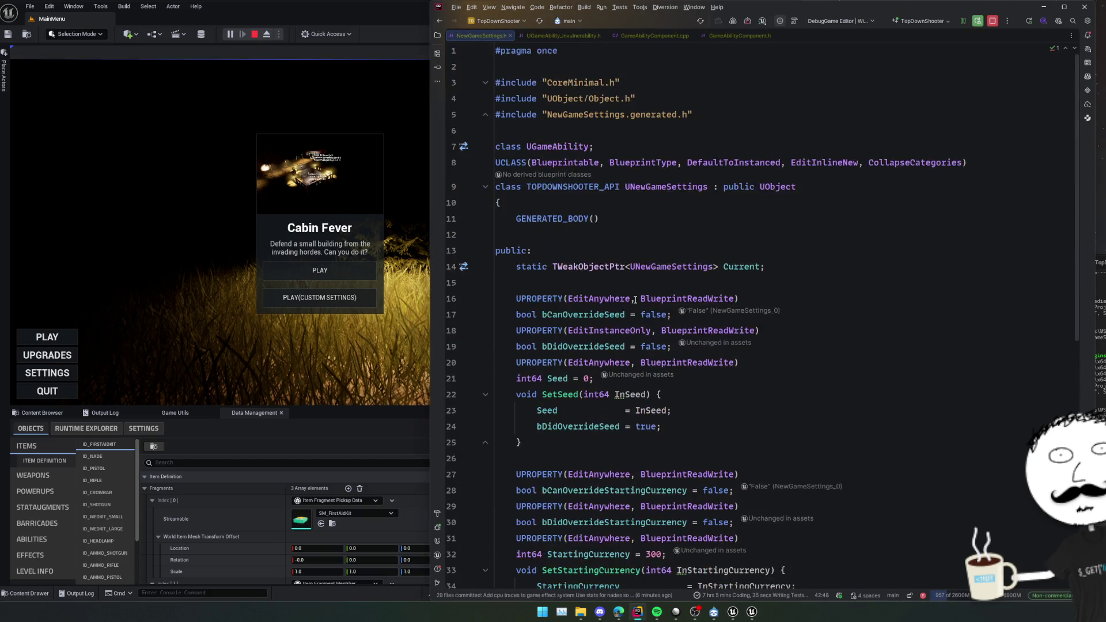
Open the NewGameSettingsModal.cpp usage of UNewGameSettings at BuildForLevel, check Builder, then switch to Unreal.
scroll(635, 299, "down", 10)
scroll(636, 299, "up", 8)
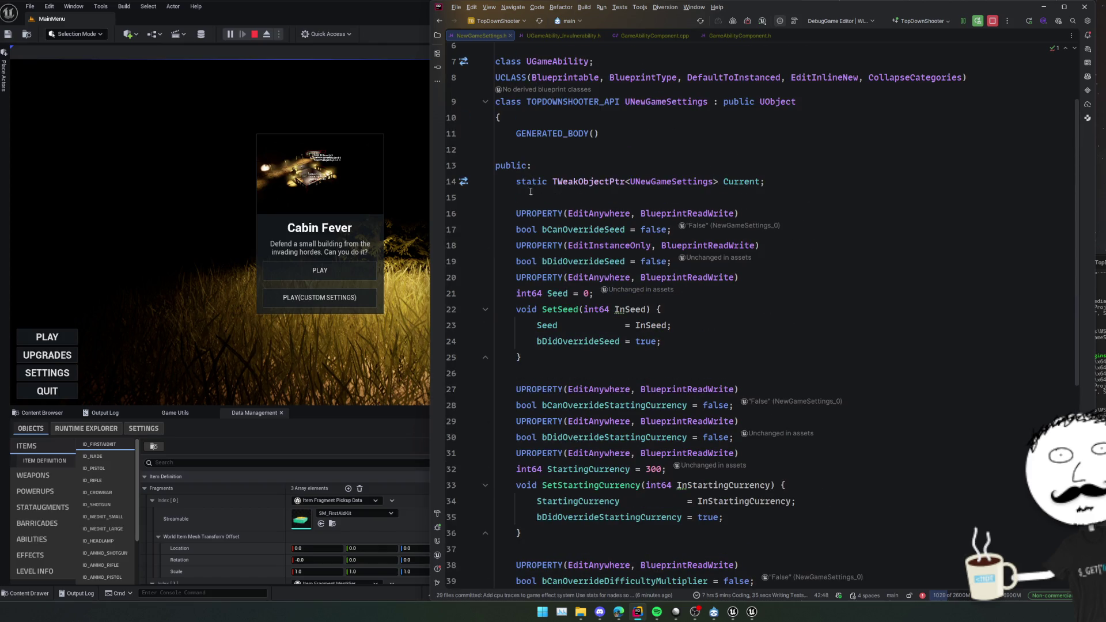
left_click(663, 107)
key("alt+F7")
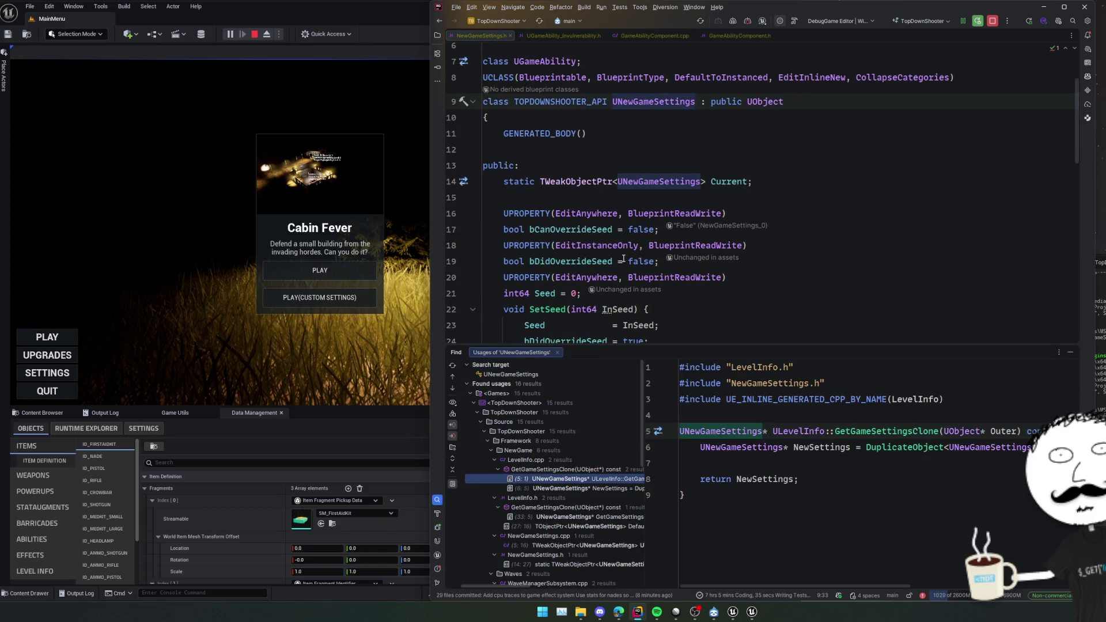
left_click(887, 432, "ctrl")
left_click(766, 176)
key("Up")
left_click(894, 194)
key("Up")
key("Up")
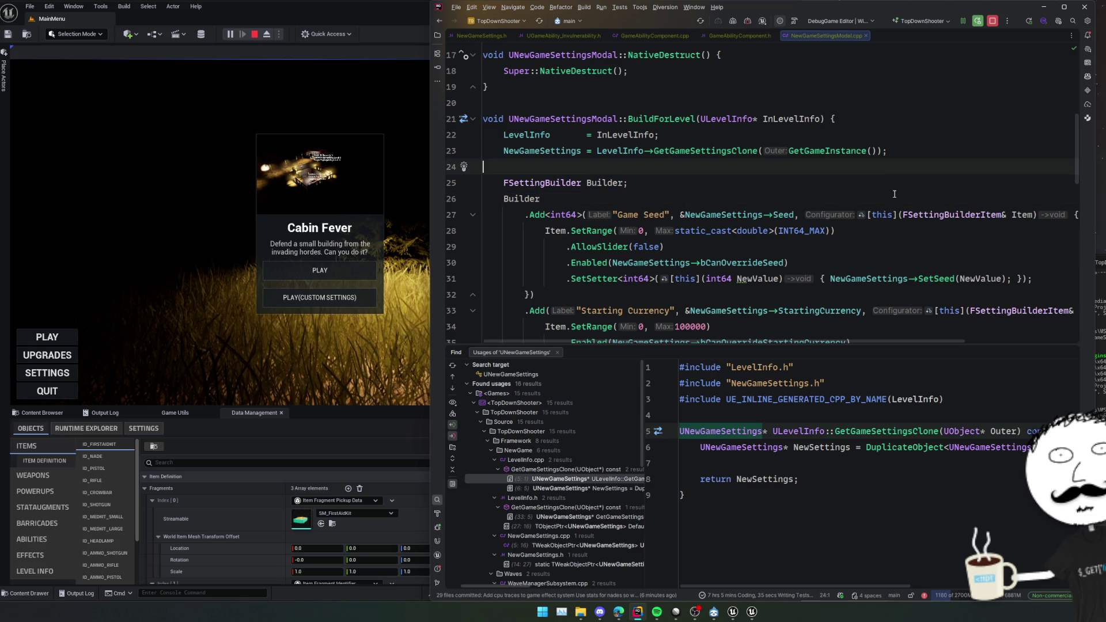
mouse_move(673, 117)
key("alt+Tab")
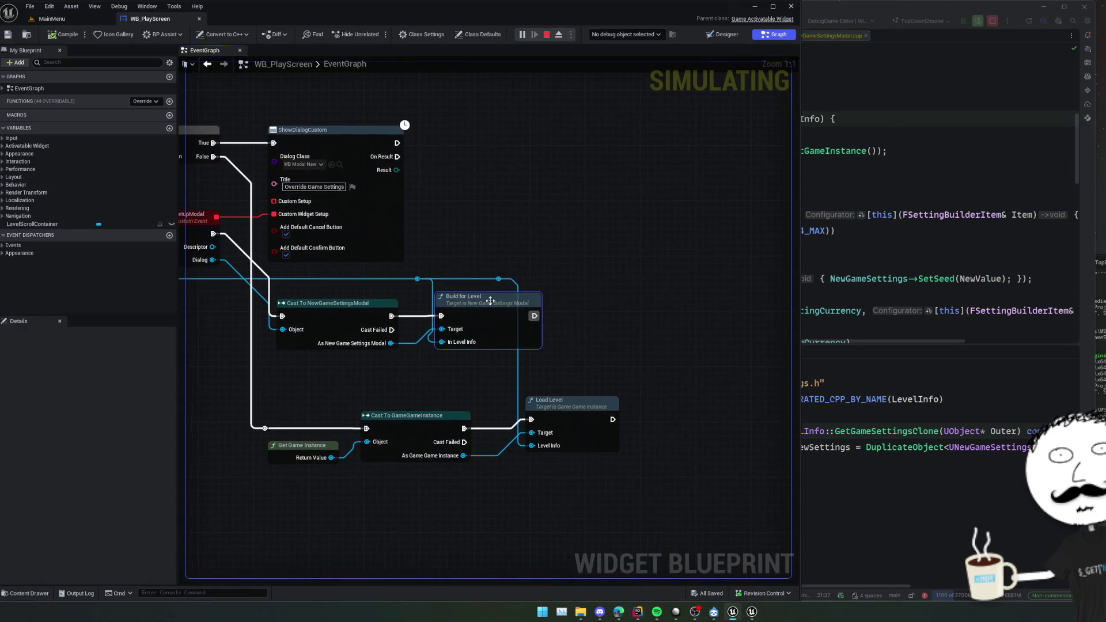
Pan the WB_PlayScreen graph to OnPlayClicked and compare it with the NewGameSettings declarations in Rider.
left_click_drag(438, 351, 259, 346)
mouse_move(556, 296)
left_mouse_down()
mouse_move(521, 279)
mouse_move(627, 278)
mouse_move(624, 306)
mouse_move(646, 350)
mouse_move(632, 351)
left_mouse_up()
key("alt+Tab")
left_click(715, 182)
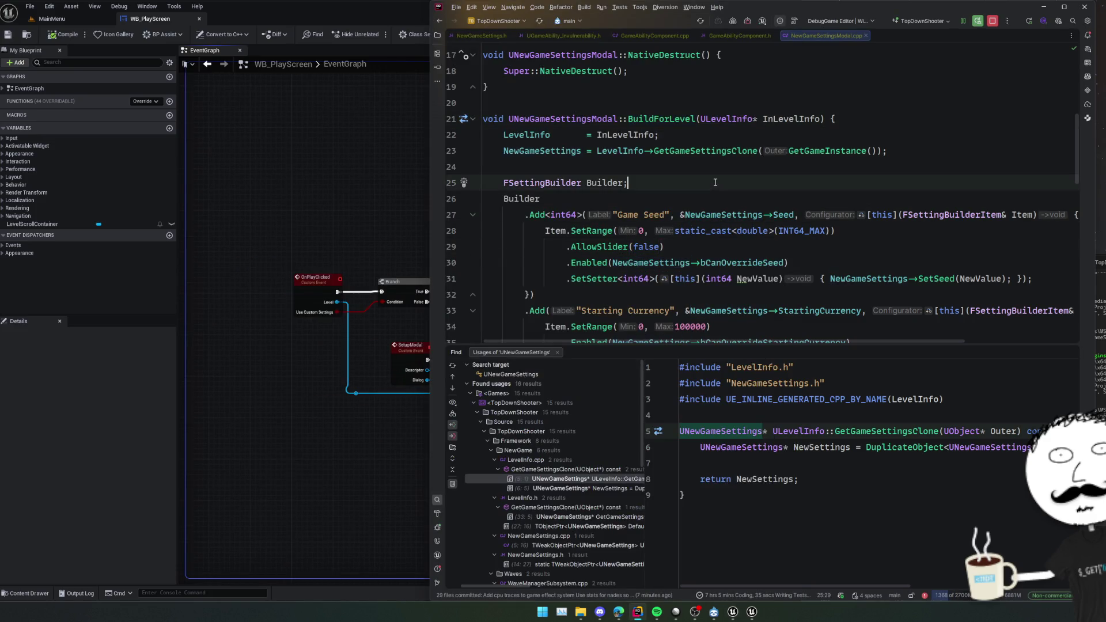
left_click(557, 153, "ctrl")
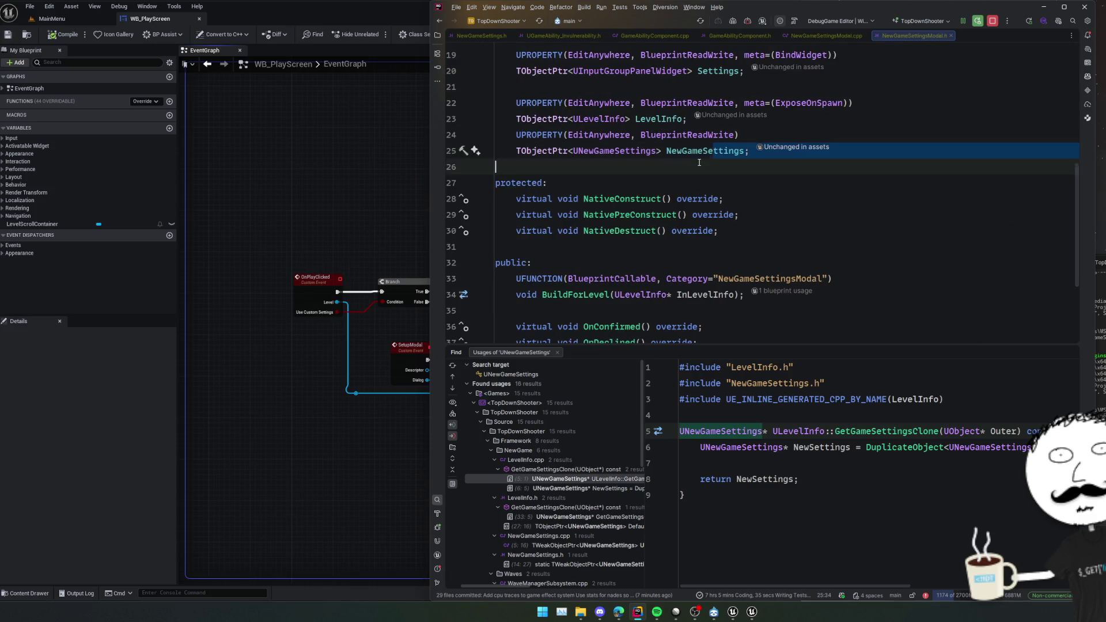
left_click(743, 199)
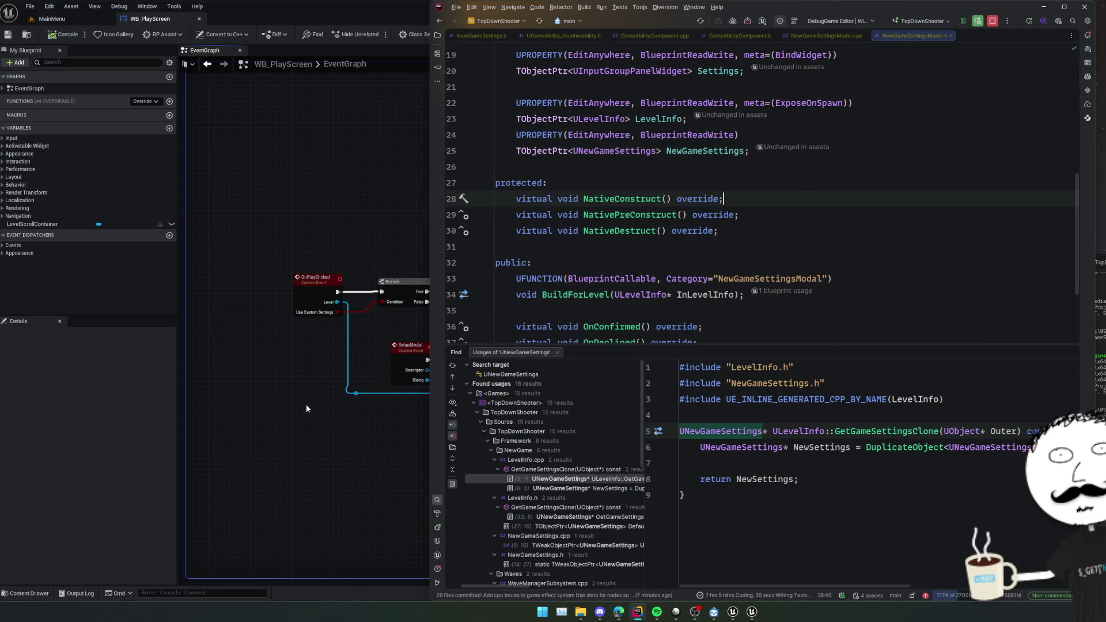
left_click(306, 409)
Pan the event graph to the AddMaps event row, cross-checking the Rider code.
left_click_drag(581, 391, 585, 358)
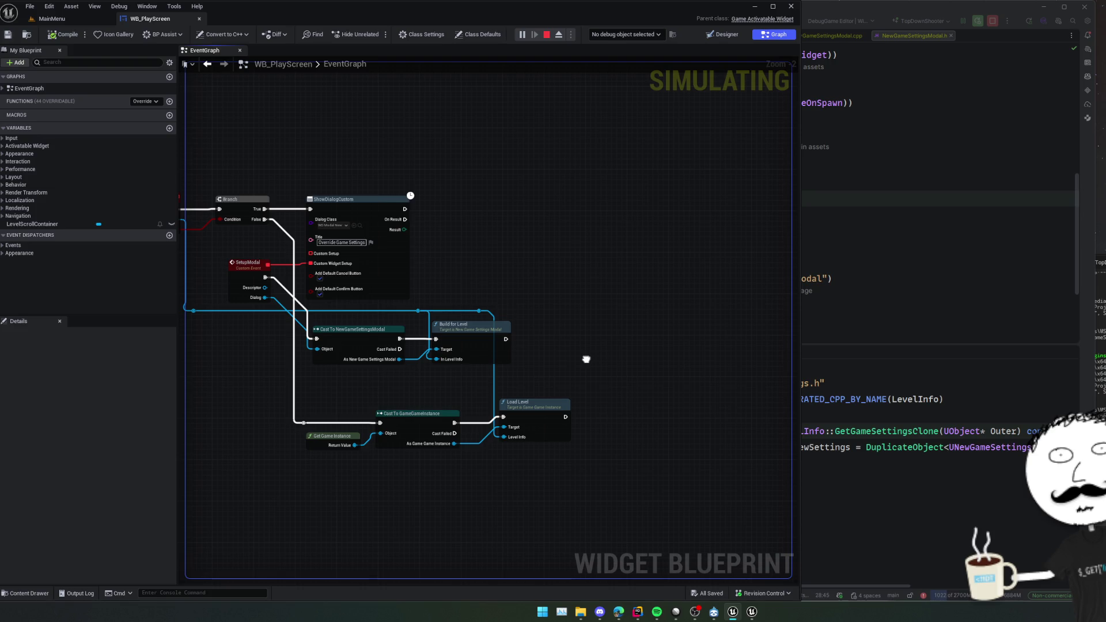
mouse_move(586, 358)
left_mouse_down()
mouse_move(700, 361)
mouse_move(391, 365)
mouse_move(505, 246)
mouse_move(489, 247)
mouse_move(494, 257)
mouse_move(516, 249)
left_mouse_up()
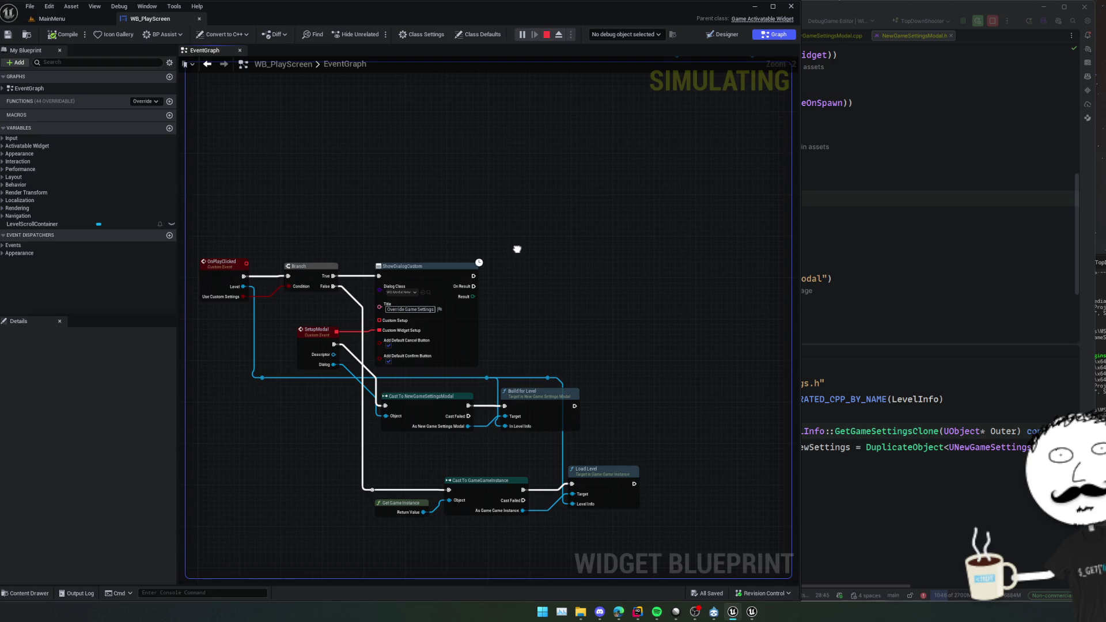
mouse_move(517, 249)
left_mouse_down()
mouse_move(551, 279)
mouse_move(563, 348)
mouse_move(531, 331)
mouse_move(570, 402)
mouse_move(464, 338)
left_mouse_up()
scroll(464, 338, "down", 2)
left_click(809, 262)
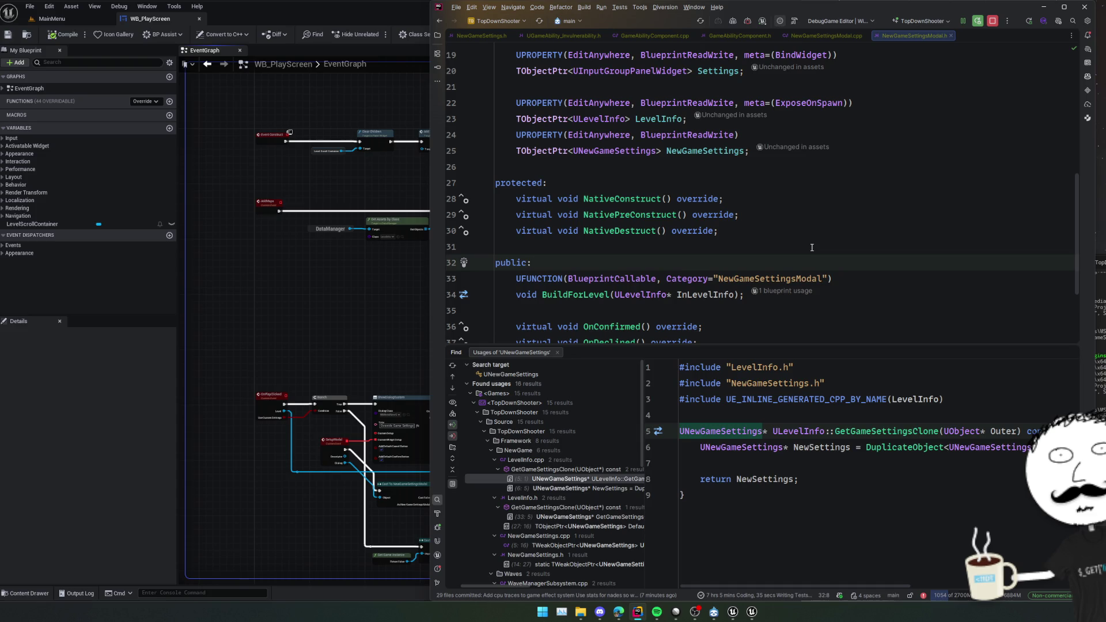
left_click(295, 295)
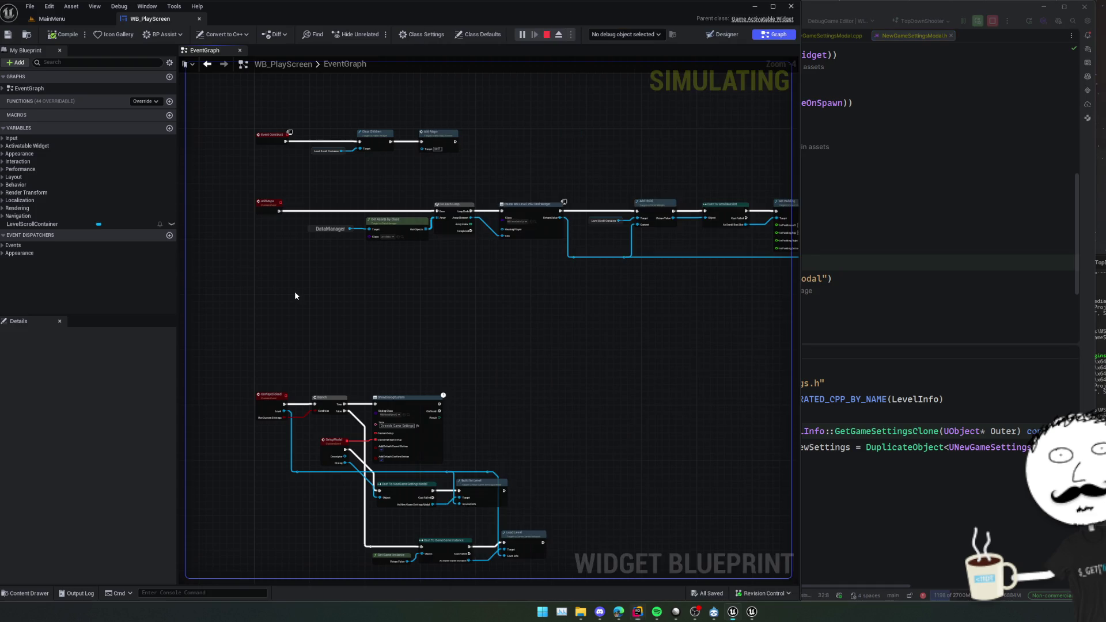
scroll(504, 352, "up", 1)
Inspect the Create Event, Bind Event, For Each Loop and ShowDialogCustom nodes, then return to MainMenu.
mouse_move(504, 347)
left_mouse_down()
mouse_move(331, 344)
mouse_move(377, 385)
left_mouse_up()
scroll(376, 385, "up", 1)
mouse_move(446, 332)
left_mouse_down()
mouse_move(405, 390)
mouse_move(339, 374)
mouse_move(521, 277)
mouse_move(739, 230)
mouse_move(739, 115)
mouse_move(623, 115)
mouse_move(610, 229)
mouse_move(624, 222)
mouse_move(437, 146)
mouse_move(536, 212)
mouse_move(480, 266)
left_mouse_up()
left_click_drag(666, 148, 648, 131)
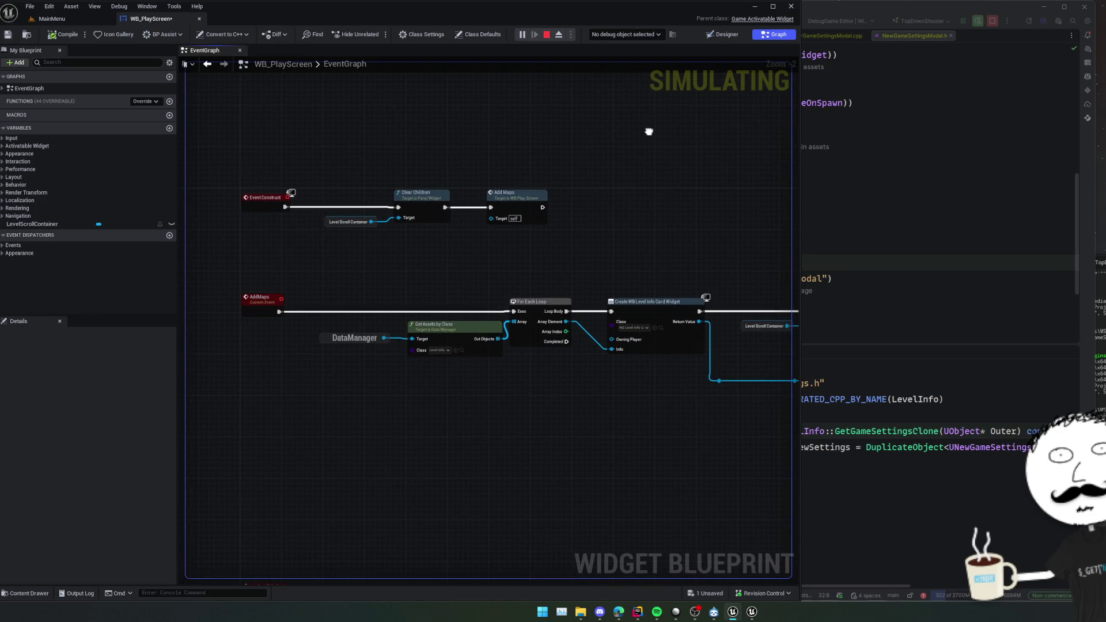
left_click(721, 34)
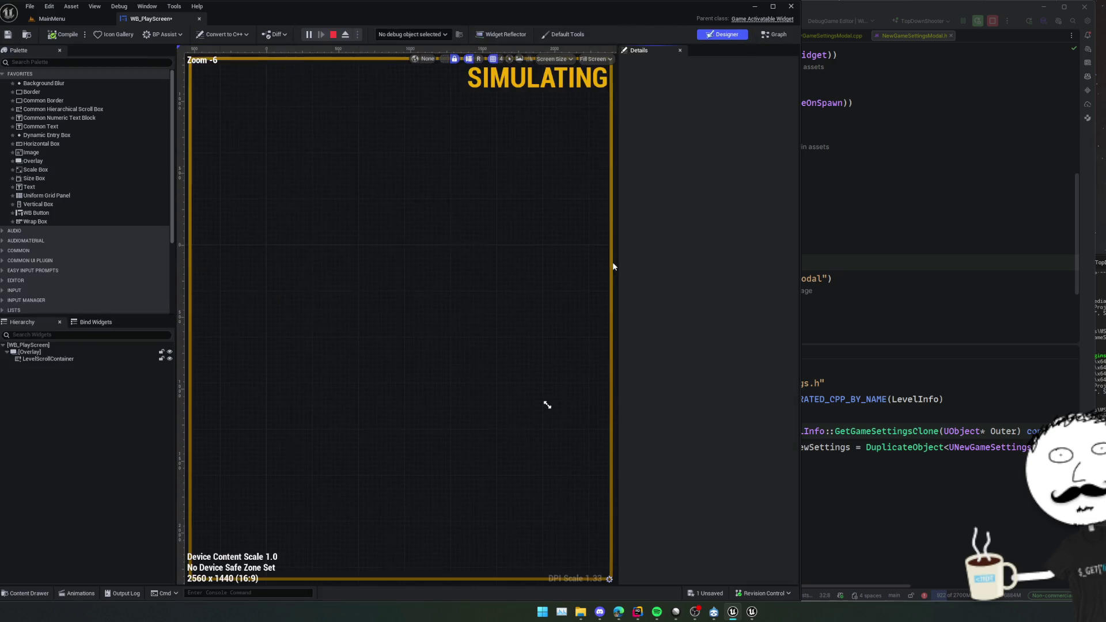
left_click(52, 19)
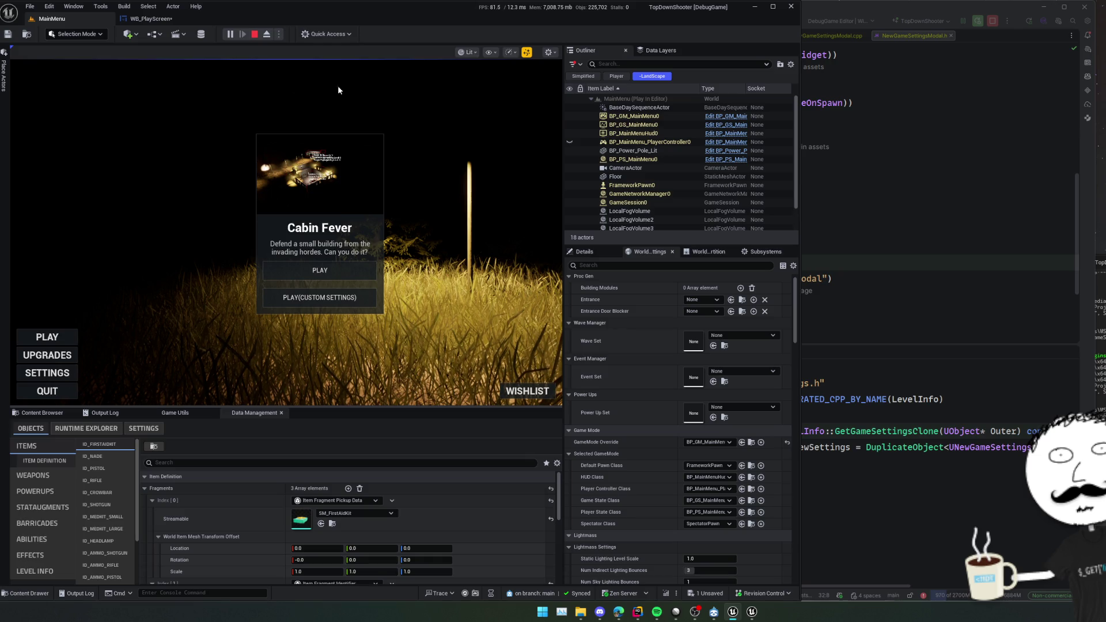
left_click(151, 18)
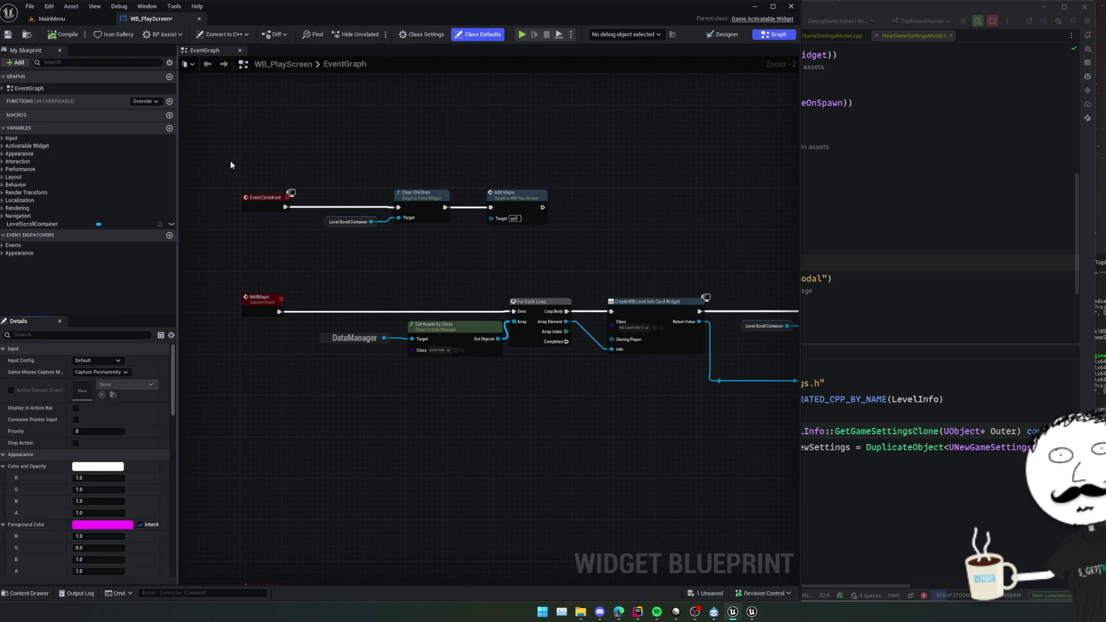
mouse_move(347, 216)
left_mouse_down()
mouse_move(440, 205)
mouse_move(459, 183)
mouse_move(461, 116)
mouse_move(527, 153)
left_mouse_up()
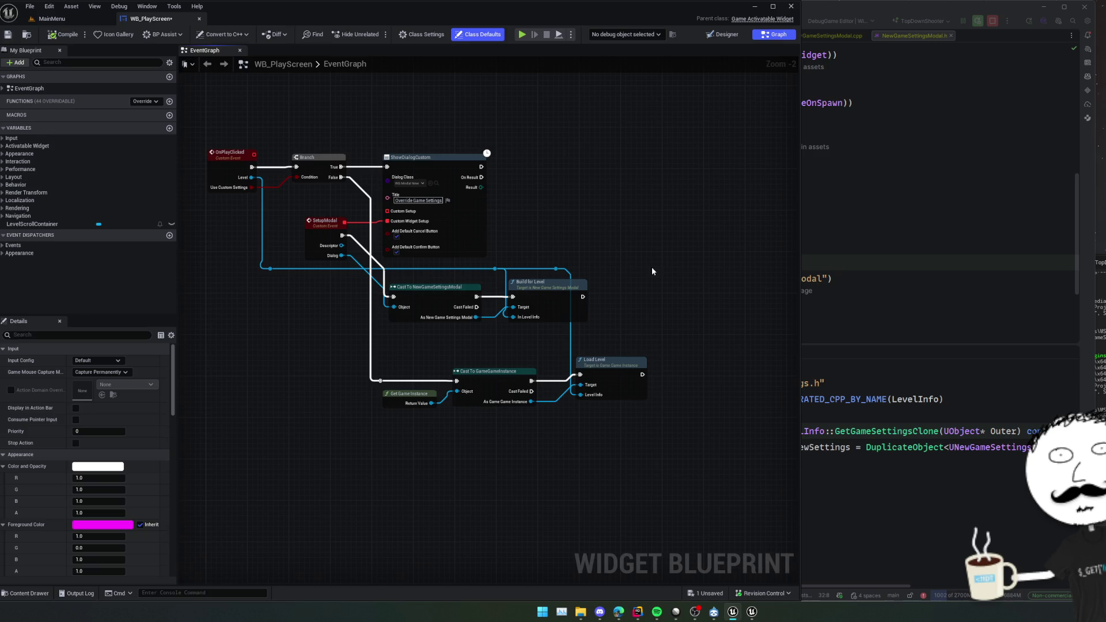
mouse_move(531, 293)
left_mouse_down()
mouse_move(624, 281)
mouse_move(614, 277)
mouse_move(618, 290)
left_mouse_up()
scroll(618, 290, "down", 1)
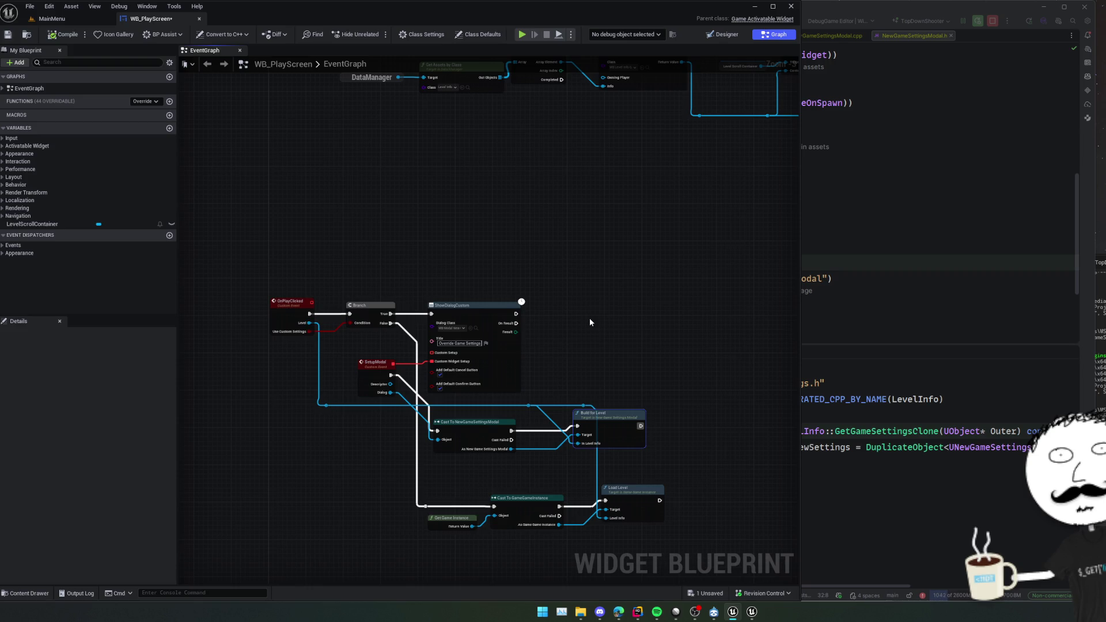
mouse_move(493, 202)
left_mouse_down()
mouse_move(468, 229)
mouse_move(523, 296)
mouse_move(536, 208)
mouse_move(536, 233)
left_mouse_up()
left_click_drag(668, 199, 584, 196)
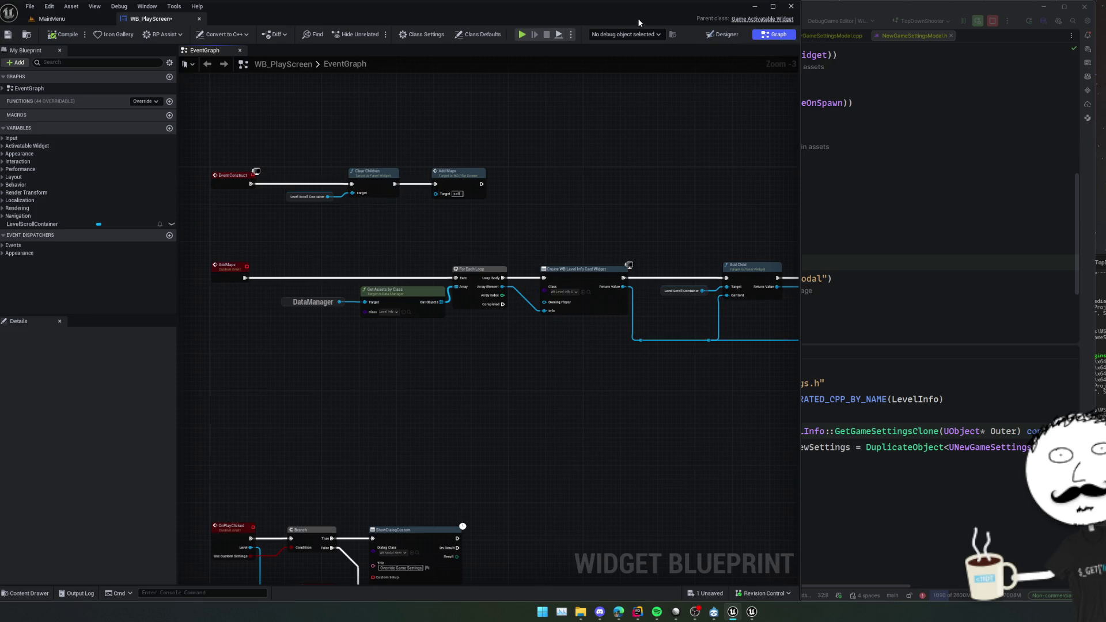
left_click(734, 35)
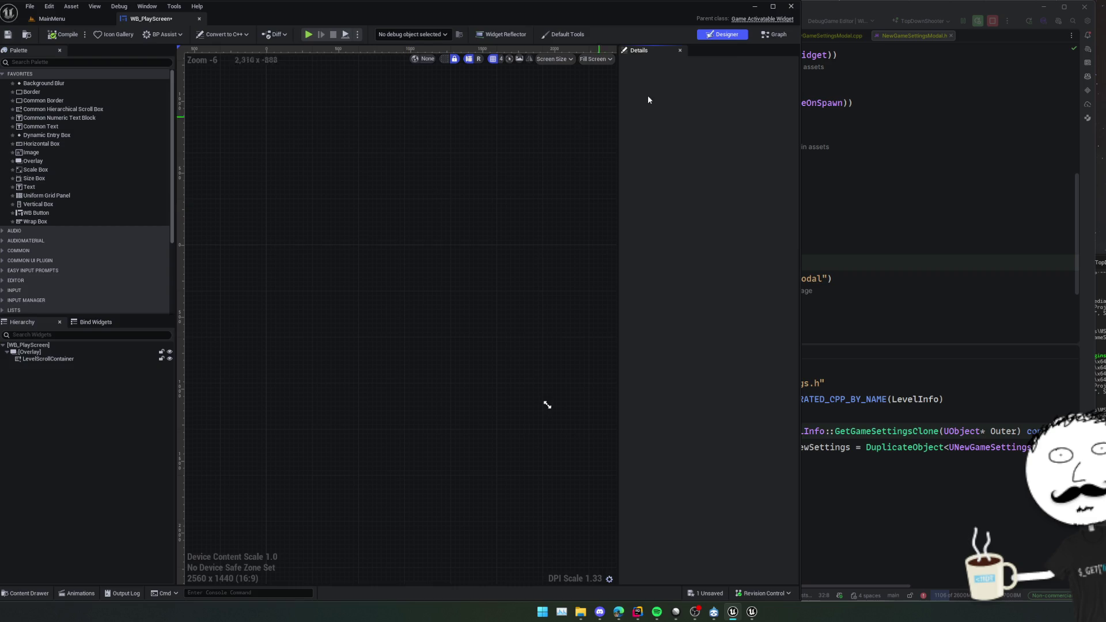
mouse_move(491, 372)
left_mouse_down()
mouse_move(391, 219)
mouse_move(195, 291)
left_mouse_up()
scroll(195, 291, "down", 1)
mouse_move(511, 301)
left_mouse_down()
mouse_move(322, 307)
mouse_move(368, 326)
mouse_move(546, 230)
mouse_move(622, 254)
mouse_move(651, 444)
mouse_move(622, 341)
mouse_move(575, 323)
mouse_move(627, 318)
left_mouse_up()
left_click(883, 309)
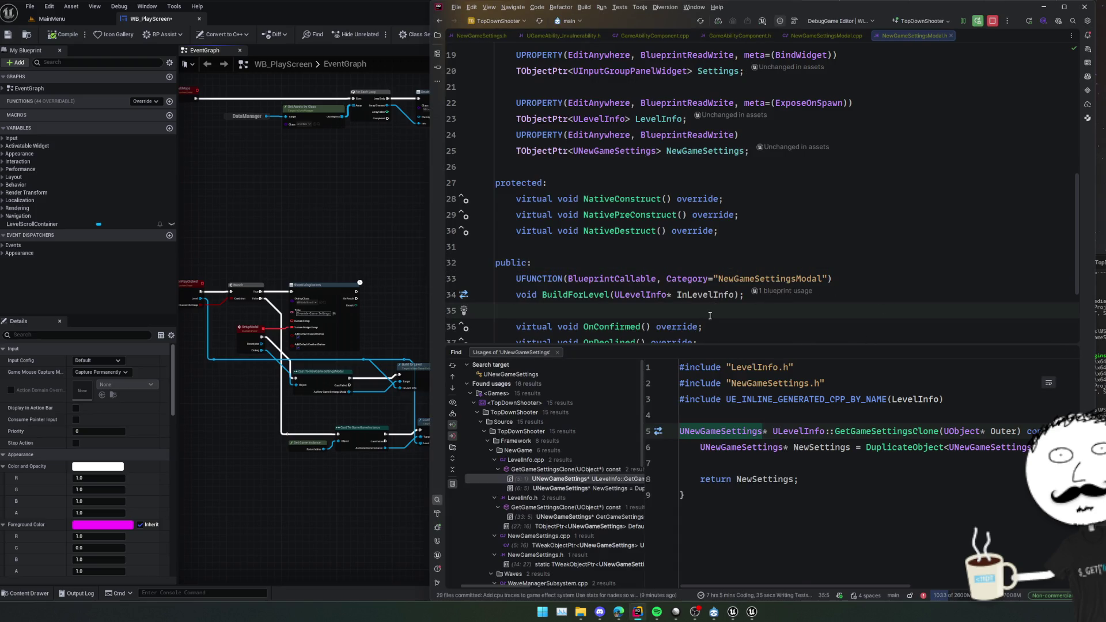
Trace BuildForLevel and GetGameSettingsClone through LevelInfo to open NewGameSettings.h.
scroll(705, 316, "down", 3)
scroll(705, 316, "up", 2)
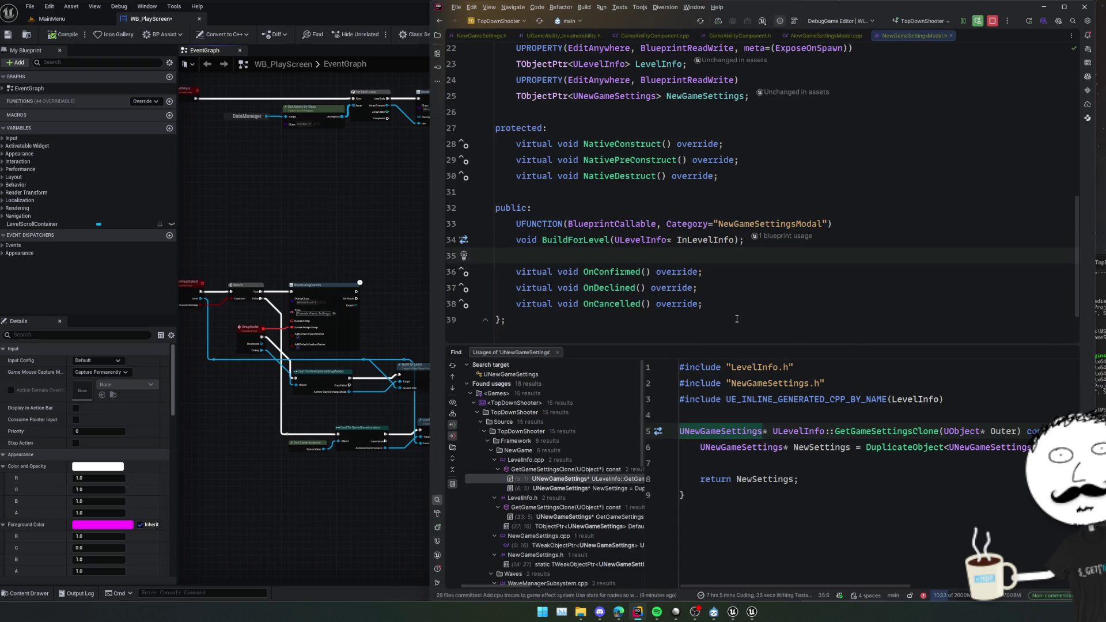
scroll(714, 300, "up", 3)
left_click(584, 295, "ctrl")
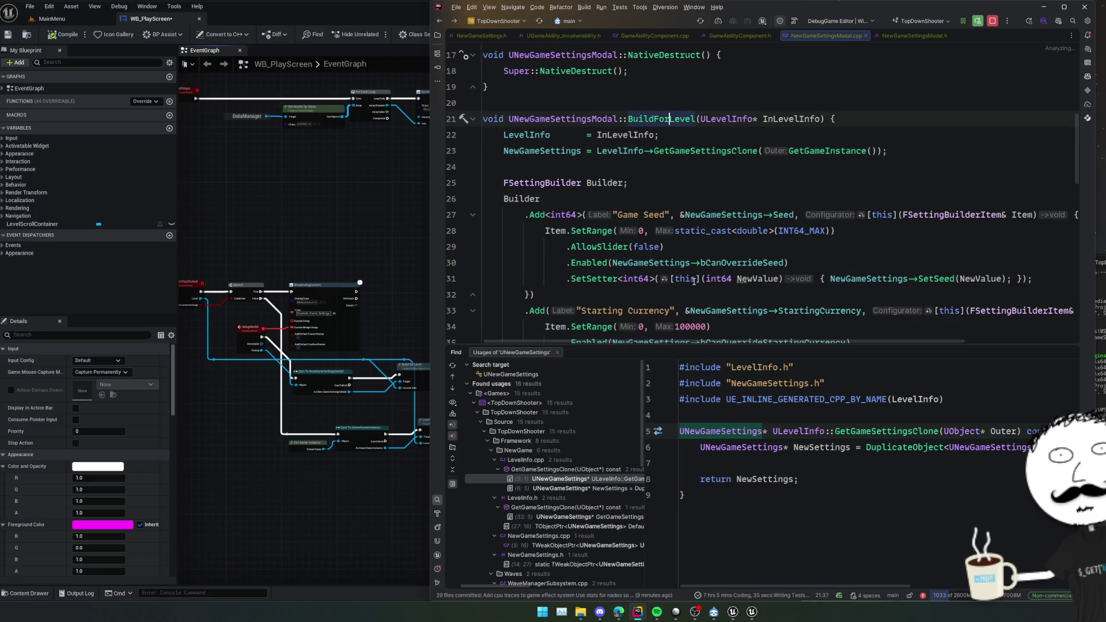
left_click(720, 150, "ctrl")
left_click(585, 114, "ctrl")
key("ctrl+alt+Left")
left_click(544, 122, "ctrl")
Find StartingAbilities and select the bCanSelectStartingAbility property together with the old comment.
scroll(743, 268, "down", 10)
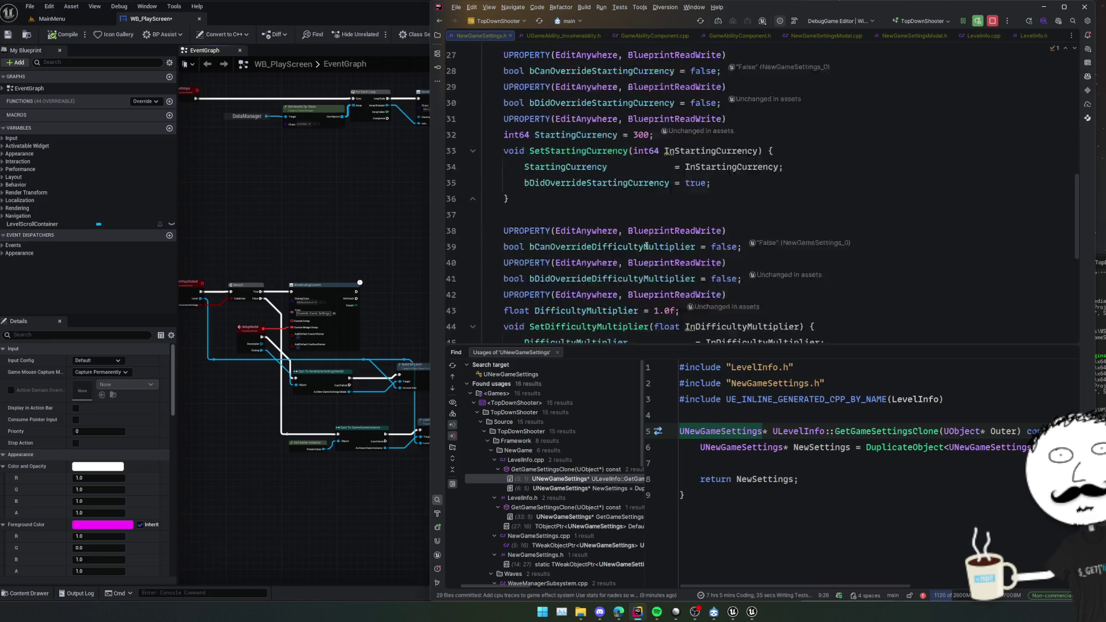
left_click(720, 215)
left_click(611, 135)
left_click(593, 166)
left_click(606, 136)
left_click(597, 166)
left_click(604, 136)
left_click(597, 166)
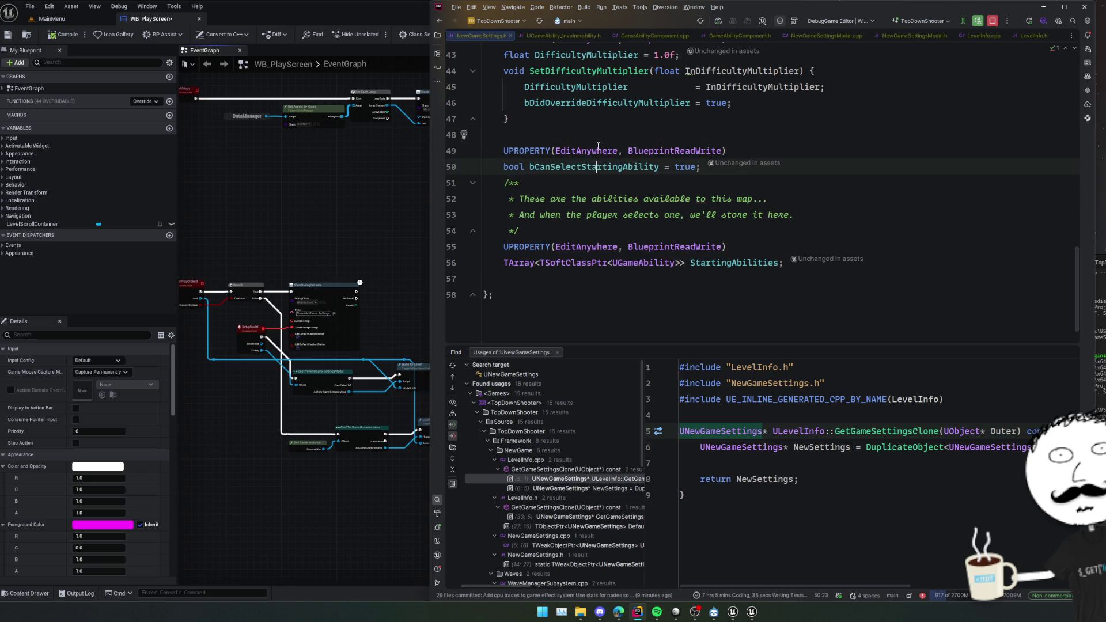
left_click(605, 136)
left_click(597, 166)
key("Up")
key("Up")
key("Down")
key("Down")
key("Up")
key("Up")
key("Down")
key("Down")
key("Up")
key("Up")
key("Down")
key("Down")
key("Down")
key("Up")
key("Up")
key("Up")
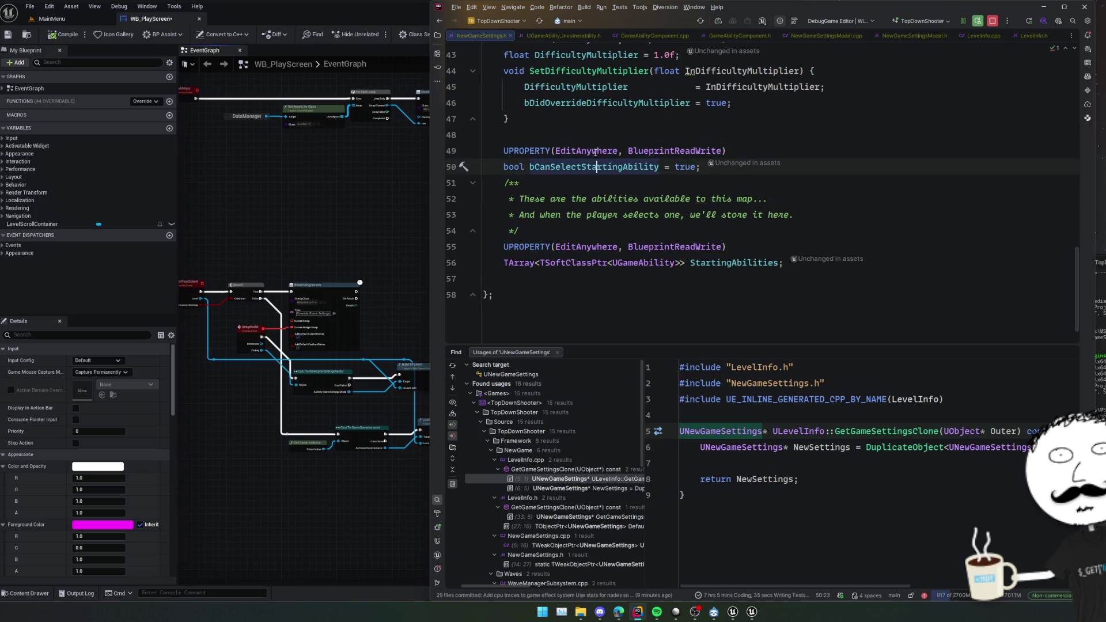
scroll(598, 212, "up", 2)
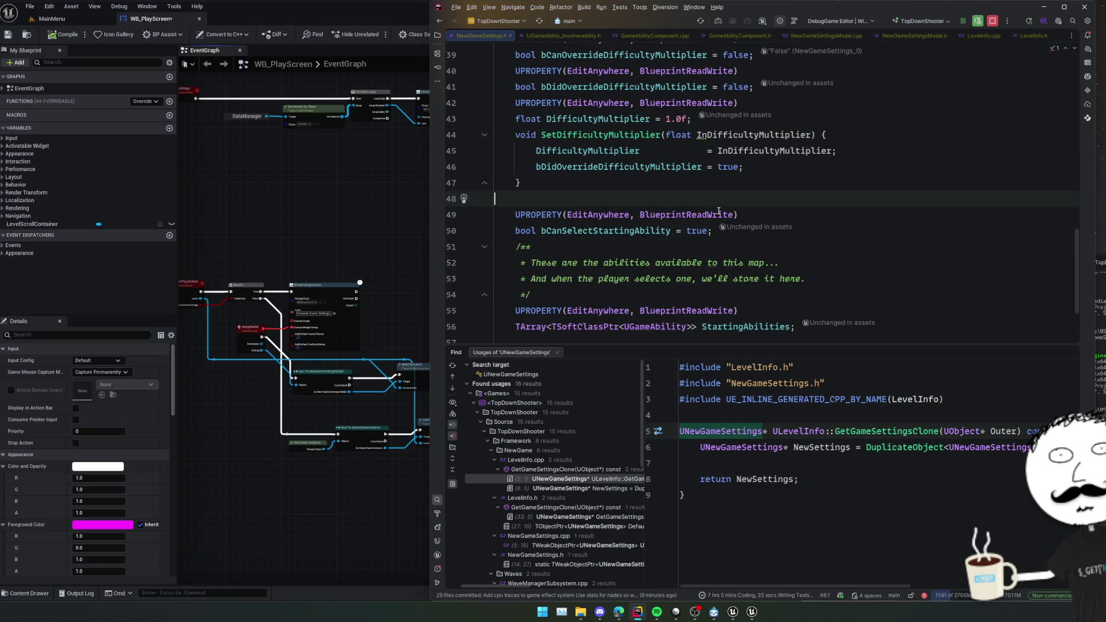
left_click(590, 288)
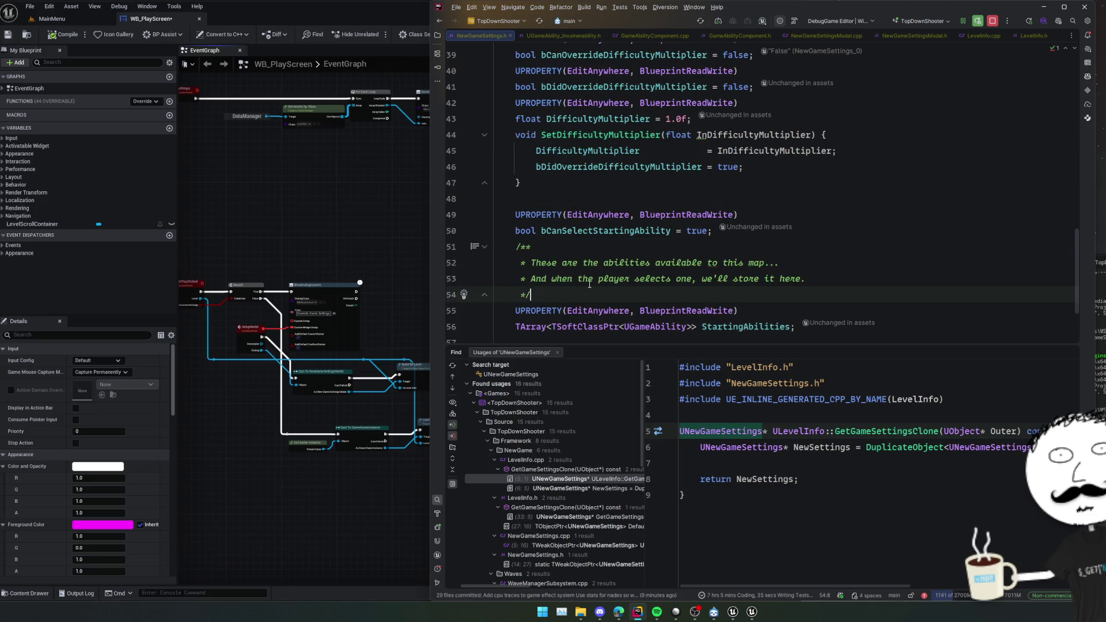
key("shift+Up")
key("shift+Up")
key("shift+Up")
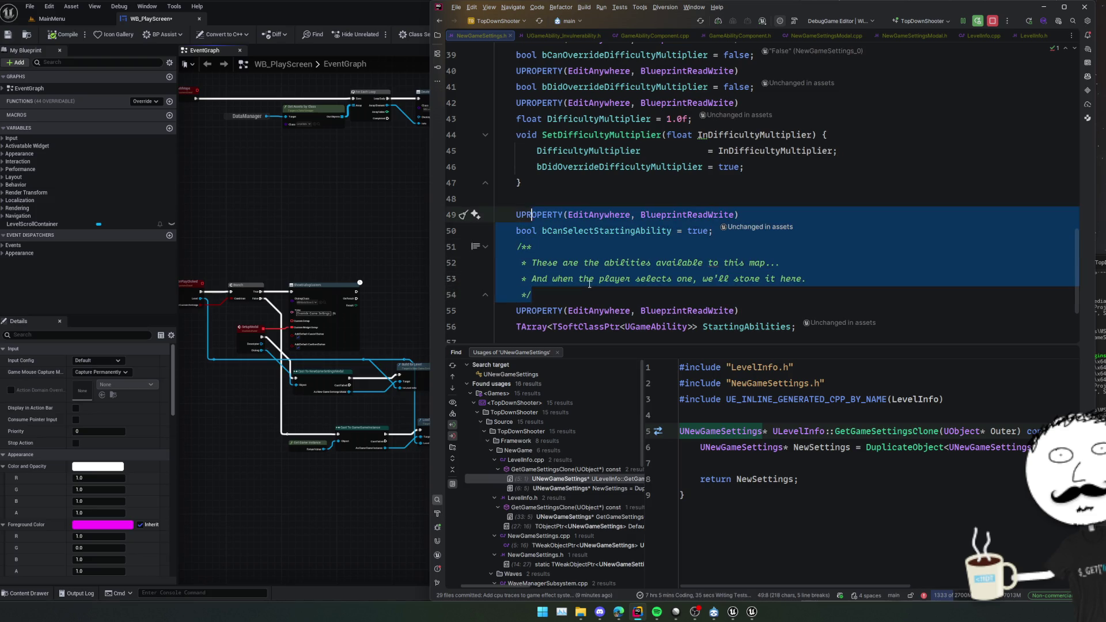
Delete the selected property and comment and start a /** doc comment: 'Fucking terrible place to put this'.
key("Delete")
key("Return")
type("/**")
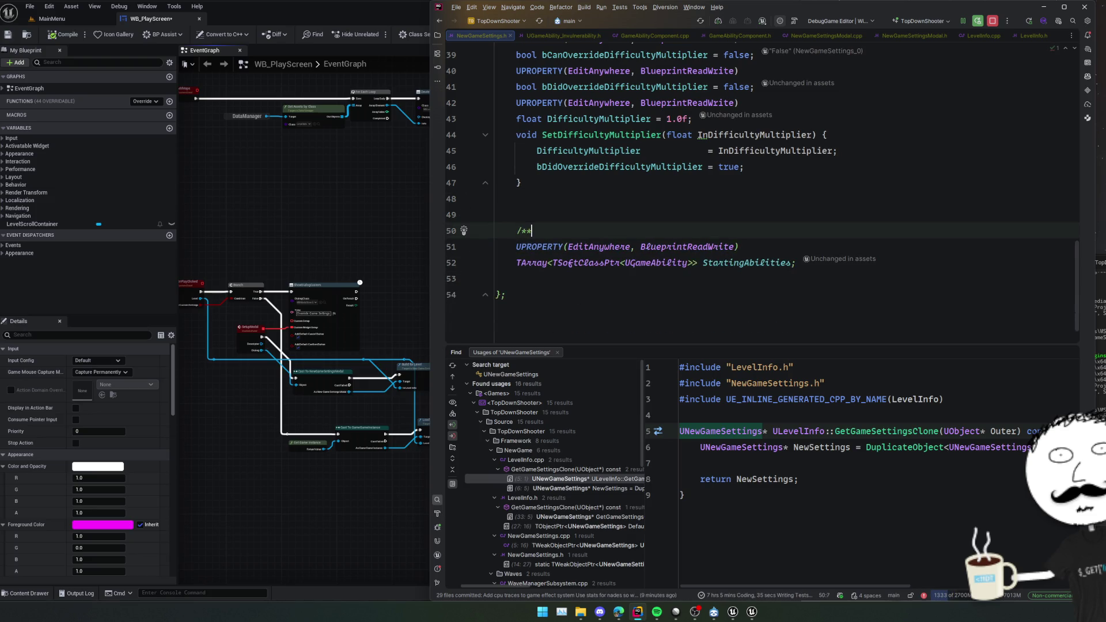
key("Return")
type("Fucking terrible")
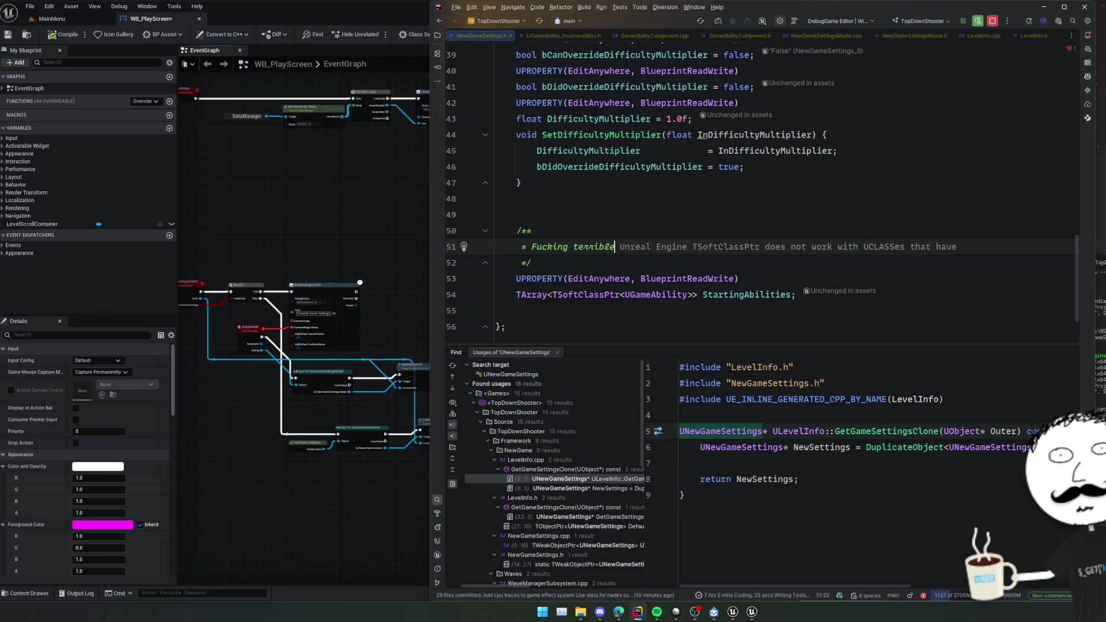
type(" place to put this")
key("Return")
Add comment lines explaining it stores the player's starting abilities, carried from main menu to map.
type("But we're us")
type("ing it a")
type("to")
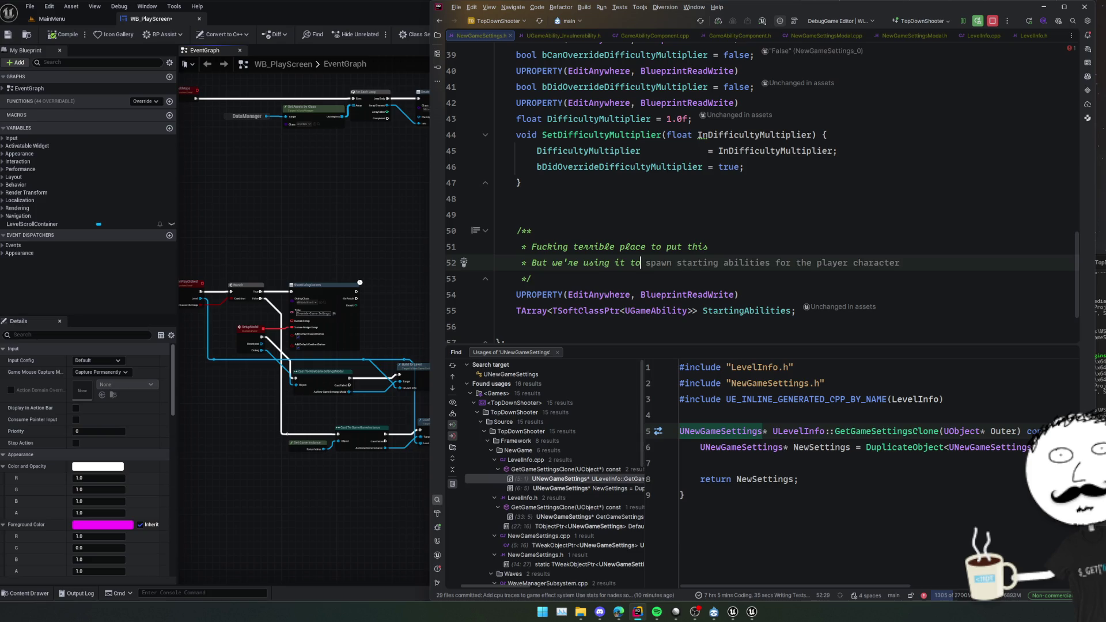
type(" store the players")
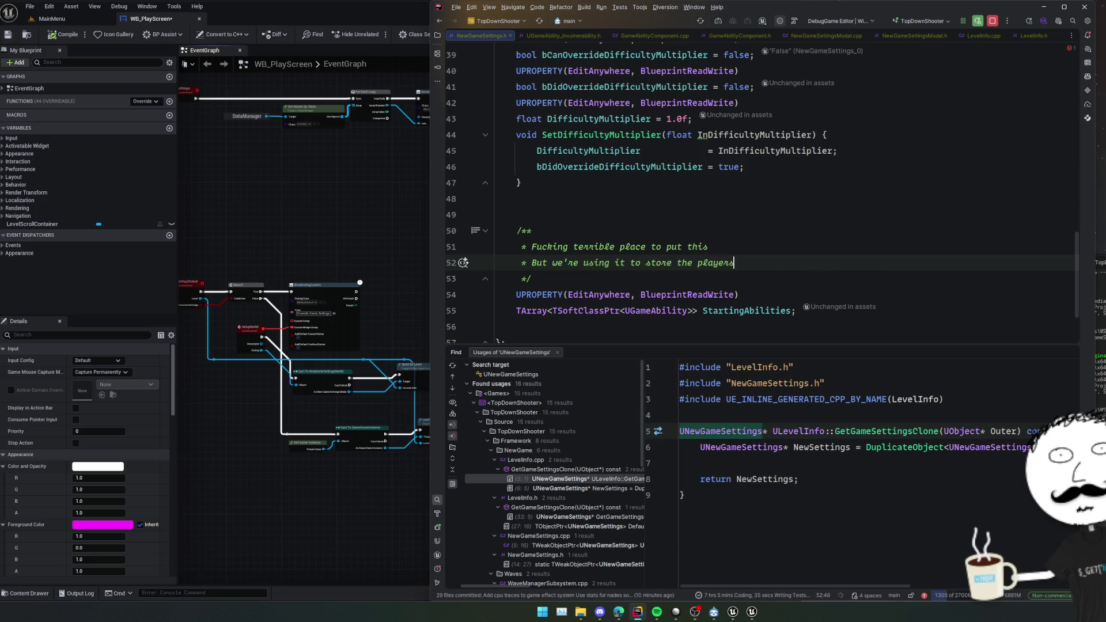
type(" selected sta")
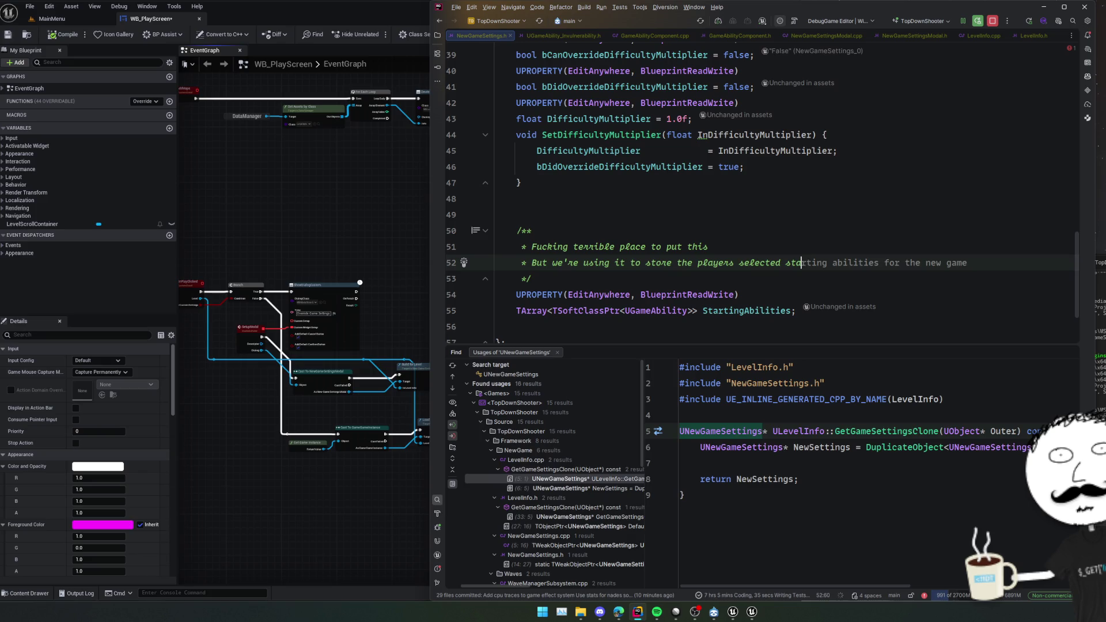
type("rting abilities when the")
type("y'r")
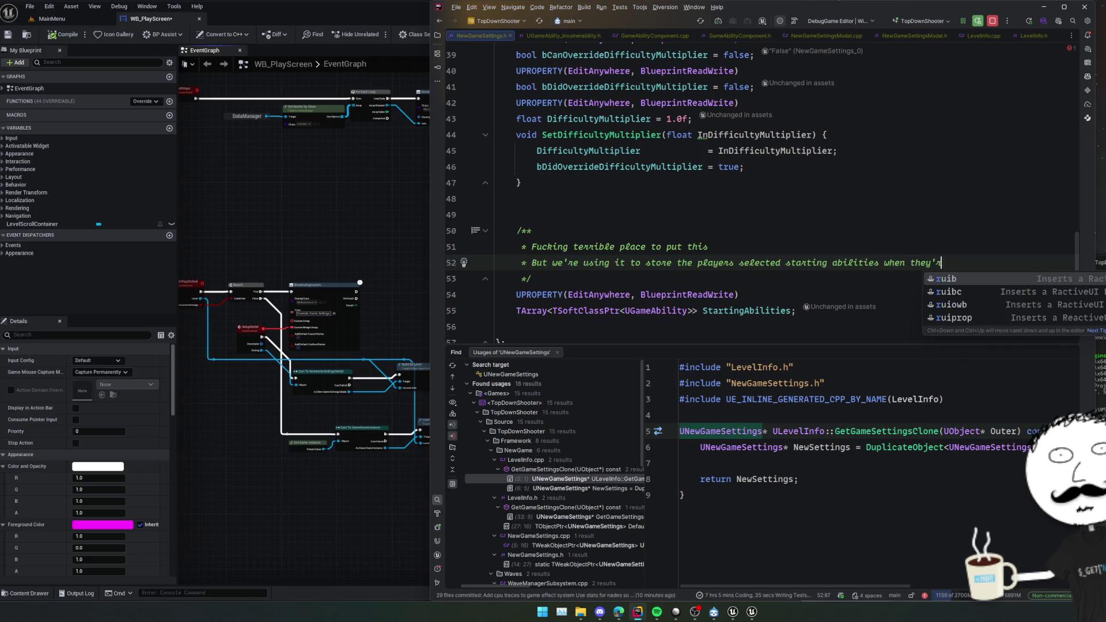
type("e on the play screen")
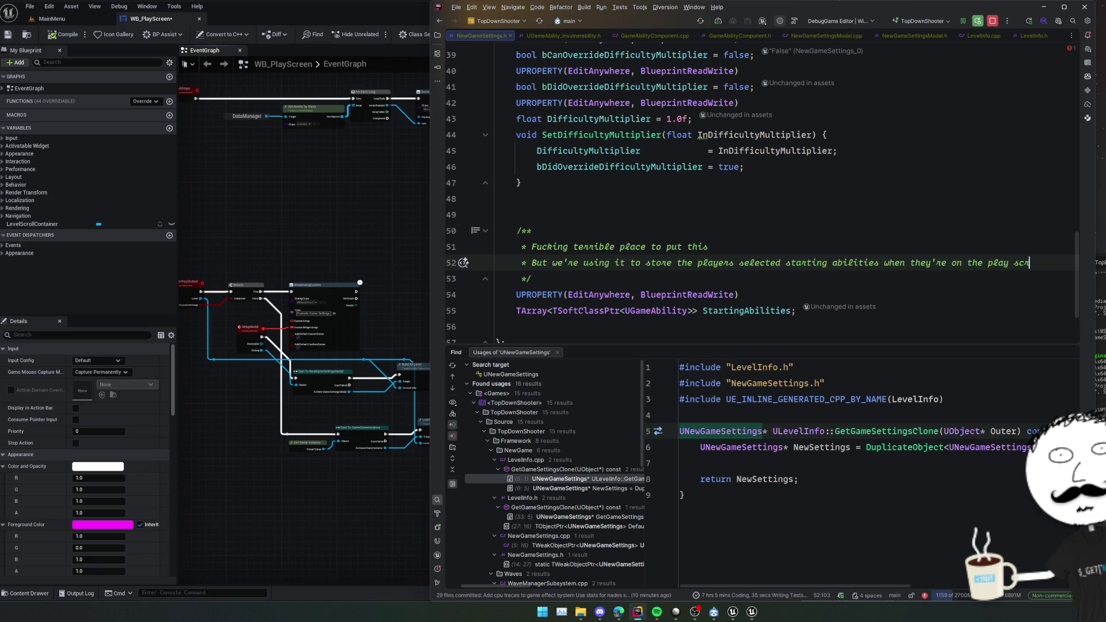
key("Return")
type("This is the plac")
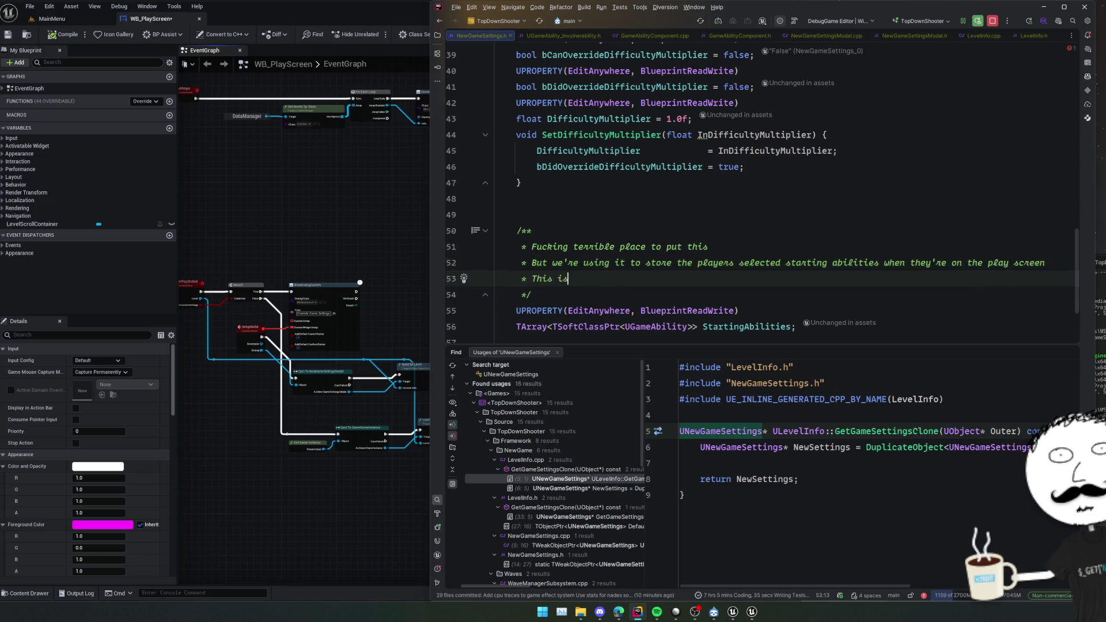
type("e we use for \"new game\" config to transition be")
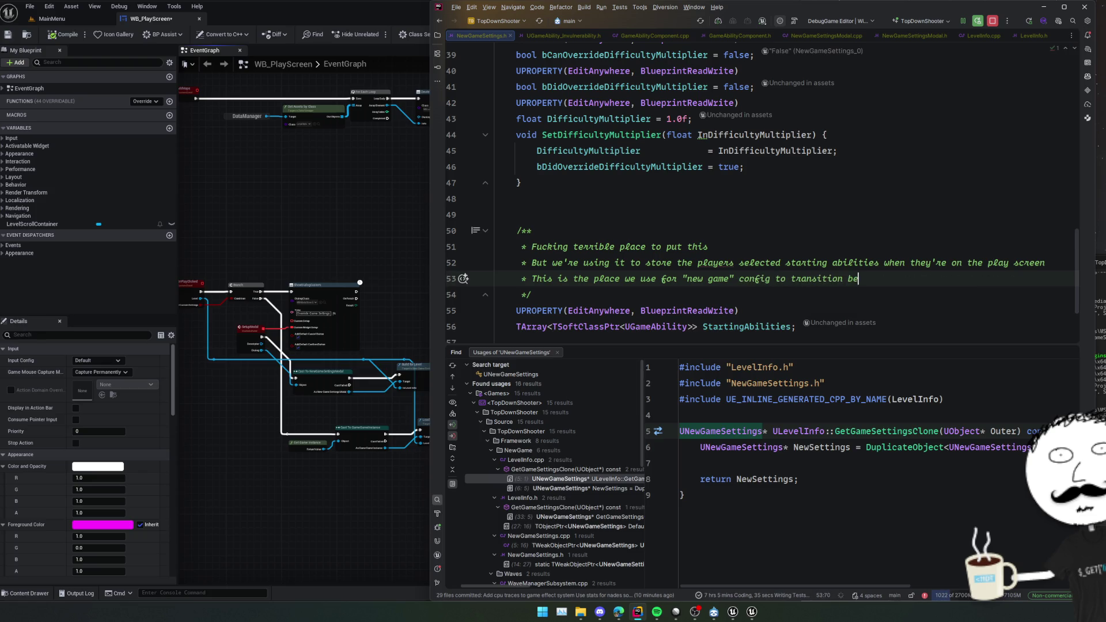
type("nu -> ")
type("map s")
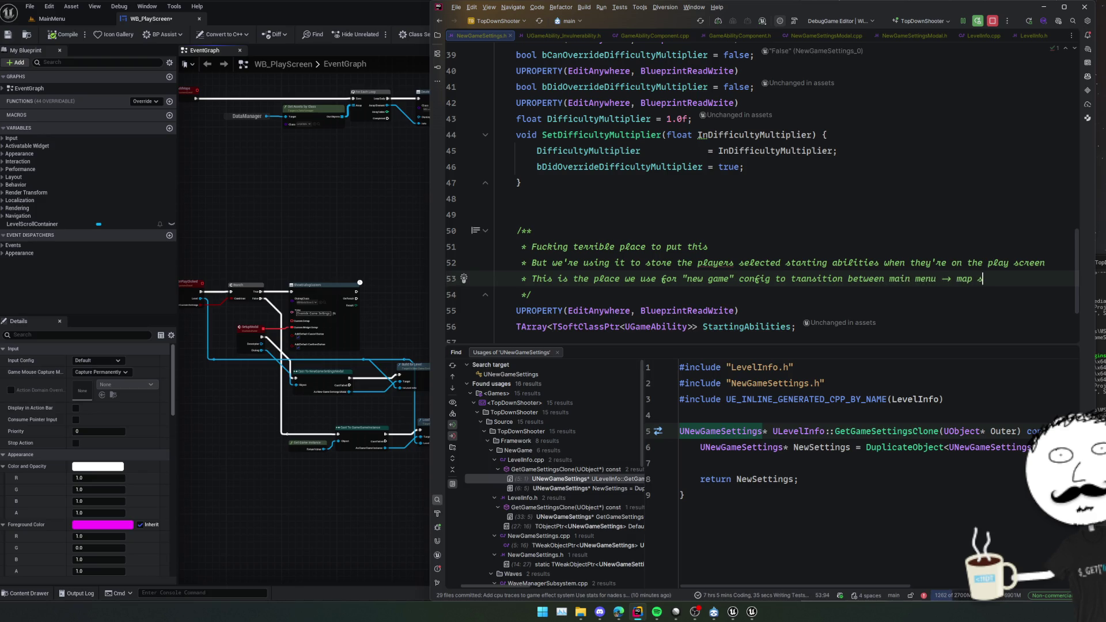
type("o..")
key("Home")
scroll(593, 271, "down", 2)
key("Up")
key("Up")
key("Up")
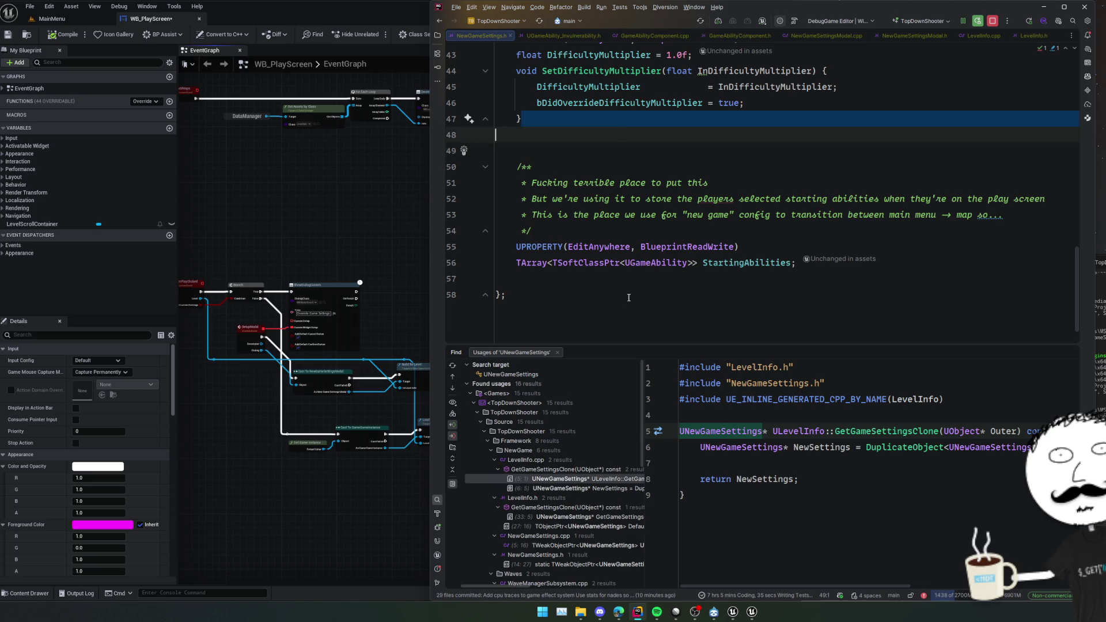
Pan the Unreal event graph to the OnPlayClicked node cluster.
left_click(390, 220)
mouse_move(390, 220)
left_mouse_down()
mouse_move(509, 254)
mouse_move(437, 249)
left_mouse_up()
scroll(513, 323, "up", 1)
mouse_move(503, 274)
left_mouse_down()
mouse_move(573, 270)
mouse_move(544, 271)
mouse_move(543, 299)
left_mouse_up()
key("alt+Tab")
Jump to the UGameAbility declaration in GameAbility.h and scroll through the class.
scroll(703, 279, "up", 7)
scroll(704, 279, "down", 5)
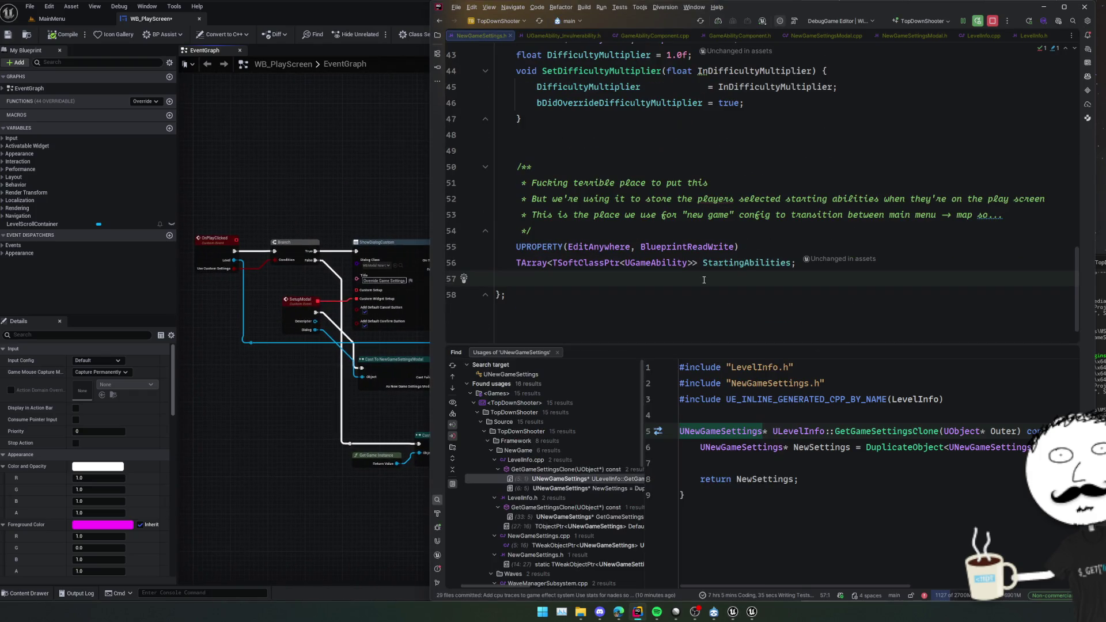
left_click(661, 266, "ctrl")
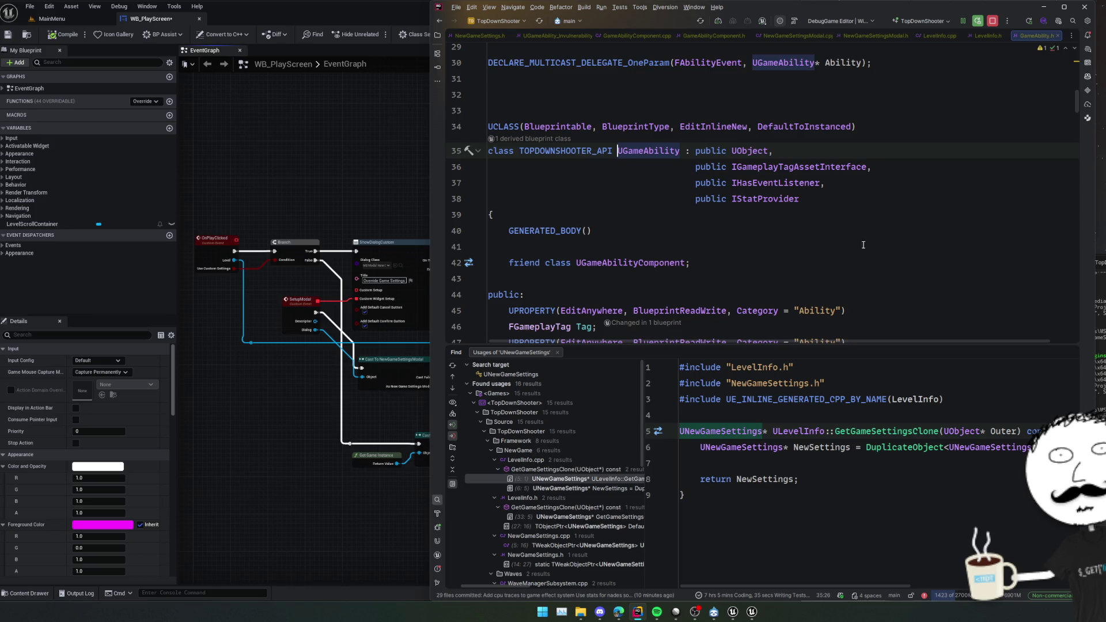
scroll(863, 244, "down", 20)
scroll(833, 252, "down", 15)
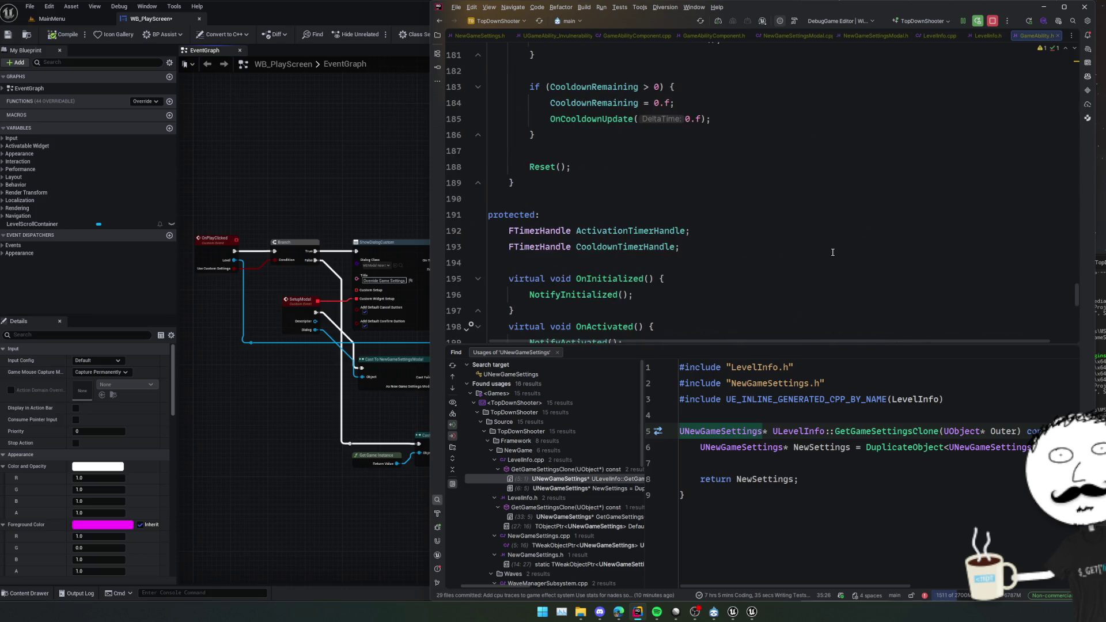
scroll(761, 245, "up", 20)
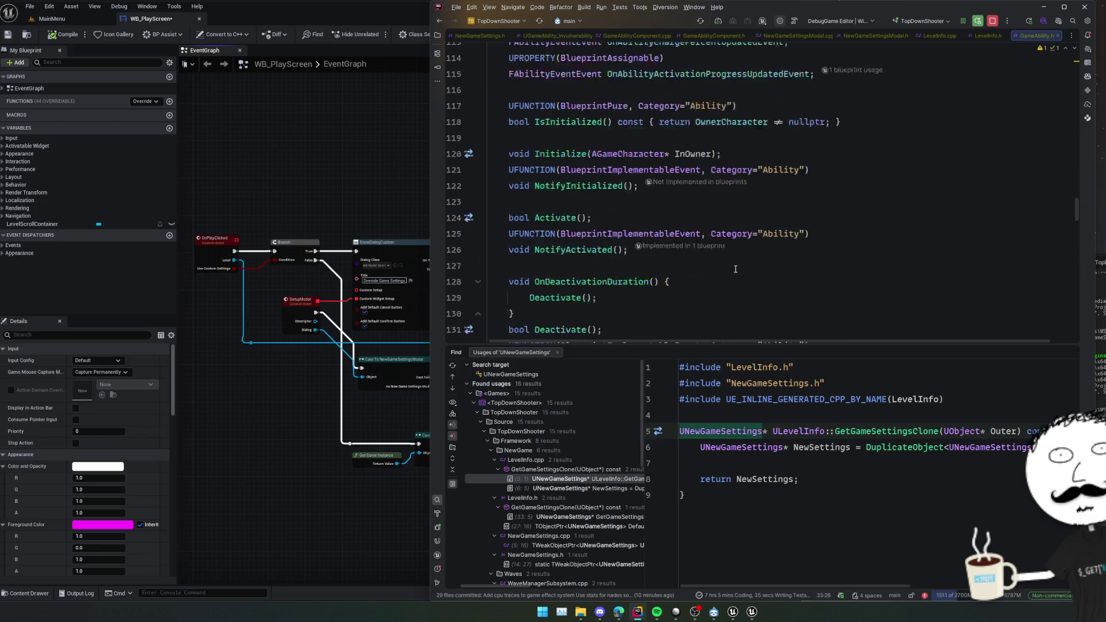
scroll(735, 269, "up", 12)
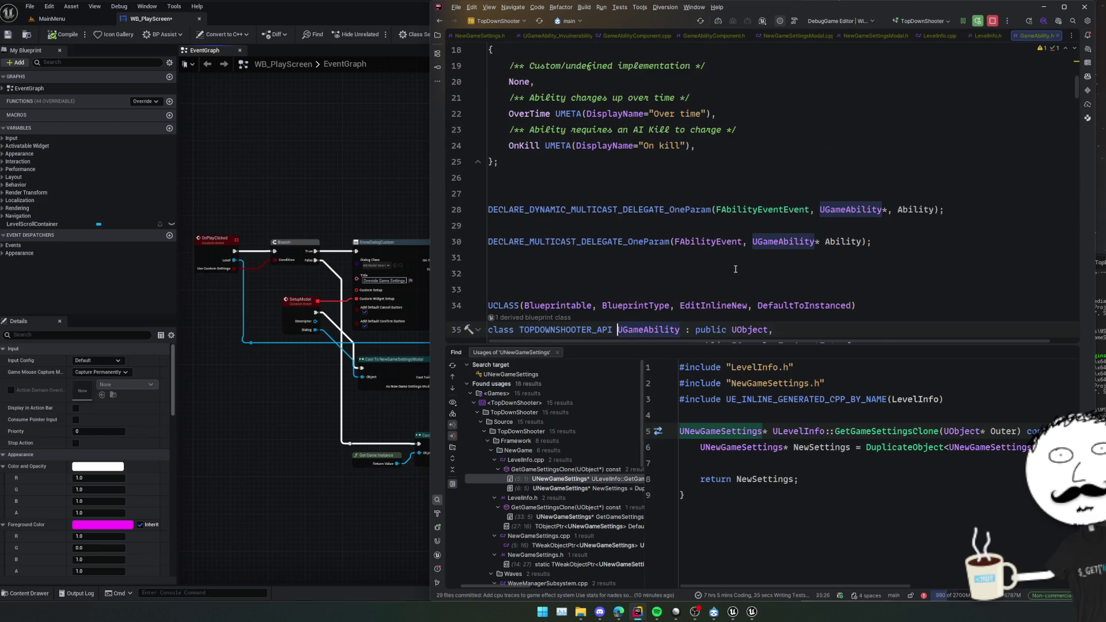
scroll(735, 269, "down", 20)
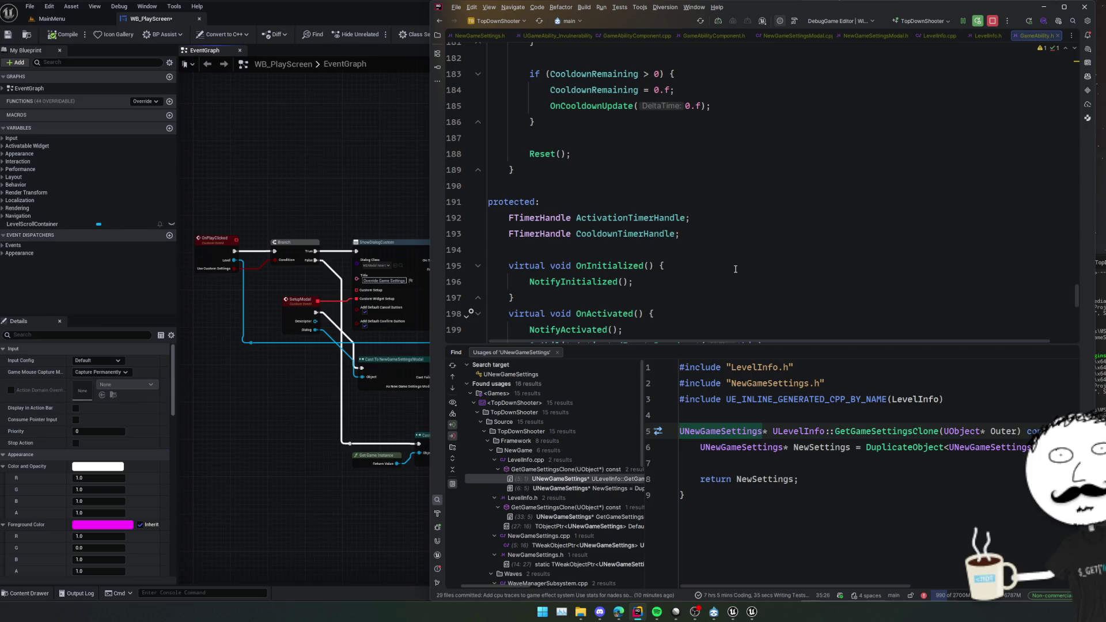
left_click(55, 19)
Open Project Settings on the Asset Manager page and expand the StatAugment and LevelInfo entries.
left_click(49, 6)
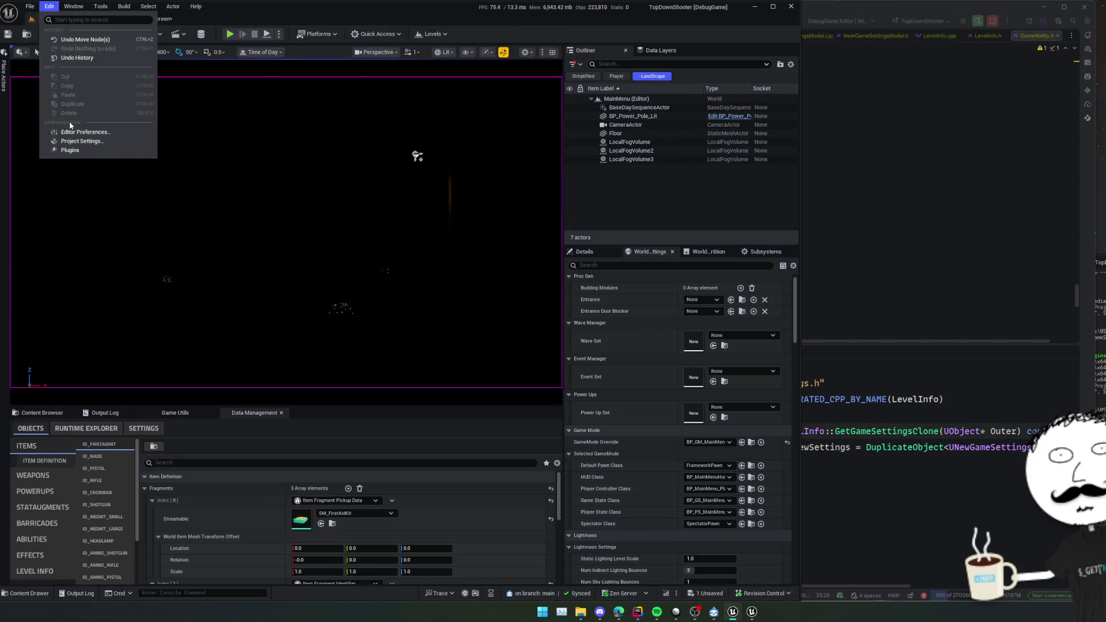
left_click(72, 141)
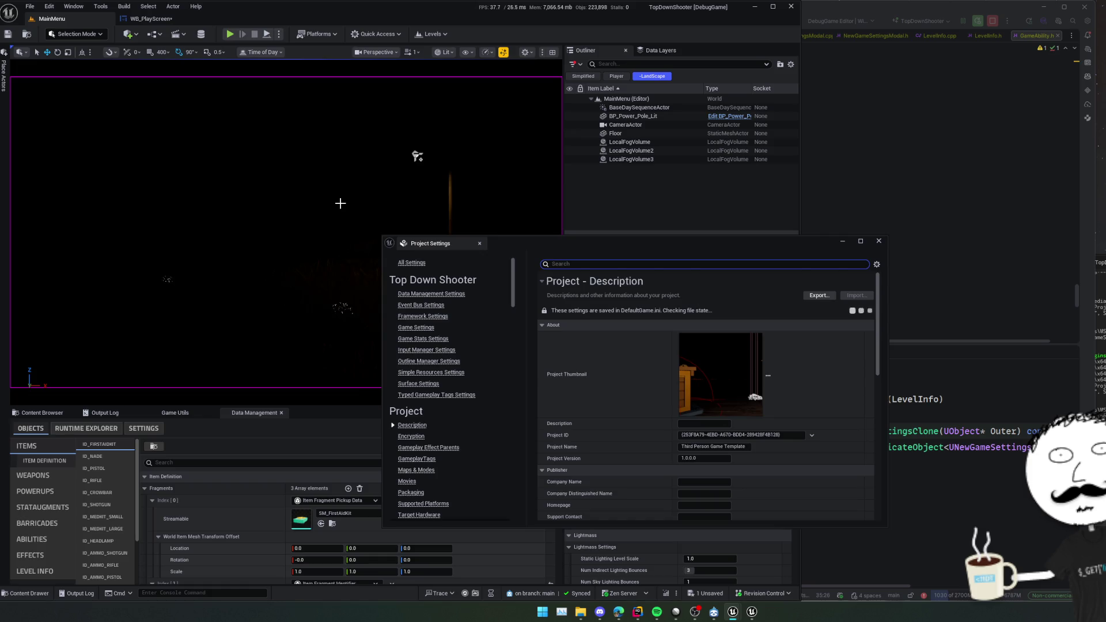
scroll(486, 446, "down", 2)
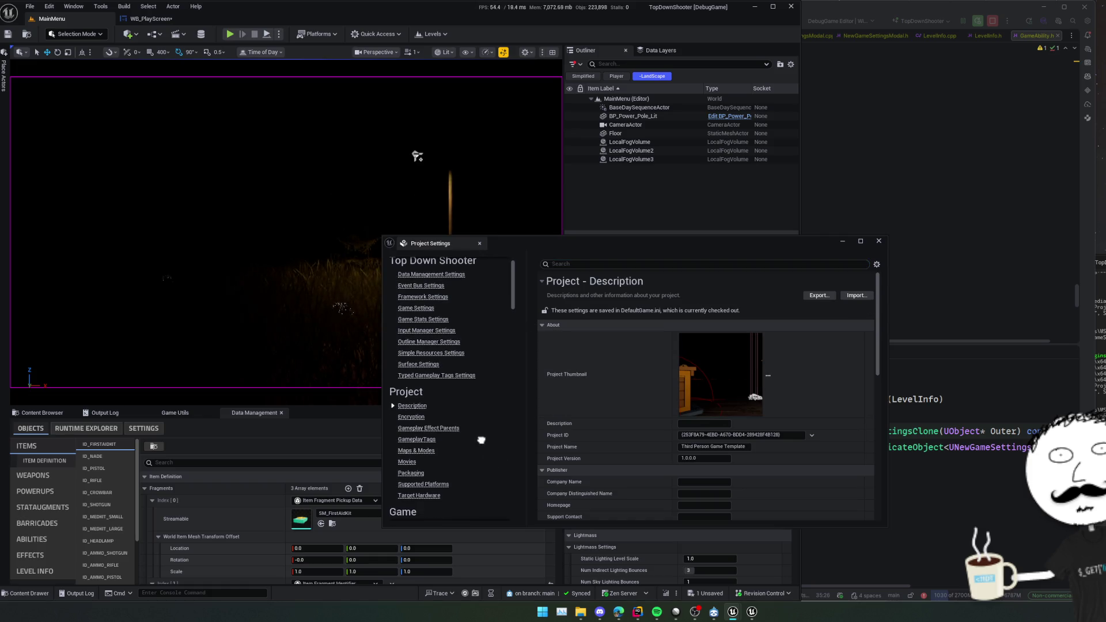
scroll(481, 433, "down", 8)
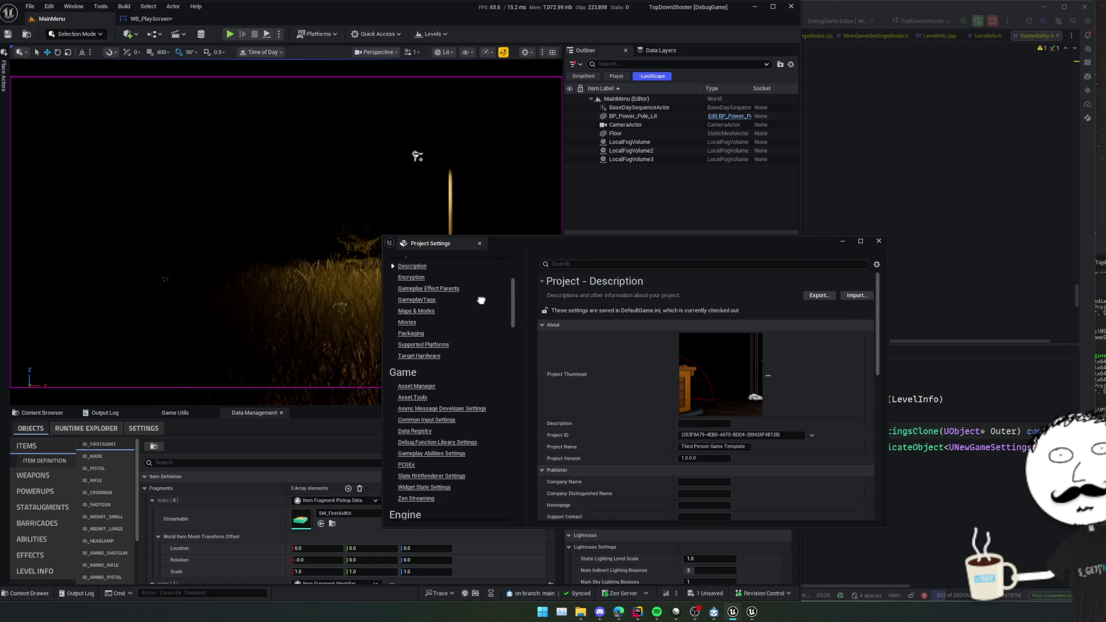
left_click(417, 323)
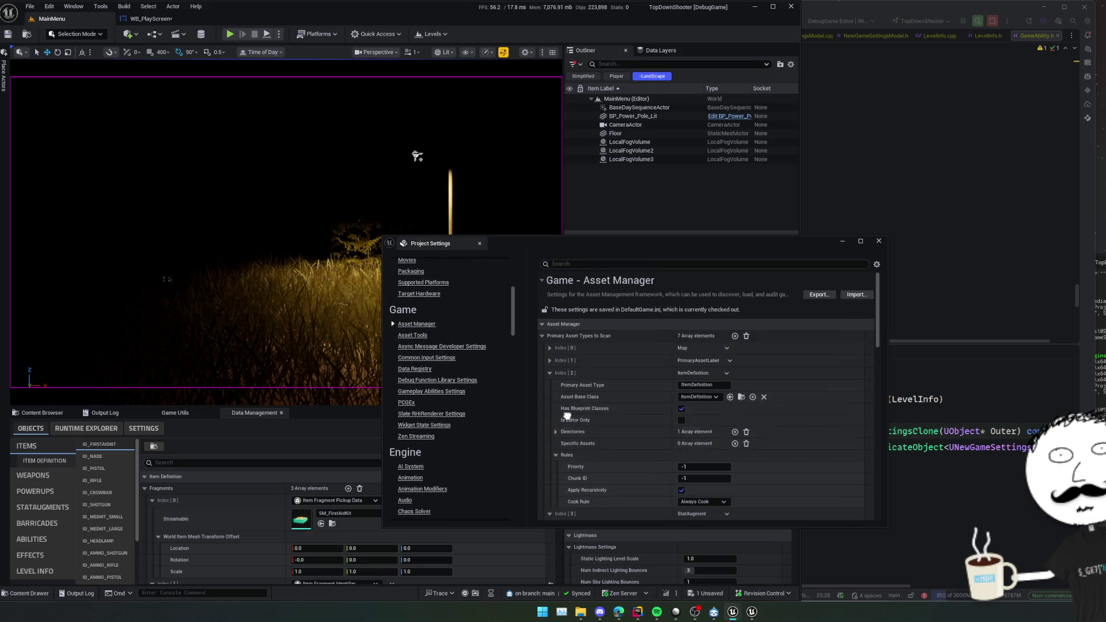
left_click(550, 369)
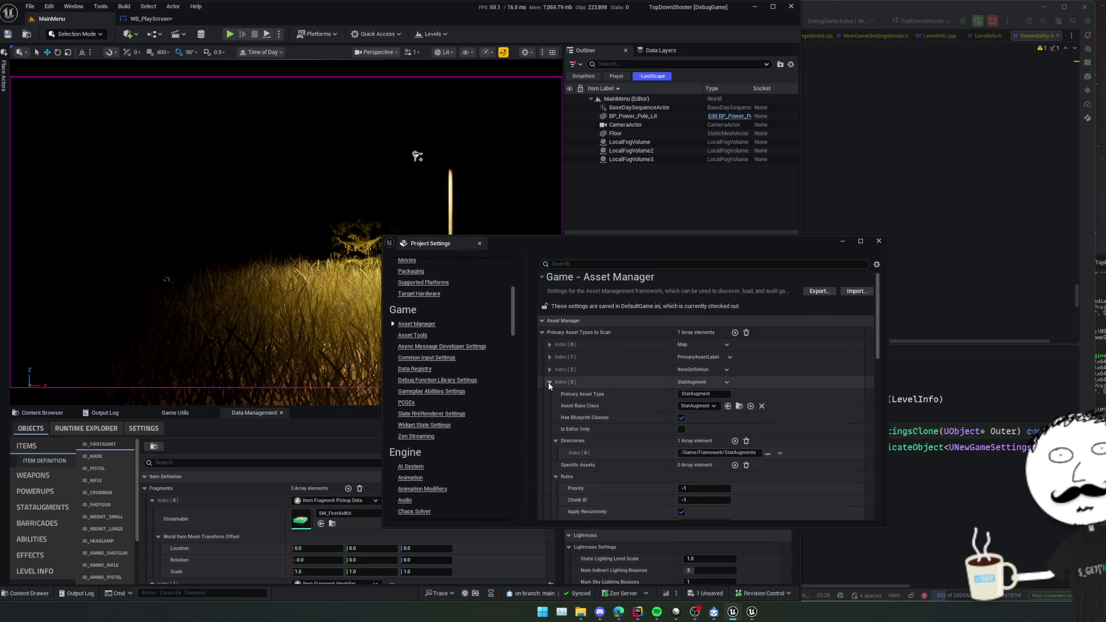
left_click(550, 394)
left_click(550, 395)
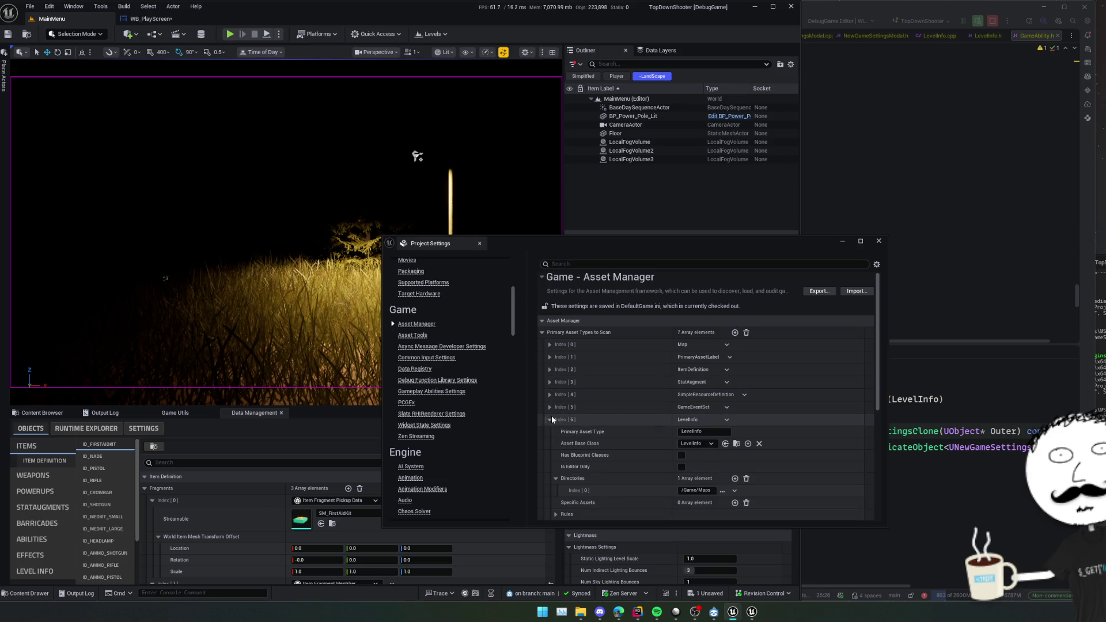
List the blueprints deriving from GameAbility in Rider, then return to the Asset Manager settings.
left_click(637, 611)
scroll(641, 284, "up", 20)
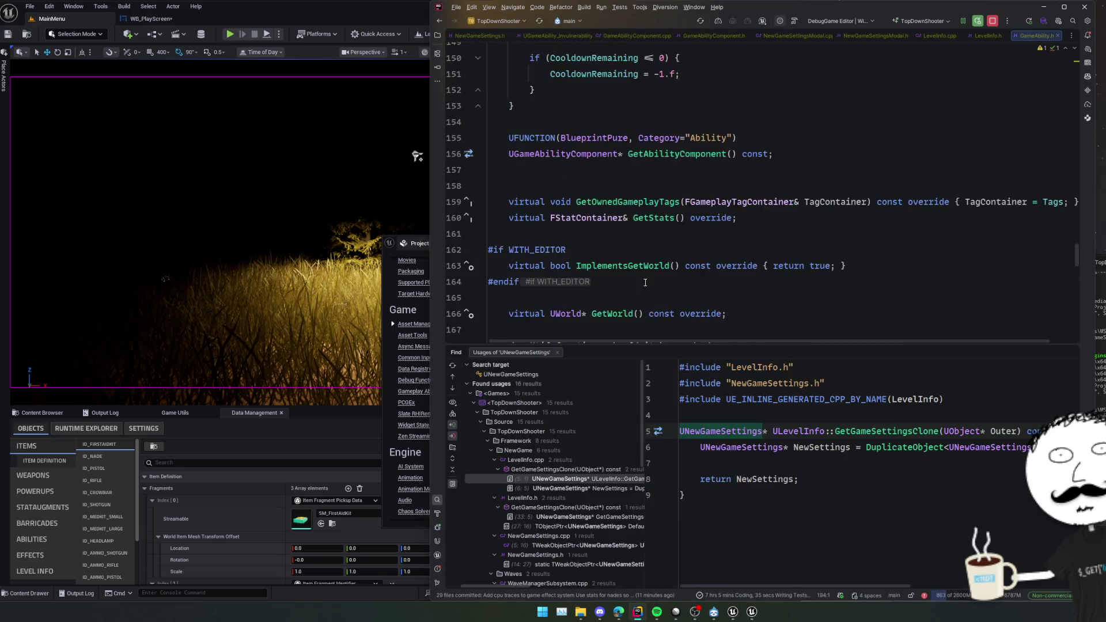
scroll(641, 284, "up", 2)
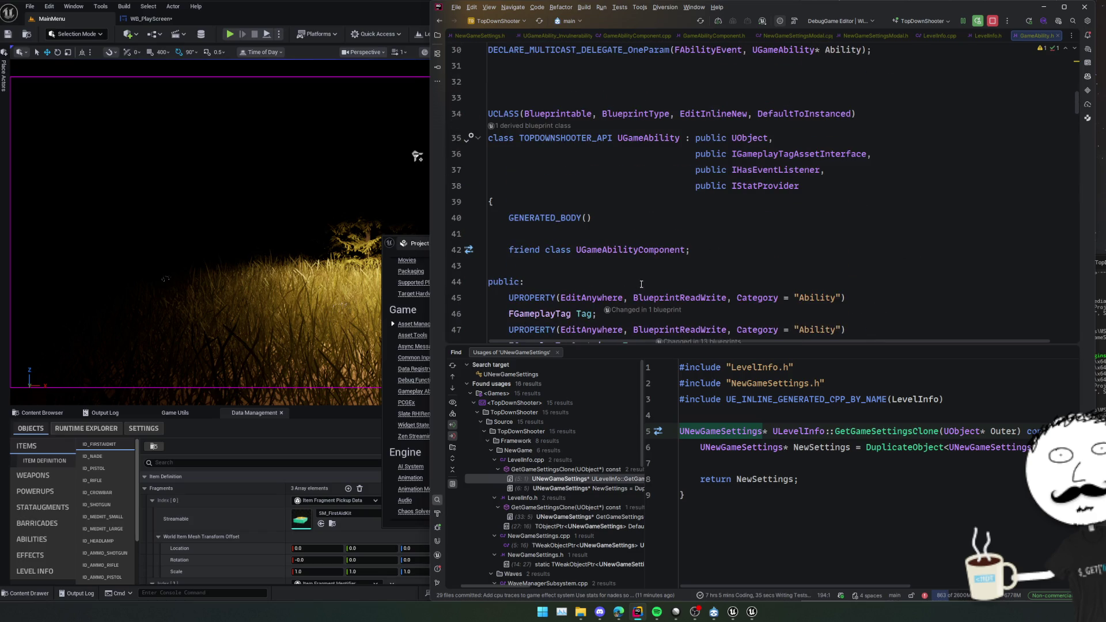
left_click(529, 125)
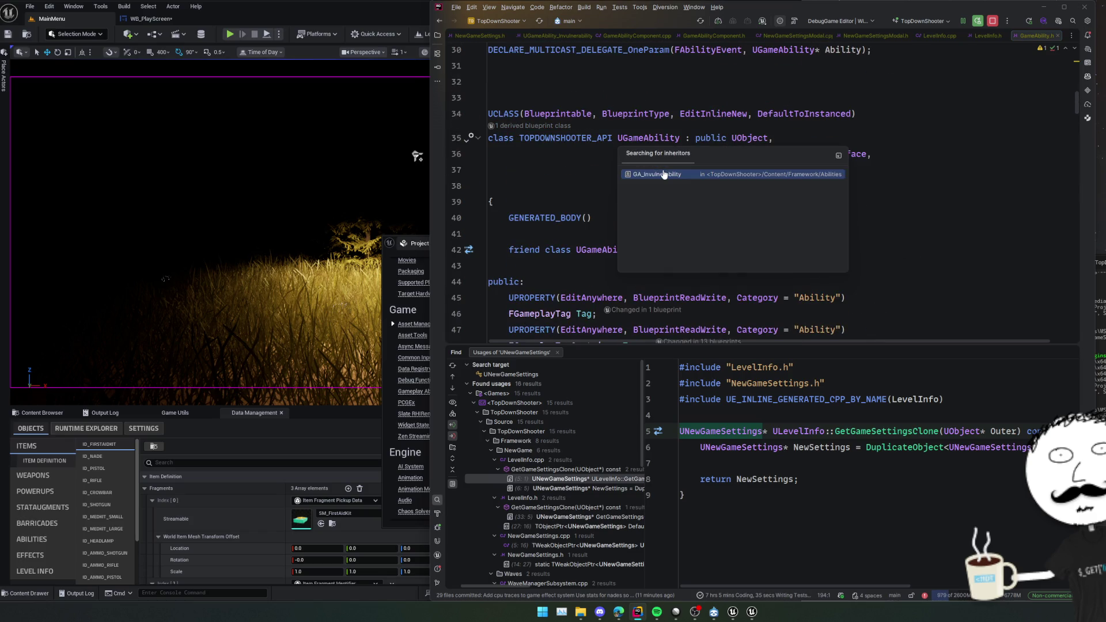
left_click(401, 254)
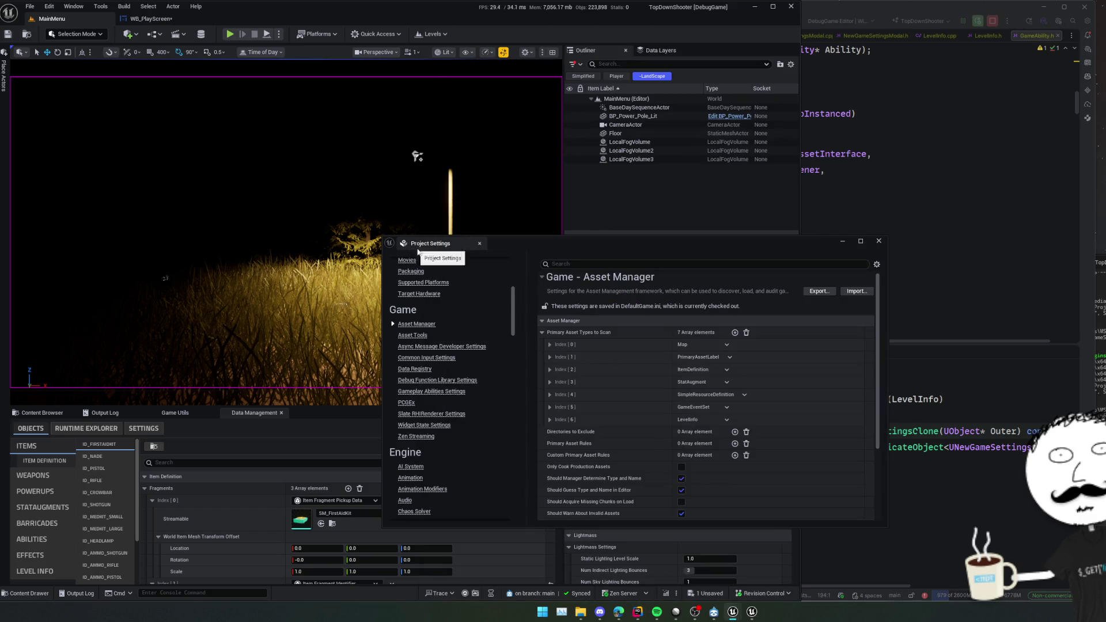
Duplicate the LevelInfo entry as a new Abilities type with GameAbility as Asset Base Class.
scroll(613, 424, "down", 1)
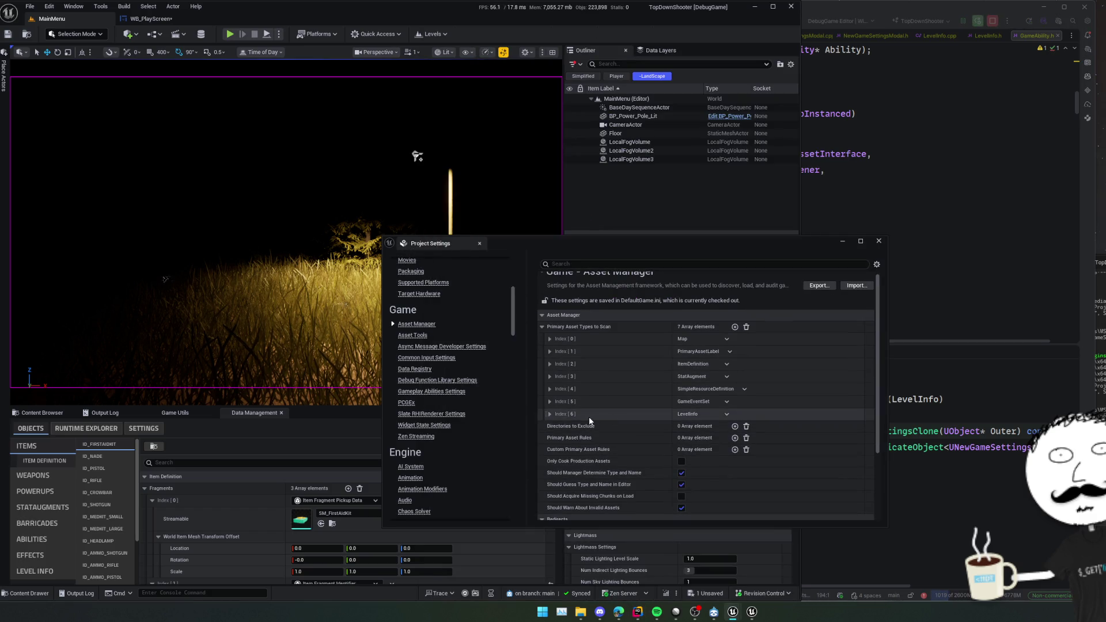
right_click(589, 418)
left_click(726, 414)
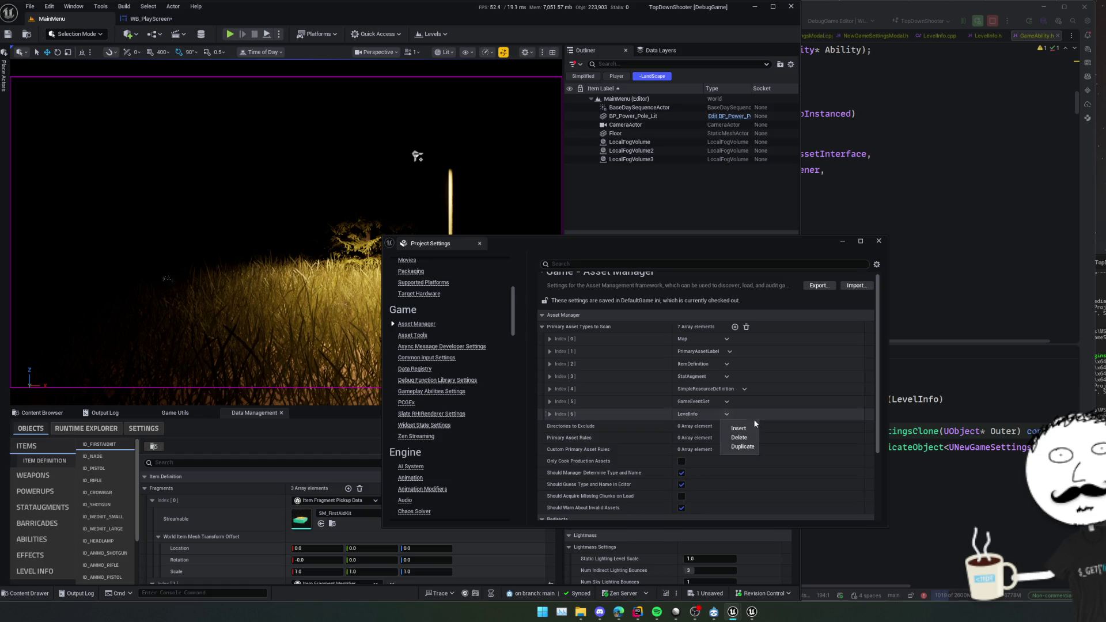
left_click(737, 444)
left_click(704, 439)
type("AI")
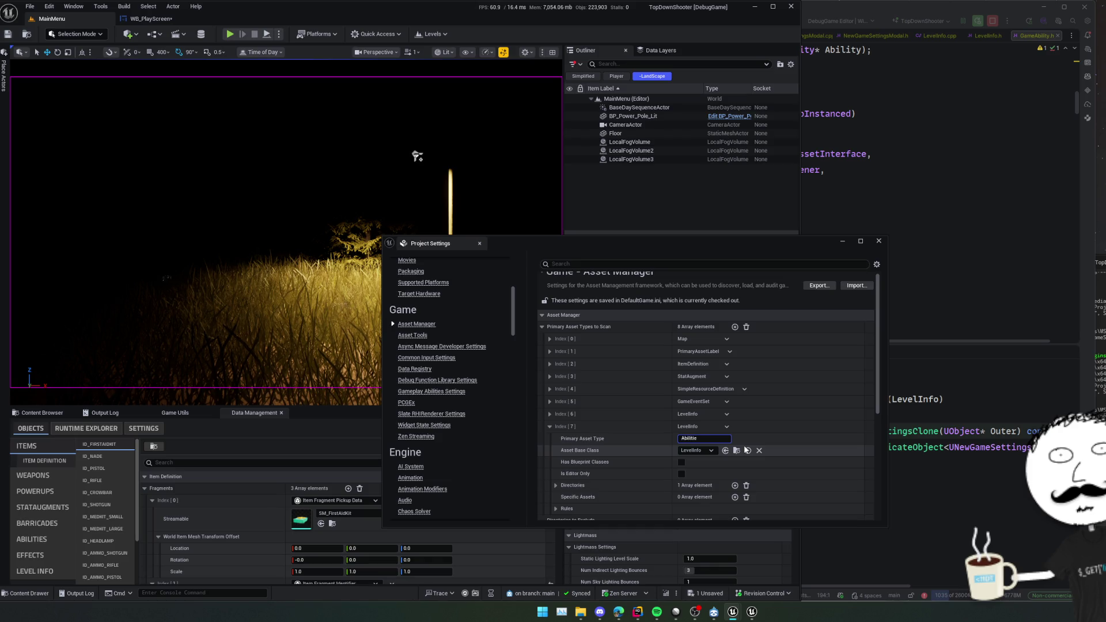
left_click(703, 451)
type("Abi")
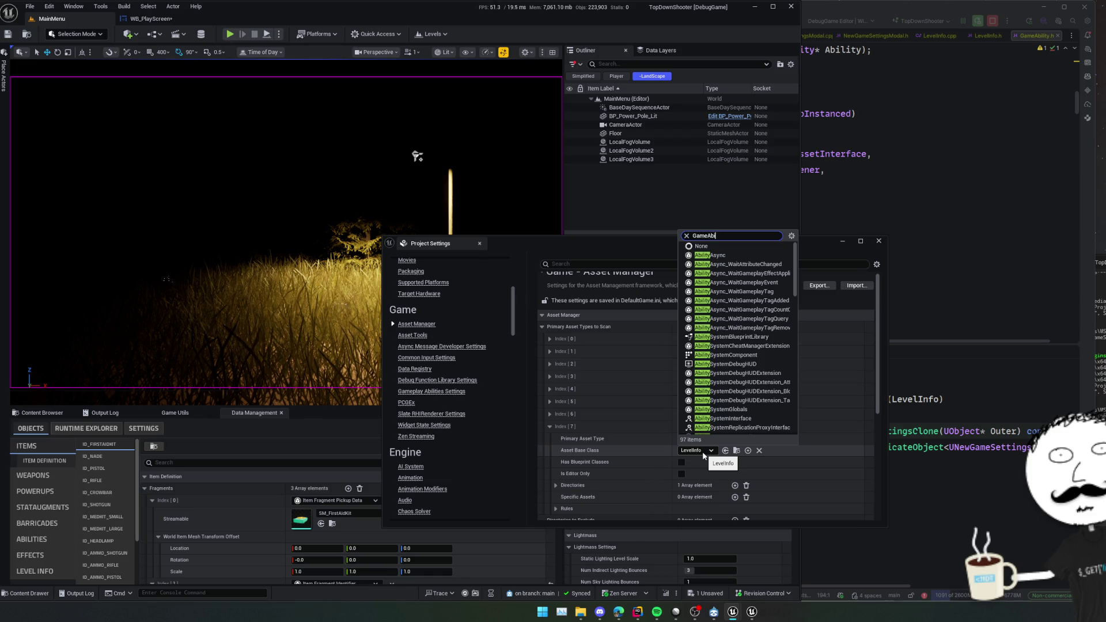
type("lity")
key("Return")
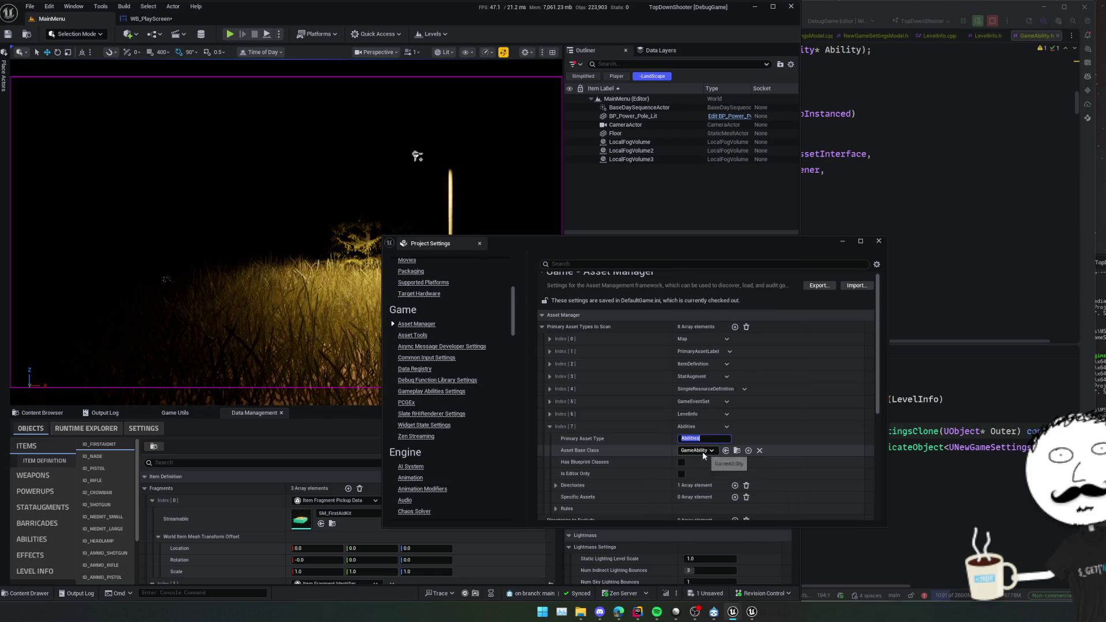
Set the new entry's scan directory to /Game/Framework/Abilities.
scroll(643, 465, "down", 1)
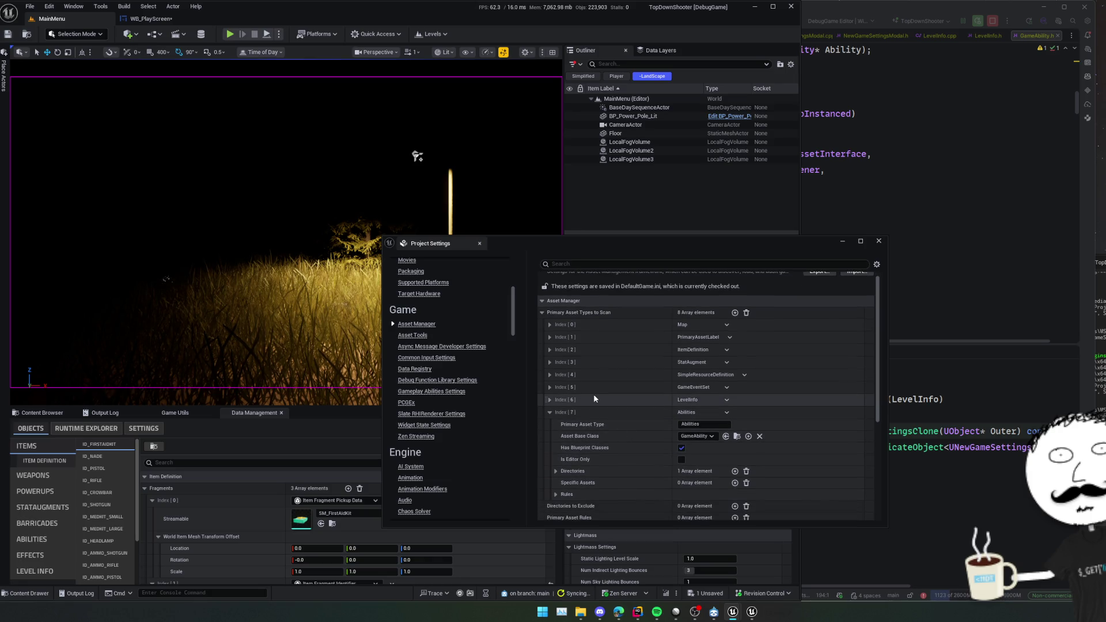
left_click(550, 361)
left_click(550, 362)
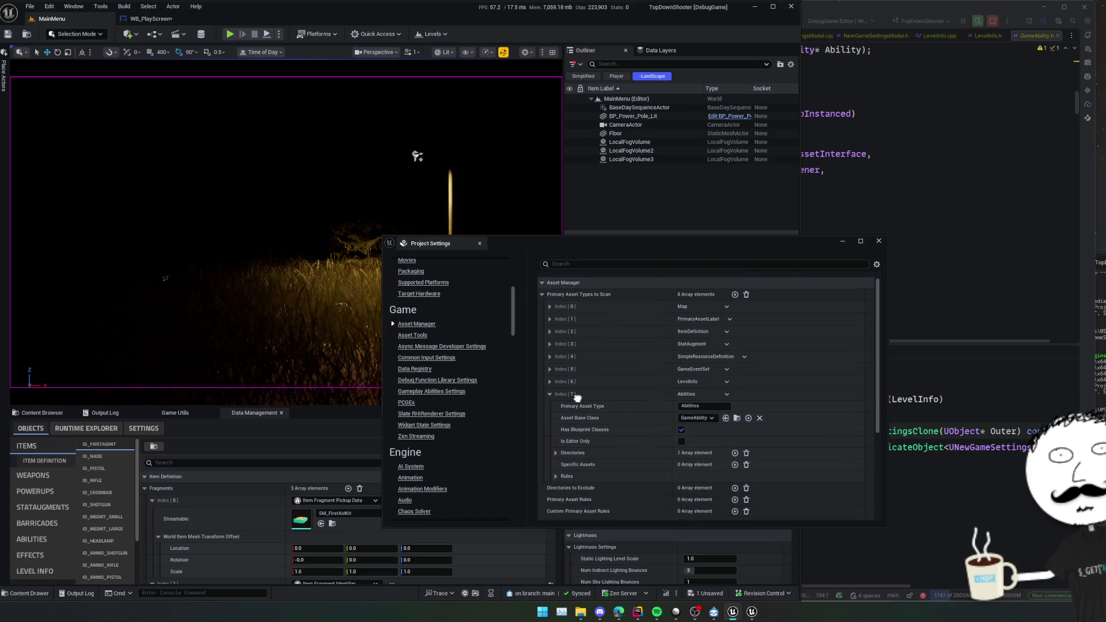
left_click(640, 453)
left_click(713, 465)
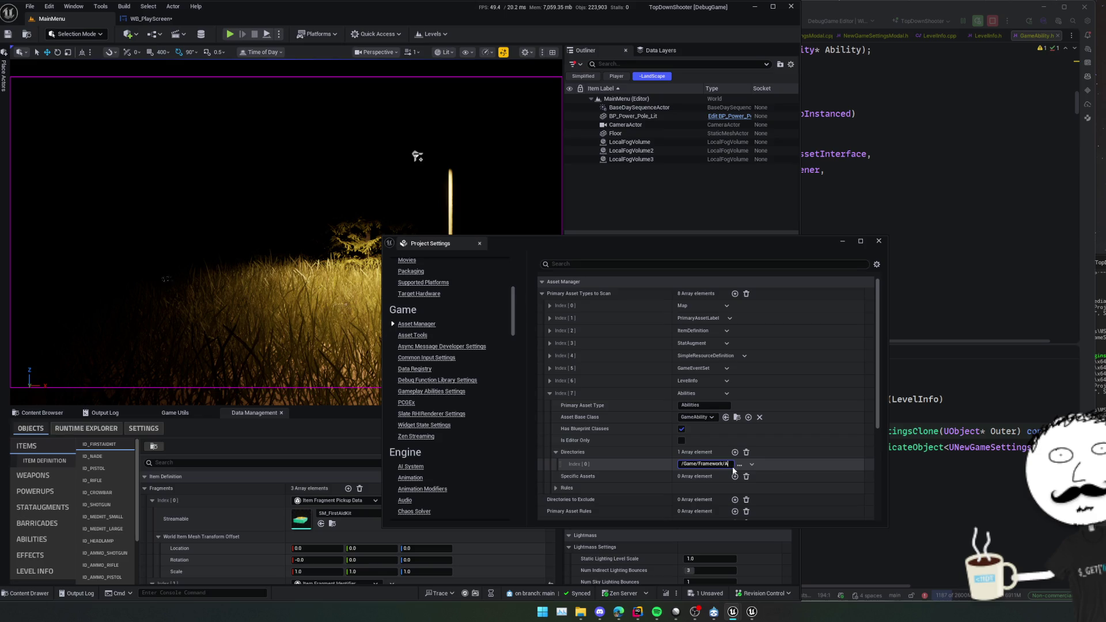
type("bil")
key("Return")
left_click(754, 465)
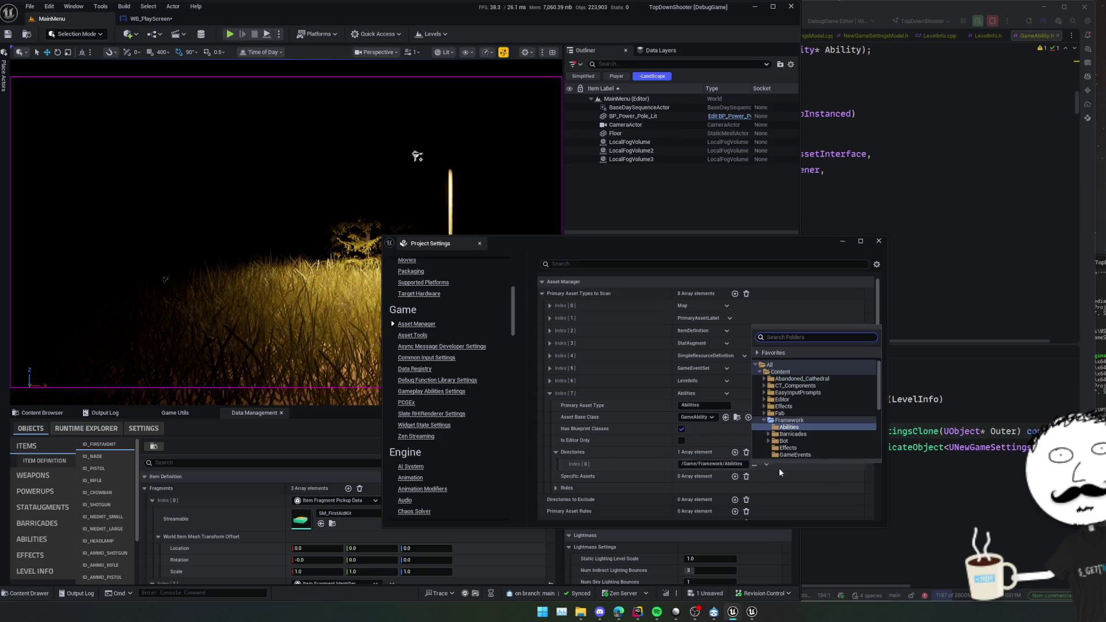
left_click(634, 465)
Expand the Abilities entry's cook rules and review the finished asset type list.
scroll(576, 469, "down", 1)
left_click(556, 476)
scroll(586, 412, "down", 4)
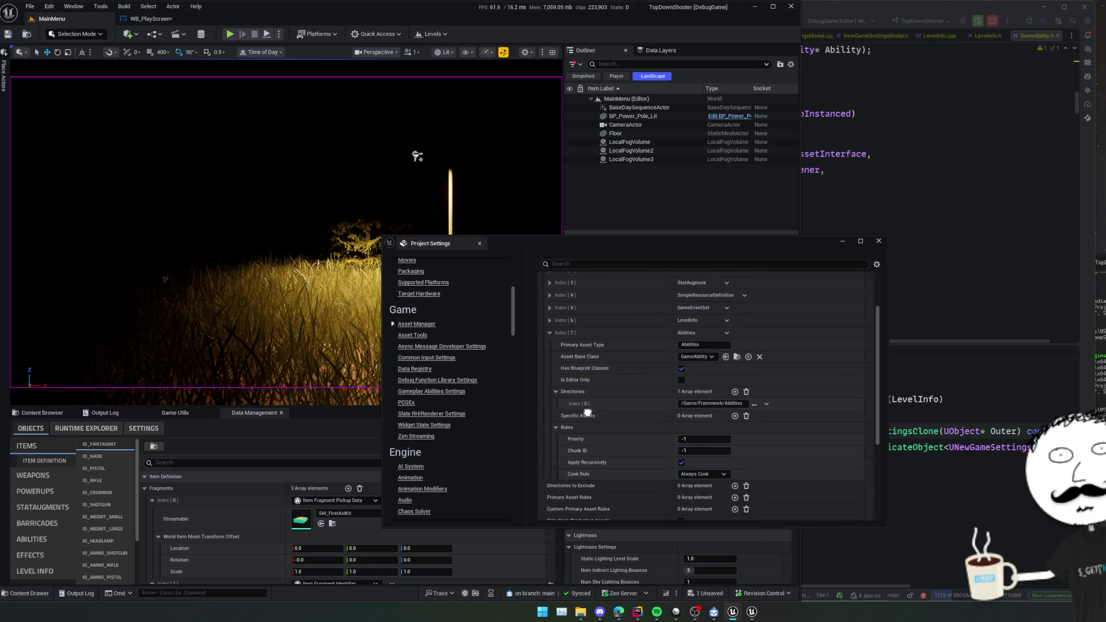
scroll(619, 440, "up", 3)
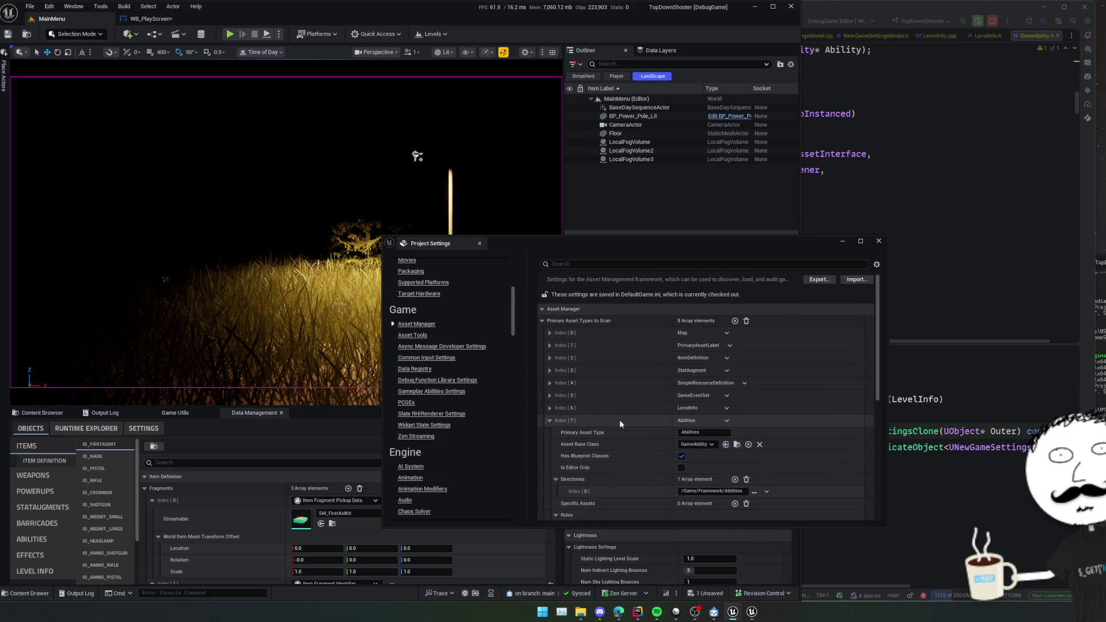
scroll(461, 414, "up", 3)
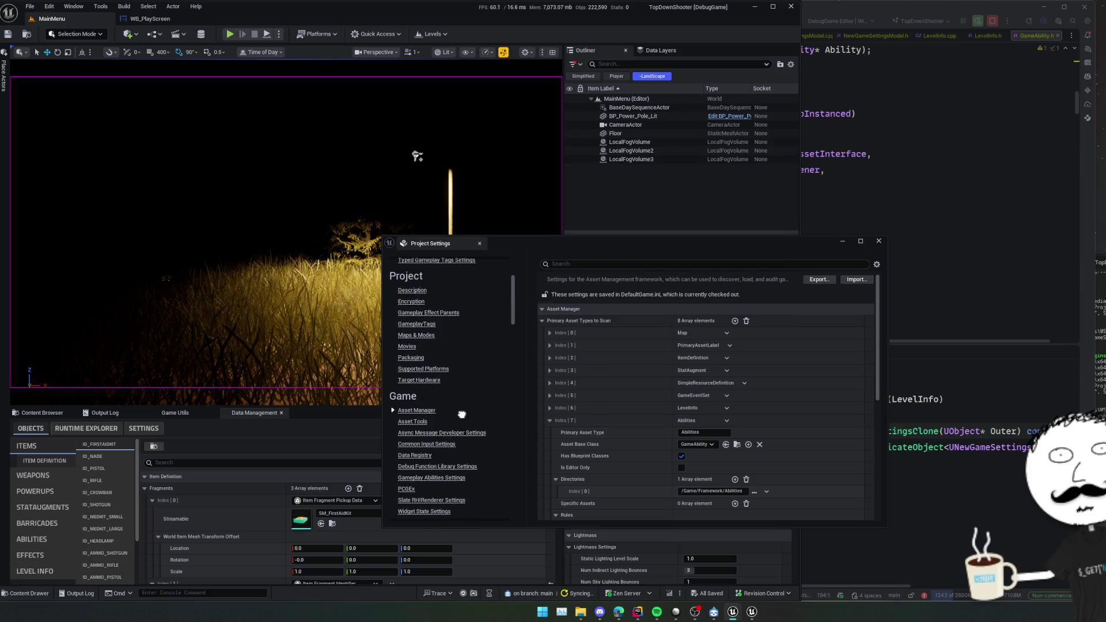
scroll(462, 415, "up", 5)
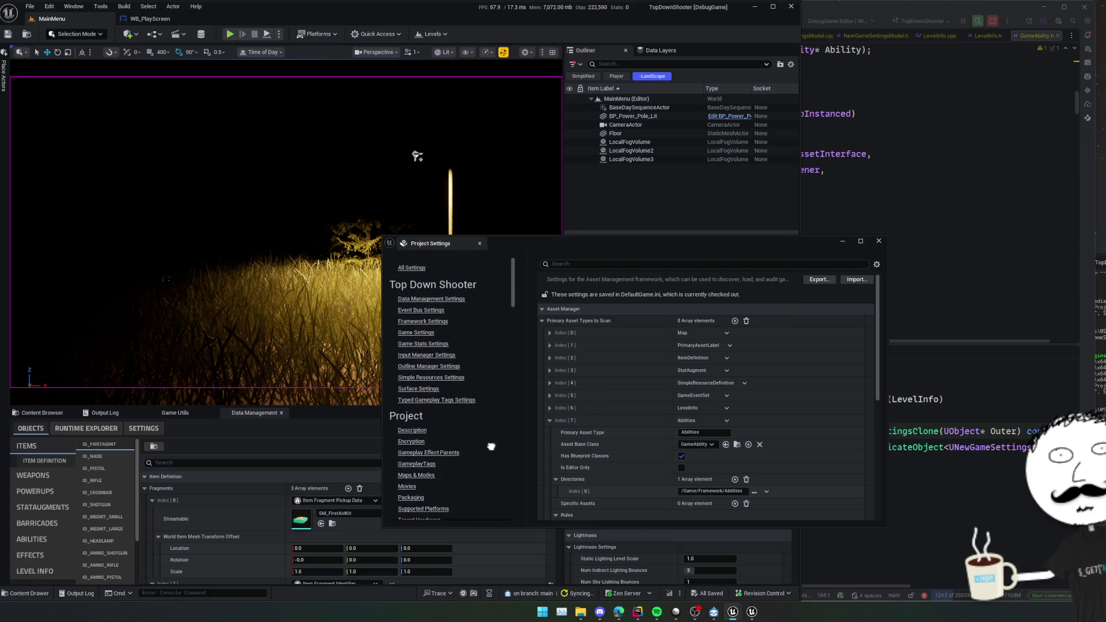
left_click(461, 296)
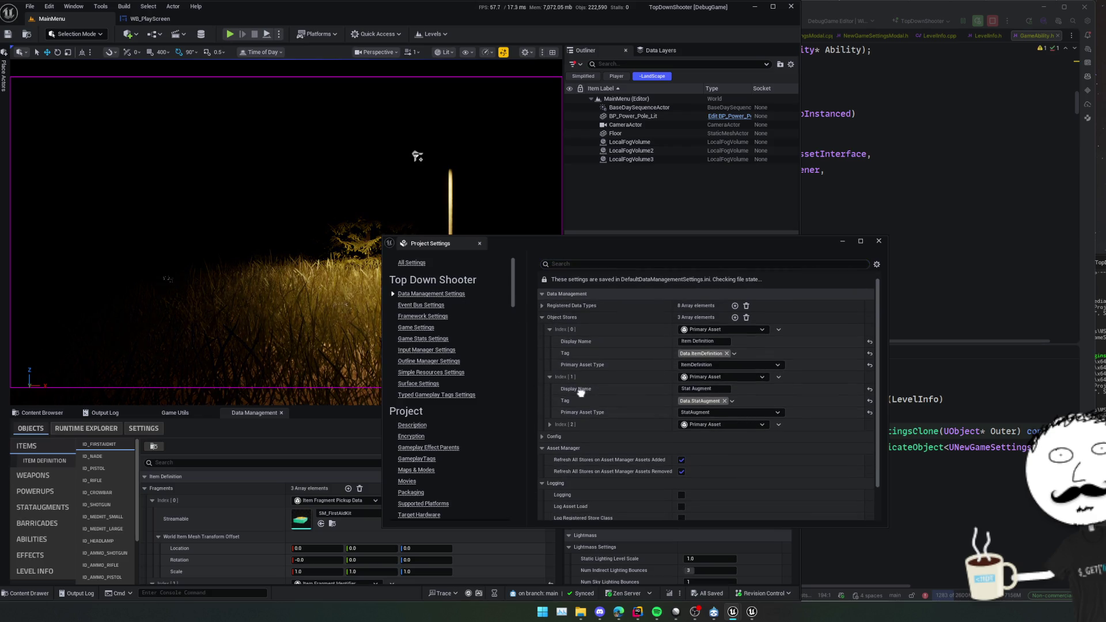
Add an Index [3] object store of type Primary Asset.
scroll(582, 388, "down", 1)
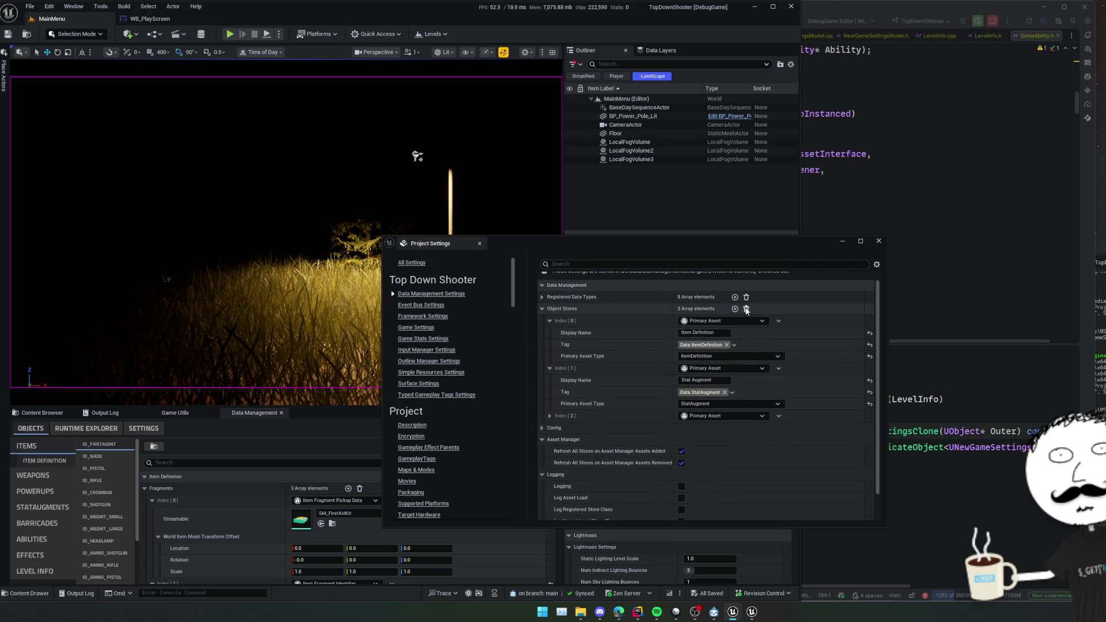
left_click(736, 310)
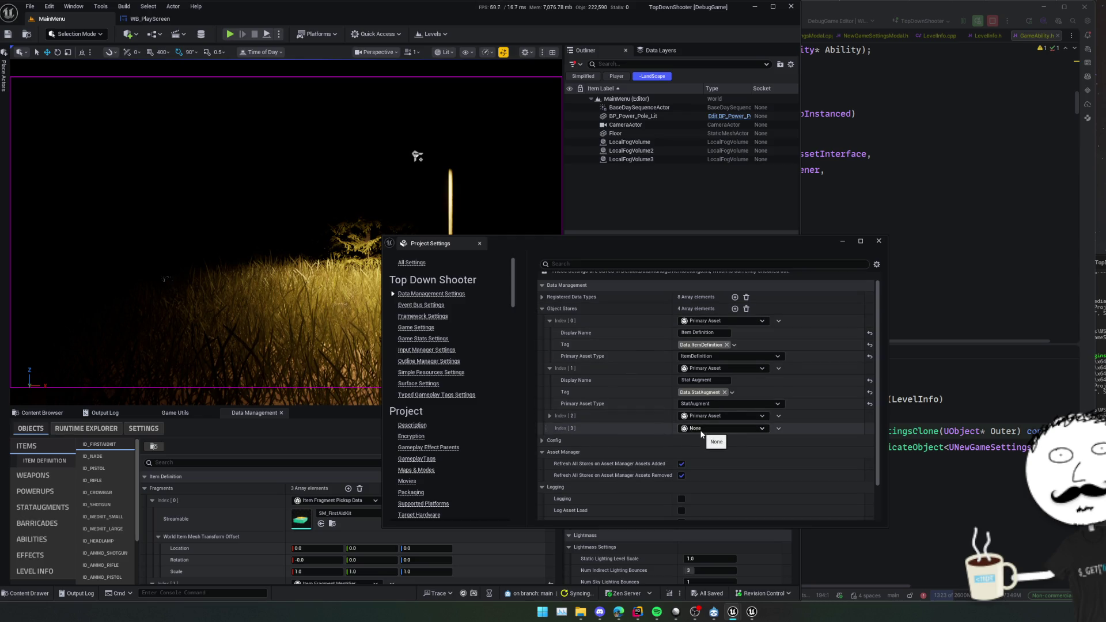
left_click(701, 433)
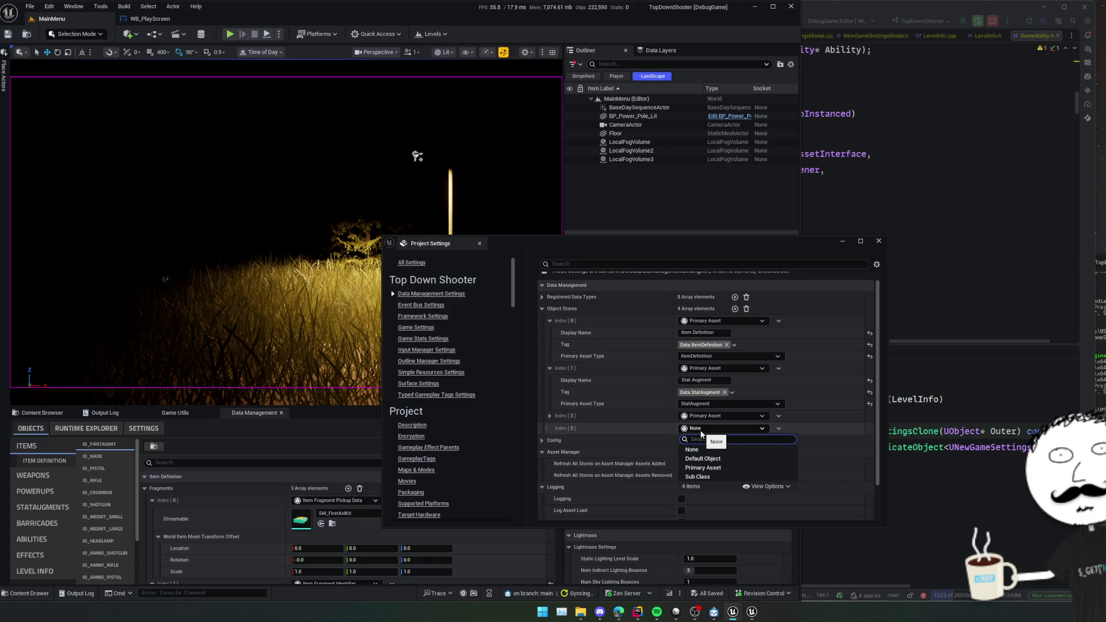
left_click(698, 467)
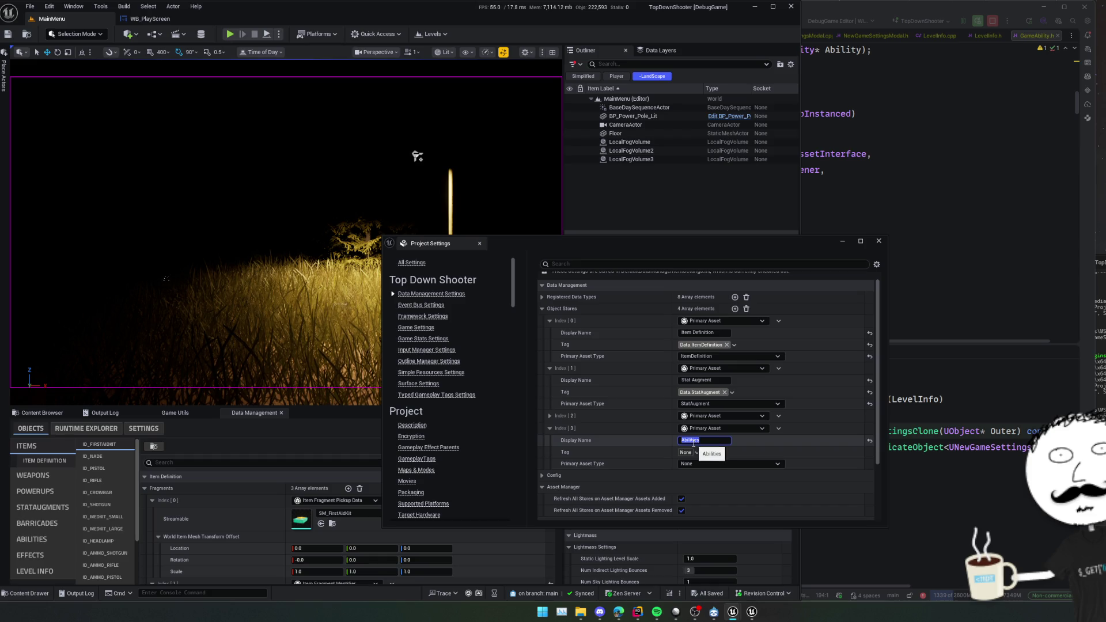
Create the Data.Abilities gameplay tag and assign it to the new store.
left_click(696, 453)
type("Data")
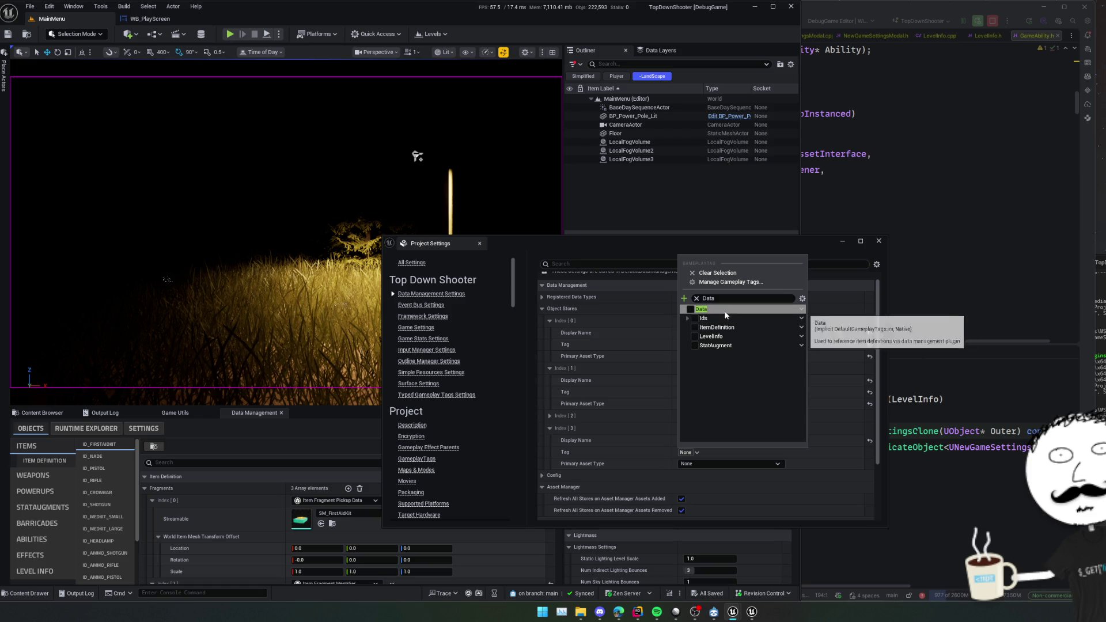
left_click(743, 311)
left_click(801, 309)
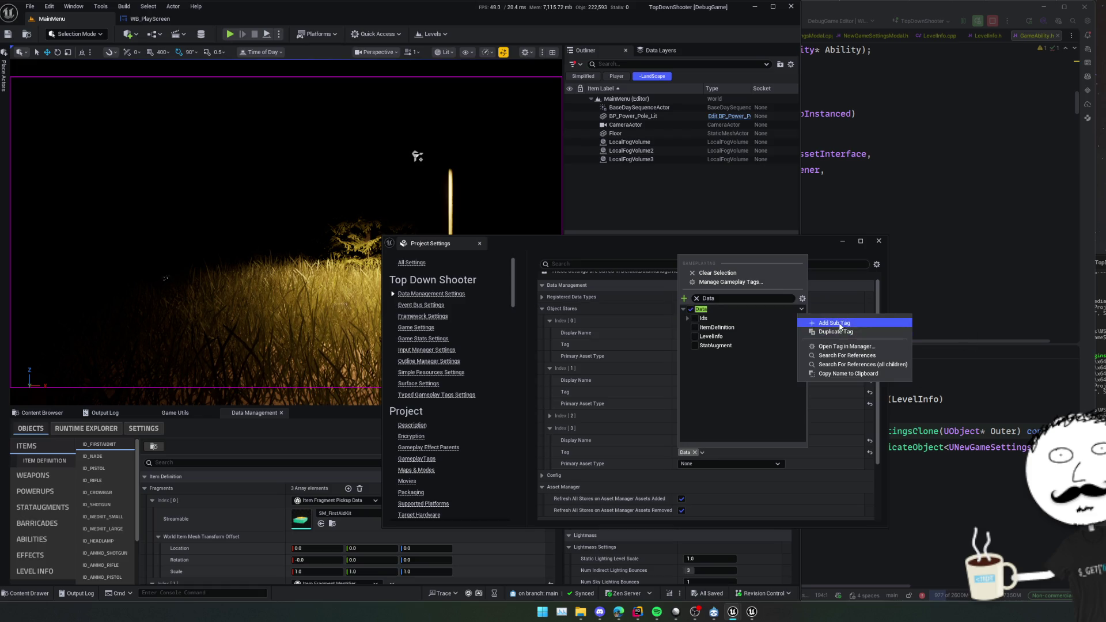
left_click(834, 323)
type("Abilitie")
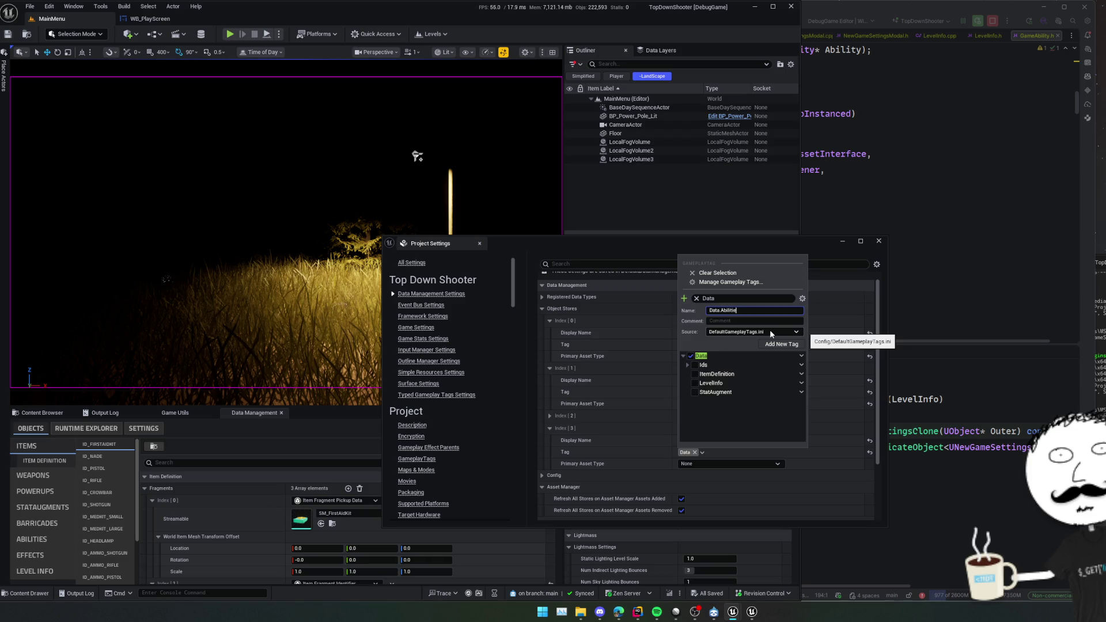
type("s")
key("Return")
left_click(686, 452)
type("a")
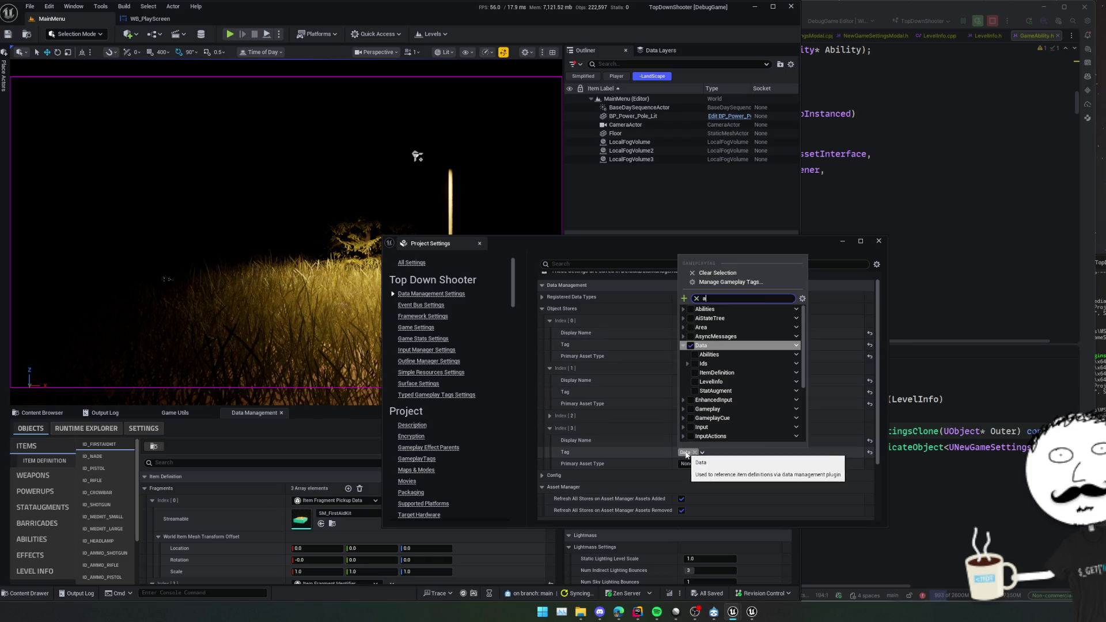
left_click(693, 354)
left_click(642, 435)
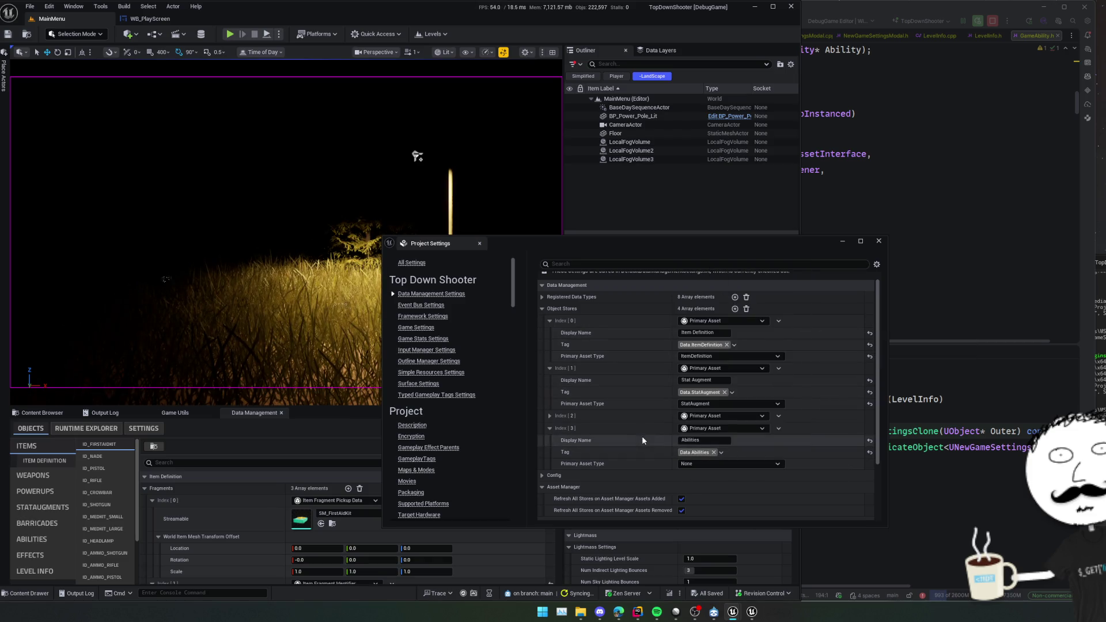
Set the store's primary asset type to Abilities and close Project Settings.
left_click(694, 464)
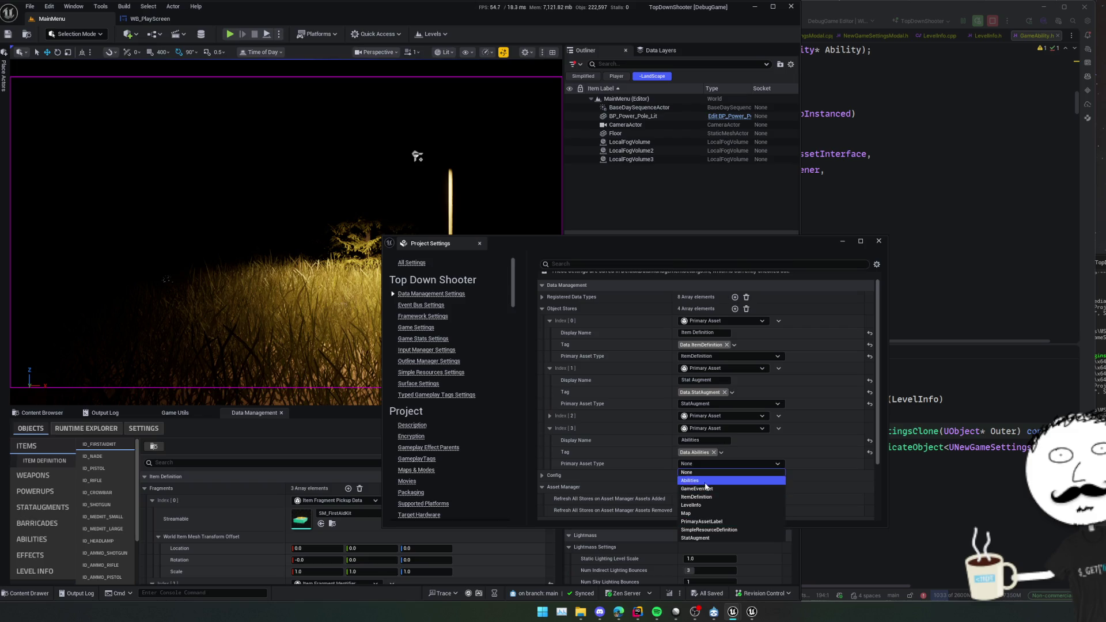
left_click(705, 483)
scroll(631, 421, "down", 1)
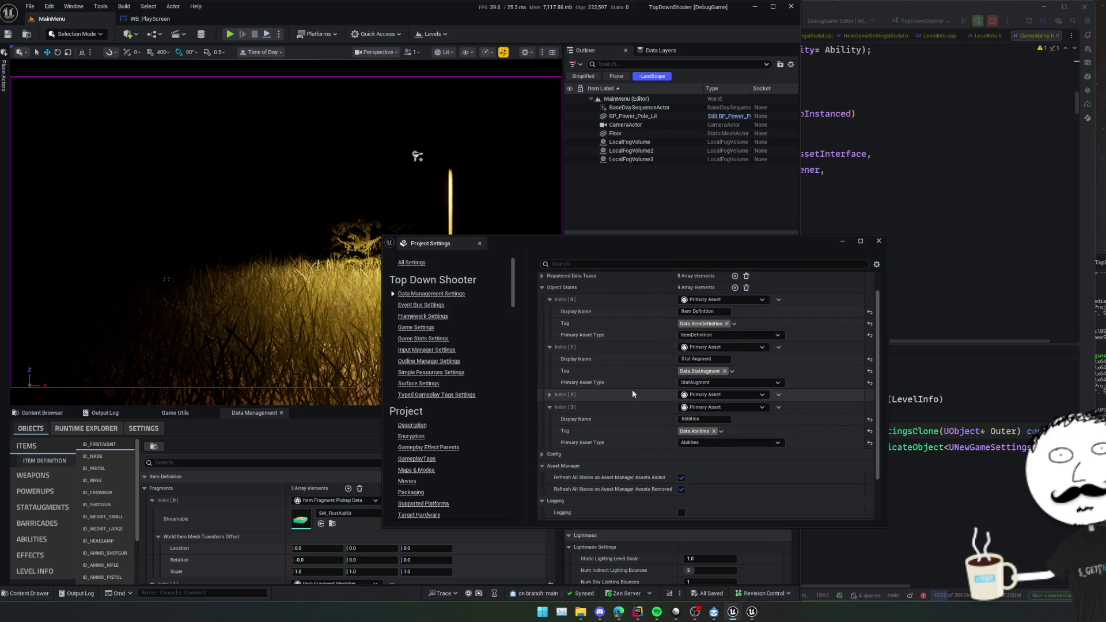
middle_click(429, 244)
Review the runtime store, item definition and data management tabs, then return to the WB_PlayScreen event graph.
left_click(86, 428)
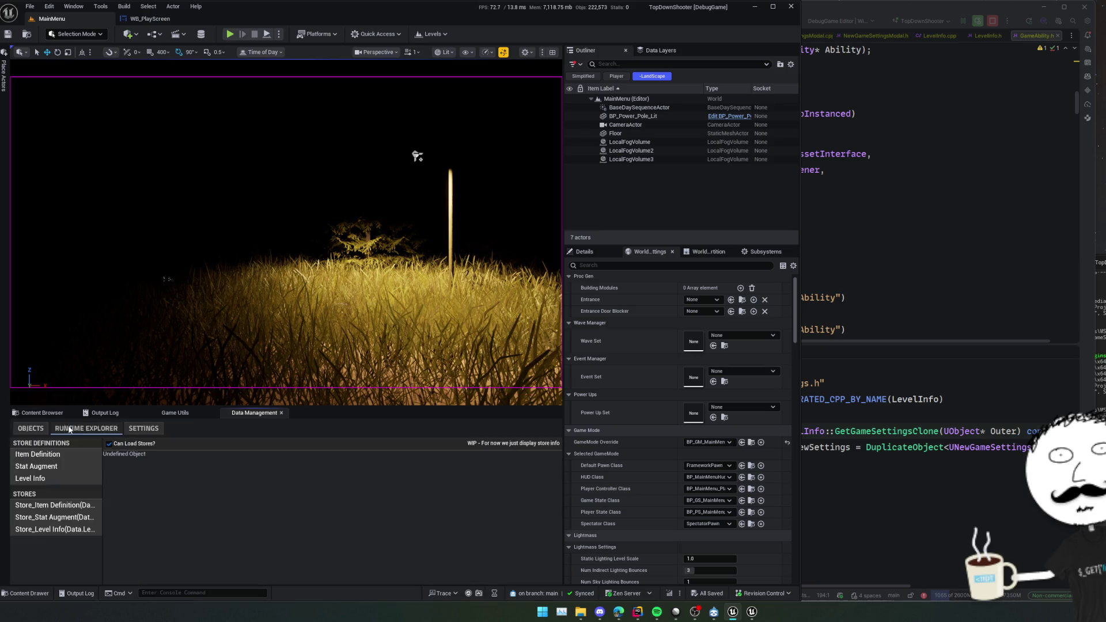
left_click(30, 428)
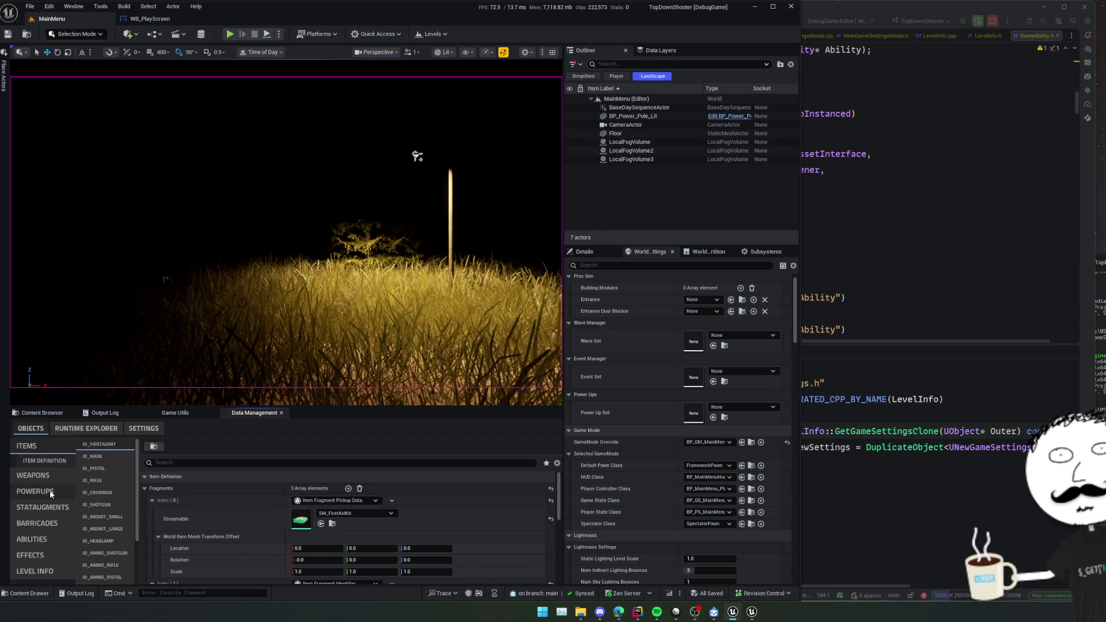
left_click(143, 429)
scroll(124, 508, "down", 10)
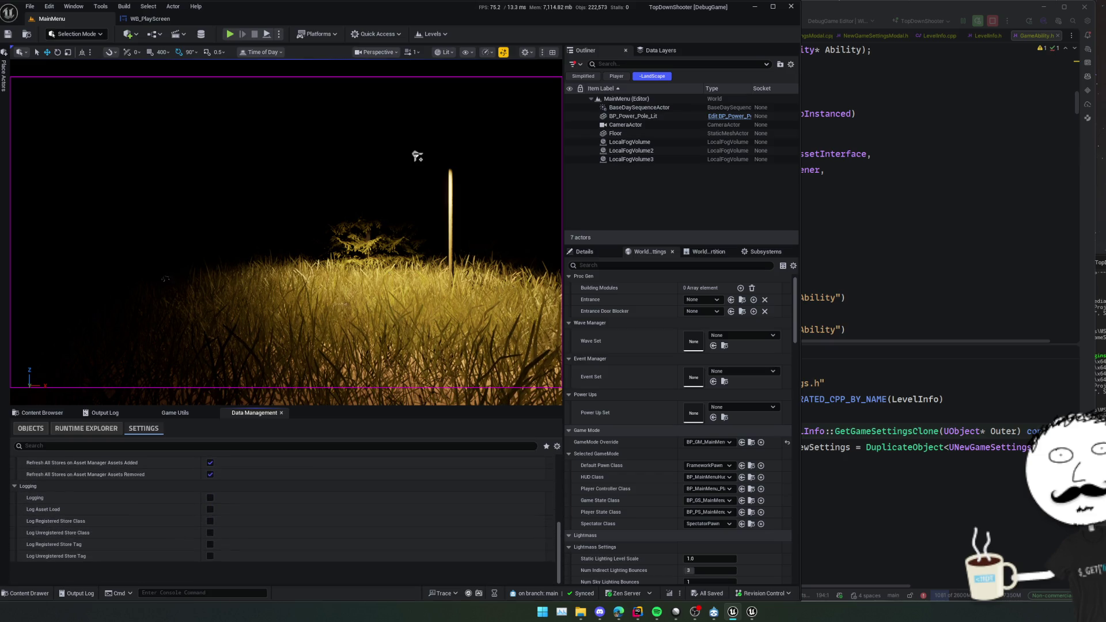
scroll(288, 518, "up", 3)
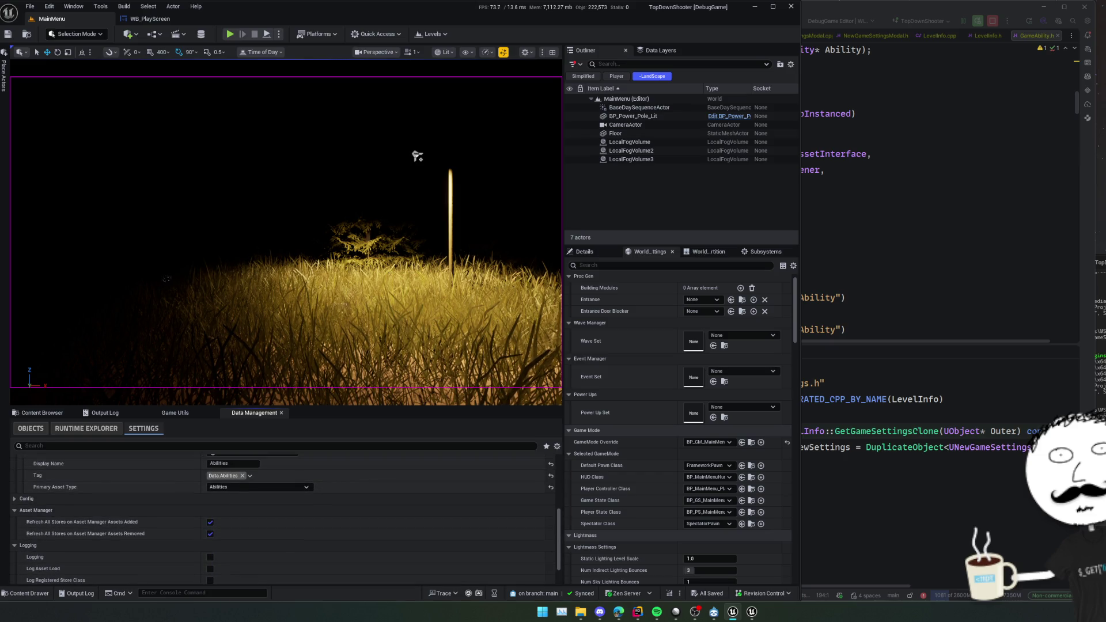
scroll(108, 501, "up", 7)
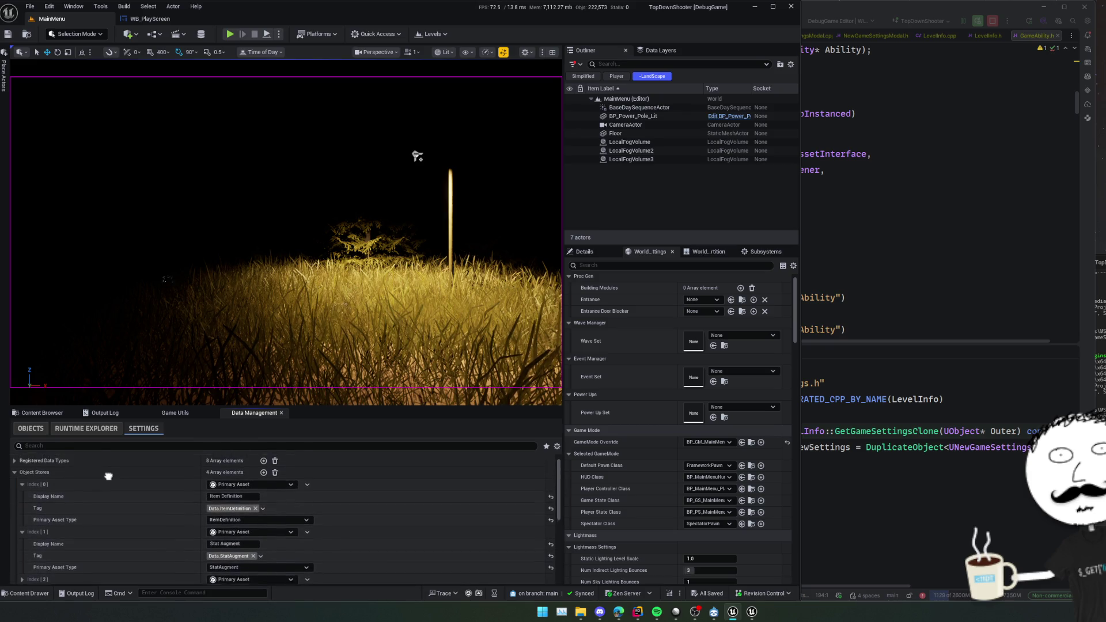
scroll(108, 501, "up", 1)
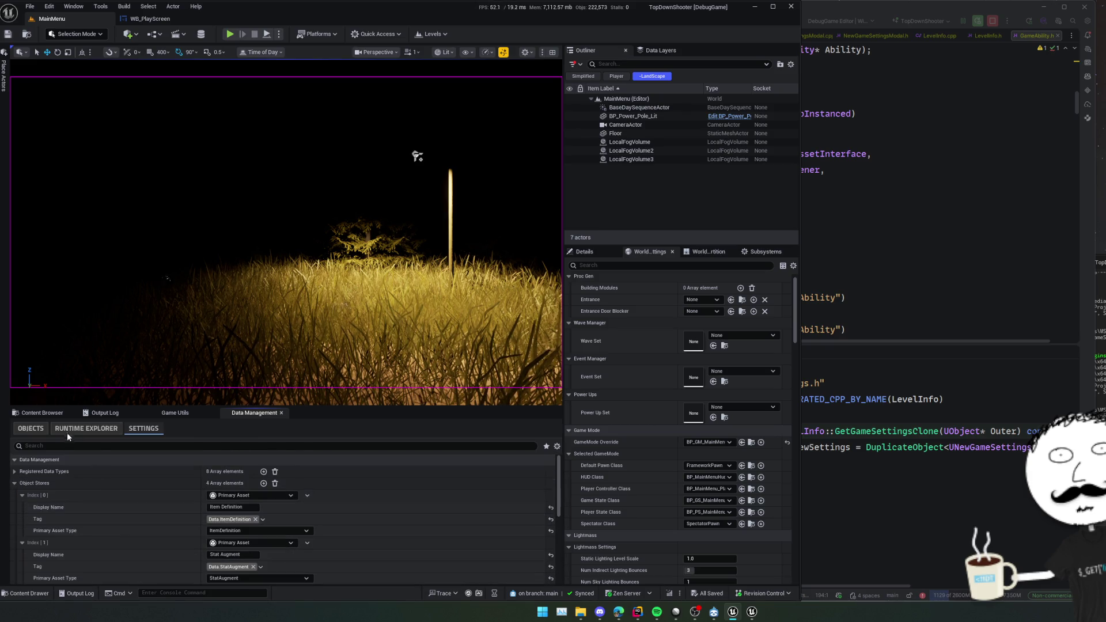
left_click(46, 413)
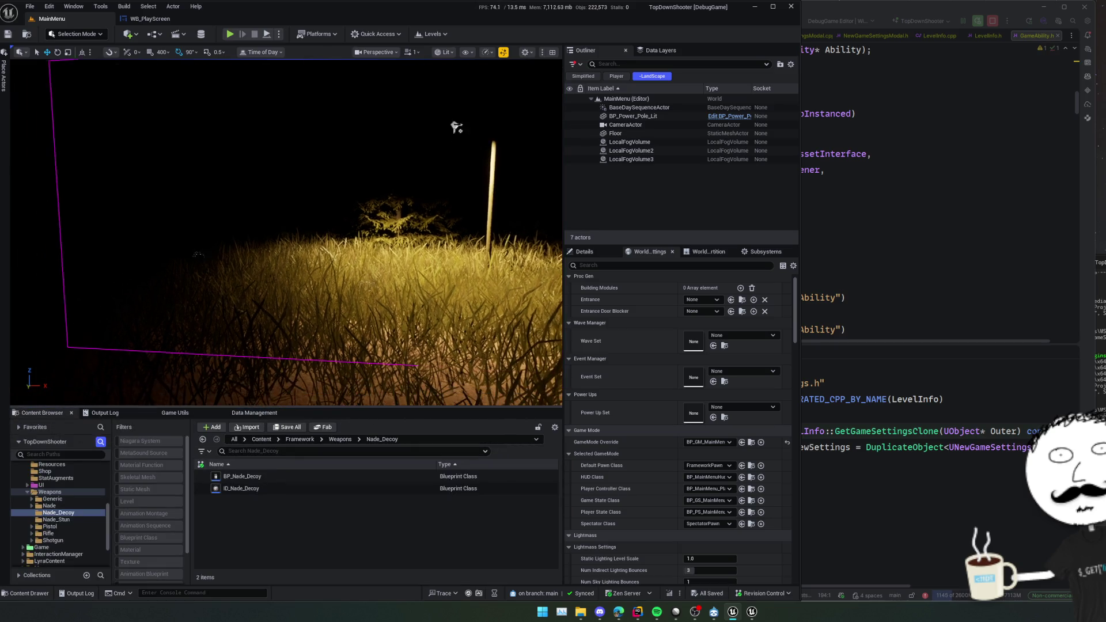
left_click(151, 19)
Add a Get DataManager node to WB_PlayScreen's event graph.
scroll(339, 183, "up", 5)
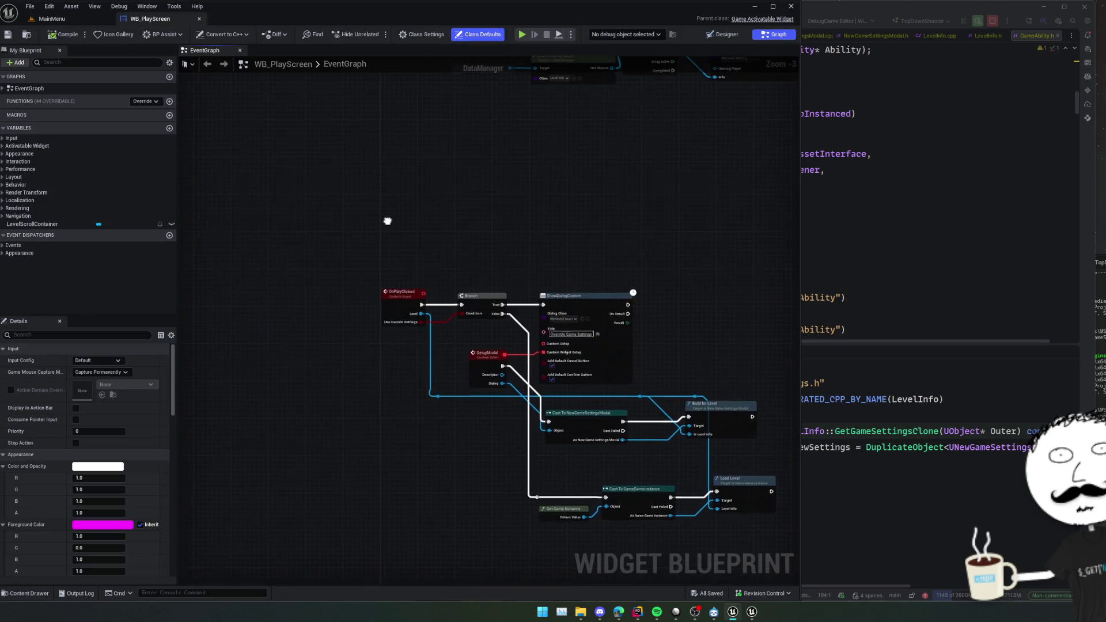
right_click(559, 243)
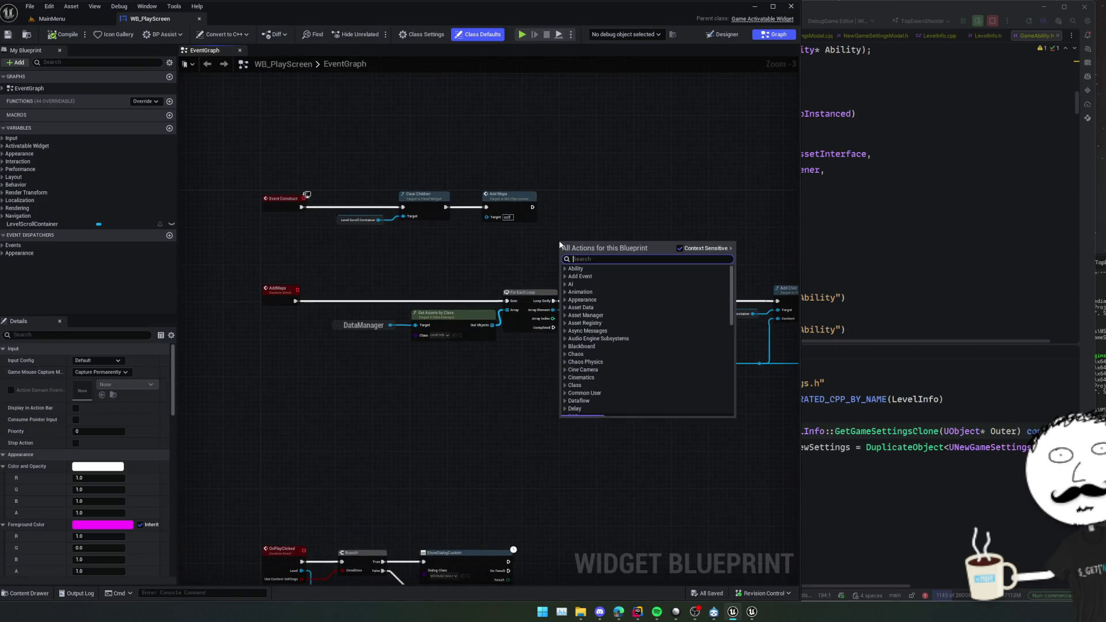
type("data manager")
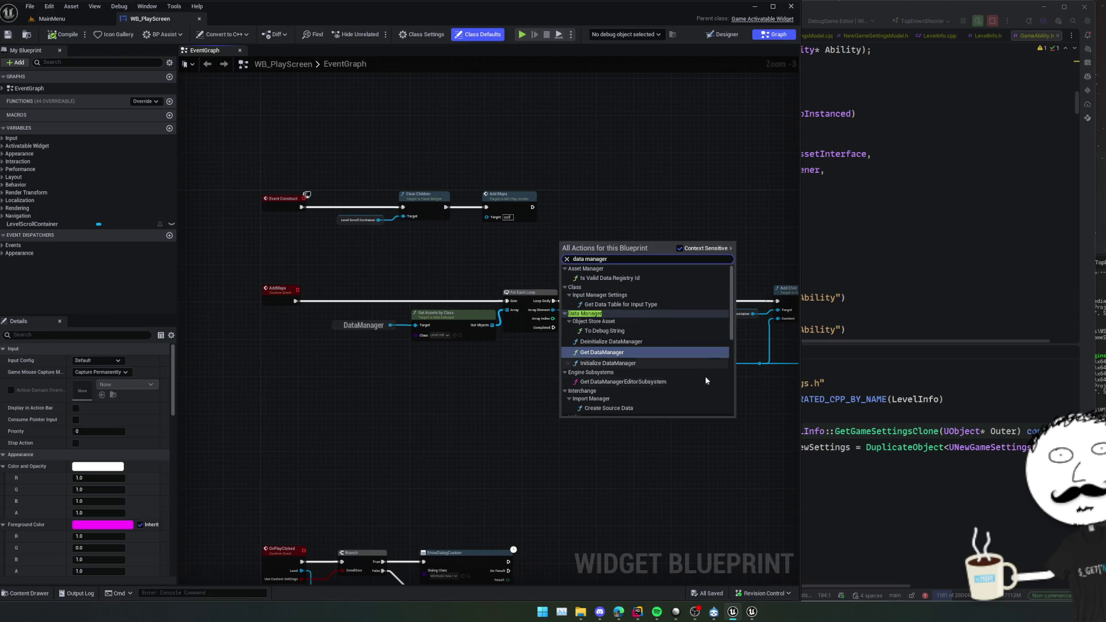
left_click(642, 354)
From the DataManager pin, add a wired Get Assets by Class node.
mouse_move(616, 244)
left_mouse_down()
mouse_move(522, 303)
mouse_move(522, 293)
left_mouse_up()
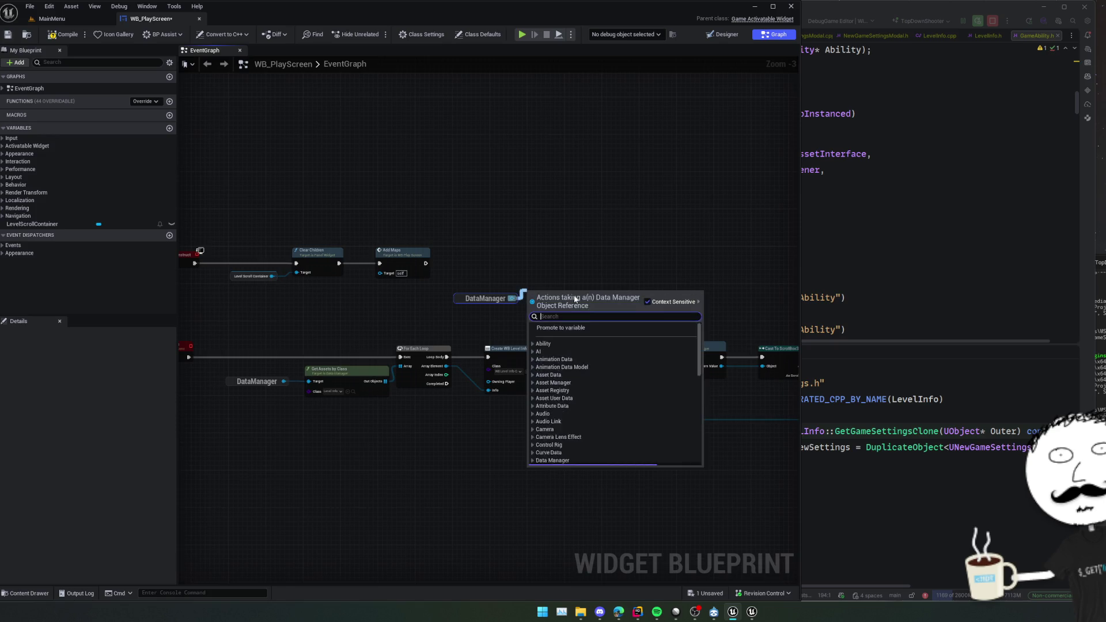
type("classes o")
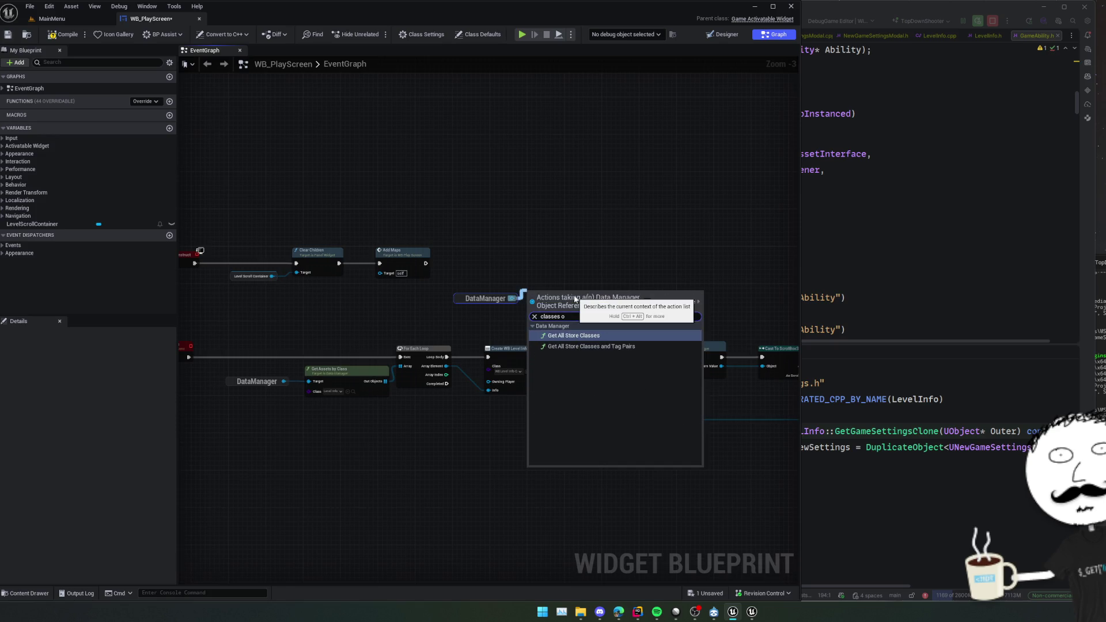
key("BackSpace")
key("BackSpace")
key("BackSpace")
type("get")
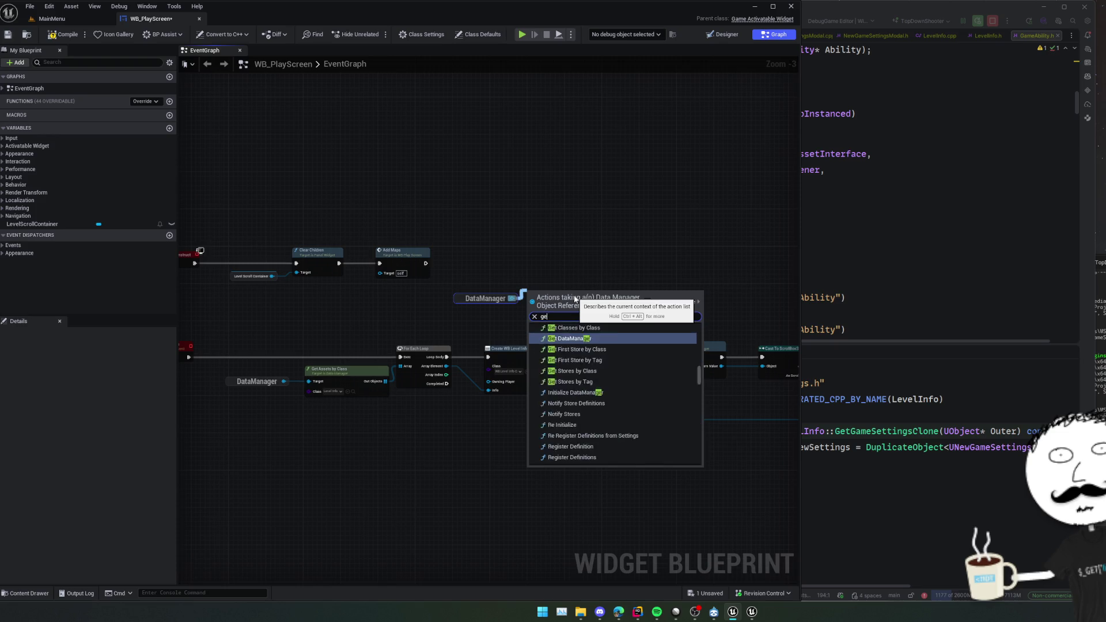
scroll(613, 401, "down", 10)
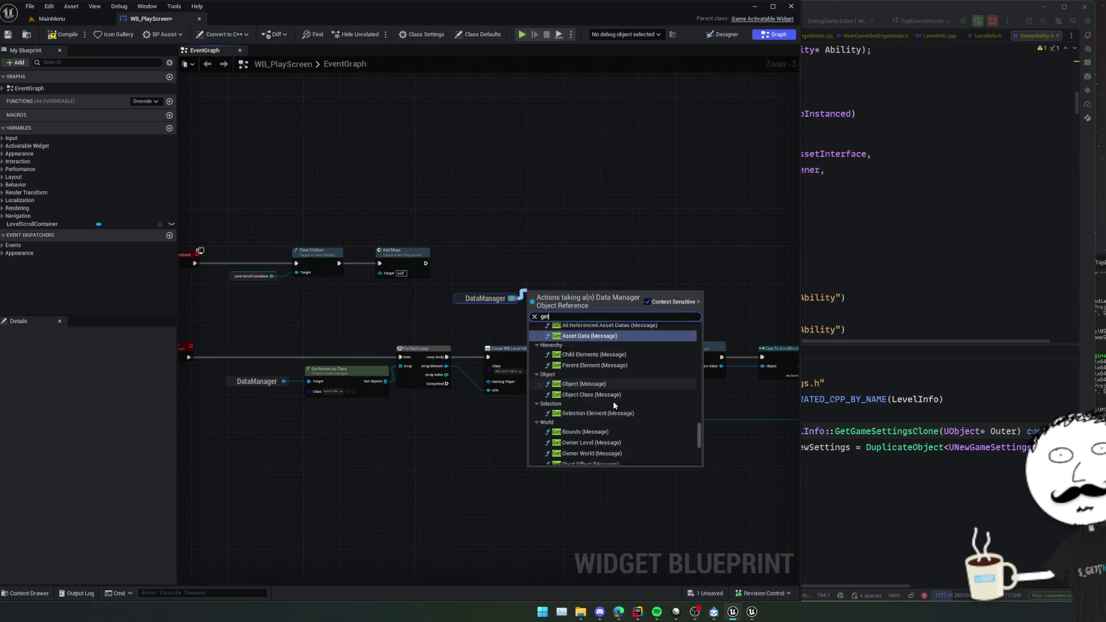
left_click(534, 316)
scroll(582, 381, "up", 15)
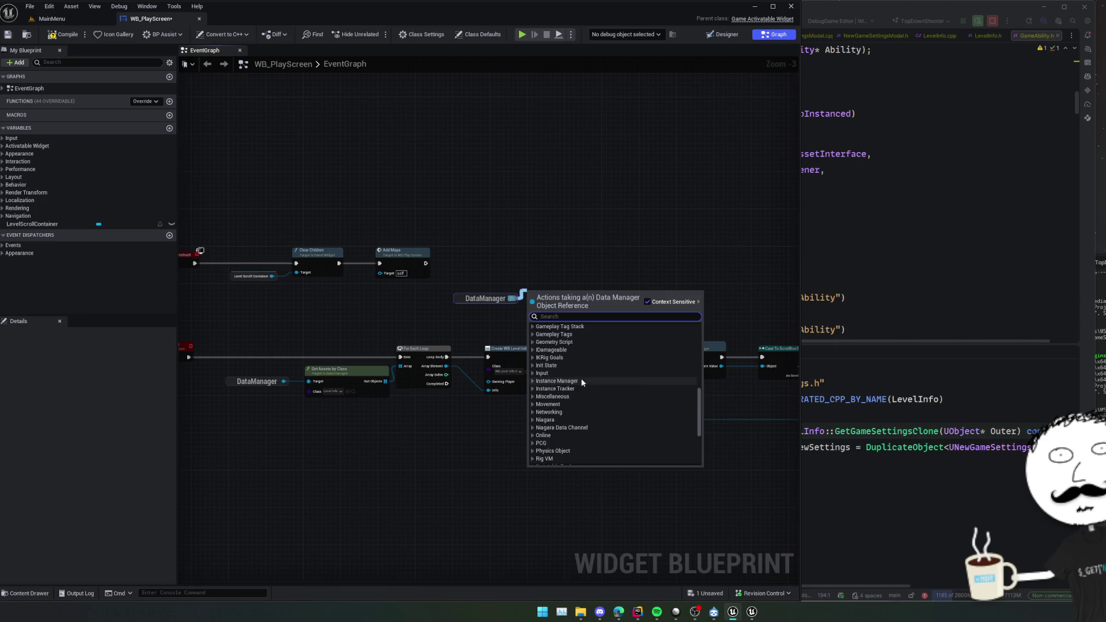
scroll(582, 381, "down", 2)
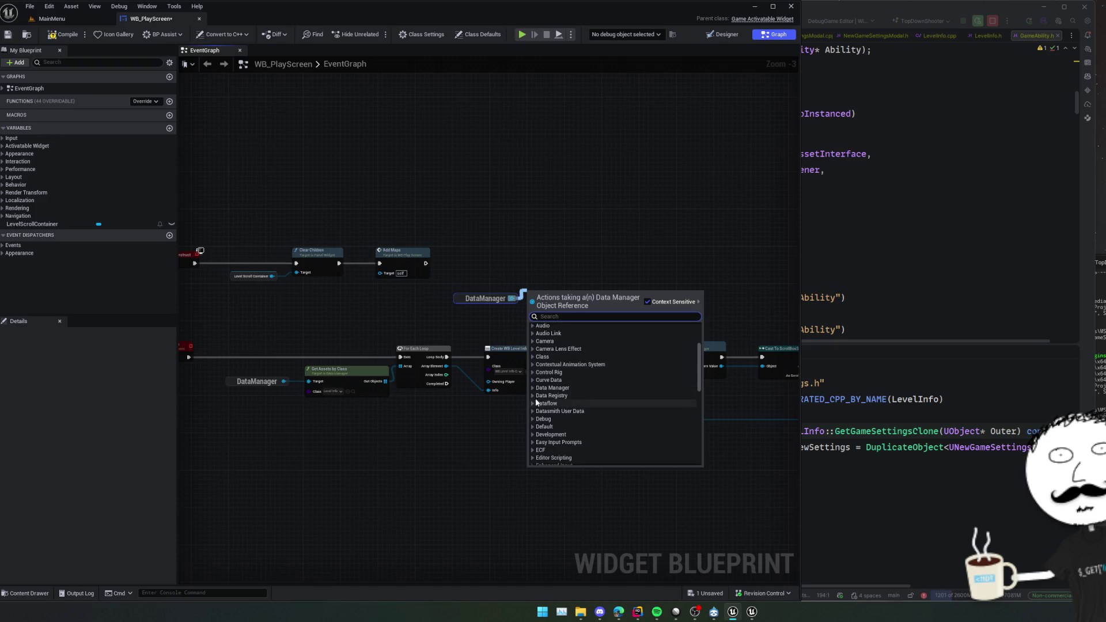
left_click(552, 388)
scroll(595, 414, "down", 4)
scroll(642, 406, "down", 2)
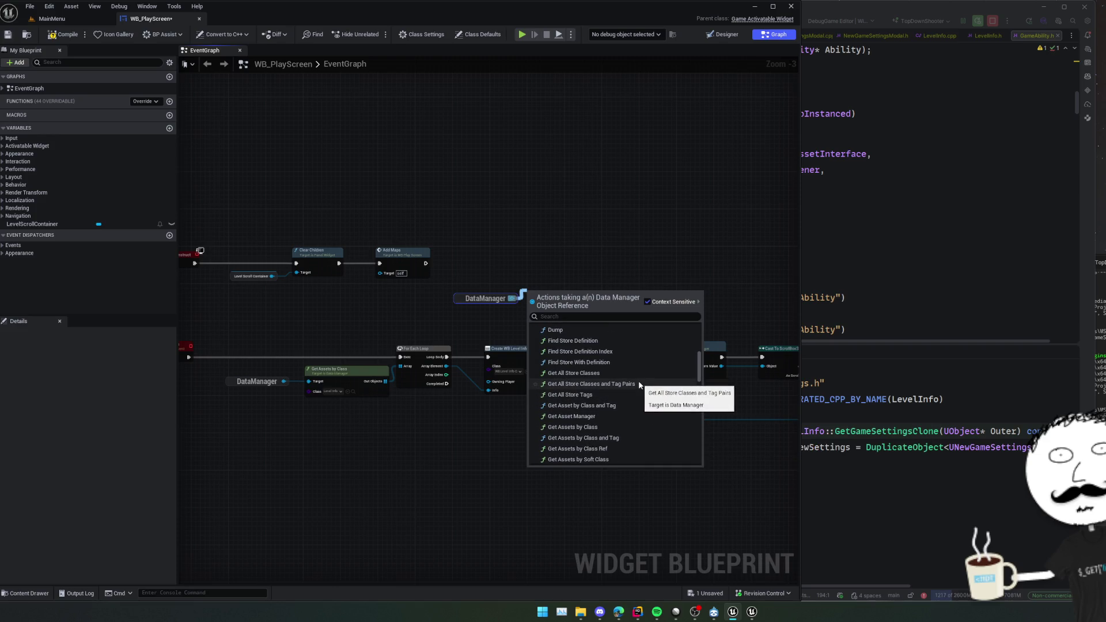
scroll(637, 381, "down", 2)
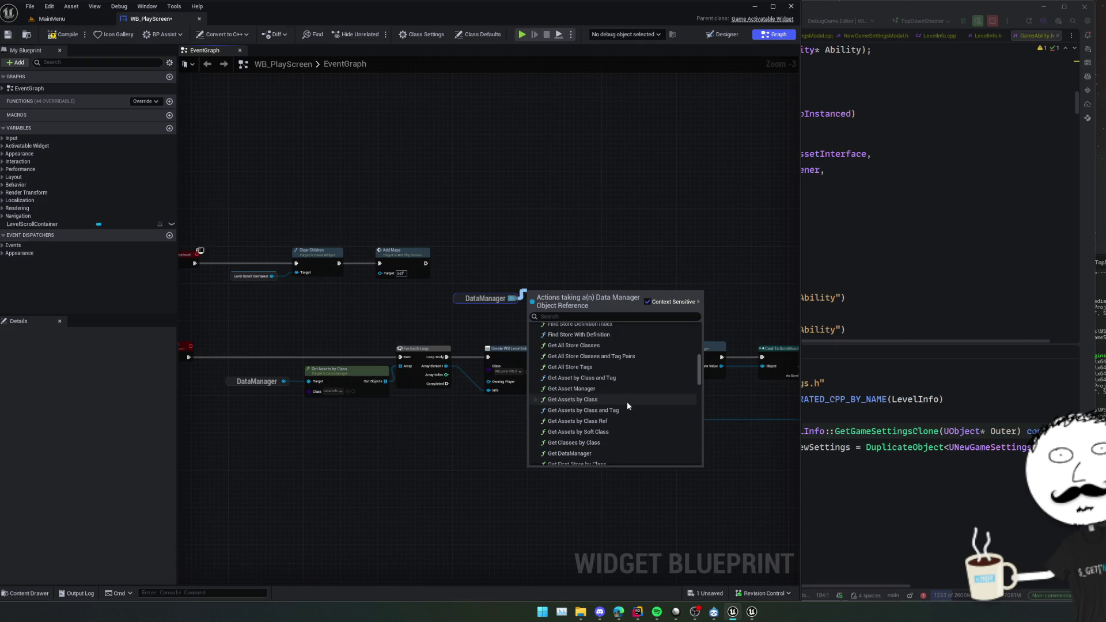
left_click(626, 402)
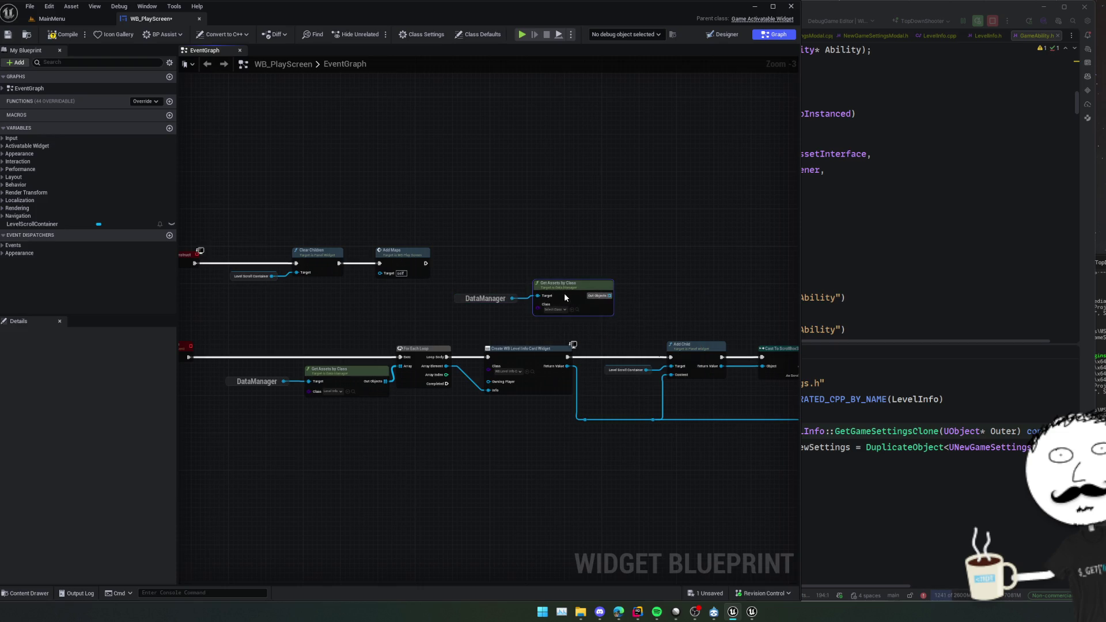
Set the Get Assets by Class node's Class to Game Ability.
scroll(531, 320, "up", 3)
left_click(584, 304)
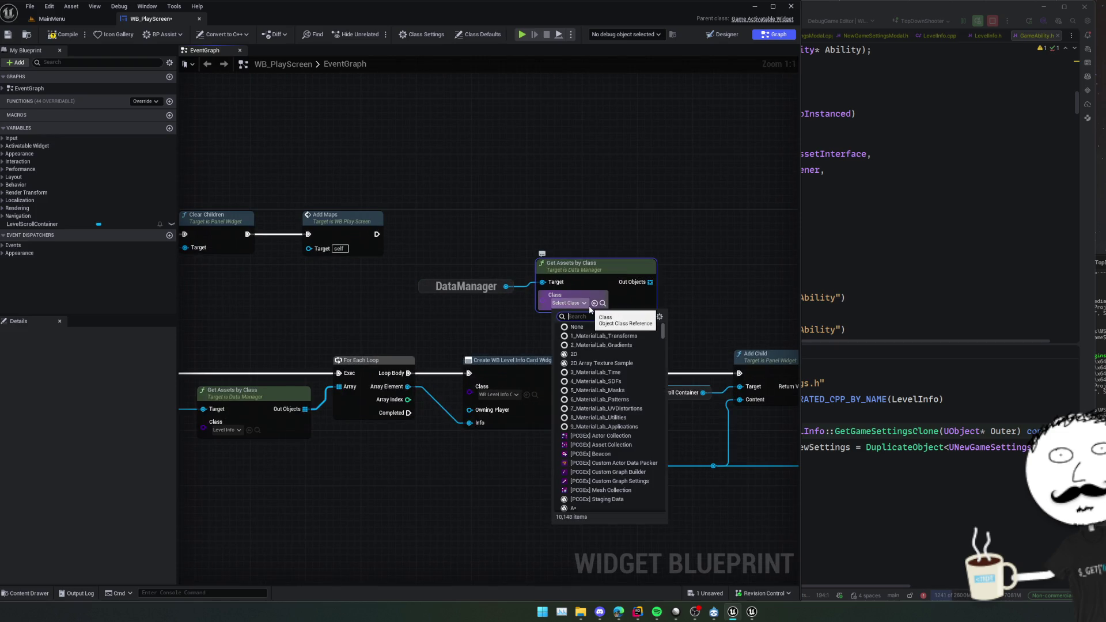
type("game")
left_click(657, 357)
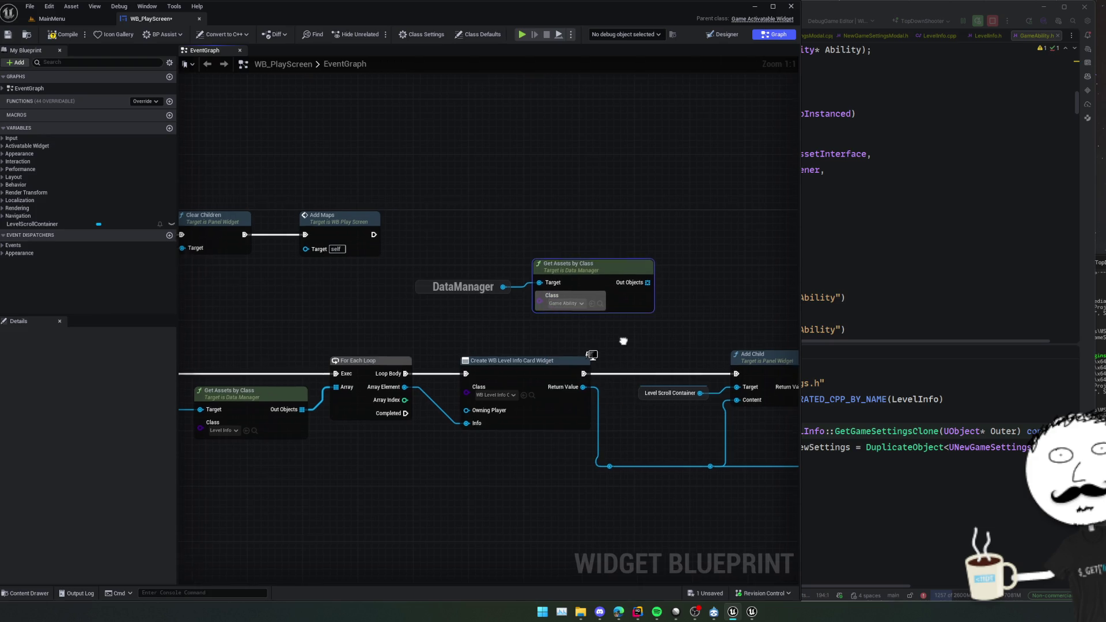
Promote Out Objects to a new variable named GameAbilityOptions.
left_click_drag(623, 341, 581, 347)
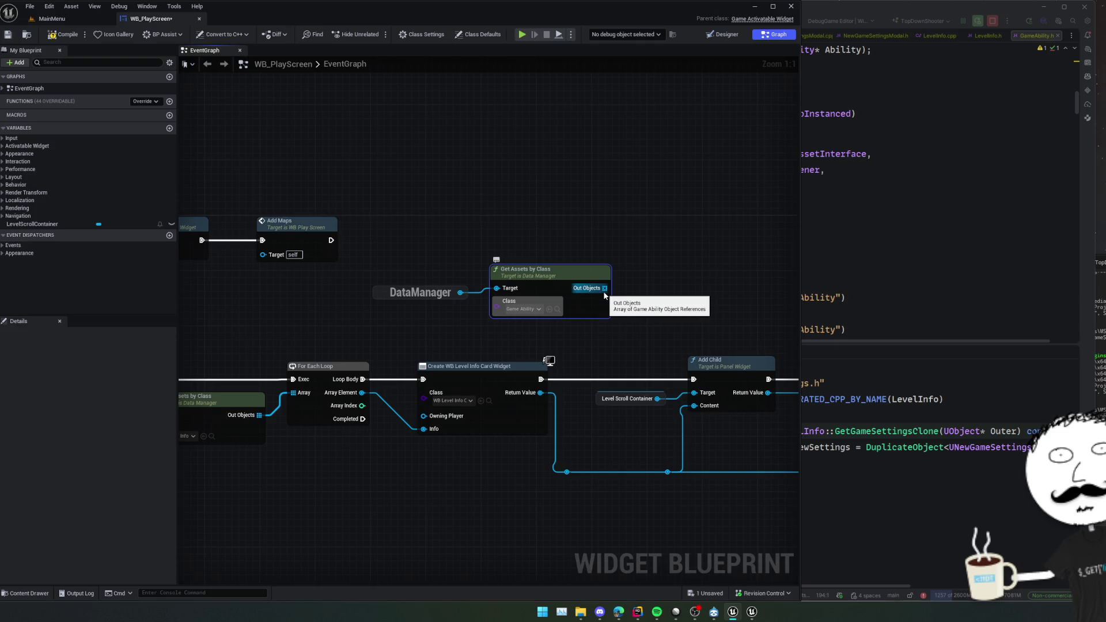
scroll(618, 300, "down", 1)
scroll(506, 297, "down", 1)
left_click_drag(506, 297, 431, 321)
left_click_drag(496, 338, 540, 324)
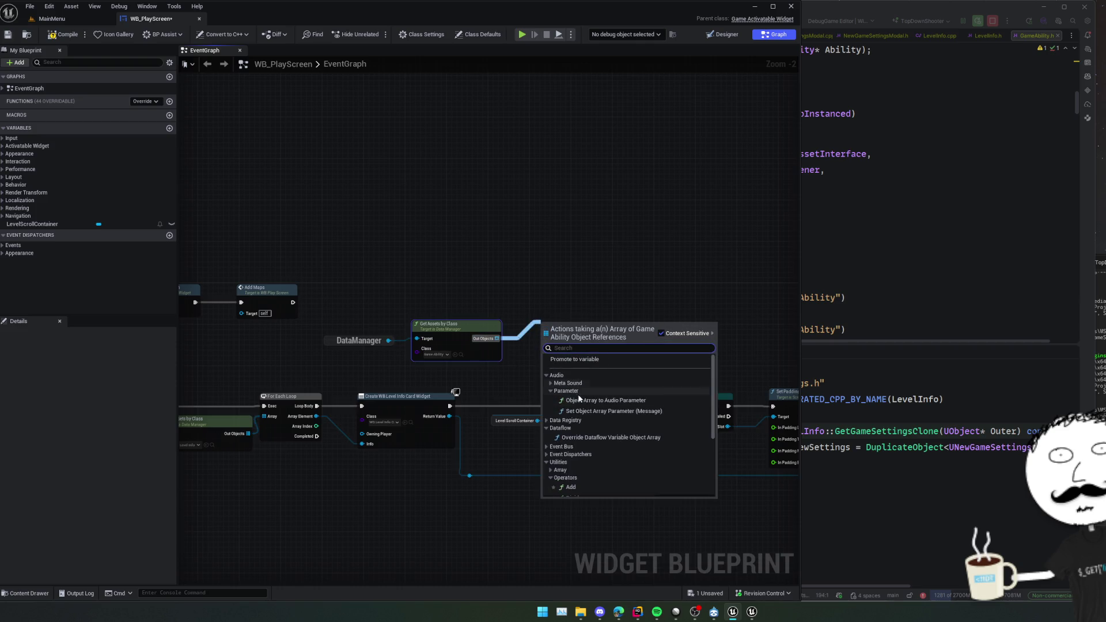
left_click(582, 357)
type("GameAbilityOpti")
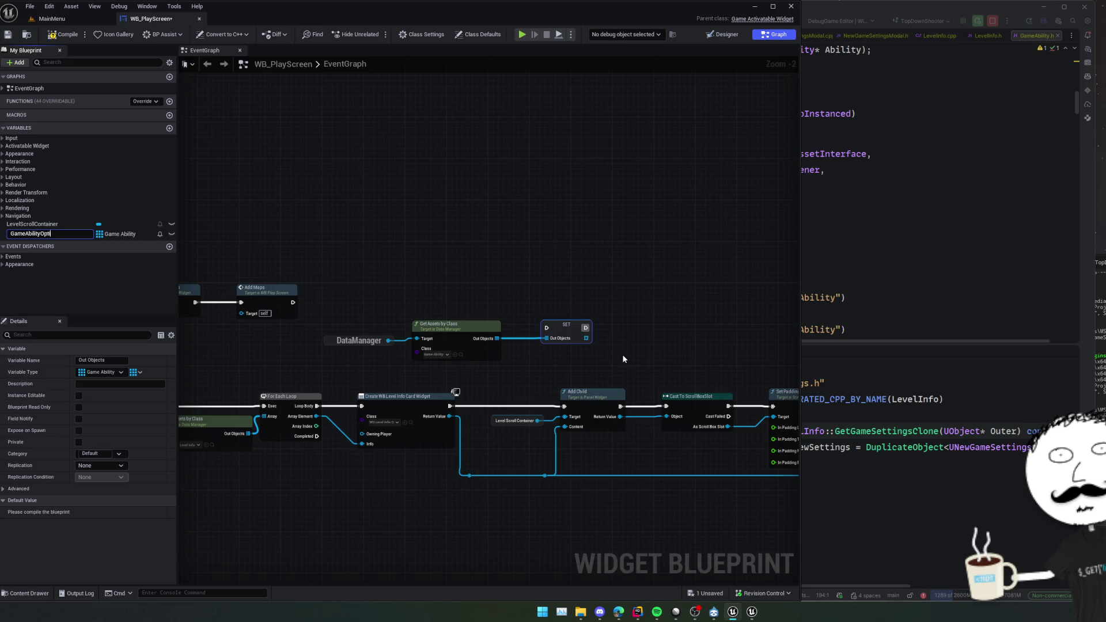
type("ons")
key("Return")
Run the SET GameAbilityOptions node after Add Maps and save the blueprint.
left_click_drag(546, 327, 292, 302)
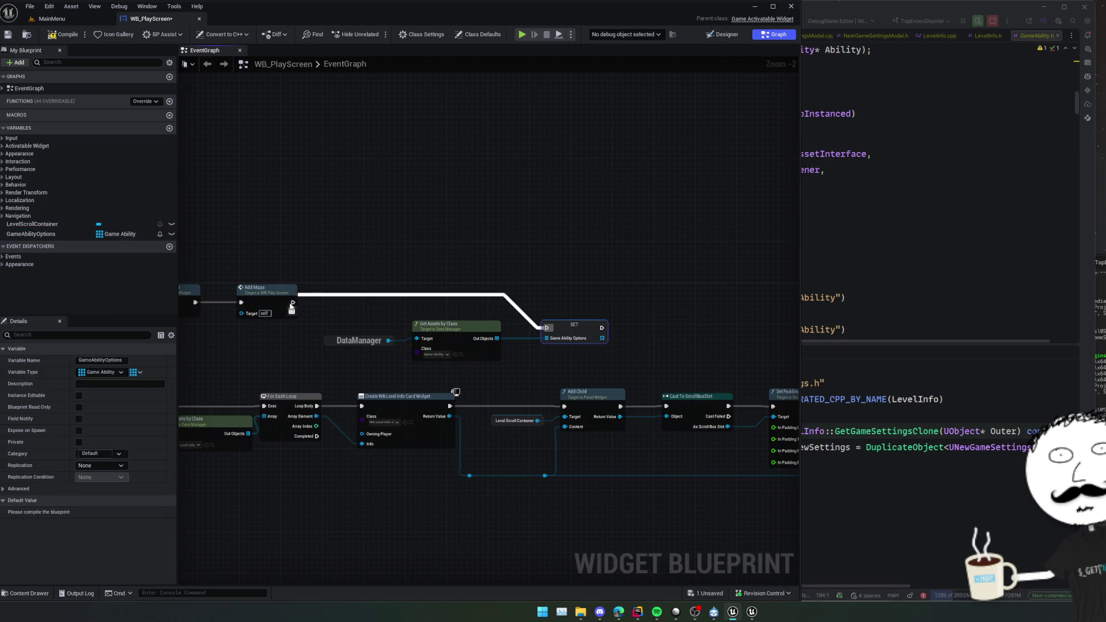
key("ctrl+s")
left_click_drag(523, 326, 587, 324)
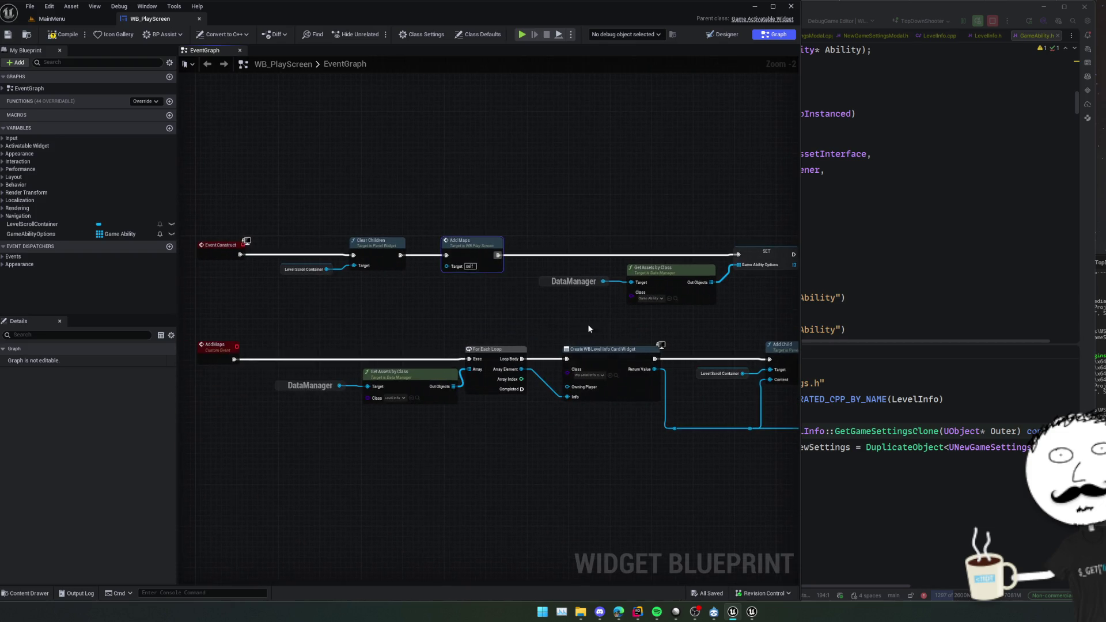
Create a custom event named AddAbilities.
right_click(229, 454)
key("Escape")
type("Abilities")
key("Return")
Detach the ability-loading nodes from Add Maps and call Add Abilities after Add Maps instead.
left_click_drag(620, 254, 509, 266)
left_click(509, 266, "alt")
left_click_drag(708, 249, 500, 311)
left_click_drag(601, 275, 304, 481)
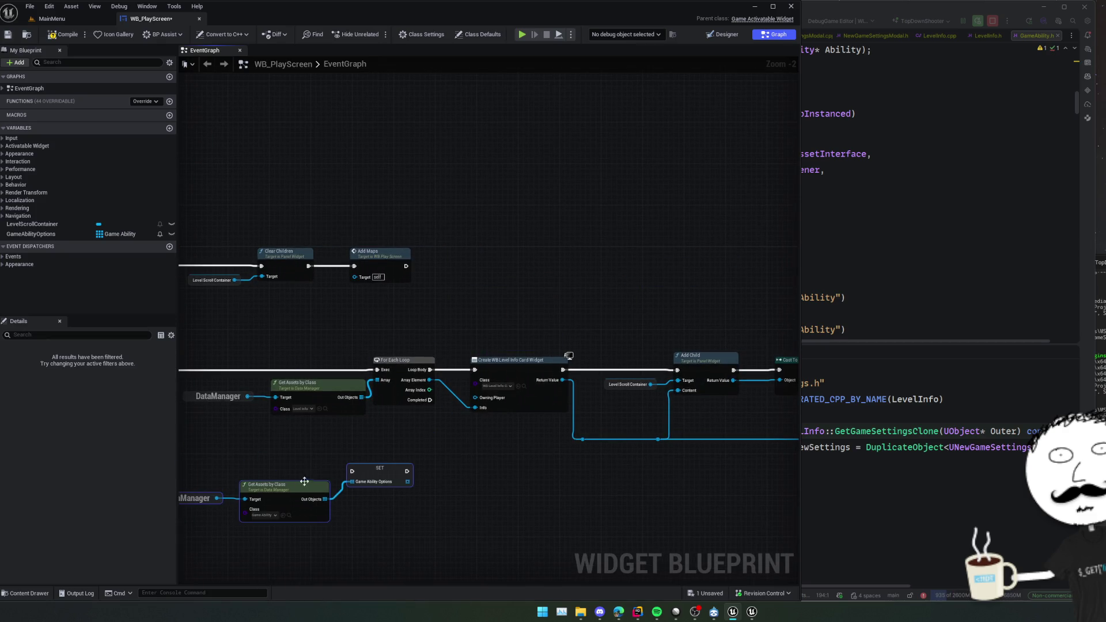
right_click(472, 309)
type("add")
key("Return")
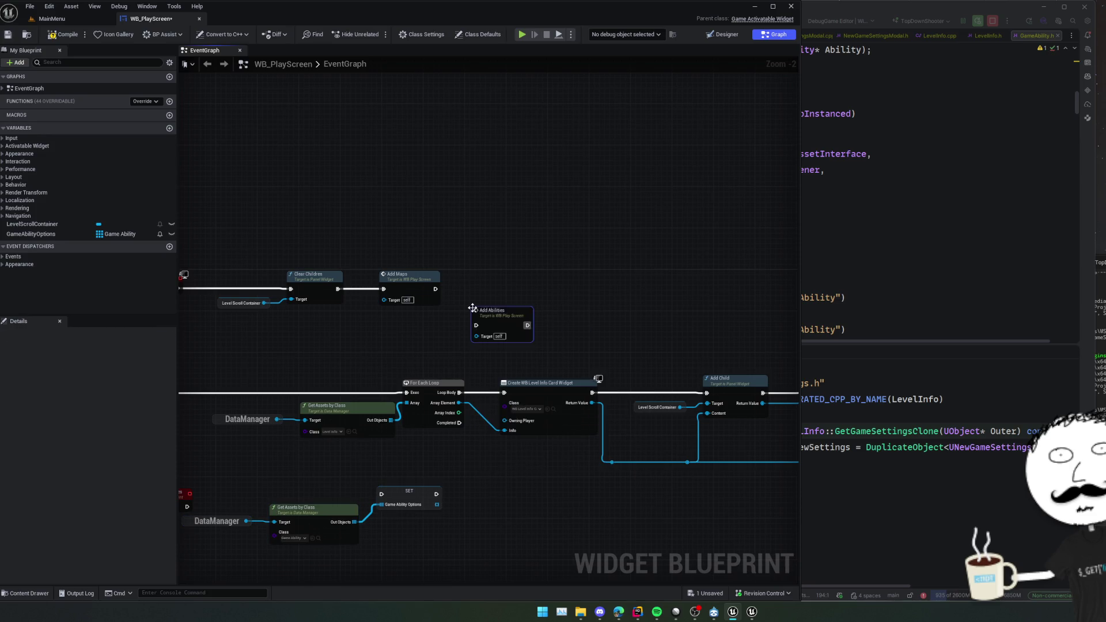
left_click_drag(475, 325, 435, 289)
mouse_move(349, 365)
left_mouse_down()
mouse_move(480, 284)
mouse_move(487, 248)
left_mouse_up()
Connect the AddAbilities event to the SET node, save, and return to the MainMenu level.
left_click(471, 372)
left_click_drag(325, 389, 519, 377)
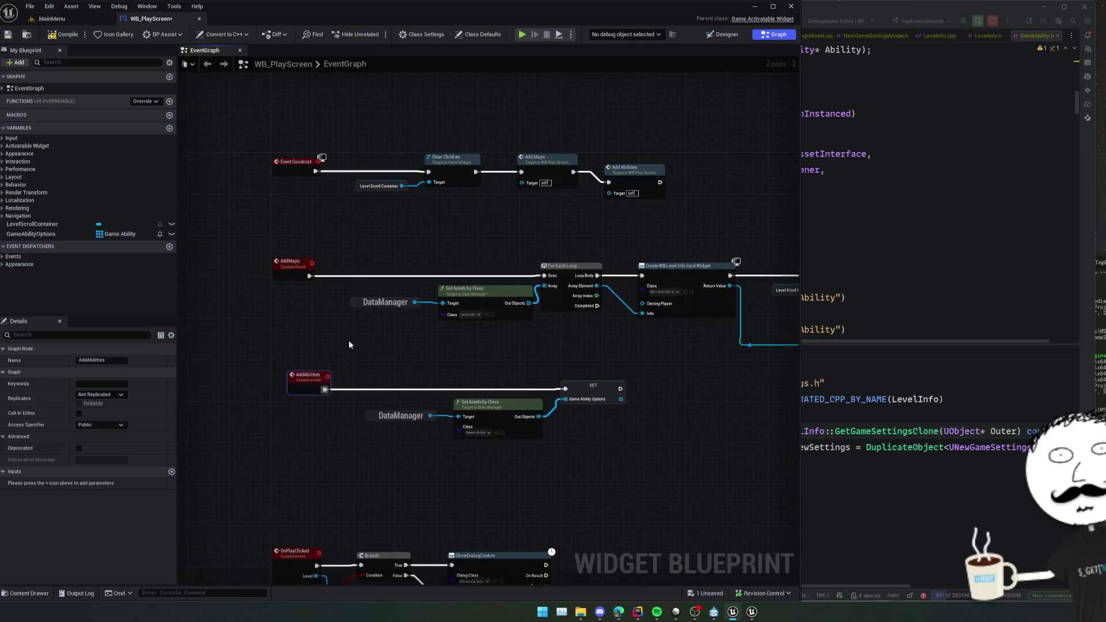
key("ctrl+s")
mouse_move(655, 388)
left_mouse_down()
mouse_move(503, 382)
mouse_move(387, 282)
left_mouse_up()
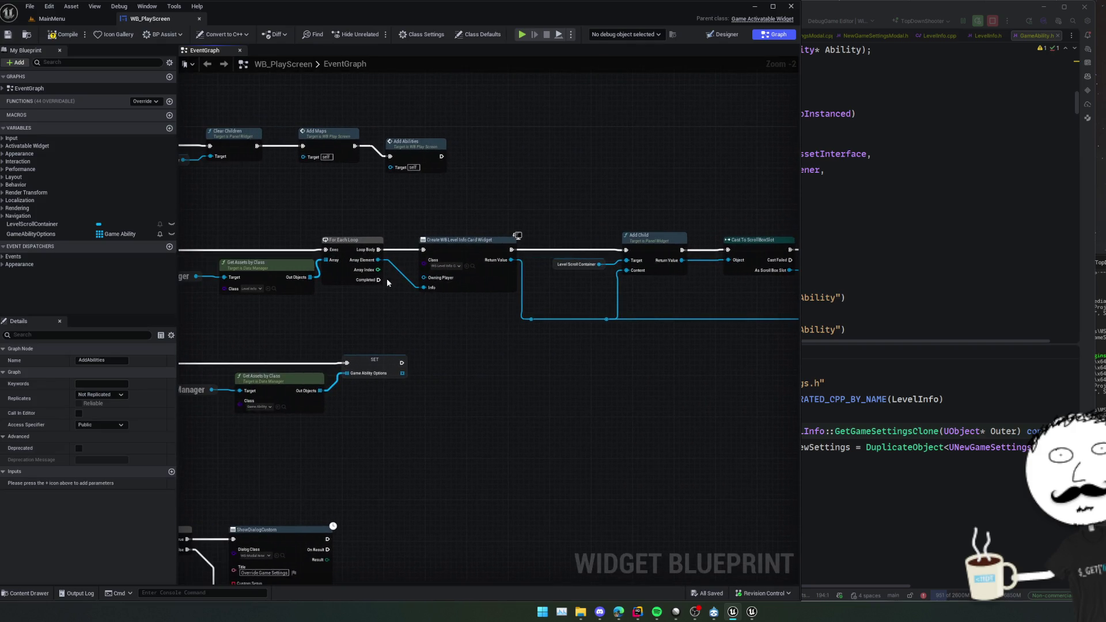
left_click_drag(467, 398, 449, 386)
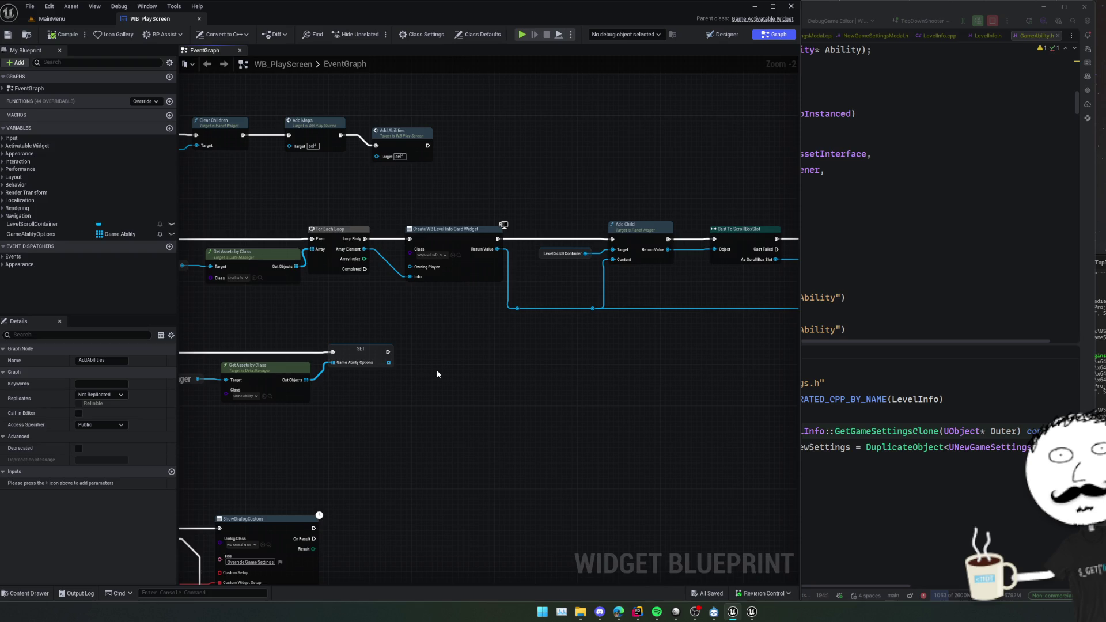
left_click(50, 18)
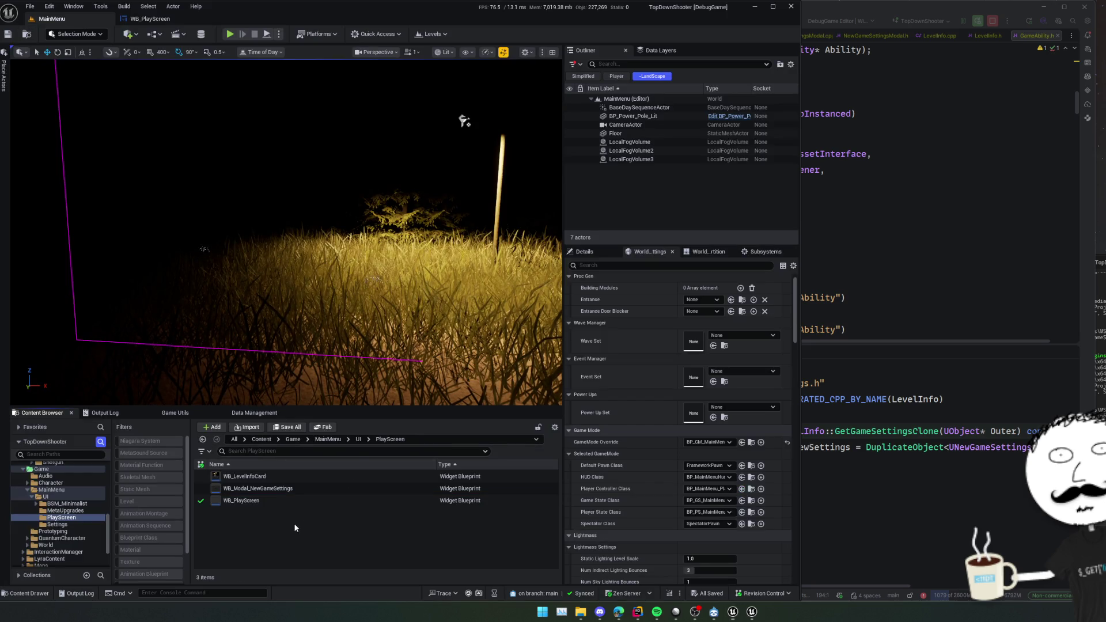
Search the quick asset search for 'Ability' widgets, then dismiss it.
key("ctrl+p")
type("WB_A")
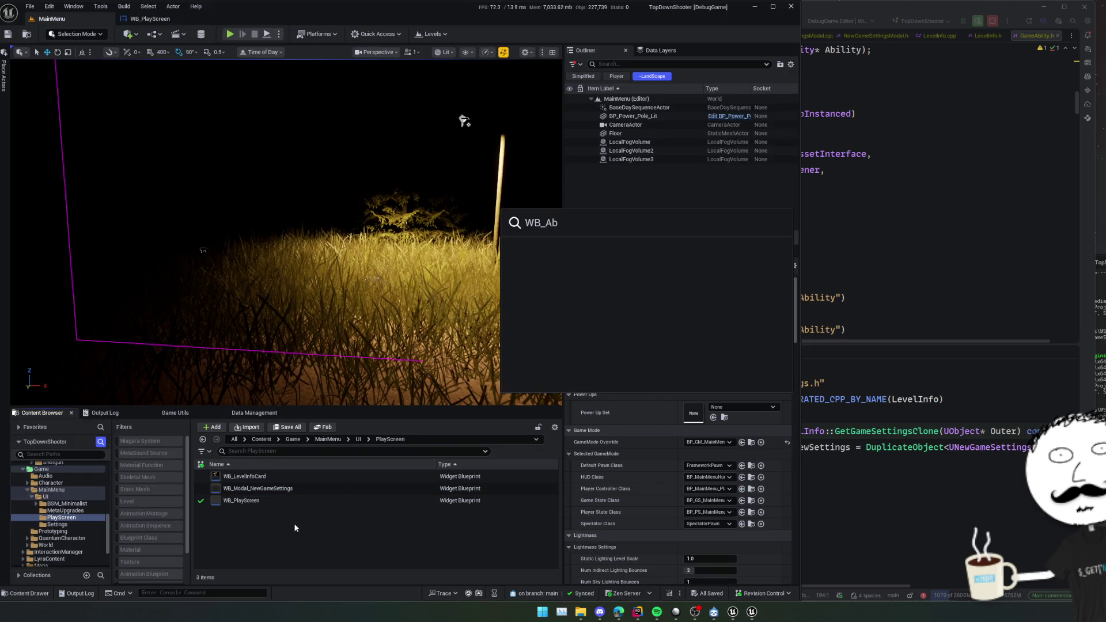
key("ctrl+a")
type("Ability")
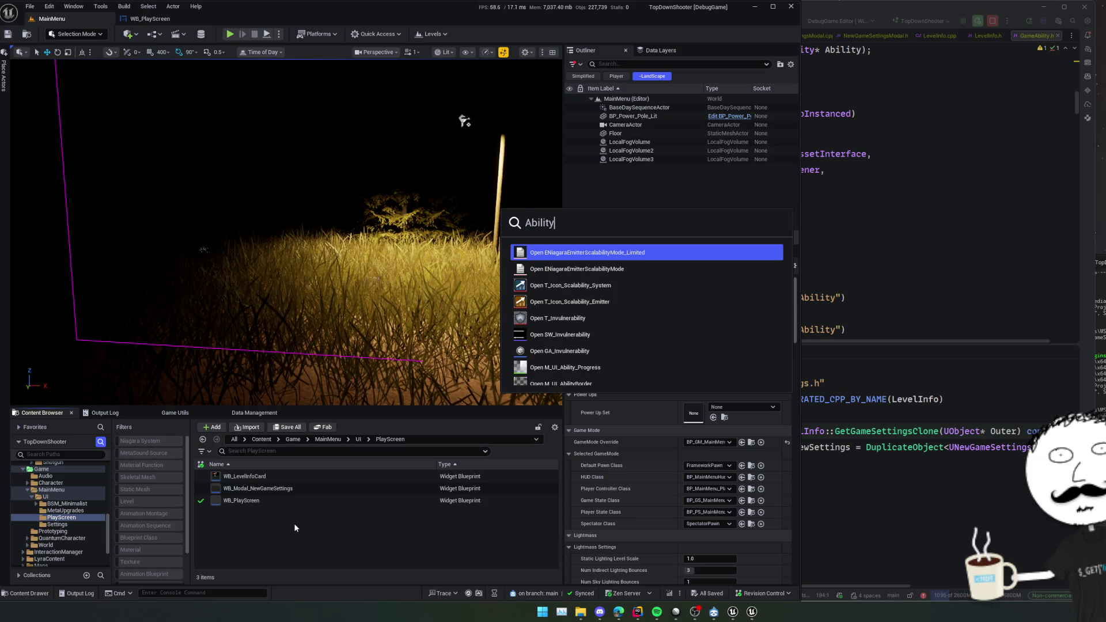
scroll(614, 316, "down", 1)
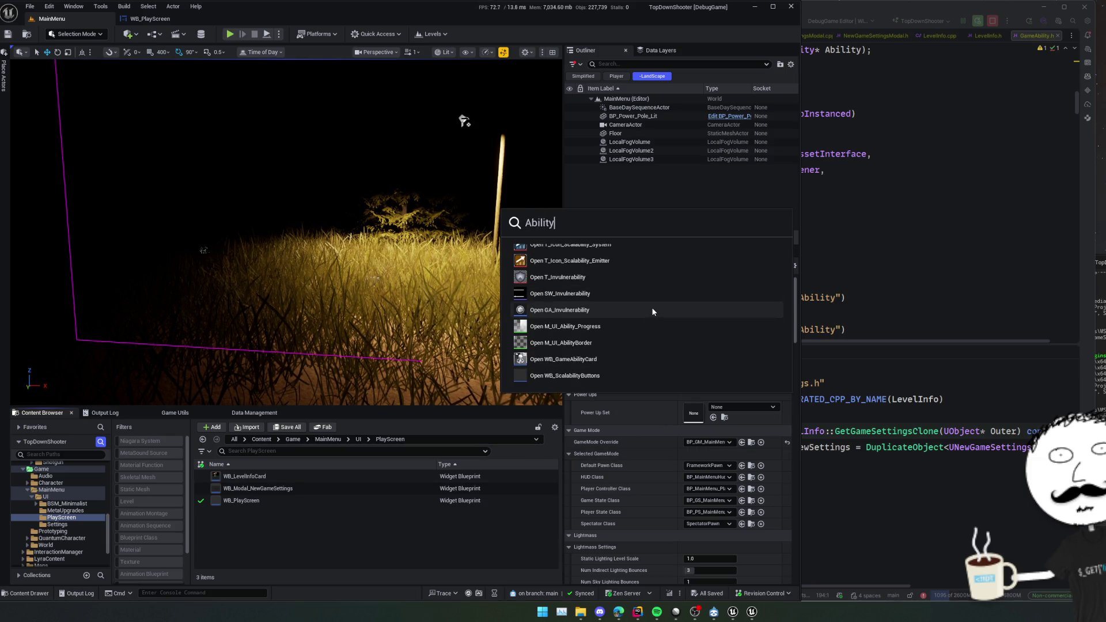
scroll(652, 311, "down", 1)
scroll(652, 311, "down", 3)
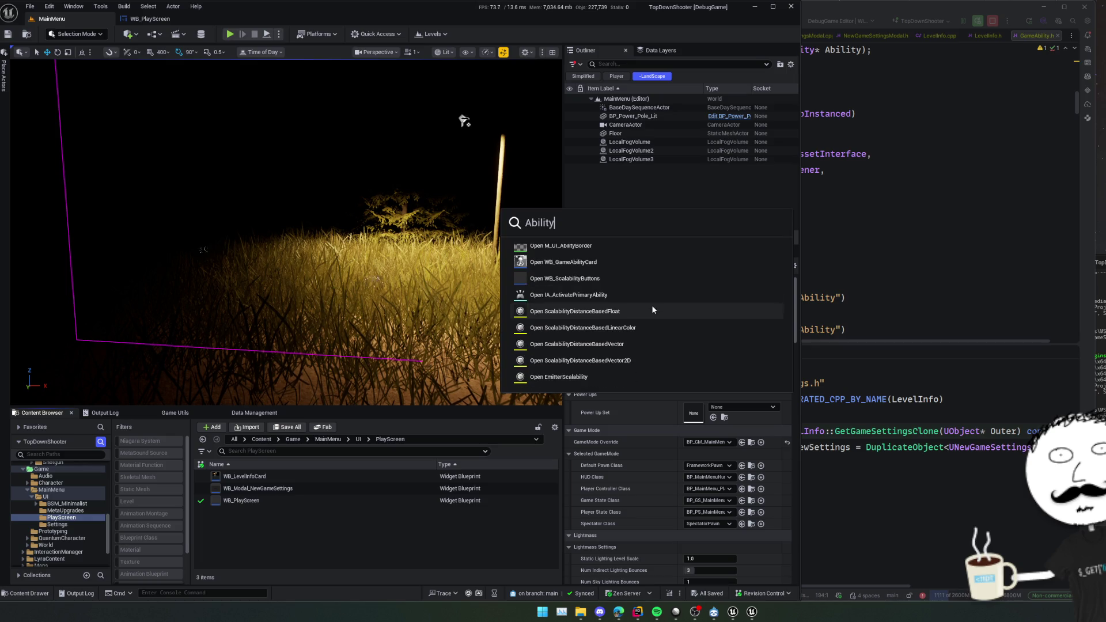
scroll(653, 310, "down", 2)
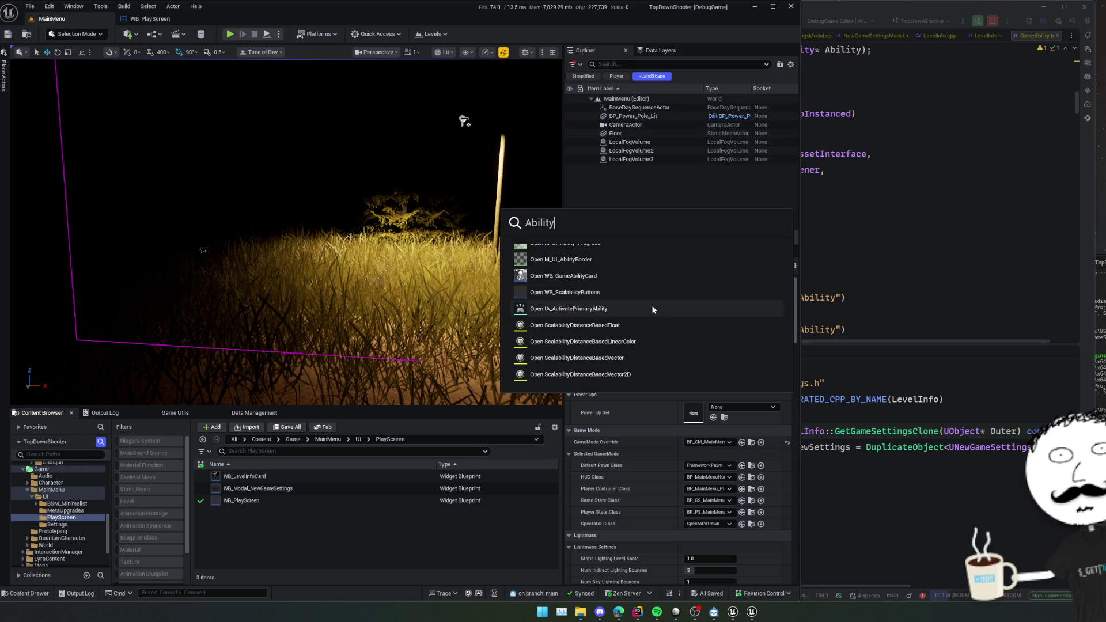
scroll(652, 309, "up", 3)
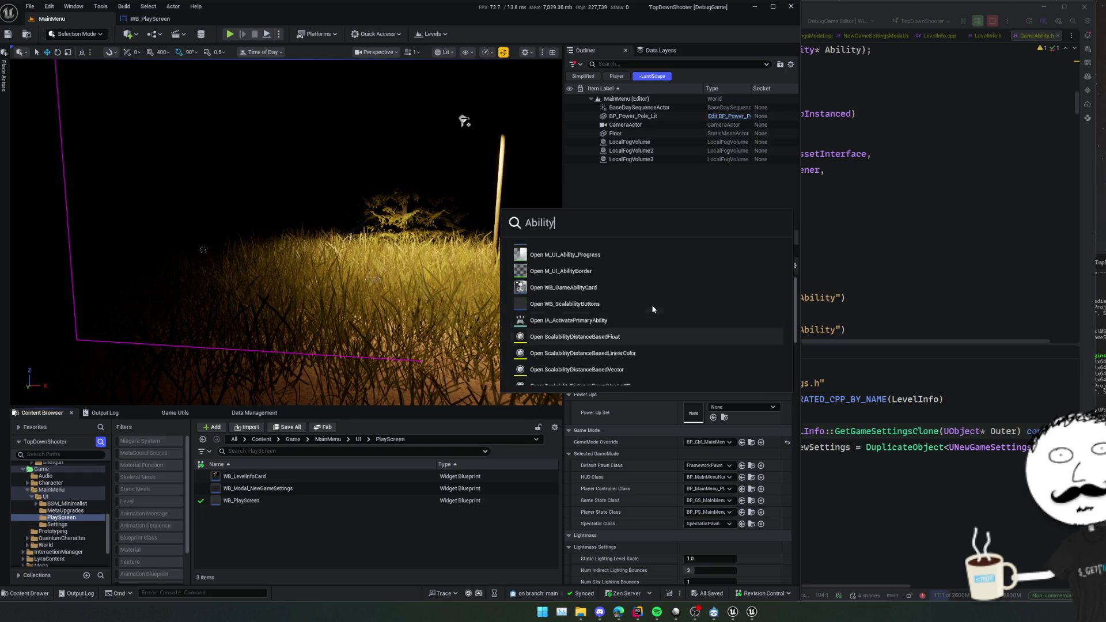
scroll(652, 309, "up", 3)
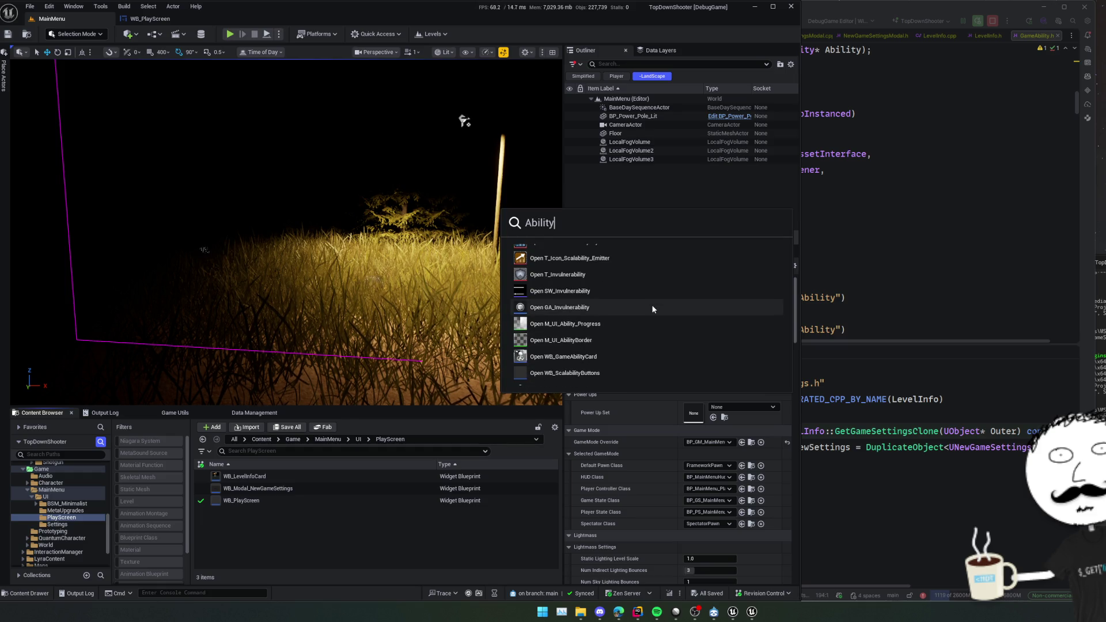
scroll(653, 309, "up", 1)
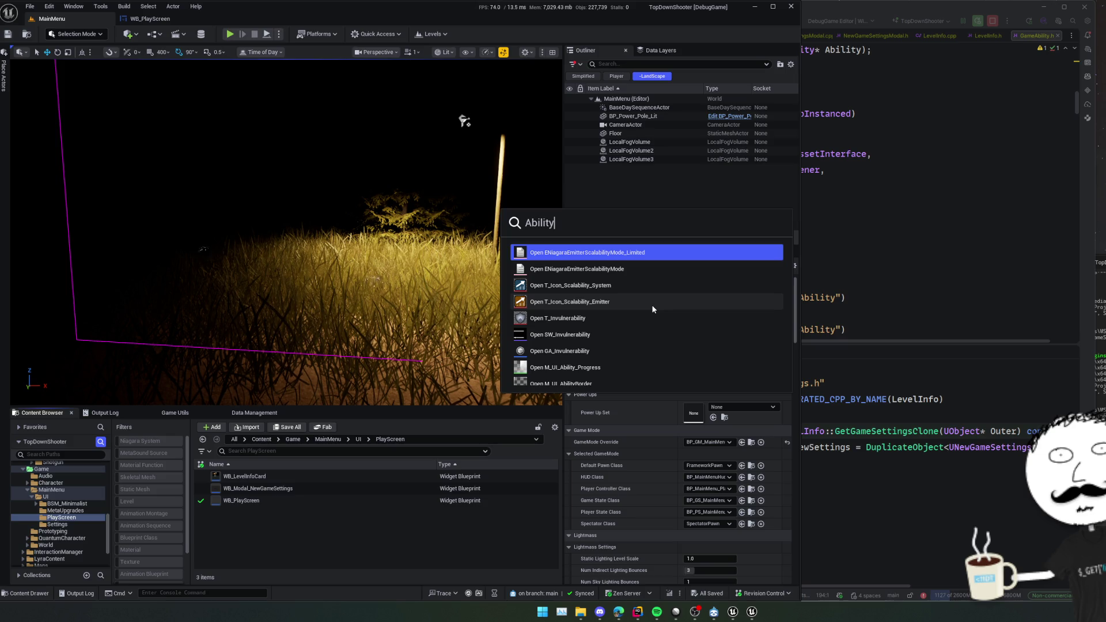
left_click(264, 527)
Browse to Framework/UI/Overlays/Abilities and open WB_GameAbilityCard.
scroll(46, 519, "up", 5)
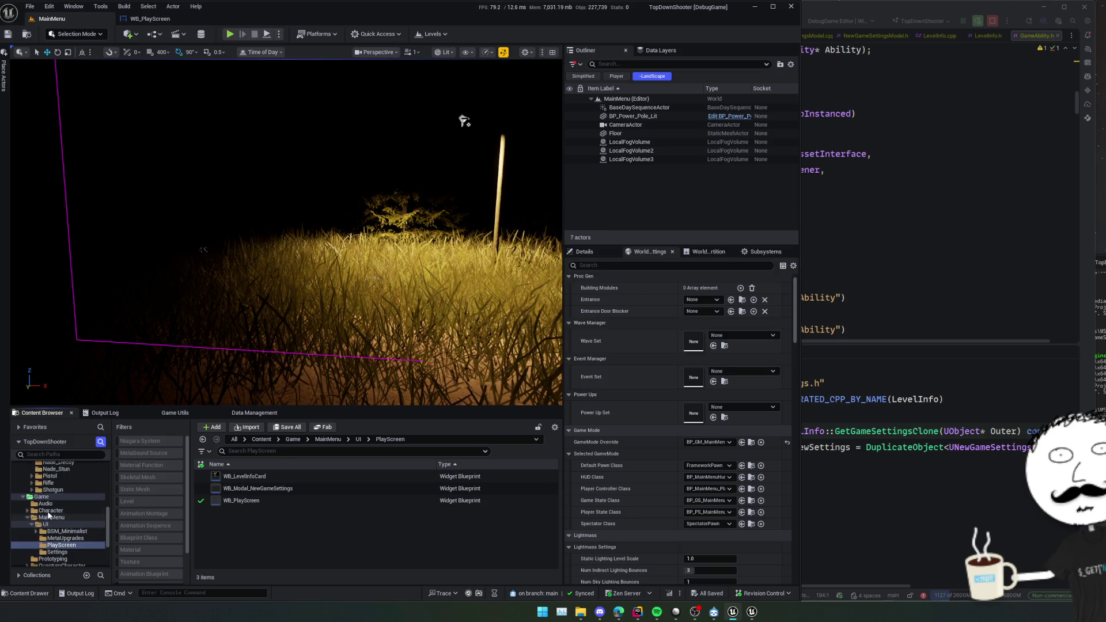
left_click(27, 503)
left_click(32, 524)
left_click(56, 504)
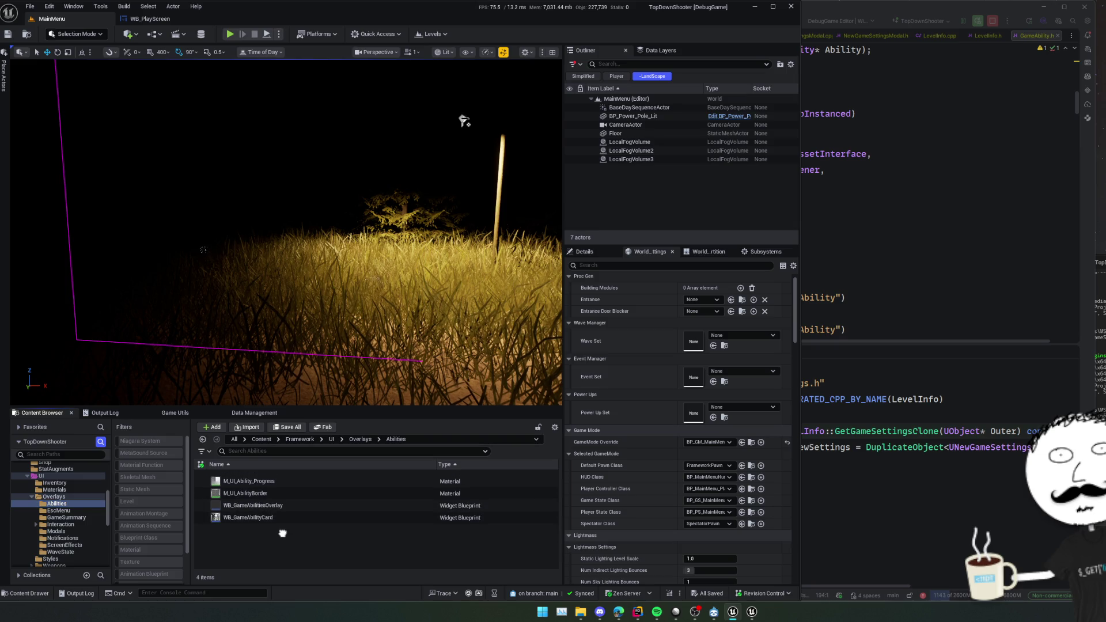
double_click(284, 512)
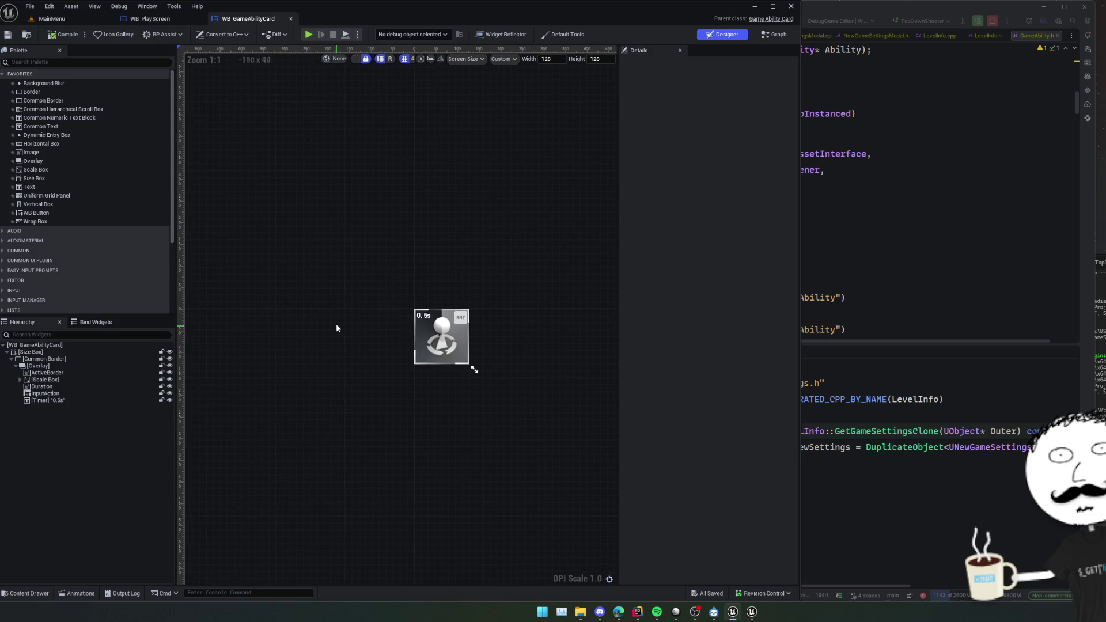
Review the ability card's event graph and its GameAbilityCard.h header and NativeConstruct in Rider.
left_click(775, 35)
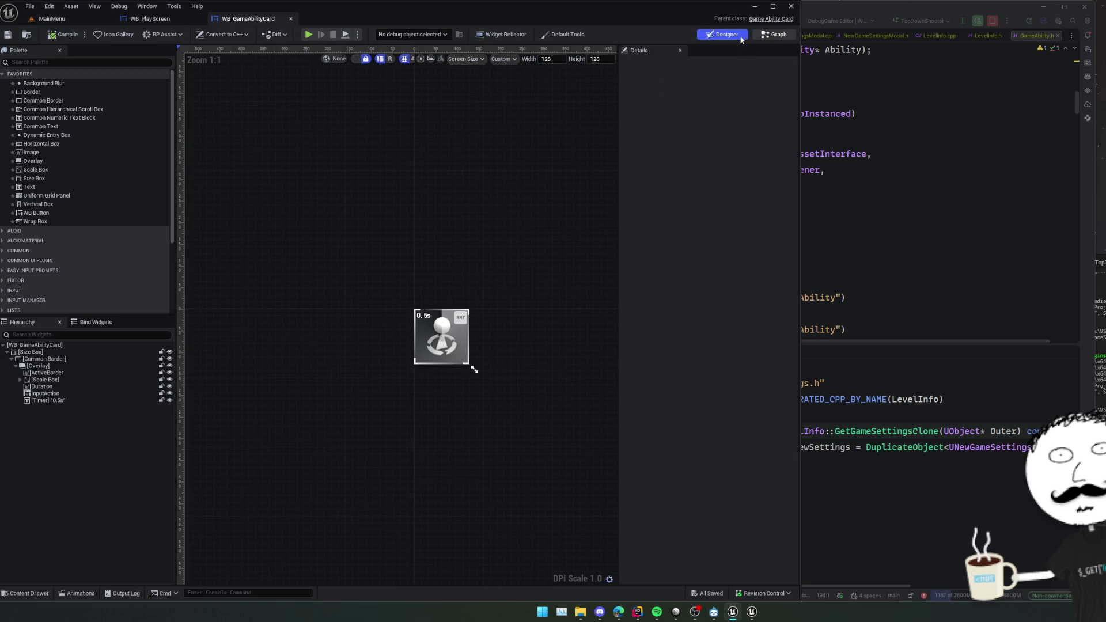
left_click_drag(623, 182, 568, 320)
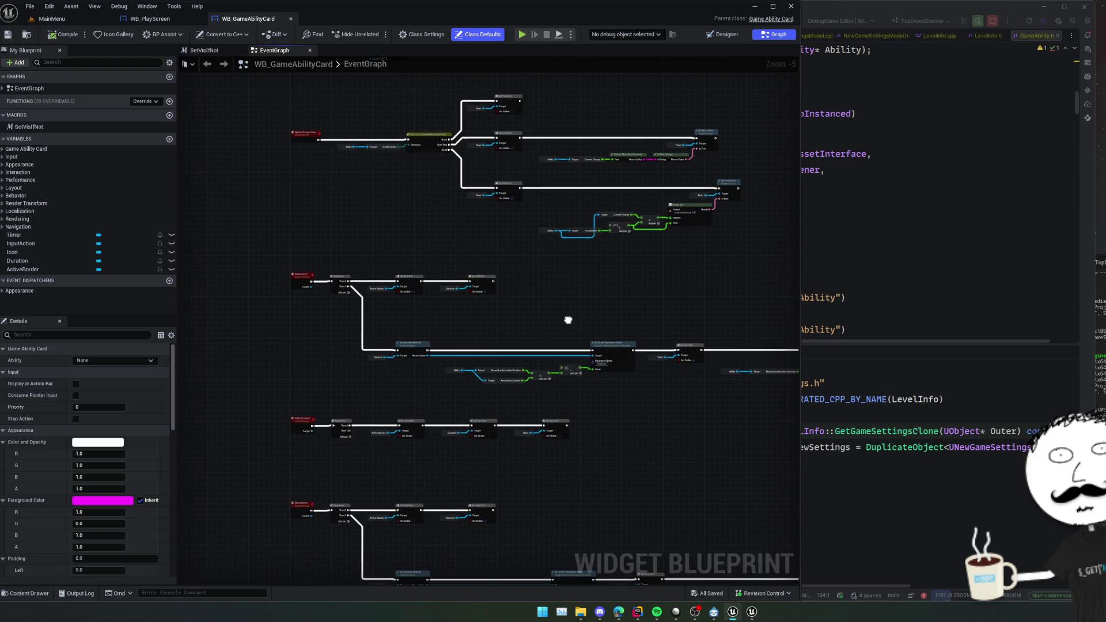
left_click(815, 240)
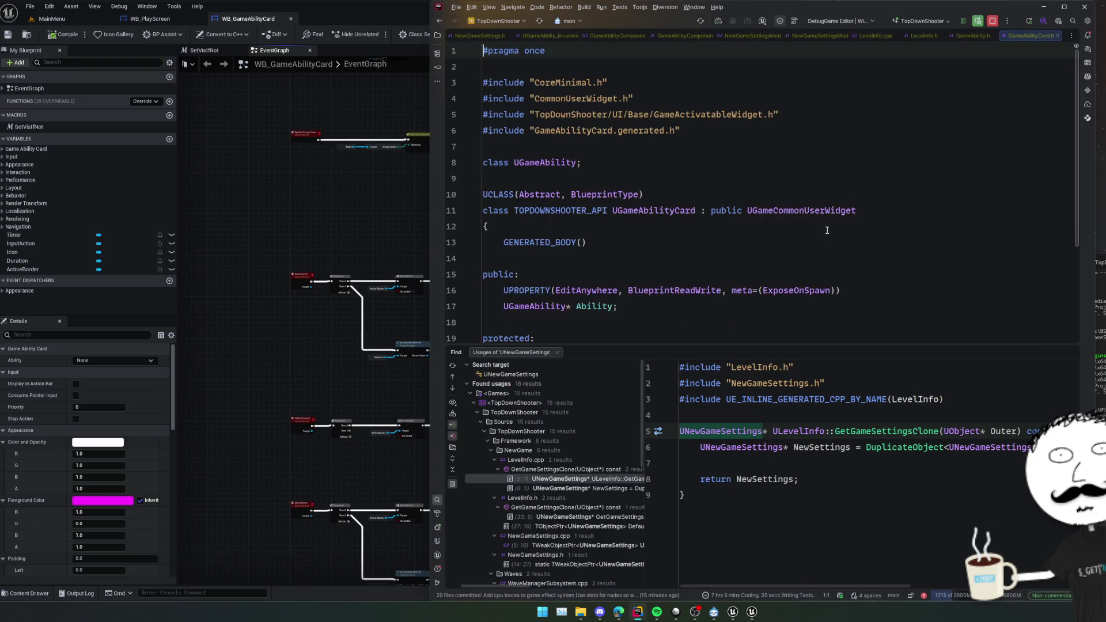
scroll(815, 239, "up", 2)
left_click(815, 239)
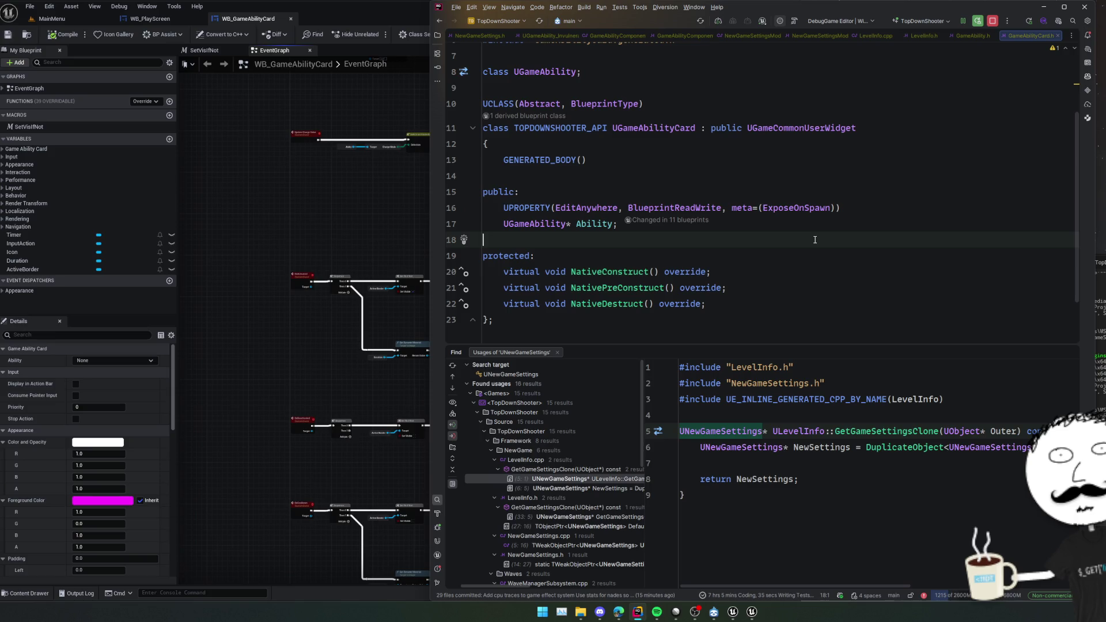
left_click(847, 255)
left_click(635, 271, "ctrl")
key("ctrl+alt+Left")
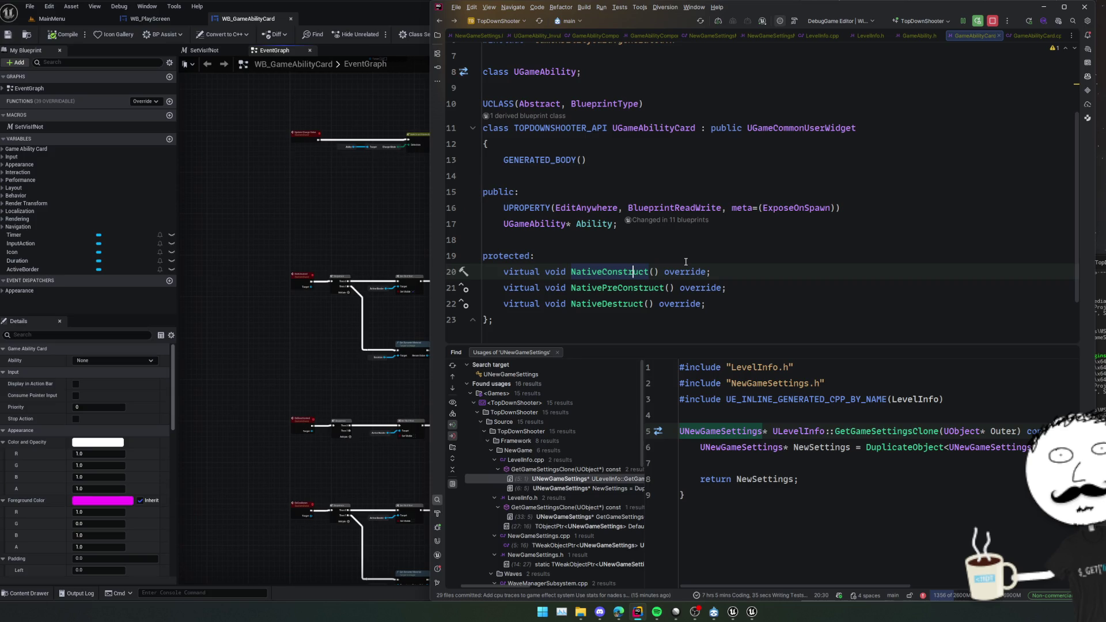
Return the widget to Designer view and go back to the MainMenu level editor.
left_click(351, 248)
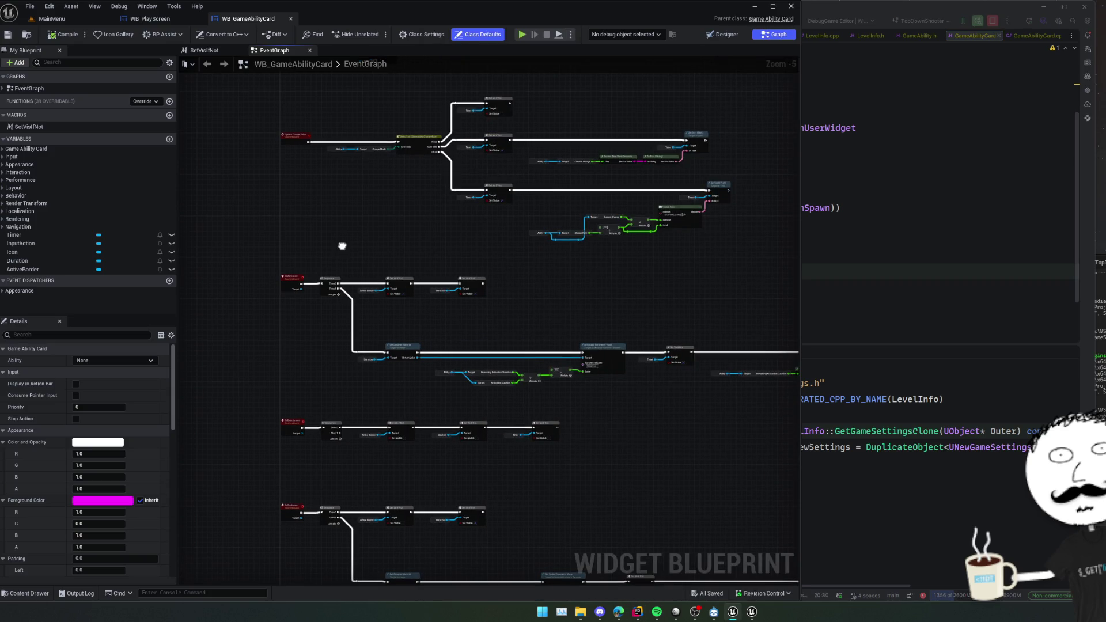
left_click(724, 34)
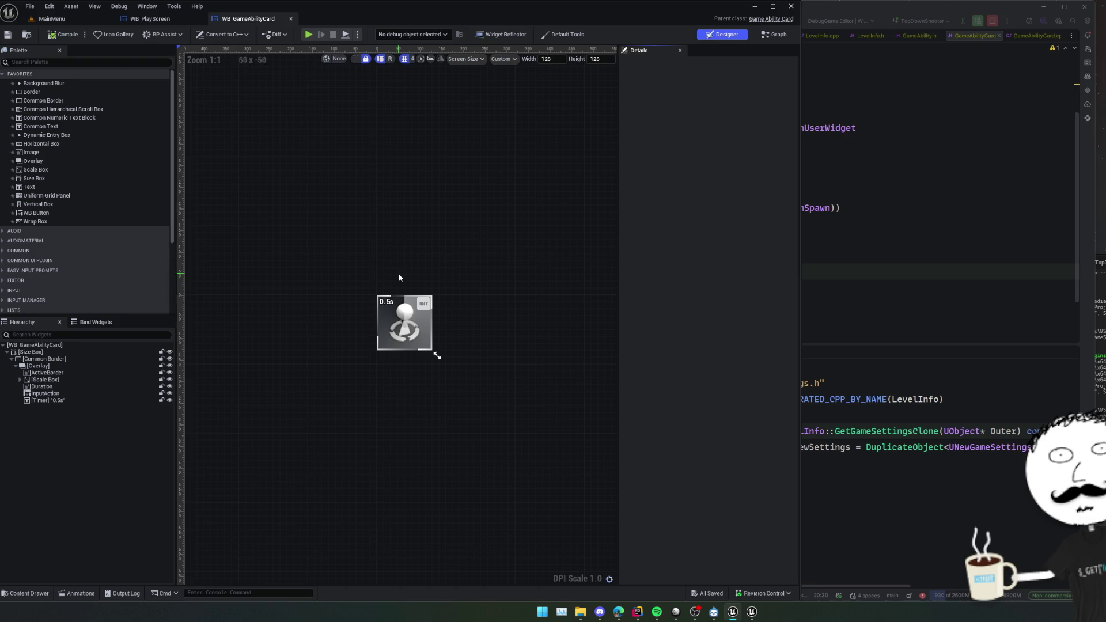
left_click(49, 19)
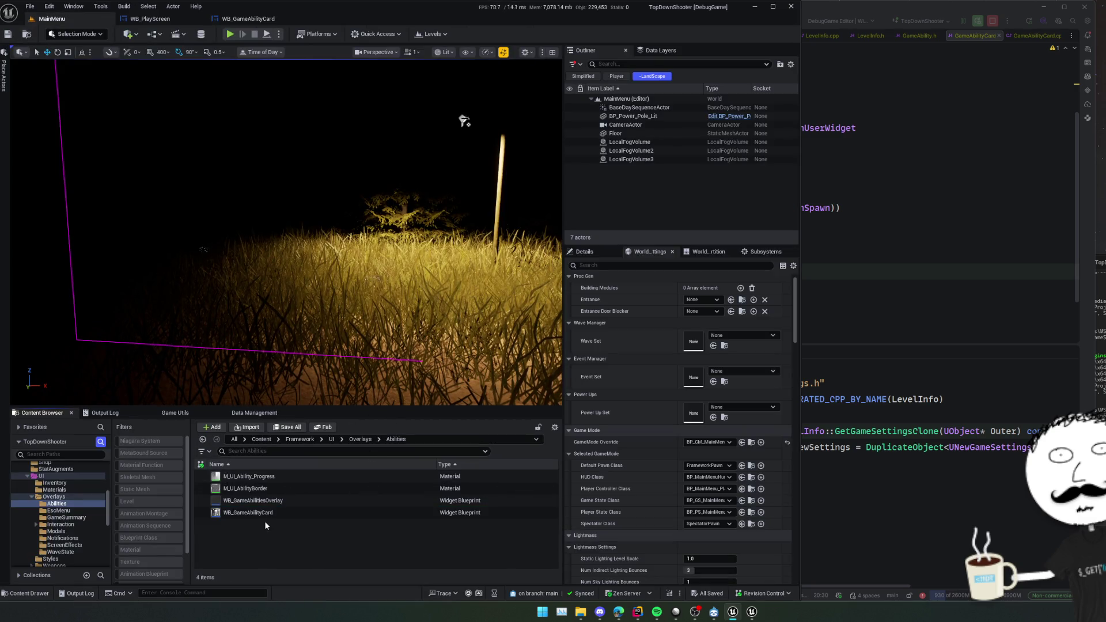
Rename the copied card in PlayScreen to WB_GameAbilityOptionCard, accept the warning, and open it.
key("alt+Left")
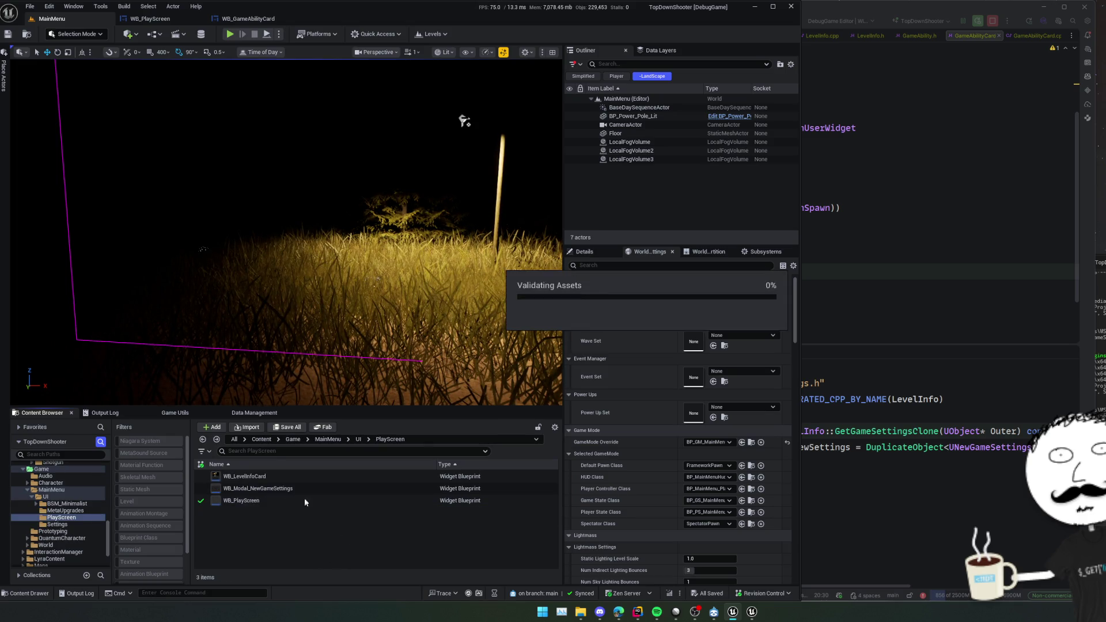
key("F2")
key("End")
key("shift+Left")
key("shift+Left")
key("shift+Left")
key("BackSpace")
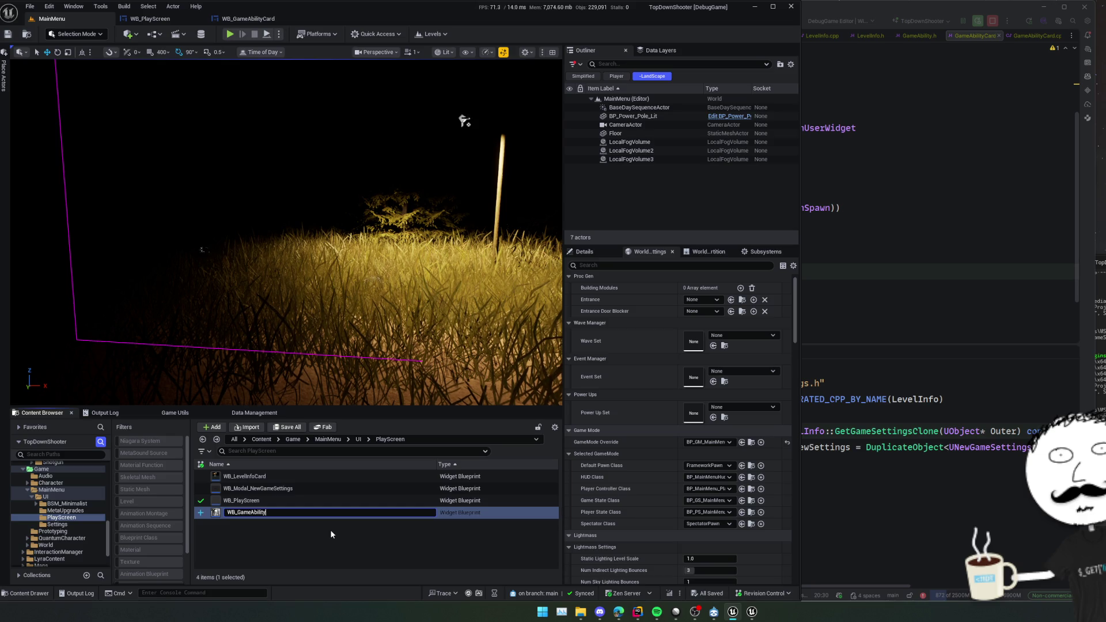
type("OptionCard")
key("Return")
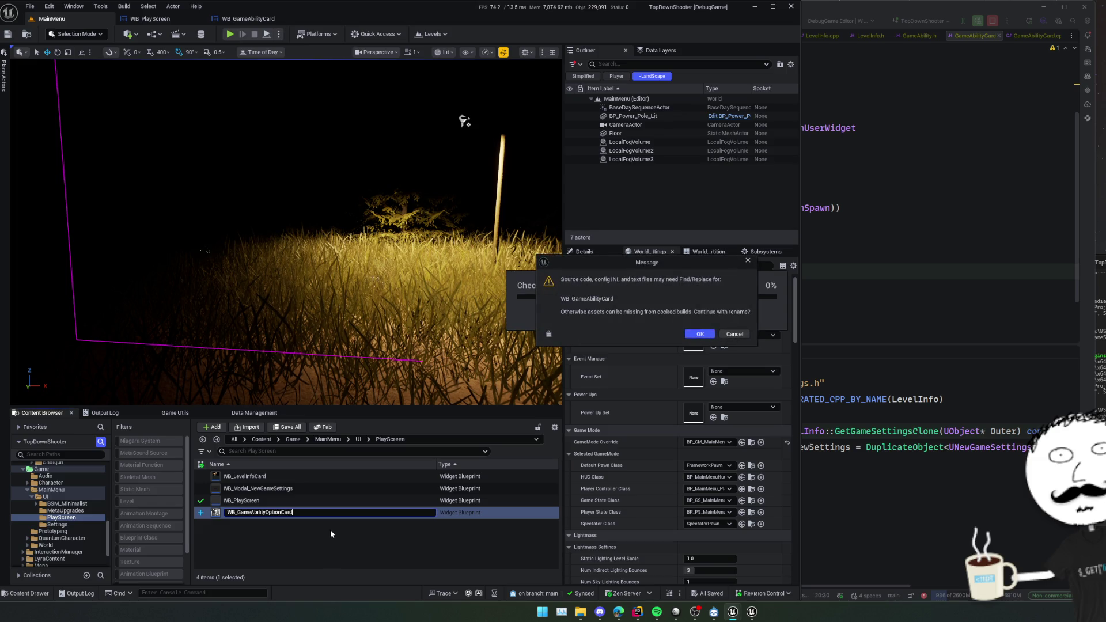
left_click(700, 333)
double_click(371, 477)
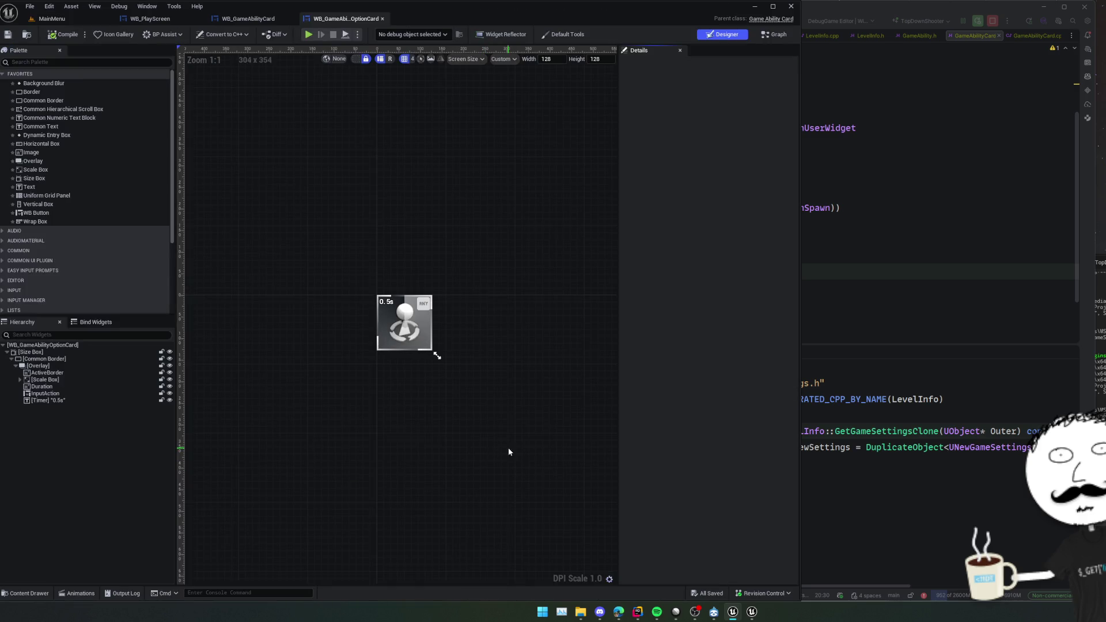
Delete the Timer and InputAction widgets from the option card's hierarchy.
mouse_move(521, 385)
left_mouse_down()
mouse_move(484, 380)
mouse_move(494, 370)
left_mouse_up()
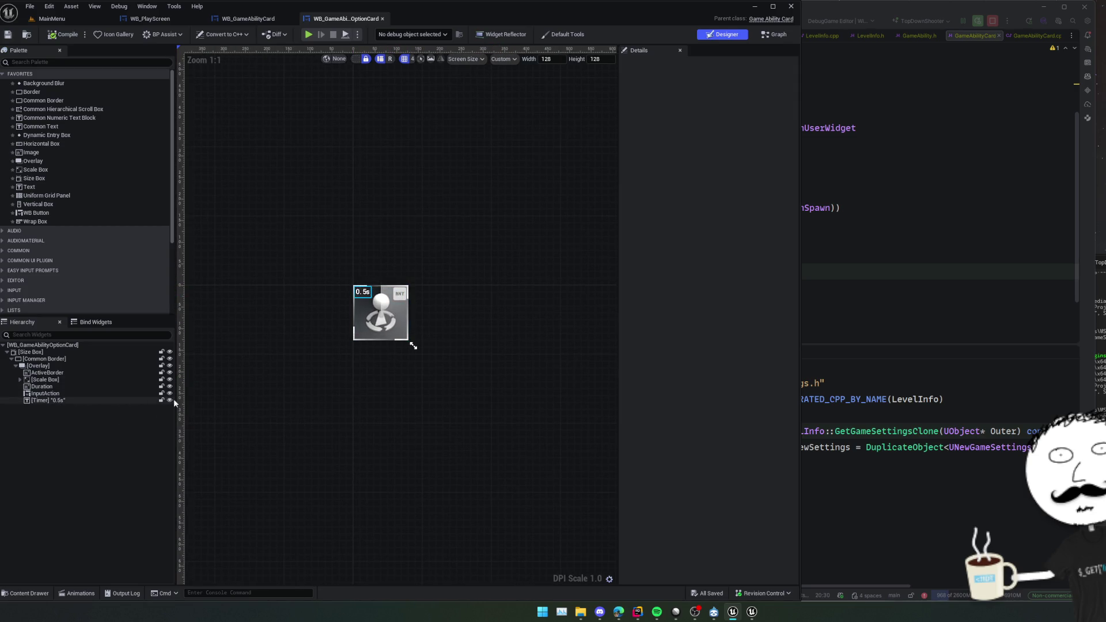
left_click(91, 401)
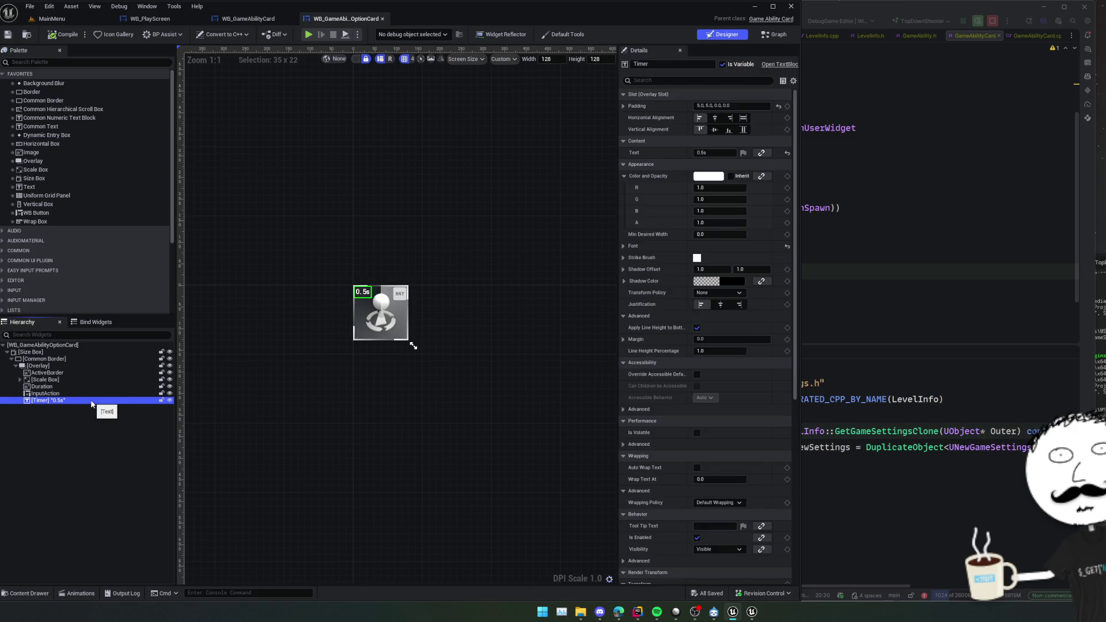
key("Delete")
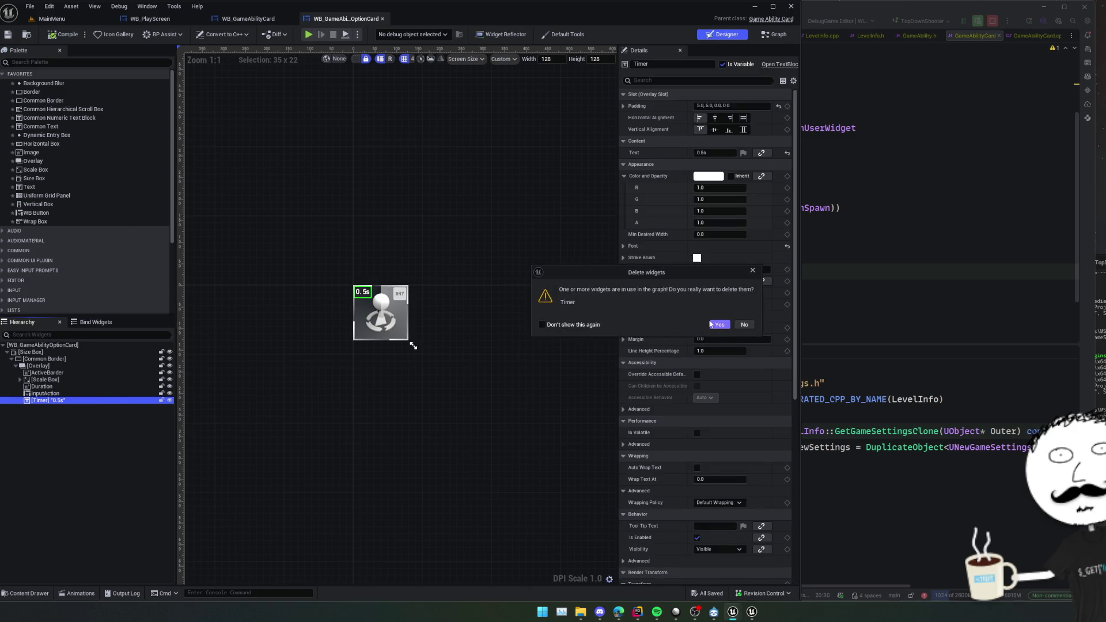
left_click(719, 325)
left_click(87, 387)
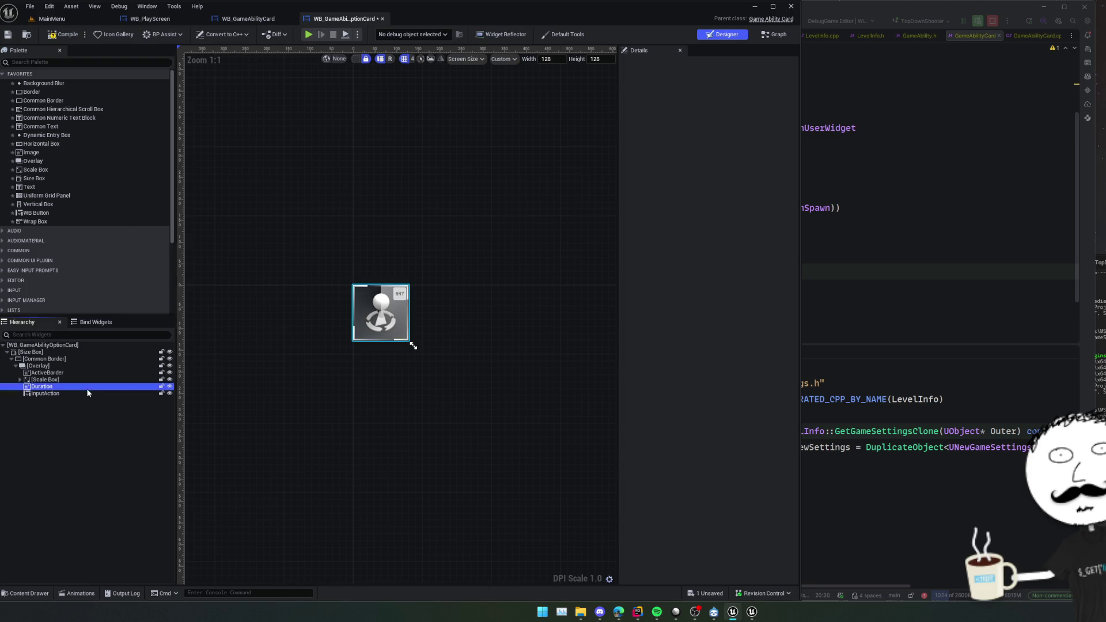
left_click(84, 394)
left_click(84, 399)
Delete the Duration image widget after confirming what it is.
left_click(59, 387)
left_click(169, 387)
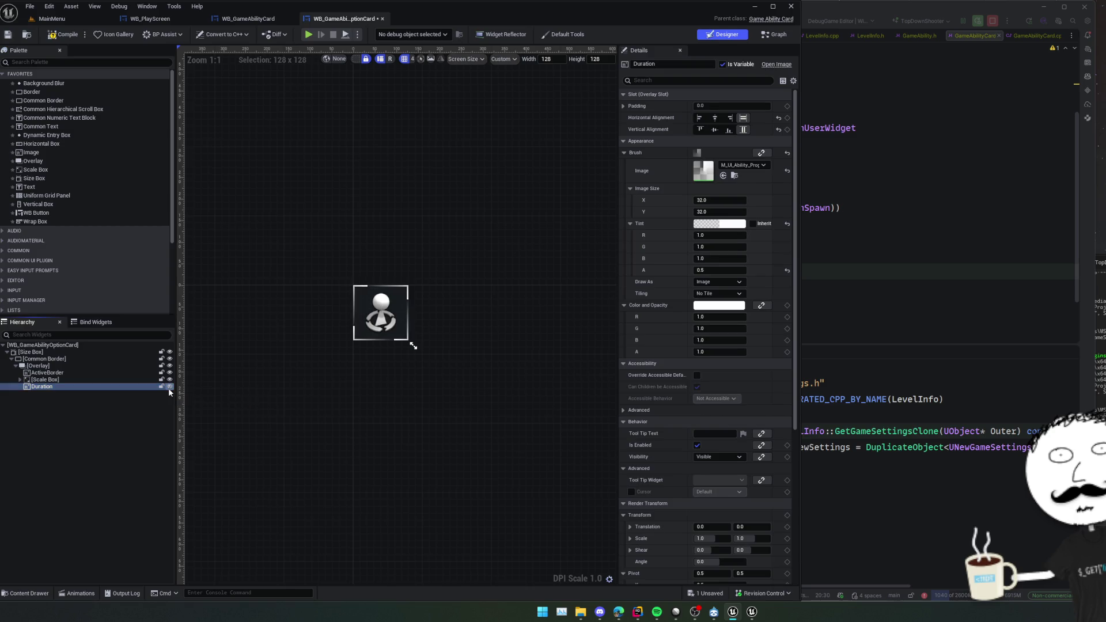
left_click(168, 387)
left_click(164, 387)
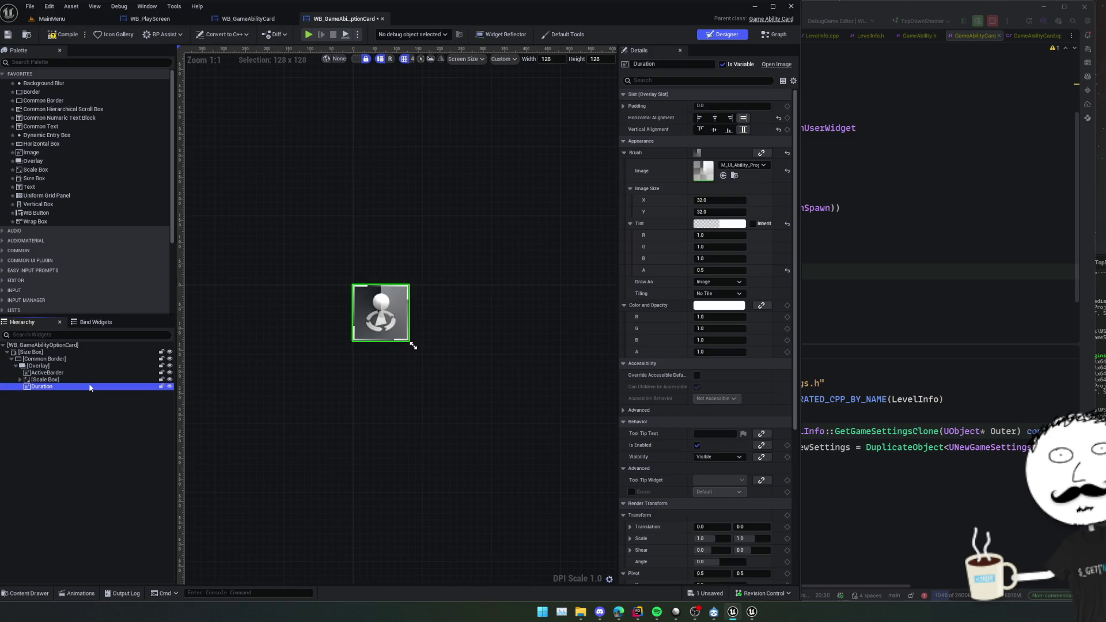
key("Delete")
left_click(719, 325)
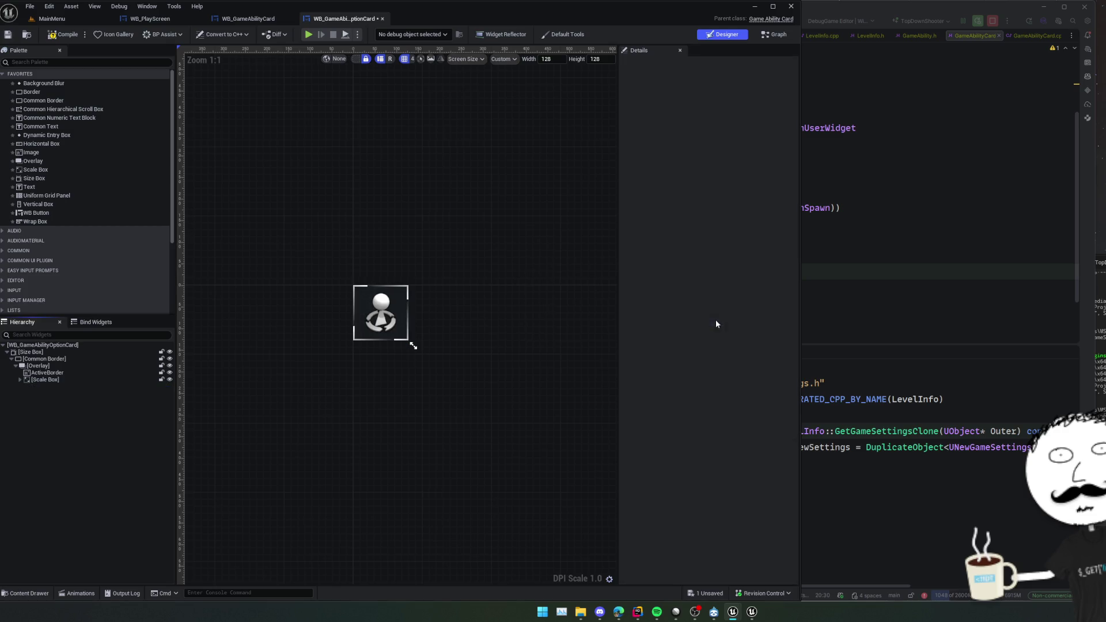
Inspect the remaining Common Border, ActiveBorder and Icon widgets.
left_click(20, 380)
left_click(42, 387)
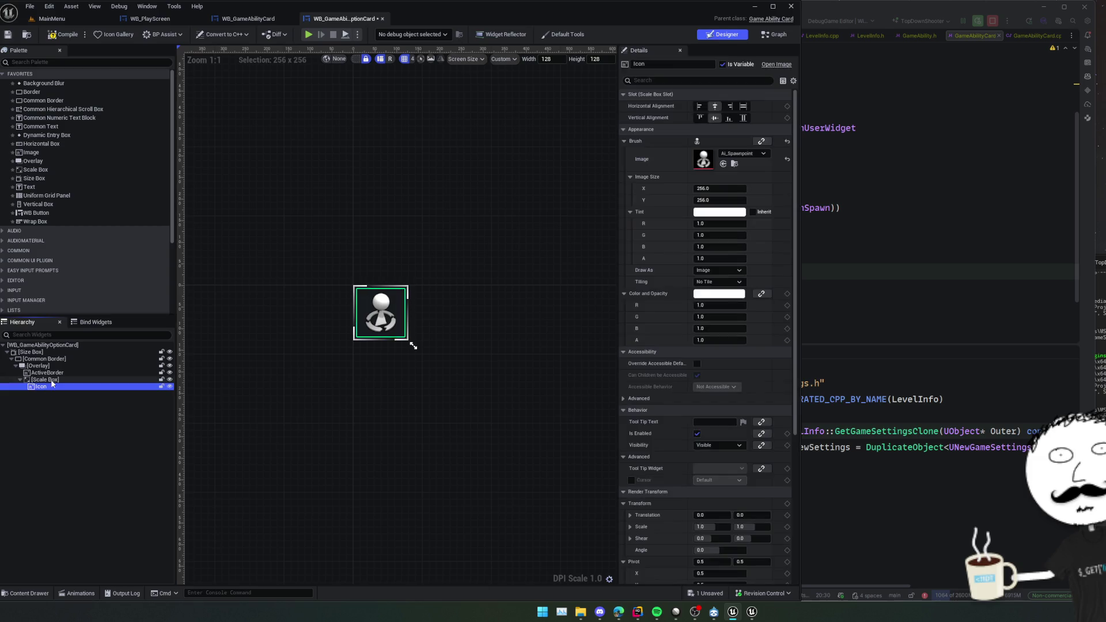
left_click(49, 372)
left_click(56, 360)
scroll(436, 388, "down", 1)
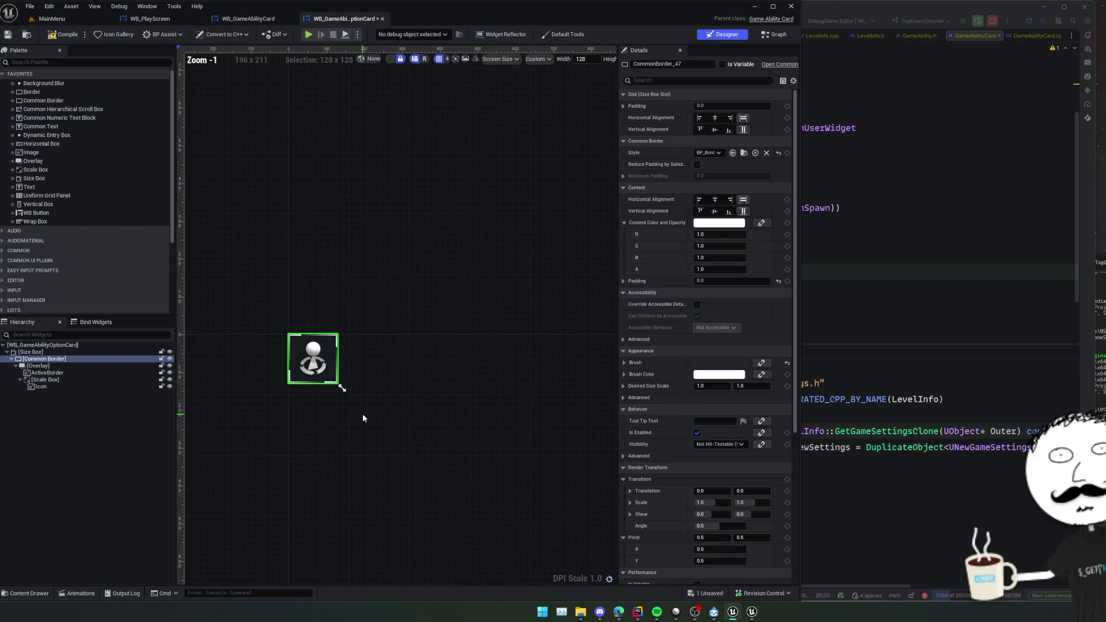
left_click(478, 350)
Save the option card and delete the material parameter nodes from its construct graph.
key("ctrl+s")
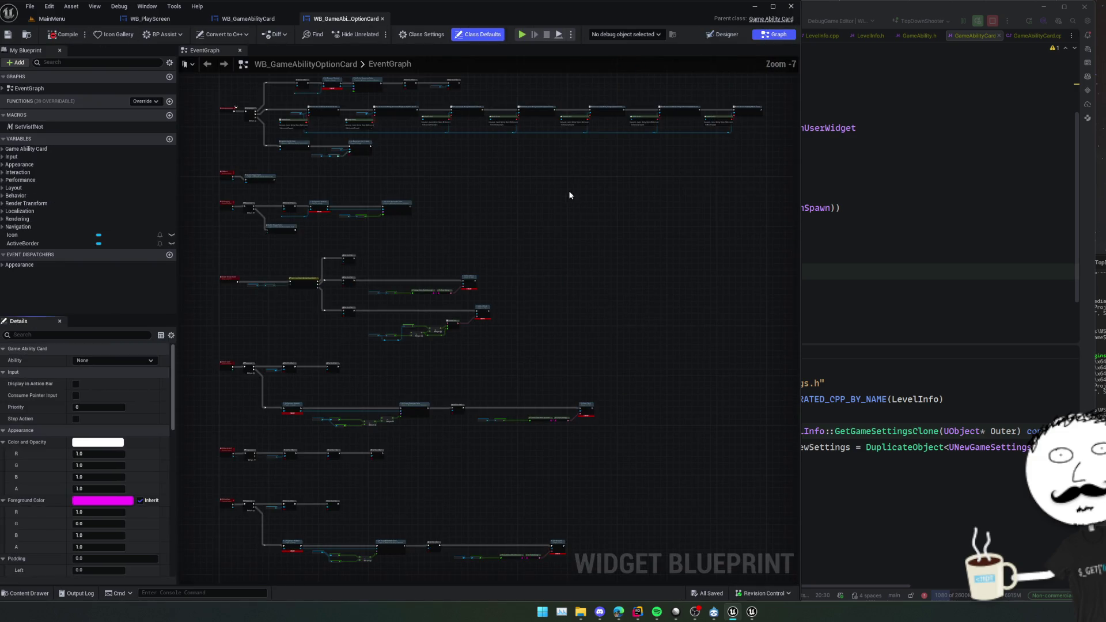
scroll(466, 190, "up", 2)
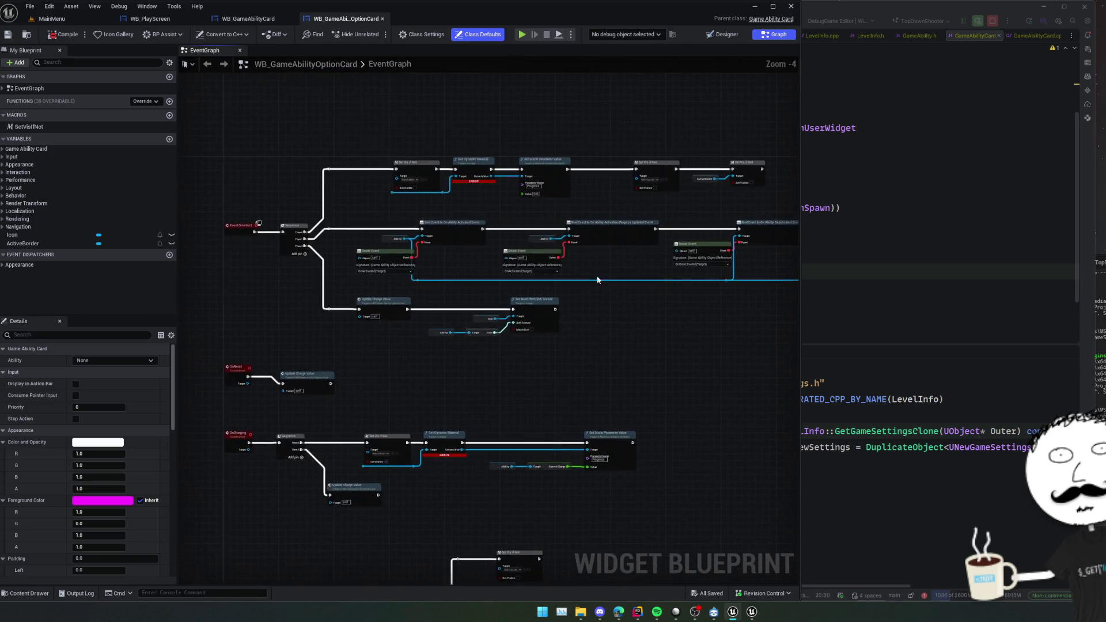
scroll(328, 242, "up", 2)
mouse_move(507, 132)
left_mouse_down()
mouse_move(318, 150)
mouse_move(357, 159)
left_mouse_up()
mouse_move(275, 172)
left_mouse_down()
mouse_move(450, 259)
mouse_move(461, 254)
left_mouse_up()
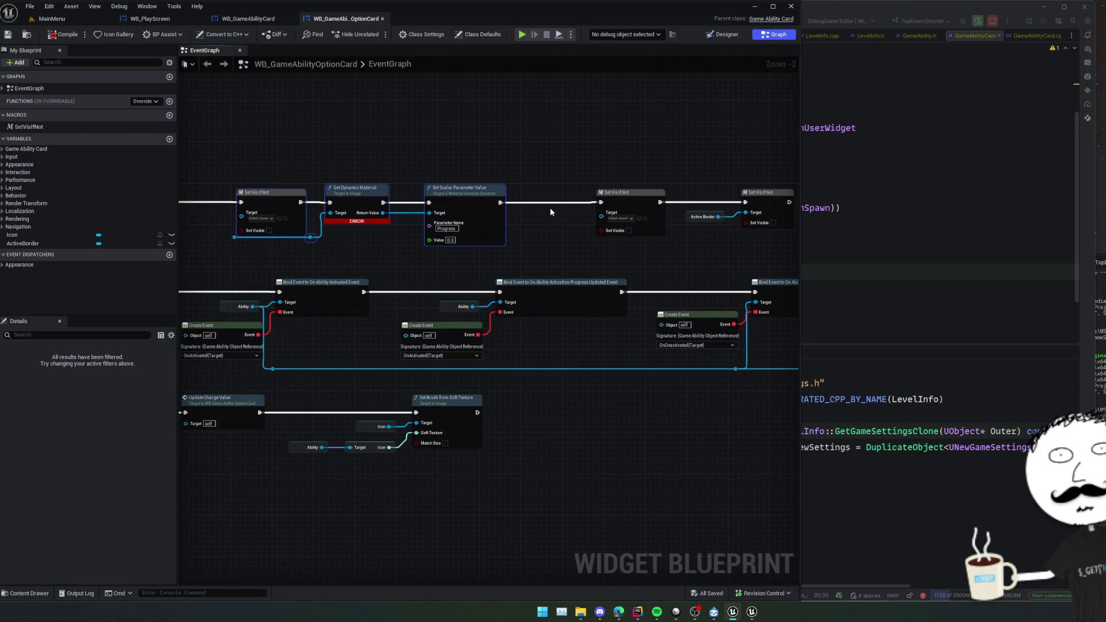
key("Delete")
Remove the leftover Set Vis if Not node and place the remaining one beside the Sequence.
scroll(532, 223, "up", 1)
left_click_drag(533, 224, 368, 235)
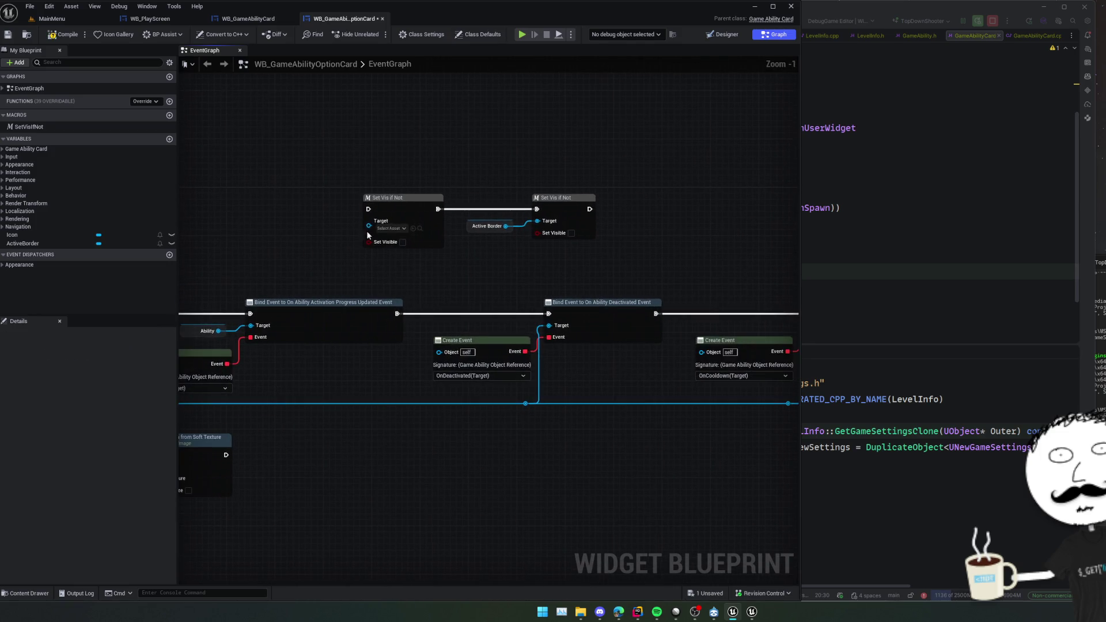
left_click_drag(623, 179, 597, 185)
left_click(403, 198)
key("Delete")
mouse_move(437, 213)
left_mouse_down()
mouse_move(424, 227)
mouse_move(498, 263)
left_mouse_up()
mouse_move(567, 215)
left_mouse_down()
mouse_move(196, 231)
mouse_move(694, 223)
mouse_move(513, 193)
mouse_move(631, 194)
left_mouse_up()
Delete the Bind Event, Create Event and Update Charge Value nodes, leaving Then 1 to drive Set Brush.
scroll(588, 205, "down", 1)
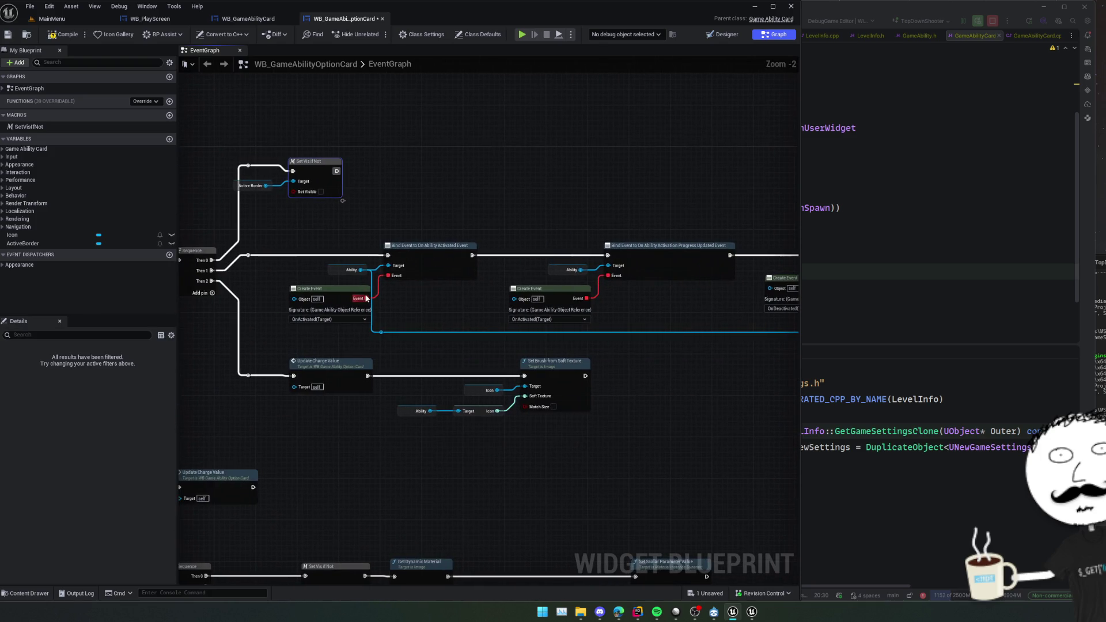
mouse_move(263, 242)
left_mouse_down()
mouse_move(410, 329)
mouse_move(803, 343)
mouse_move(757, 348)
left_mouse_up()
mouse_move(372, 353)
left_mouse_down()
mouse_move(437, 365)
mouse_move(678, 361)
mouse_move(655, 355)
mouse_move(644, 322)
mouse_move(549, 295)
left_mouse_up()
key("Delete")
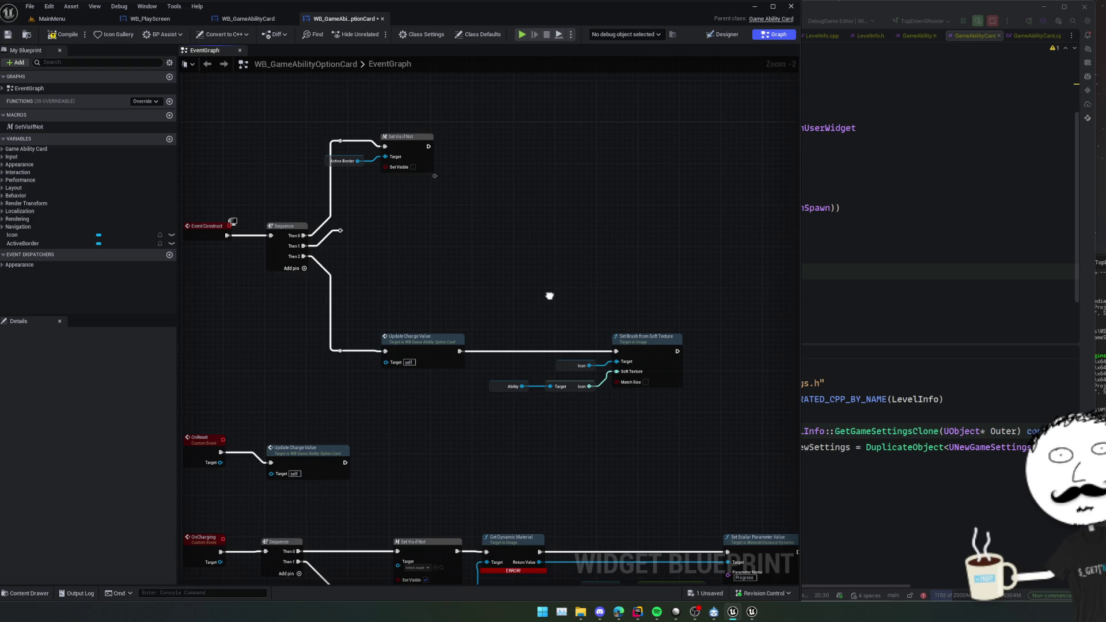
key("Delete")
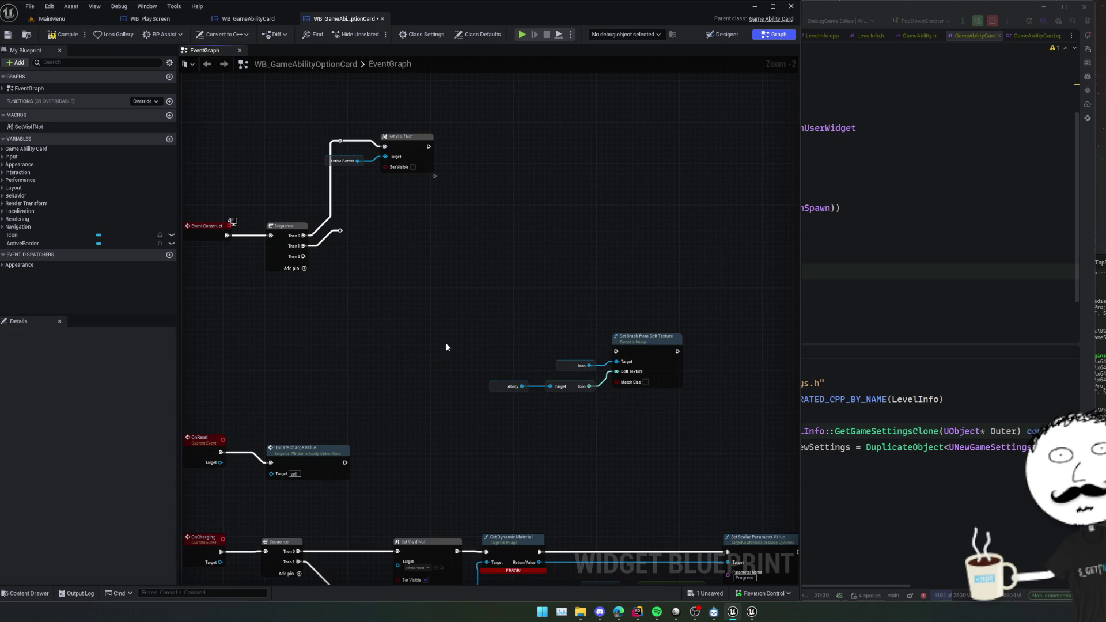
mouse_move(654, 350)
left_mouse_down()
mouse_move(378, 231)
mouse_move(587, 338)
mouse_move(585, 352)
mouse_move(654, 351)
left_mouse_up()
left_click(413, 226)
Straighten the Set Vis If Not and Set Brush nodes, delete the stray reroute node, and save.
key("q")
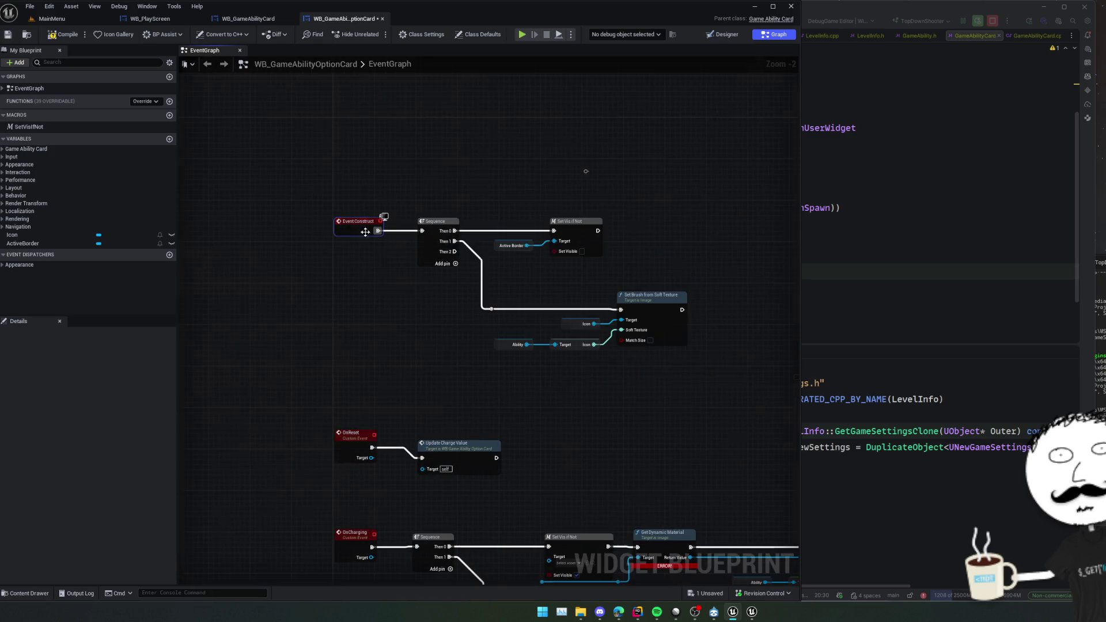
key("ctrl+s")
left_click_drag(593, 113, 535, 146)
key("Delete")
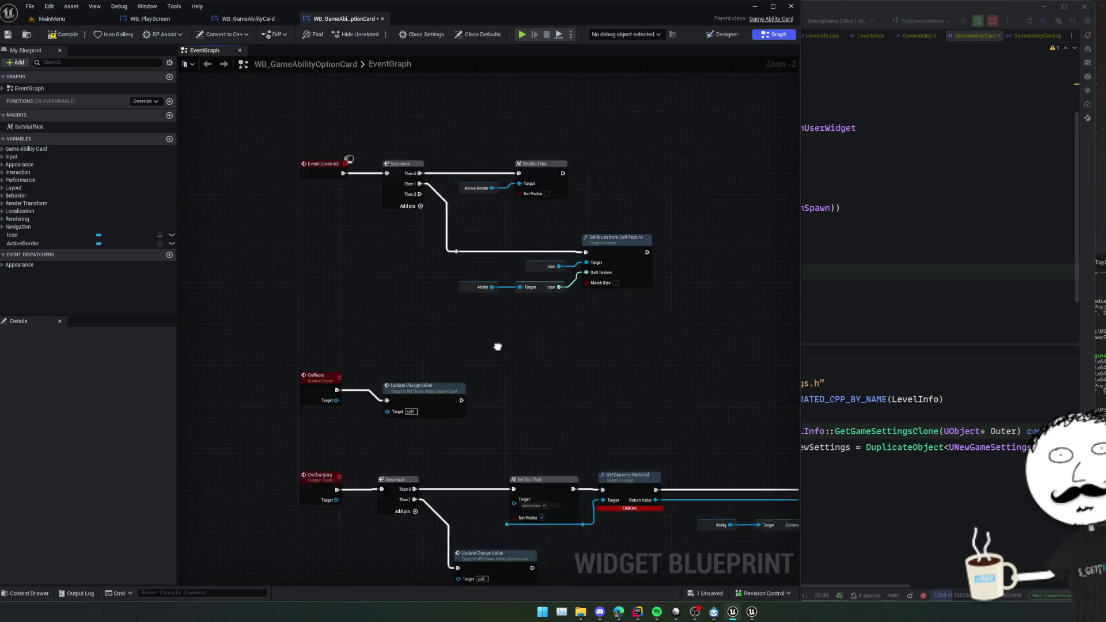
key("ctrl+s")
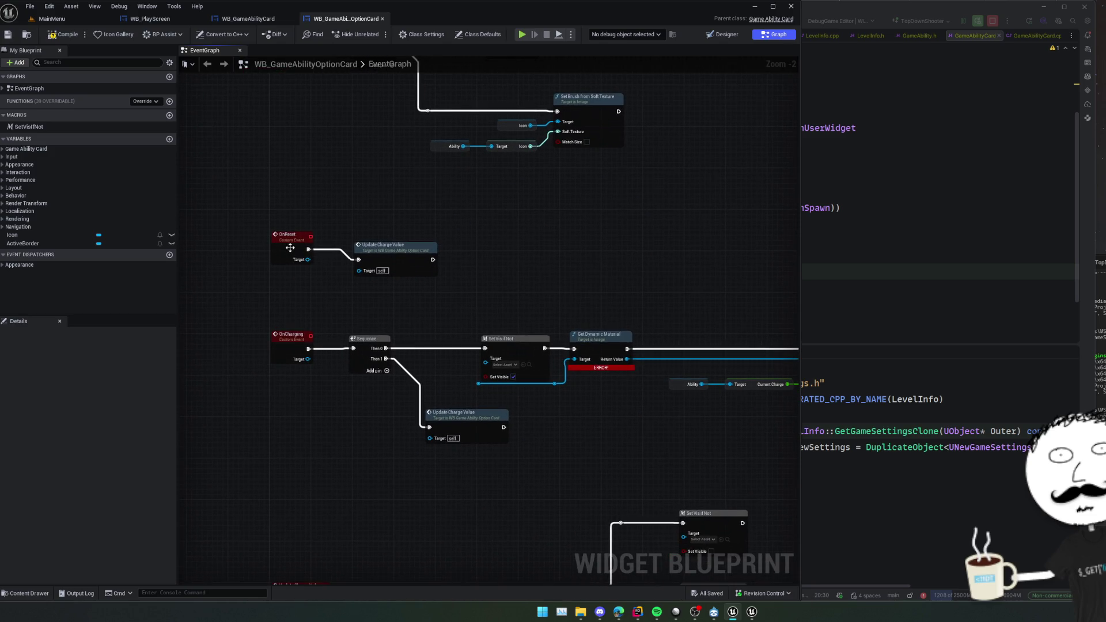
Delete the OnReset and OnCharging event chains from the EventGraph.
left_click(289, 247)
left_click_drag(434, 230, 382, 274)
key("Delete")
mouse_move(316, 296)
left_mouse_down()
mouse_move(503, 301)
mouse_move(464, 306)
left_mouse_up()
scroll(497, 301, "down", 2)
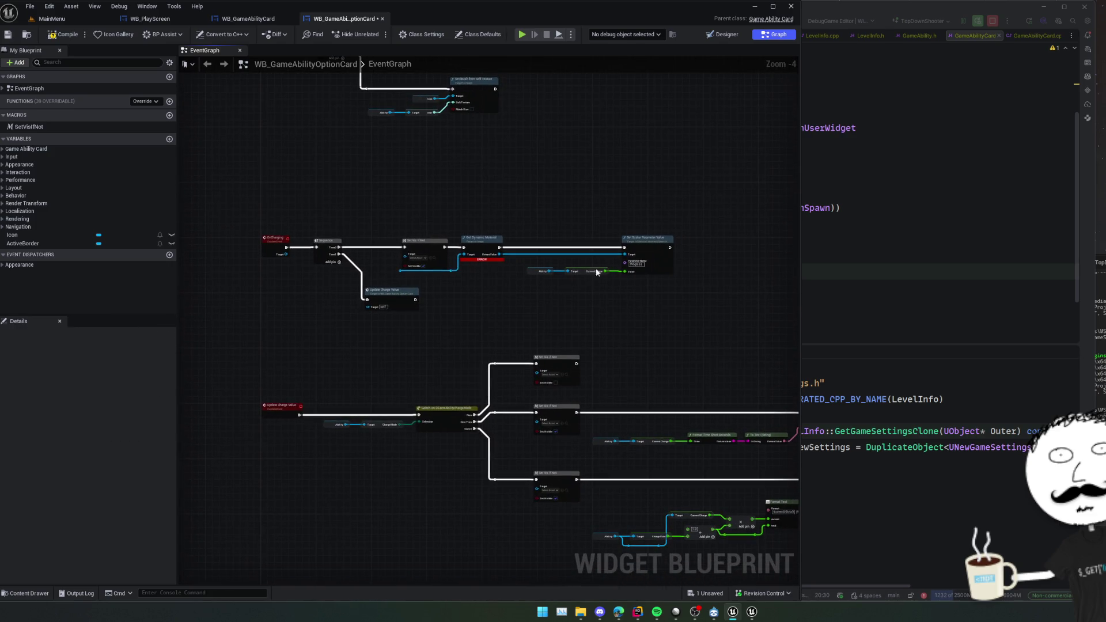
scroll(597, 272, "up", 2)
scroll(587, 283, "down", 1)
mouse_move(729, 203)
left_mouse_down()
mouse_move(186, 357)
mouse_move(313, 329)
mouse_move(319, 299)
left_mouse_up()
key("Delete")
mouse_move(322, 208)
left_mouse_down()
mouse_move(268, 262)
mouse_move(320, 193)
left_mouse_up()
key("Delete")
Box-select the OnActivated row, its Set Scalar Parameter nodes and all other remaining event rows.
mouse_move(340, 351)
left_mouse_down()
mouse_move(329, 338)
mouse_move(582, 338)
mouse_move(316, 316)
mouse_move(530, 279)
mouse_move(592, 288)
left_mouse_up()
scroll(441, 294, "down", 1)
scroll(592, 287, "down", 2)
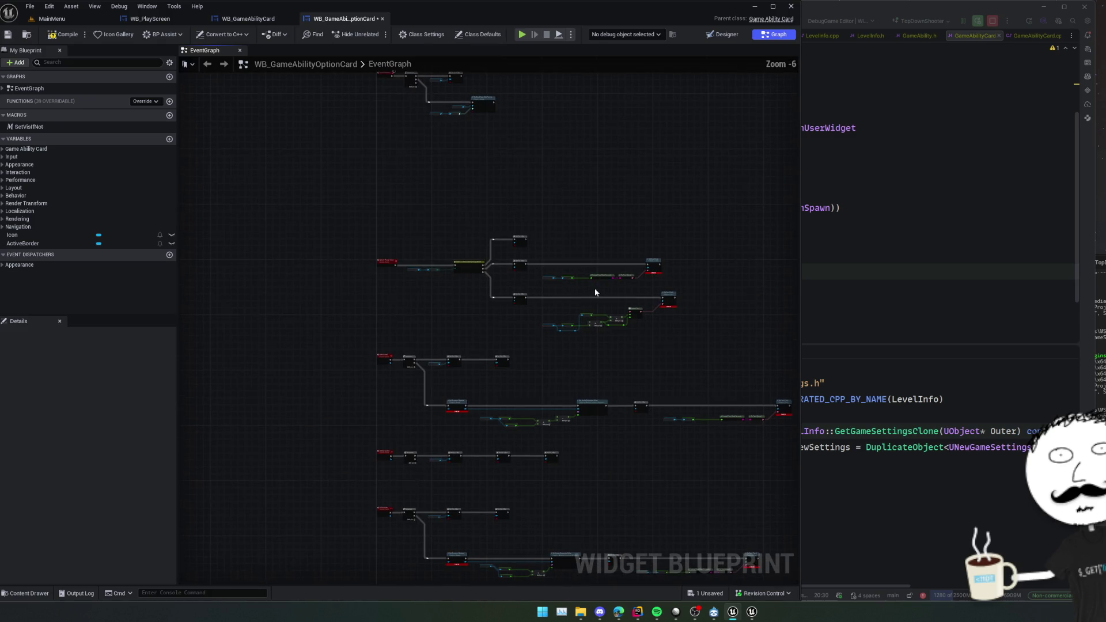
scroll(563, 328, "up", 3)
mouse_move(563, 328)
left_mouse_down()
mouse_move(543, 338)
mouse_move(584, 309)
mouse_move(510, 305)
left_mouse_up()
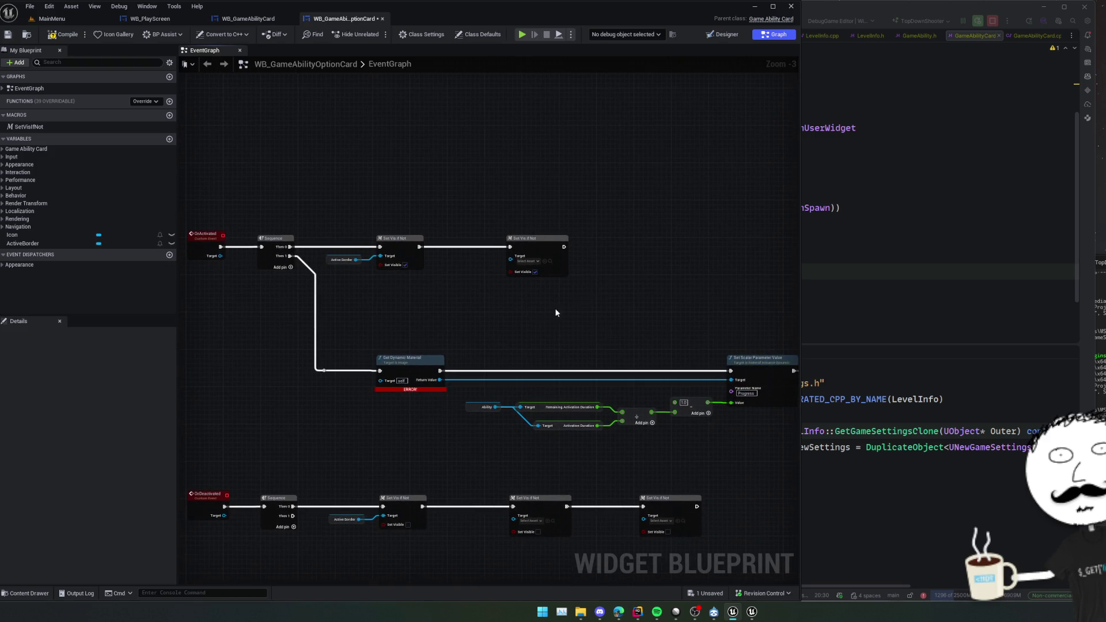
scroll(451, 338, "down", 1)
mouse_move(555, 420)
left_mouse_down()
mouse_move(383, 395)
mouse_move(352, 294)
mouse_move(624, 365)
left_mouse_up()
scroll(445, 331, "up", 1)
mouse_move(445, 336)
left_mouse_down()
mouse_move(417, 296)
mouse_move(404, 354)
mouse_move(432, 425)
mouse_move(428, 258)
left_mouse_up()
scroll(405, 354, "down", 1)
mouse_move(381, 340)
left_mouse_down()
mouse_move(375, 265)
mouse_move(368, 385)
mouse_move(356, 297)
left_mouse_up()
scroll(370, 293, "down", 3)
mouse_move(264, 178)
left_mouse_down()
mouse_move(338, 264)
mouse_move(727, 471)
left_mouse_up()
Center the view on the remaining Event Construct group and return to the Designer.
scroll(424, 269, "up", 6)
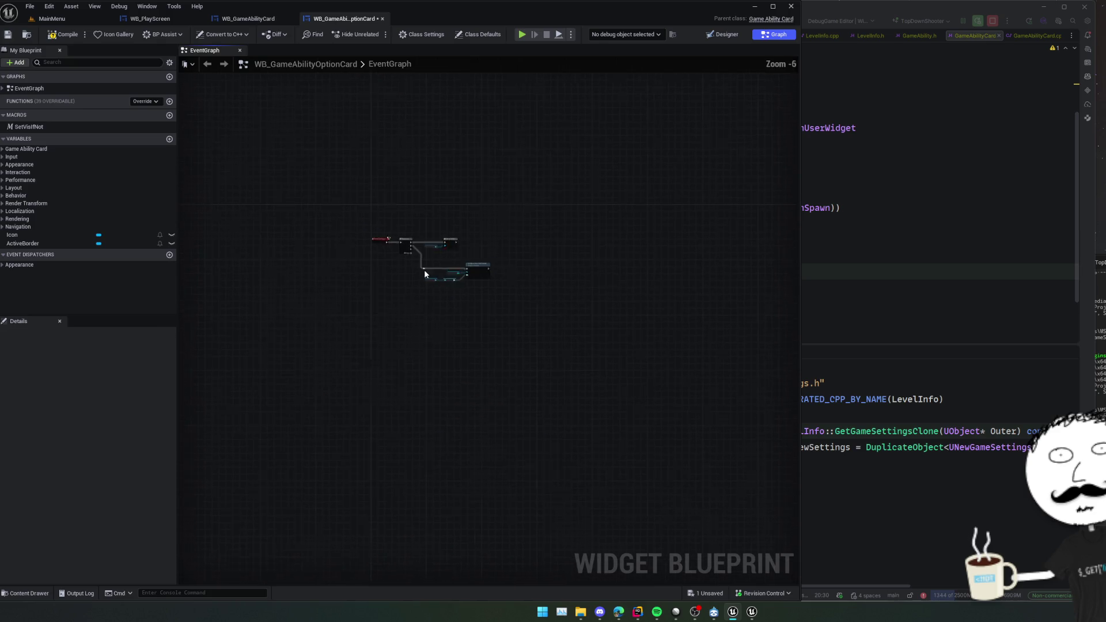
left_click_drag(435, 280, 408, 280)
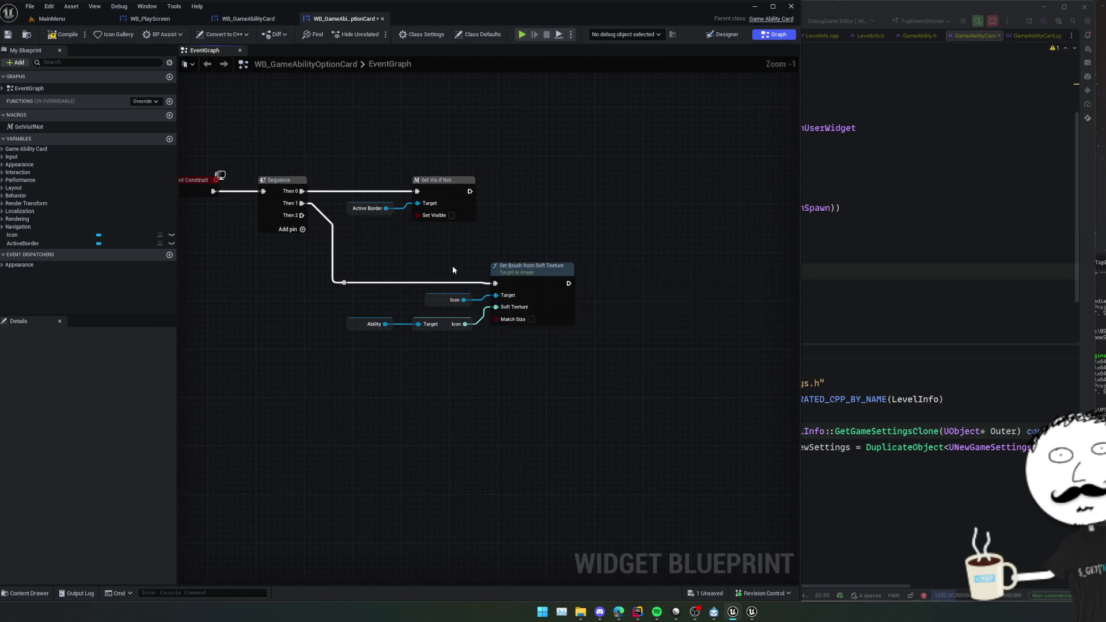
mouse_move(539, 300)
left_mouse_down()
mouse_move(573, 336)
mouse_move(566, 243)
mouse_move(541, 217)
mouse_move(531, 132)
mouse_move(506, 107)
left_mouse_up()
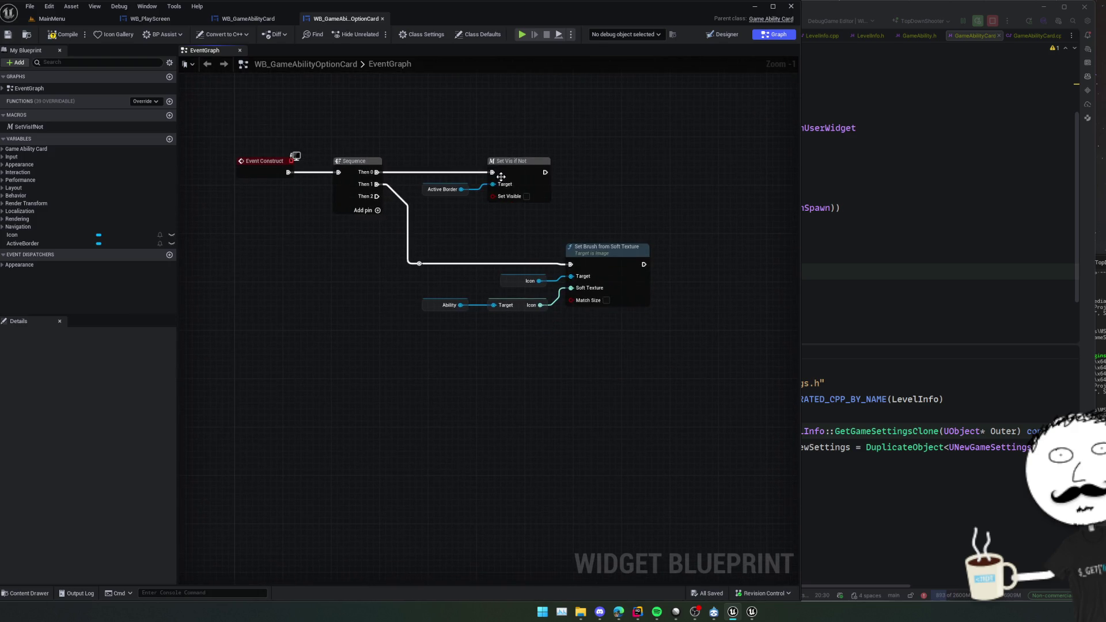
left_click_drag(316, 235, 353, 250)
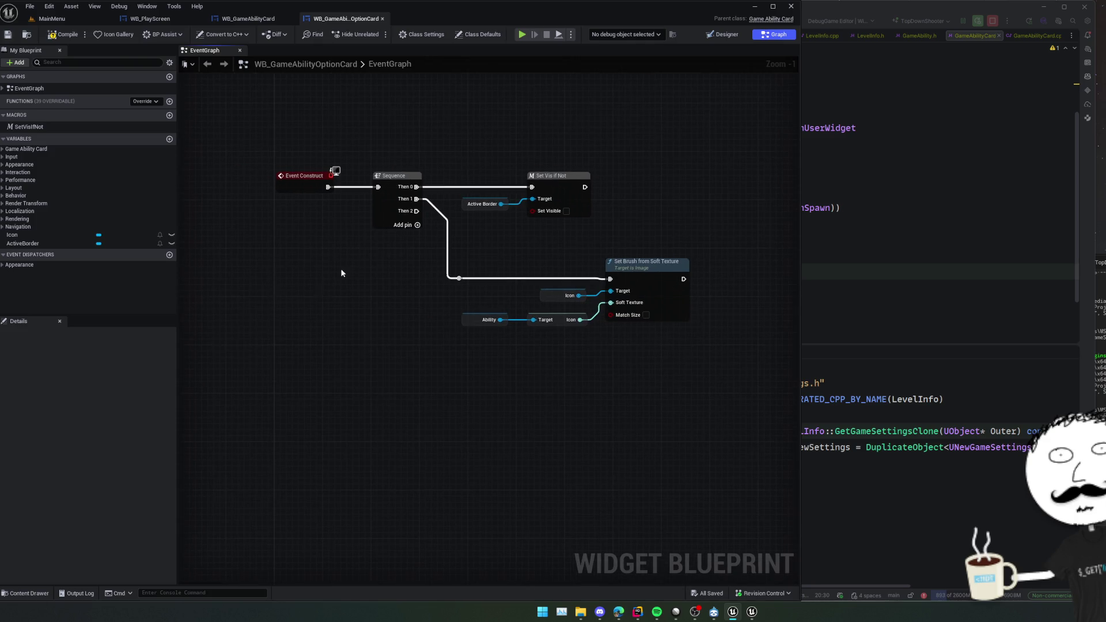
left_click(724, 36)
Wrap the Common Border in a Button widget, rename Button_0 to Button, and save.
left_click(64, 359)
right_click(70, 360)
mouse_move(89, 450)
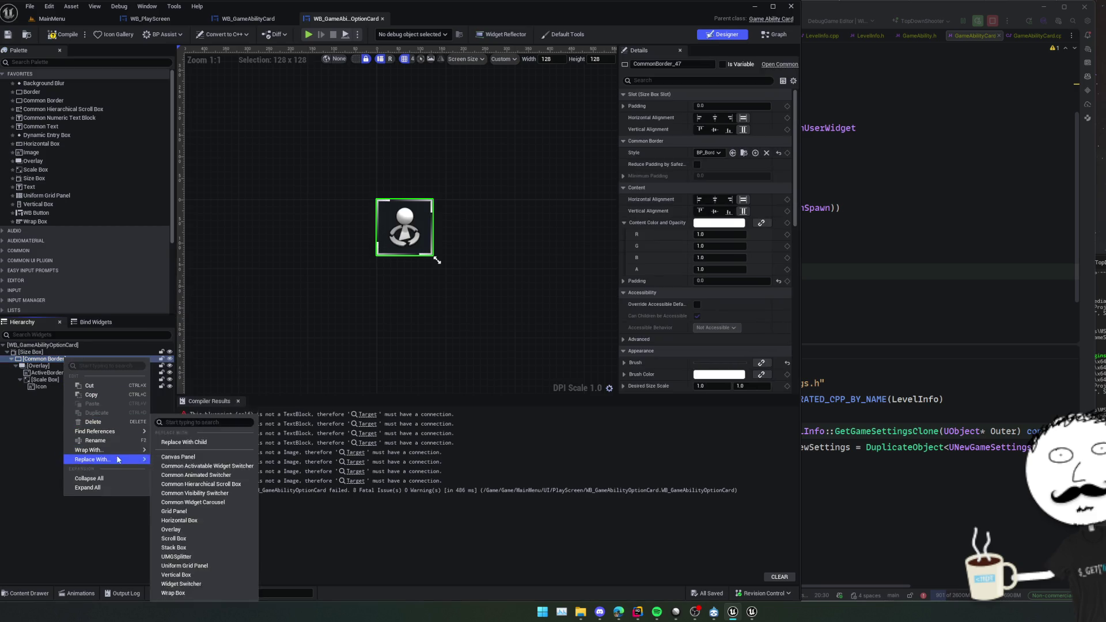
left_click(192, 321)
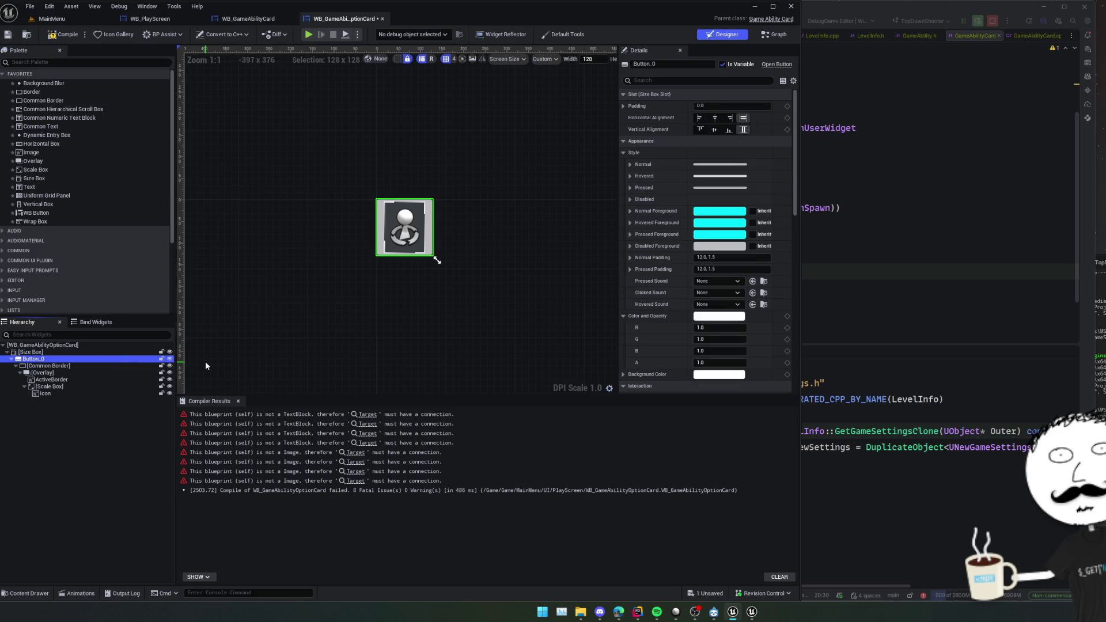
key("F2")
key("BackSpace")
key("BackSpace")
key("Return")
key("ctrl+s")
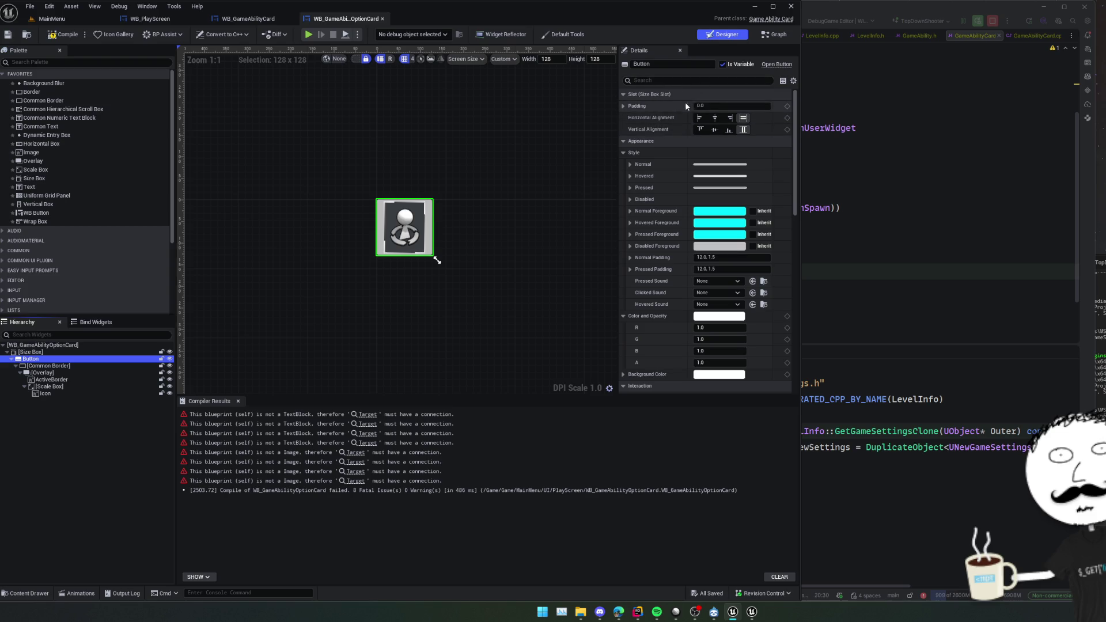
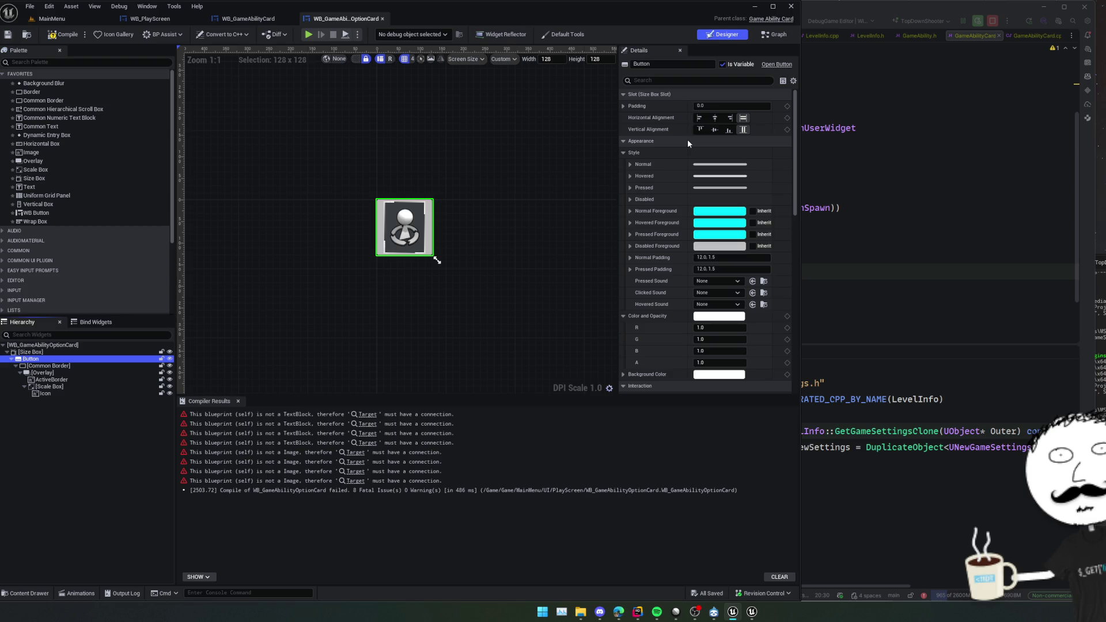
Set the button's Normal style Draw As to None so no rounded box is drawn.
left_click(630, 164)
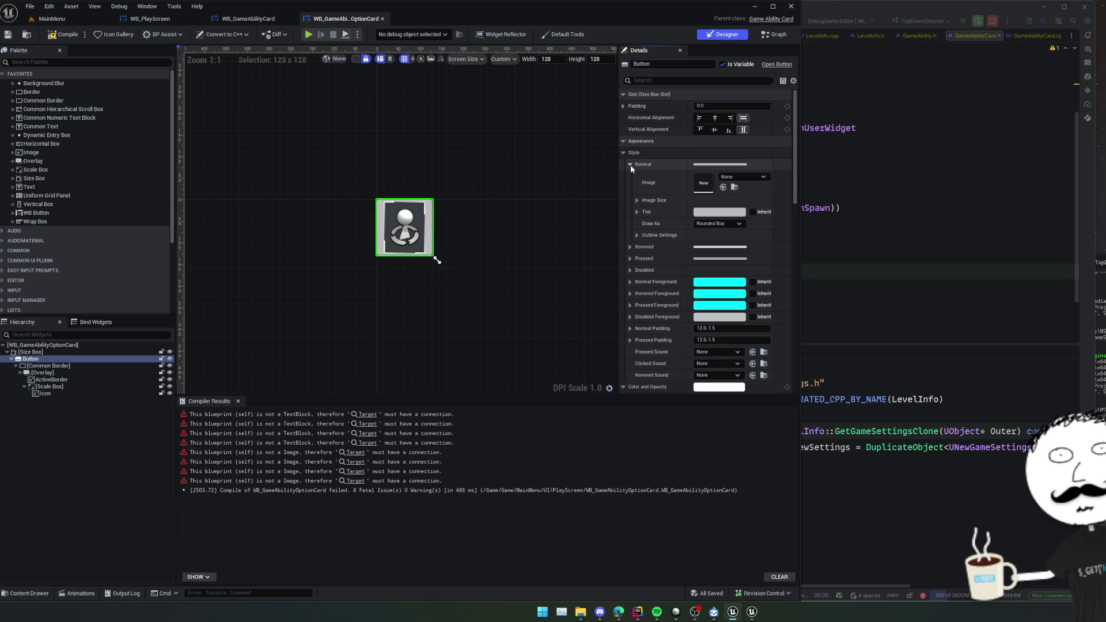
left_click(637, 212)
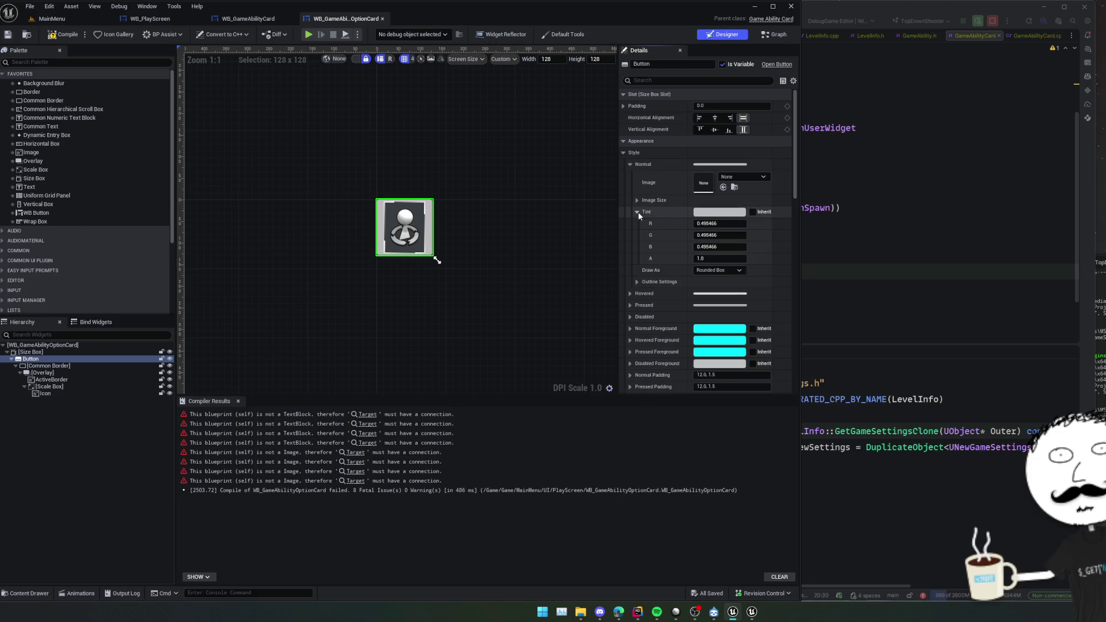
left_click(725, 270)
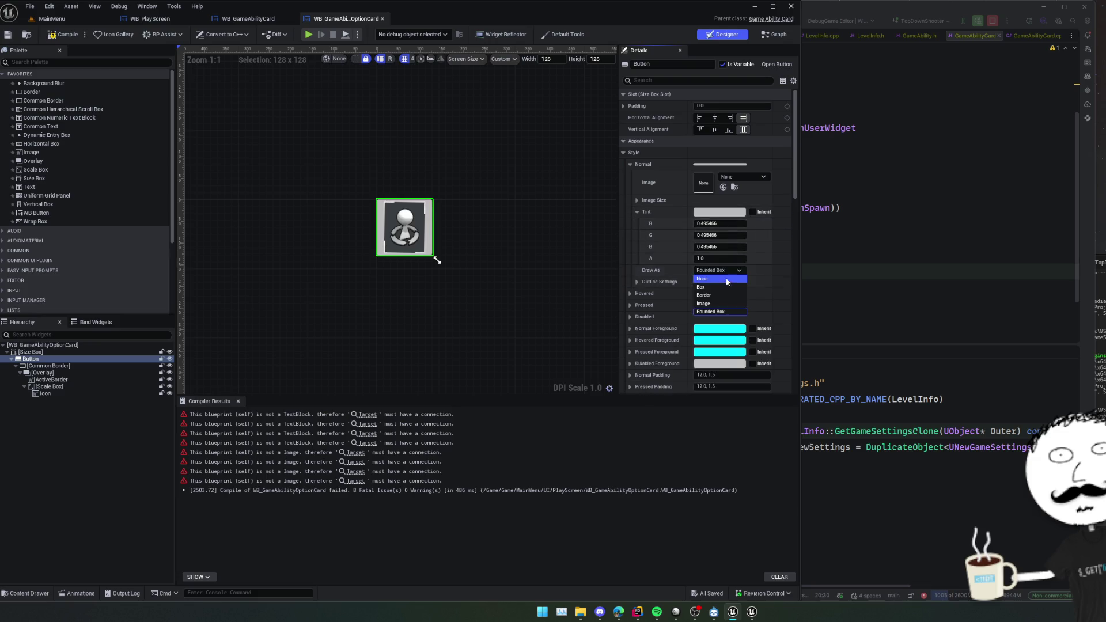
left_click(724, 281)
left_click(637, 212)
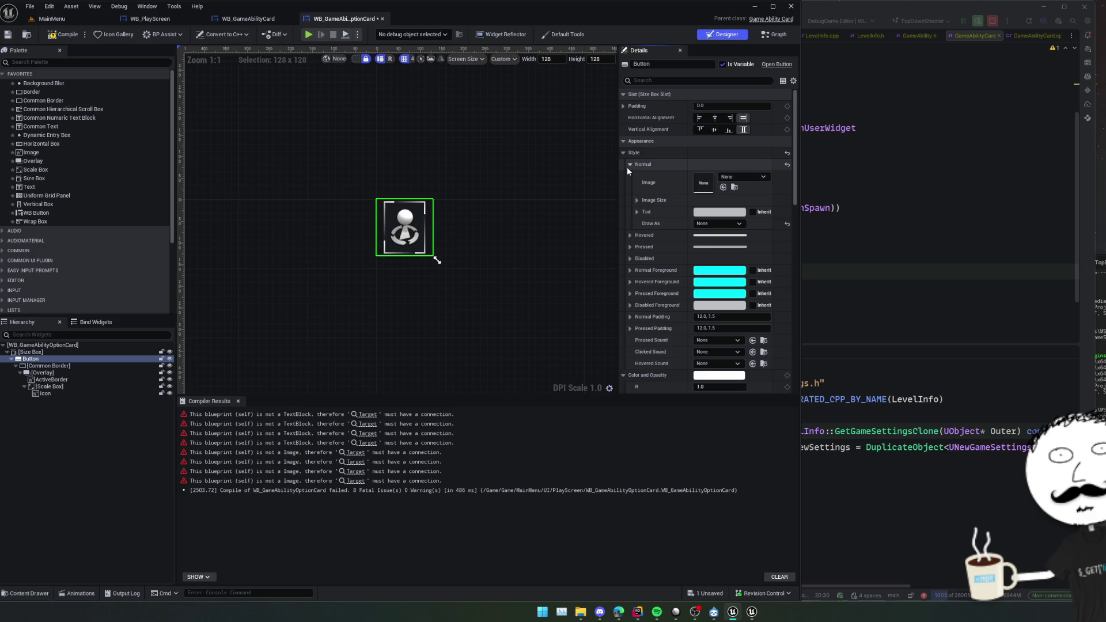
left_click(629, 165)
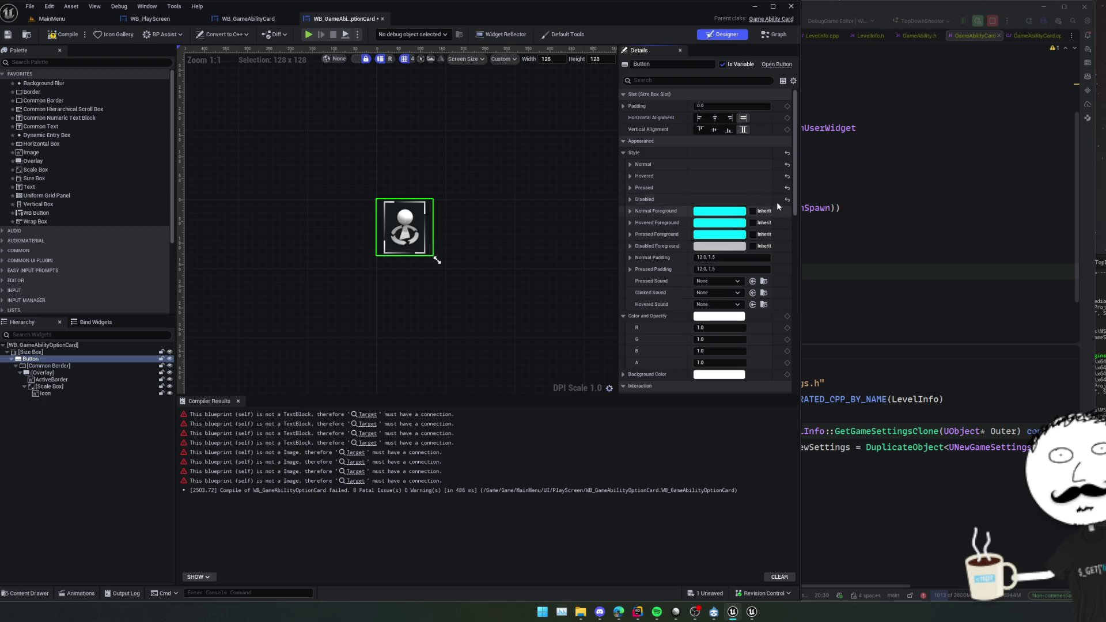
Set Normal Padding and Pressed Padding to 0 and save the widget blueprint.
scroll(659, 225, "down", 1)
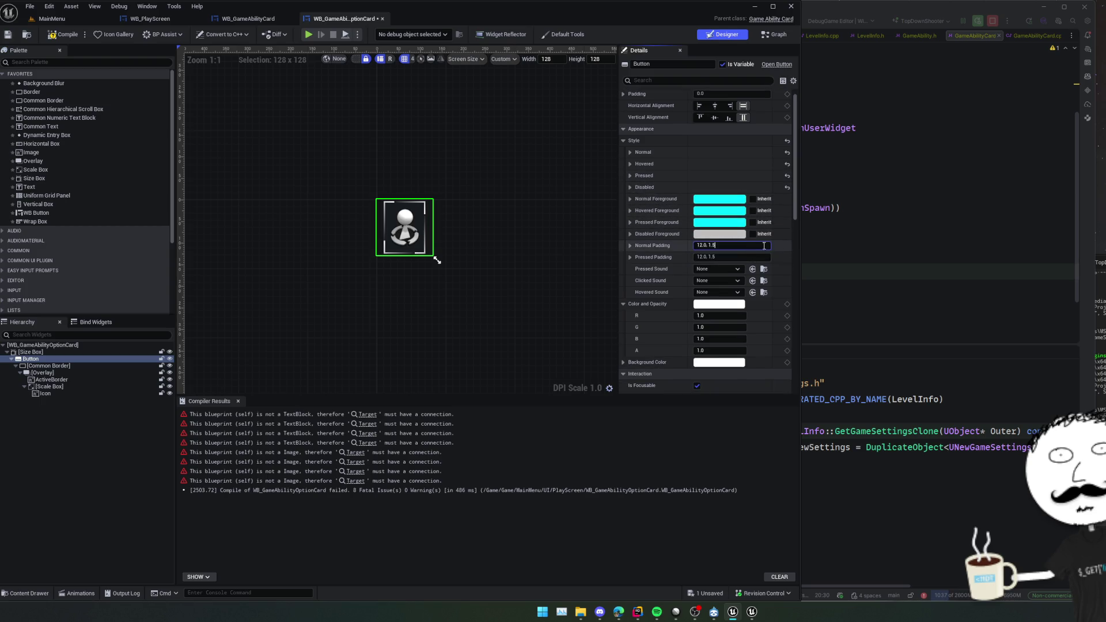
key("ctrl+a")
type("0")
key("Tab")
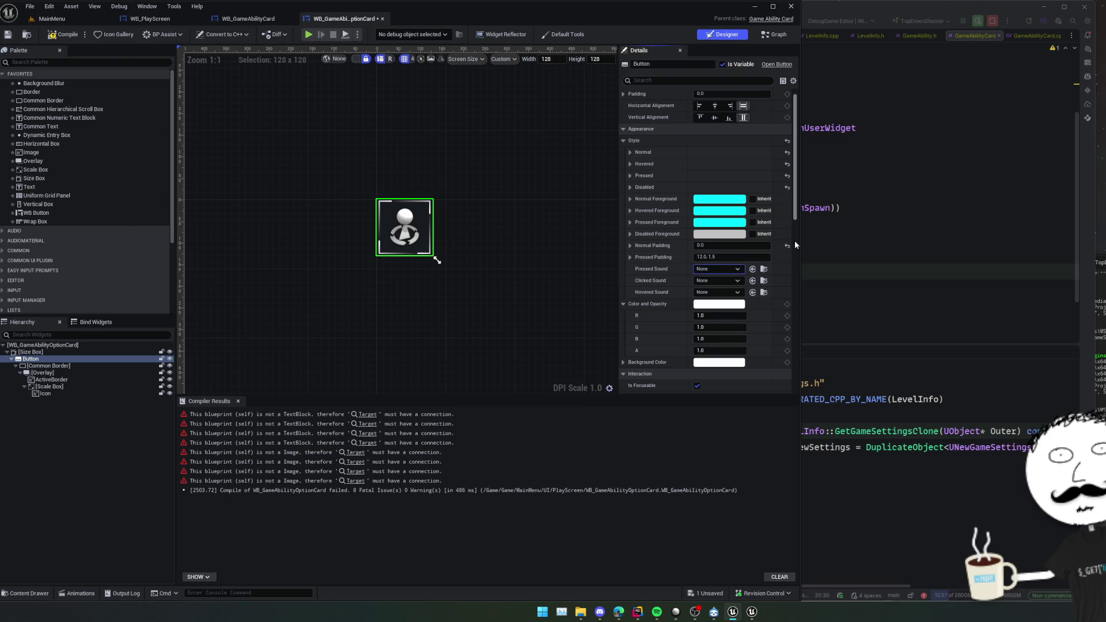
type("0")
key("Tab")
scroll(668, 267, "down", 5)
key("ctrl+s")
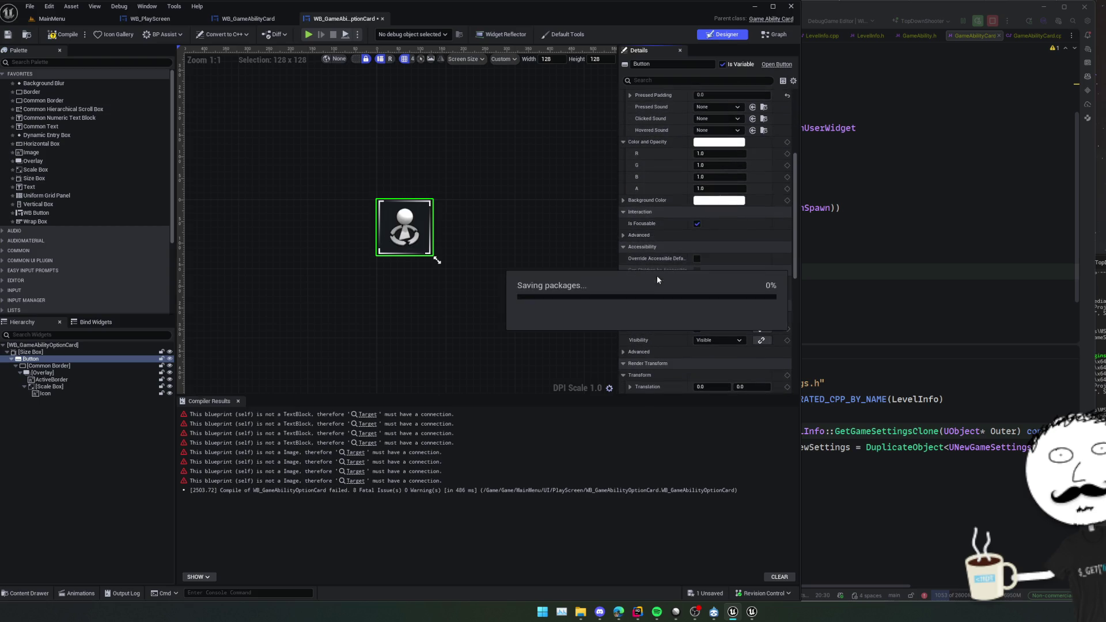
Set the Common Border's slot padding to 0 and save.
scroll(404, 250, "up", 9)
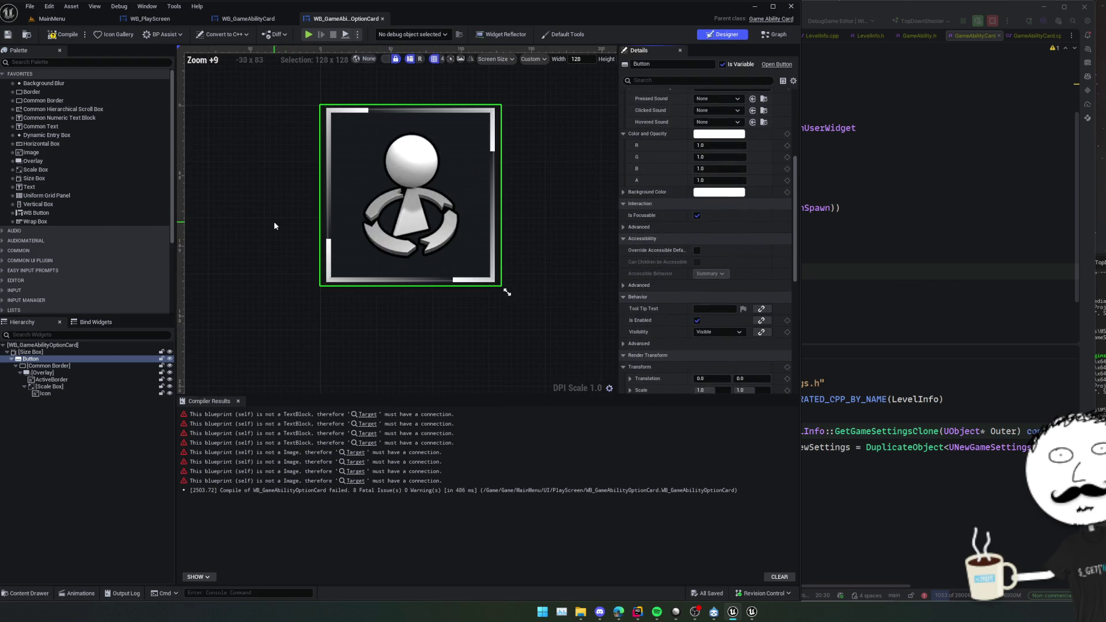
left_click_drag(526, 195, 533, 254)
scroll(521, 238, "up", 1)
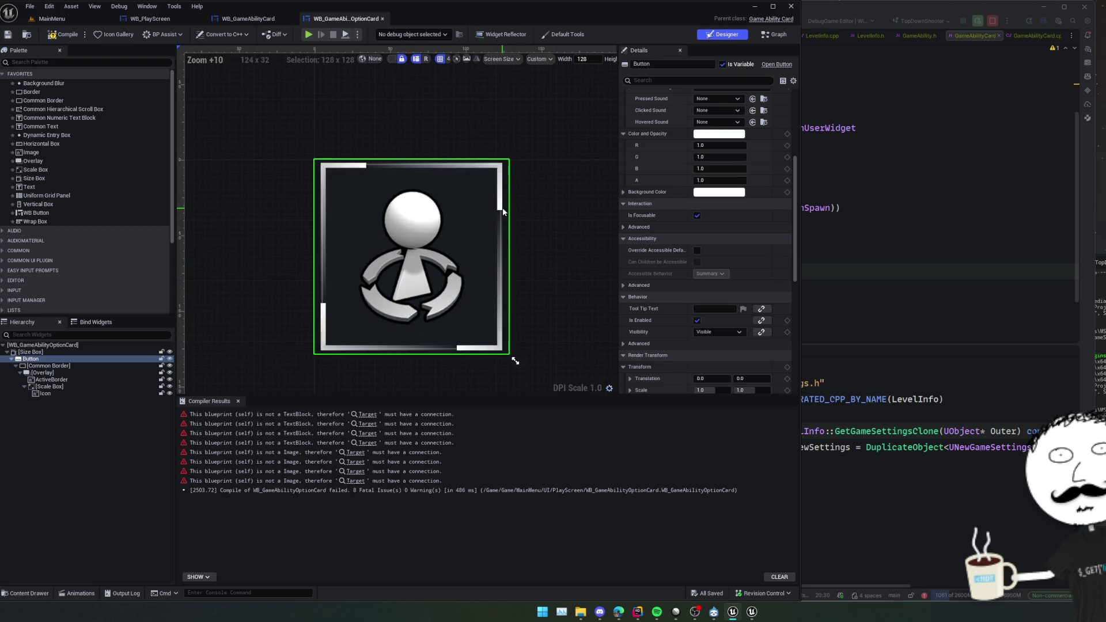
left_click(53, 367)
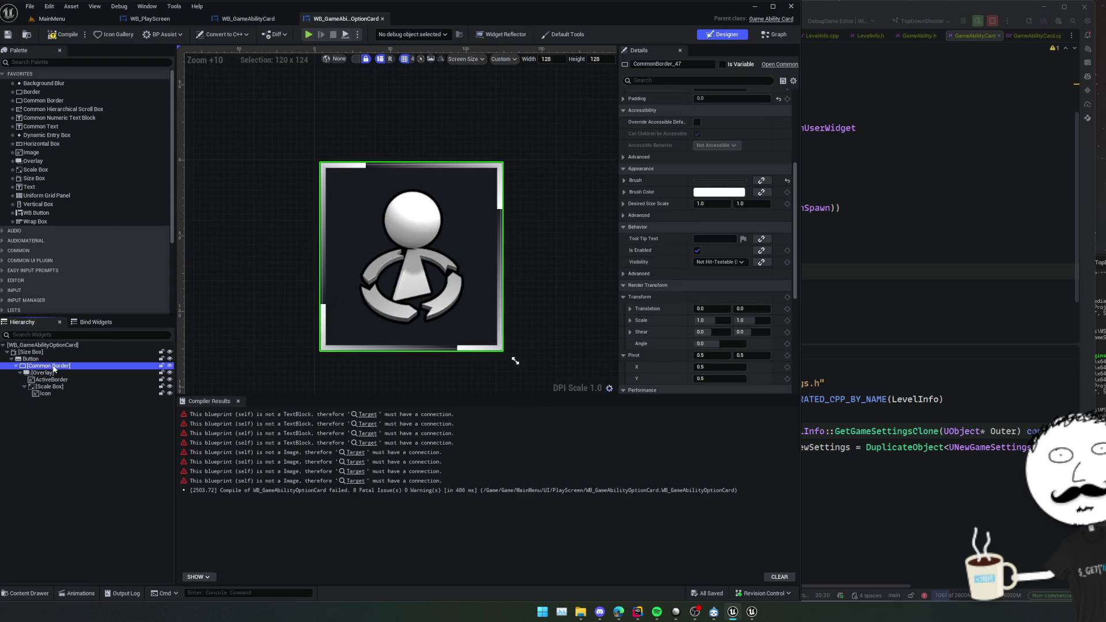
scroll(625, 272, "up", 5)
left_click(719, 105)
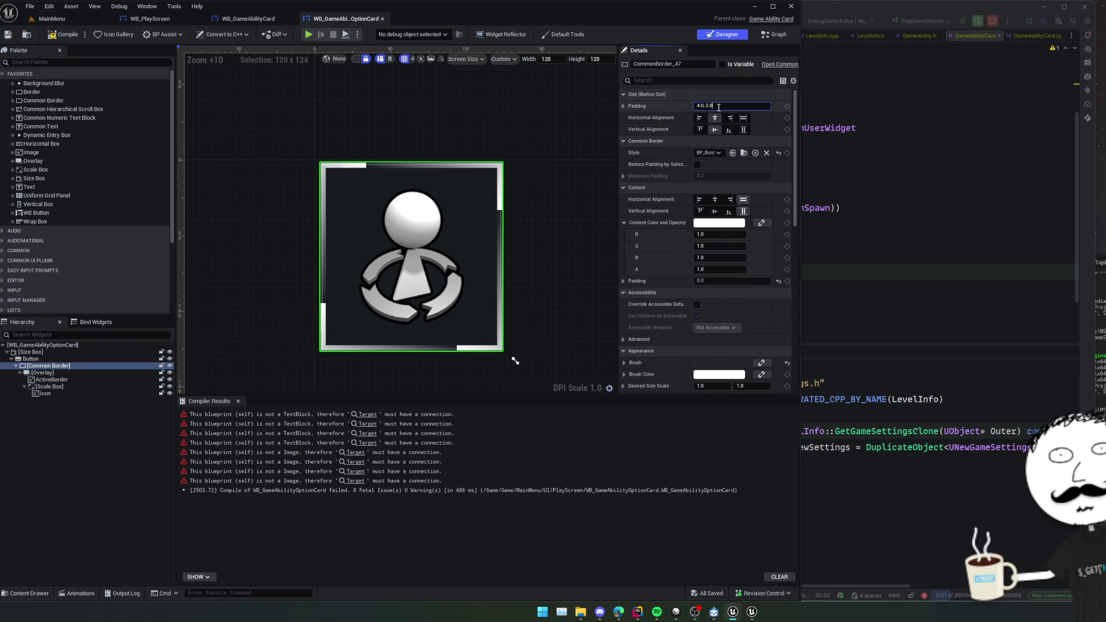
type("0")
key("Return")
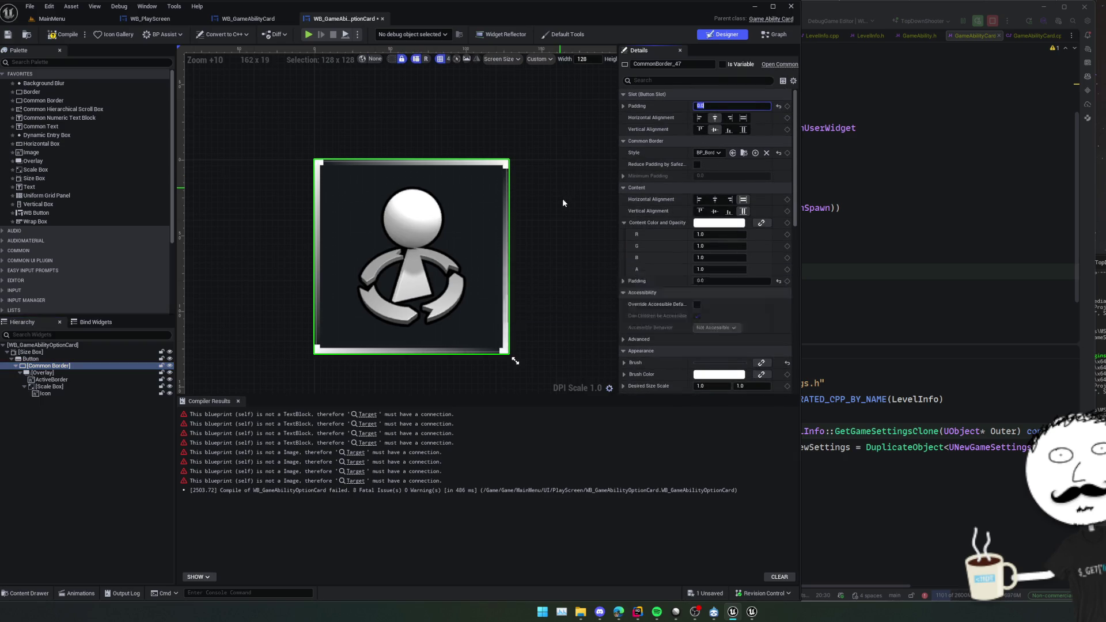
key("ctrl+s")
Add the Button's On Clicked event to the Event Graph.
scroll(553, 195, "down", 3)
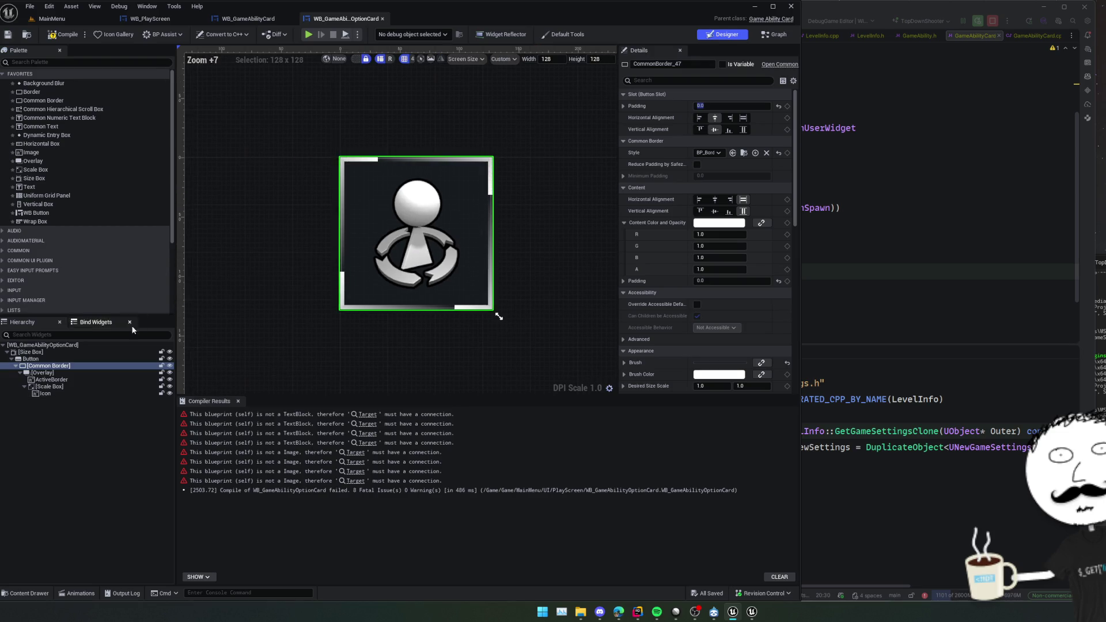
left_click(74, 359)
scroll(623, 295, "down", 10)
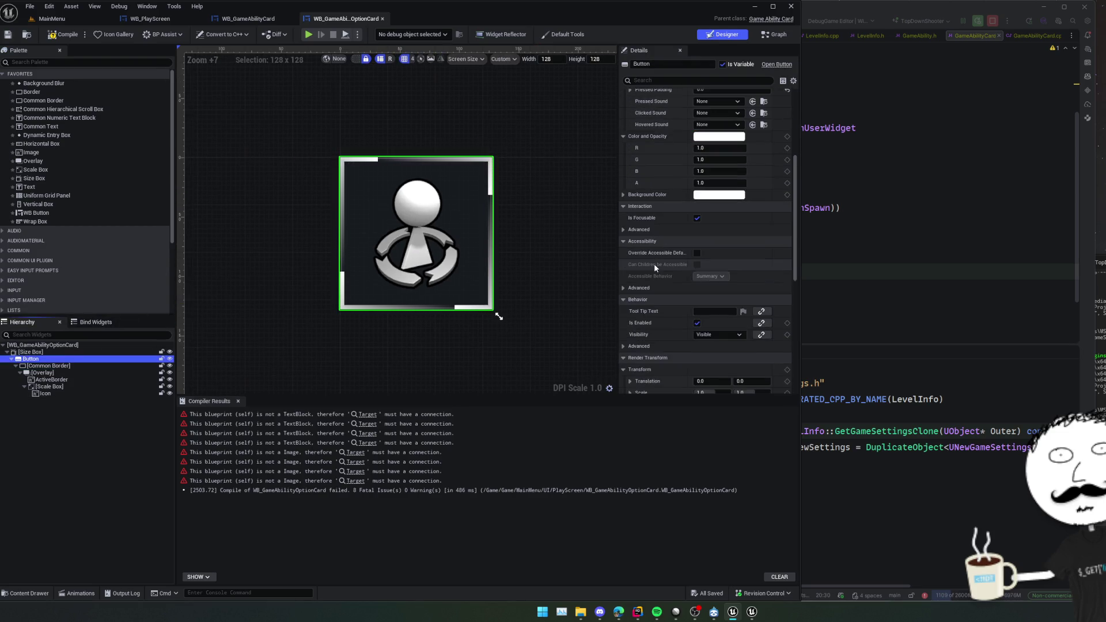
scroll(655, 263, "down", 10)
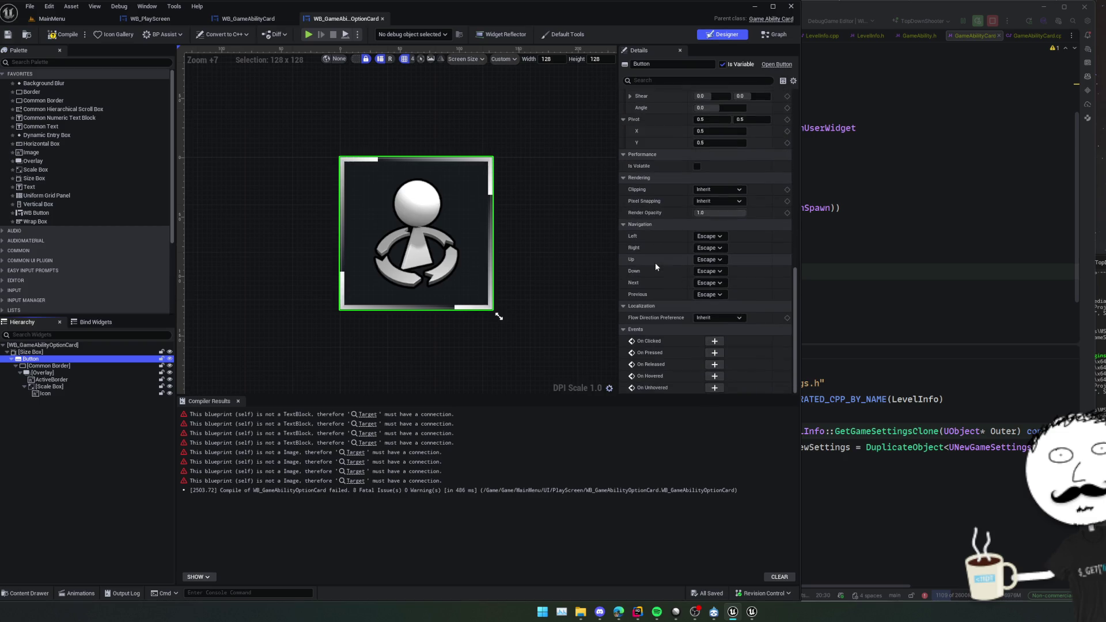
left_click(683, 333)
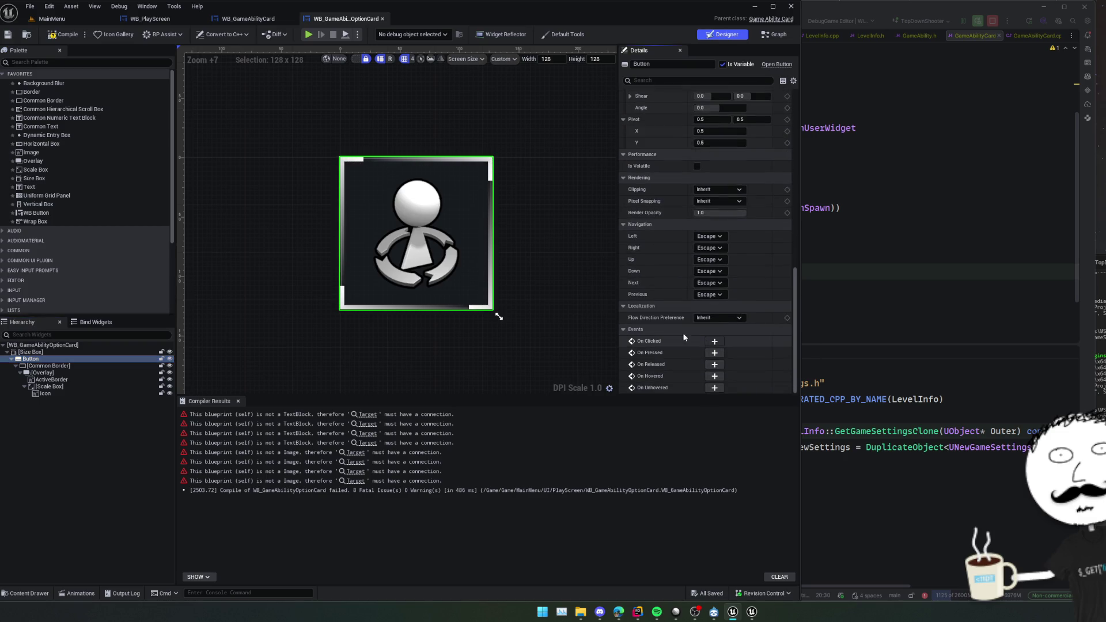
left_click(714, 341)
left_click(64, 35)
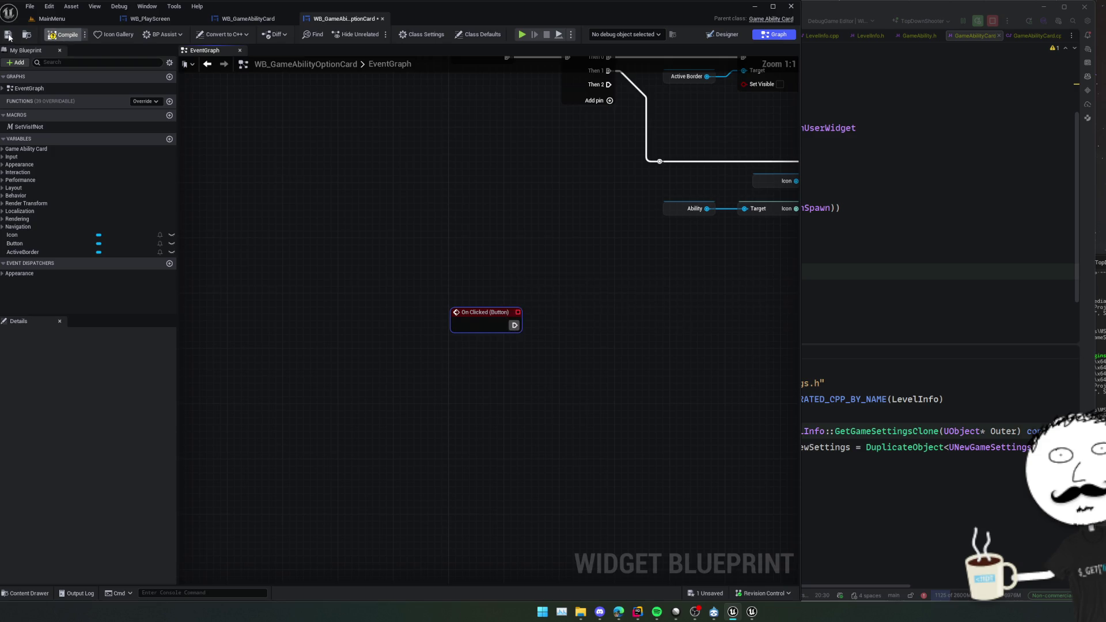
Create an OnSelect event dispatcher with an input parameter named Ability.
left_click(168, 263)
type("OnSele")
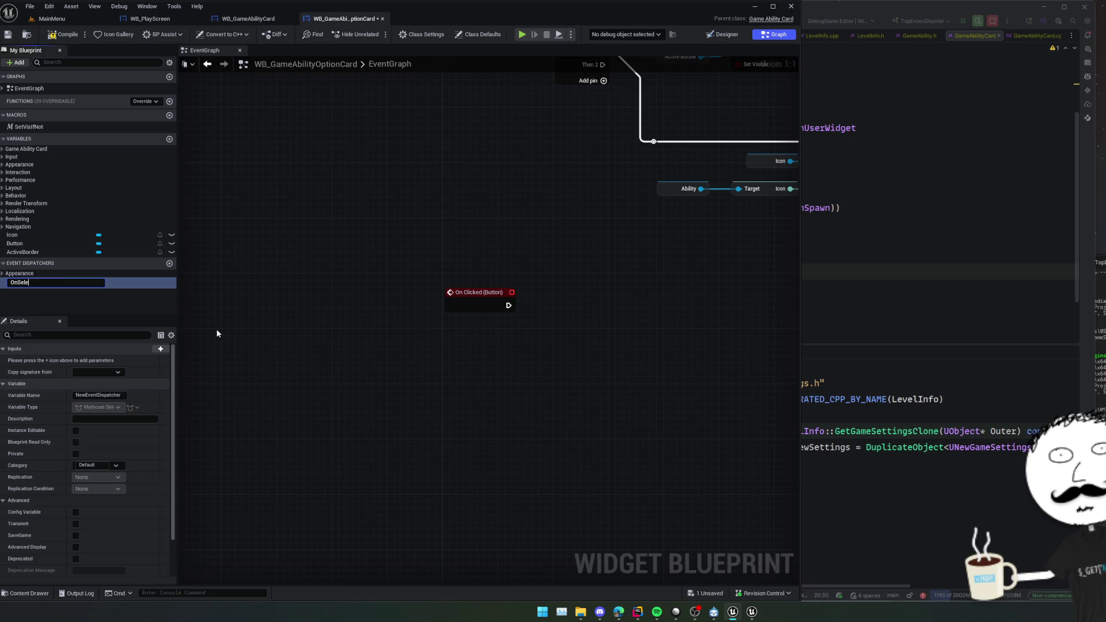
type("ct")
key("Return")
left_click(161, 349)
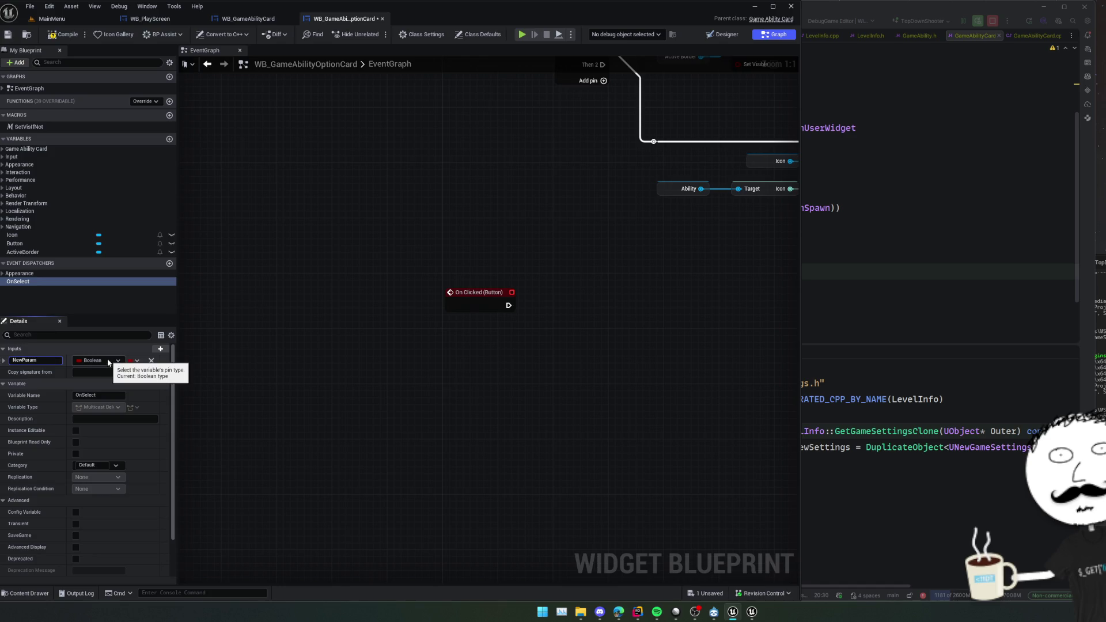
type("ty")
key("Return")
Make the Ability parameter a Game Ability object reference and save.
left_click(107, 360)
type("game")
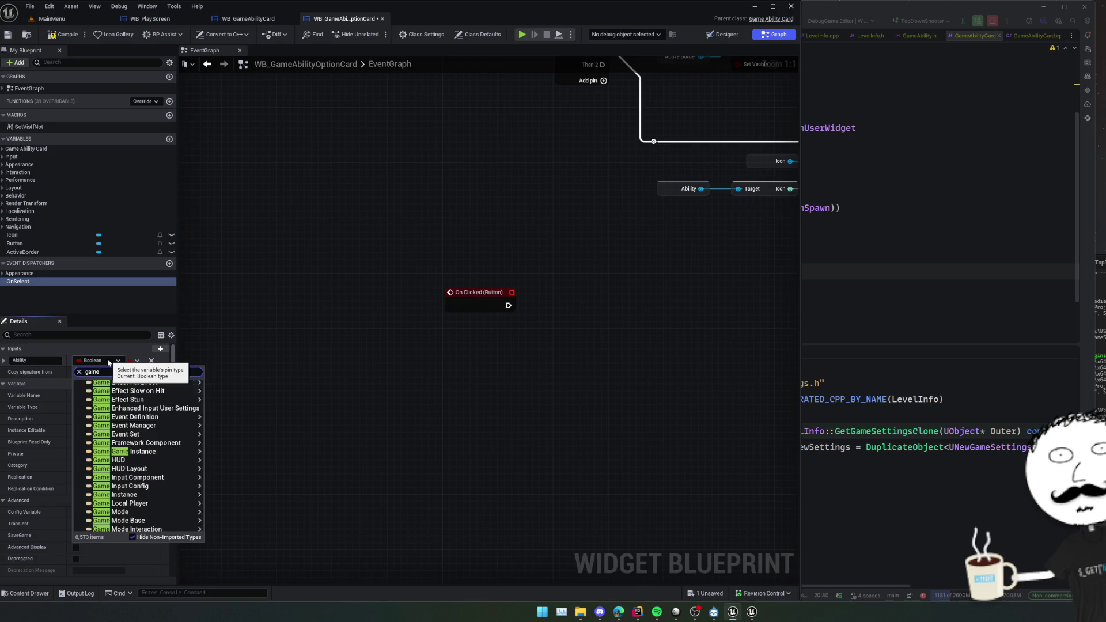
type("abil")
mouse_move(144, 410)
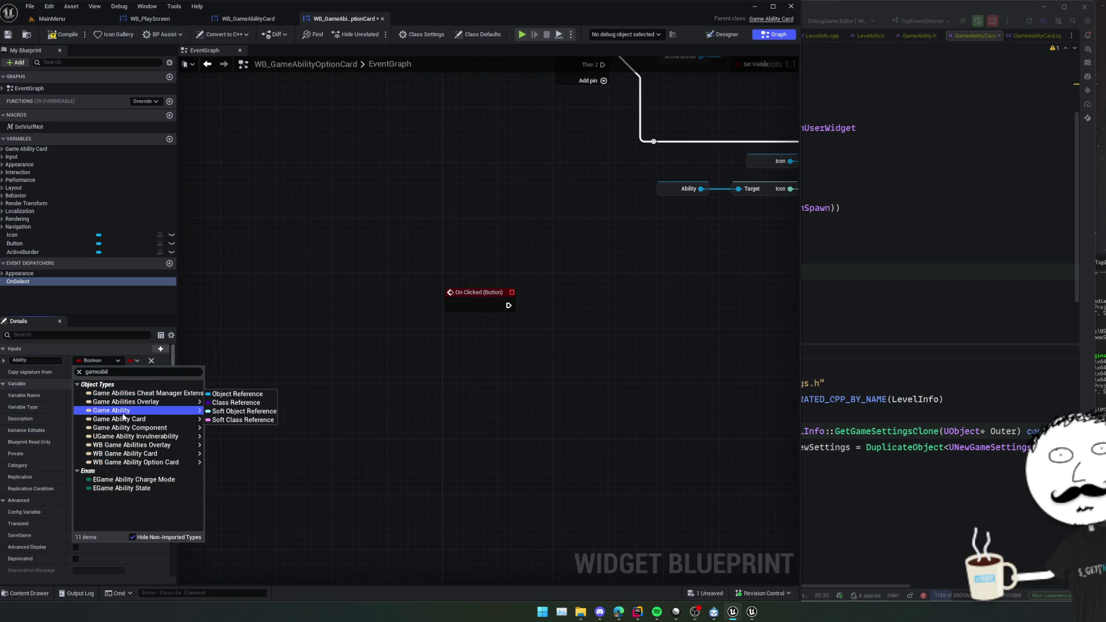
left_click(233, 411)
key("ctrl+s")
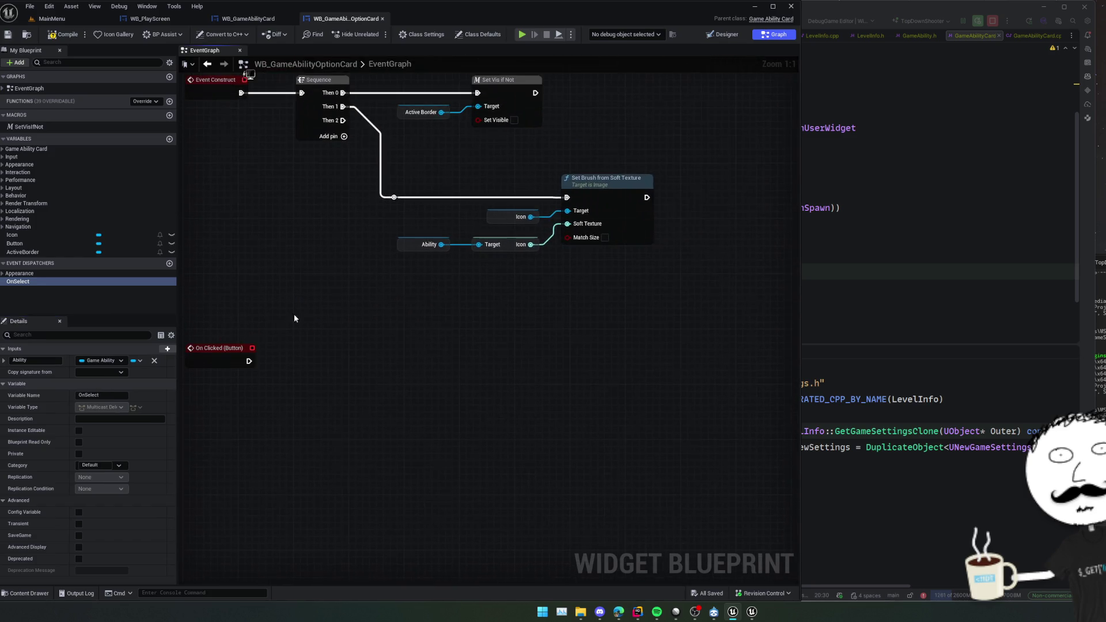
Call OnSelect from On Clicked, passing the Ability variable, and save.
mouse_move(35, 282)
left_mouse_down()
mouse_move(383, 403)
mouse_move(391, 384)
left_mouse_up()
left_click(399, 415)
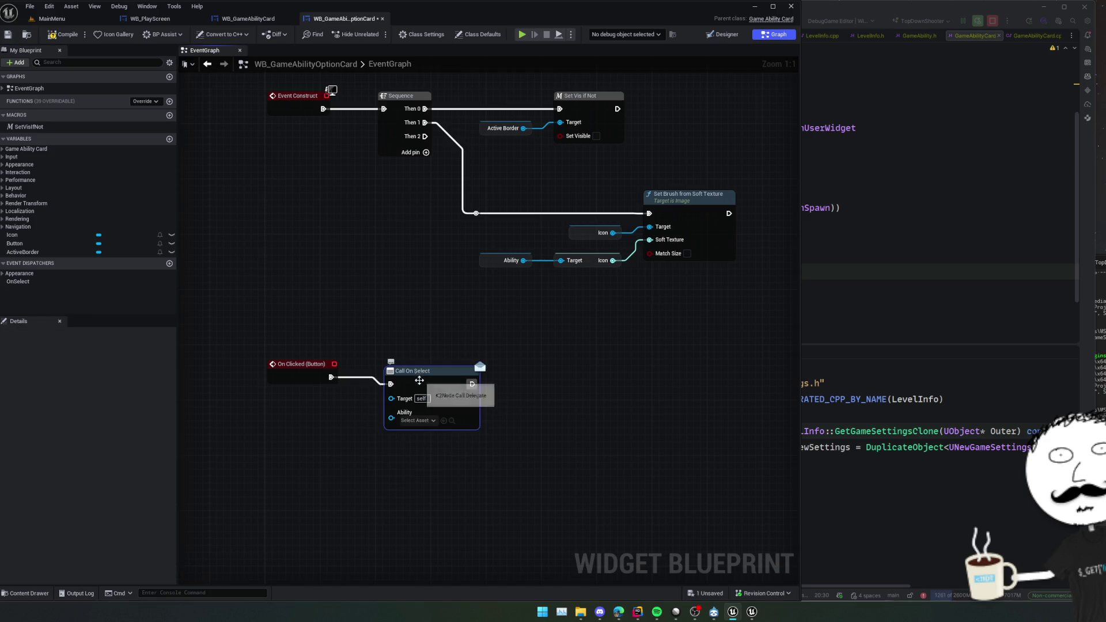
right_click(271, 397)
key("Escape")
left_click(3, 149)
mouse_move(13, 158)
left_mouse_down()
mouse_move(111, 200)
mouse_move(346, 403)
mouse_move(368, 396)
left_mouse_up()
mouse_move(411, 297)
left_mouse_down()
mouse_move(392, 344)
mouse_move(415, 370)
mouse_move(382, 388)
left_mouse_up()
scroll(414, 371, "down", 1)
left_click(397, 375)
key("ctrl+s")
Copy the Active Border visibility nodes, run them after Call On Select, and save.
left_click_drag(535, 169, 405, 251)
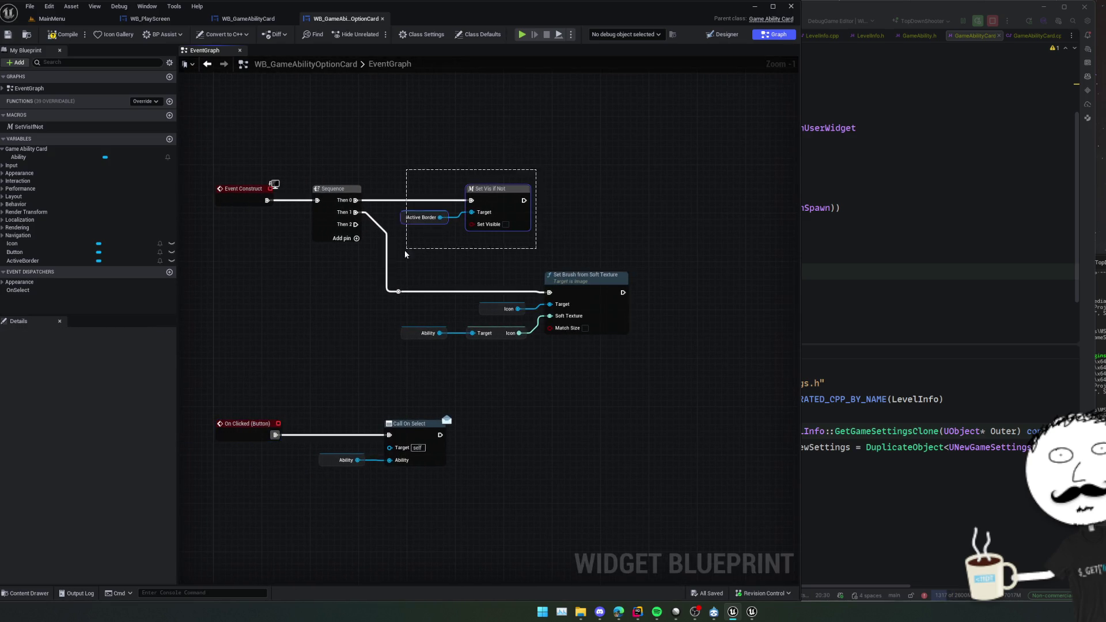
key("ctrl+c")
key("ctrl+v")
mouse_move(489, 382)
left_mouse_down()
mouse_move(412, 364)
mouse_move(464, 359)
left_mouse_up()
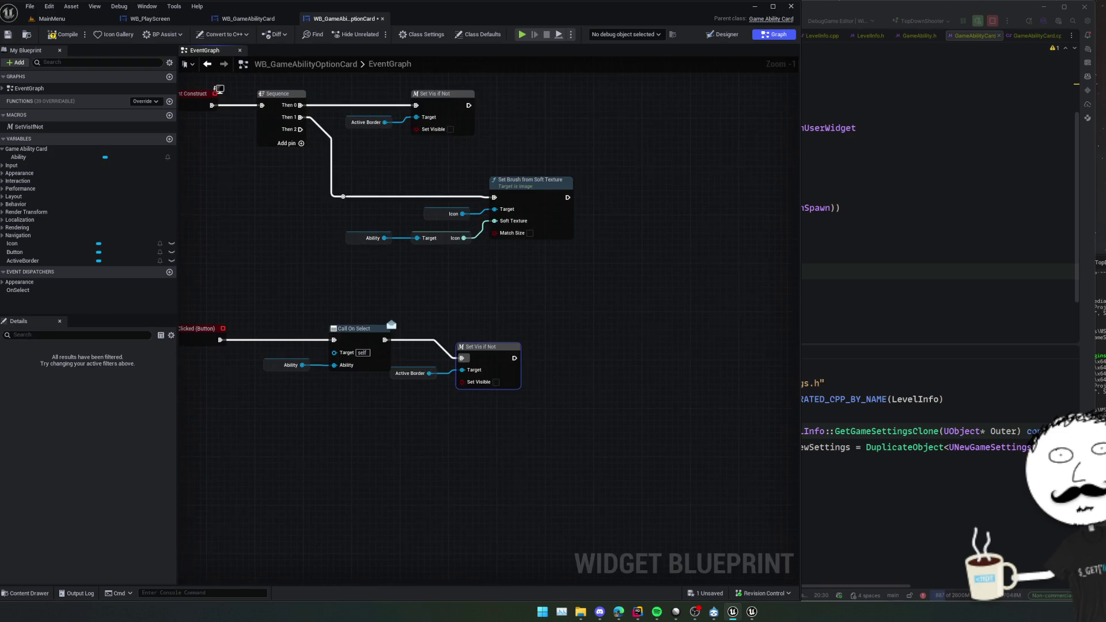
left_click_drag(452, 418, 440, 417)
key("f")
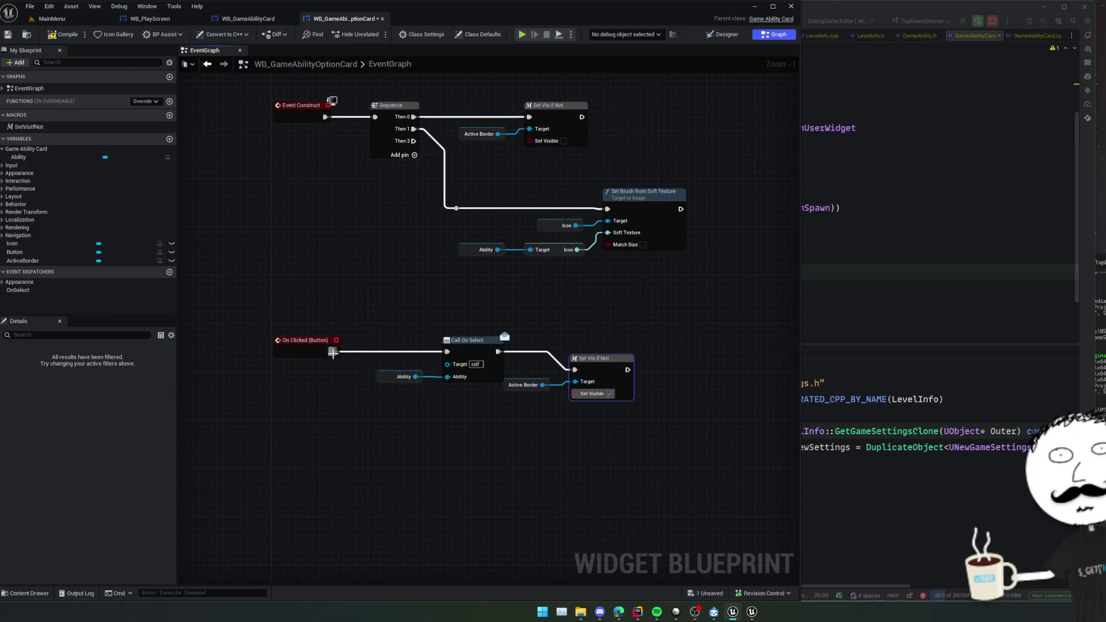
key("ctrl+s")
Add a custom event named SetSelected and move the visibility nodes beside it.
scroll(407, 411, "down", 1)
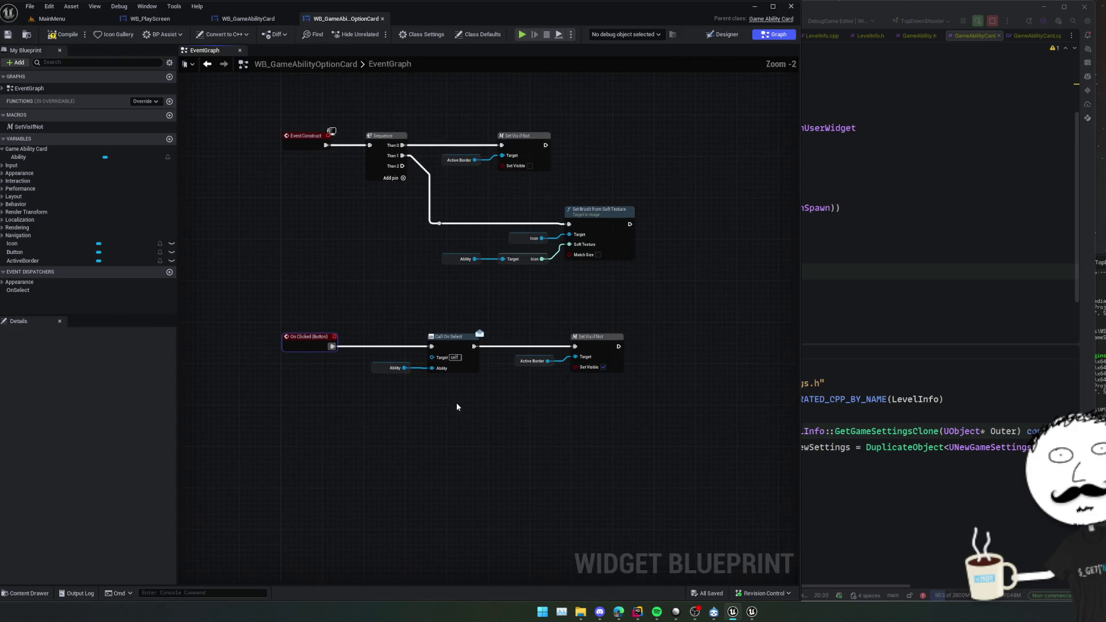
left_click_drag(311, 381, 306, 347)
right_click(305, 347)
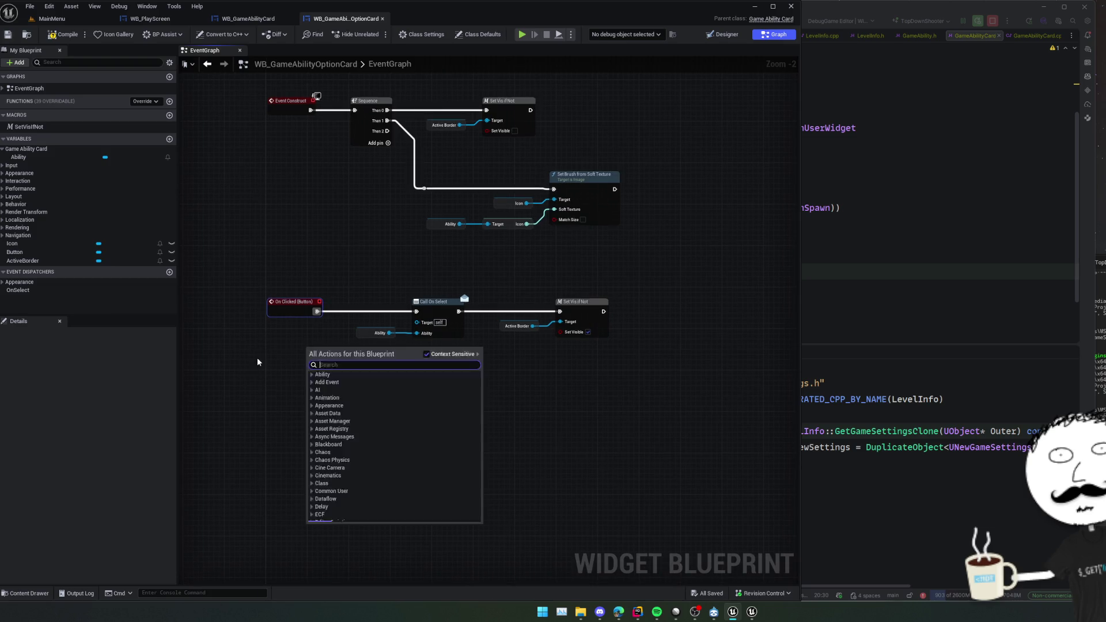
right_click(258, 358)
type("custom")
key("Return")
type("SetSelected")
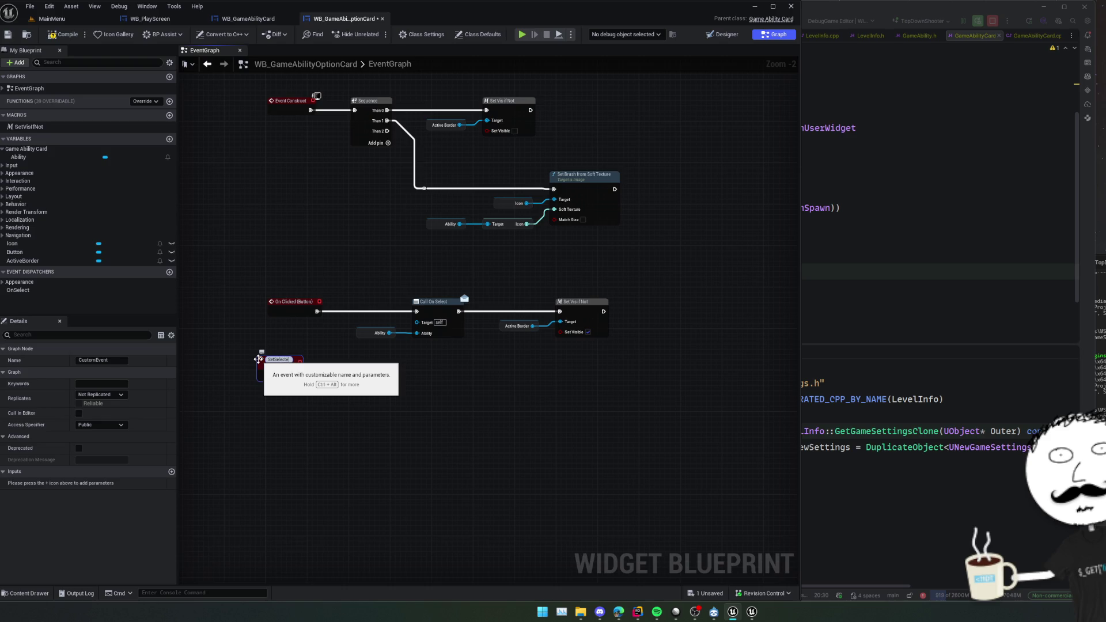
key("Return")
left_click_drag(616, 345, 543, 326)
key("ctrl+x")
key("ctrl+v")
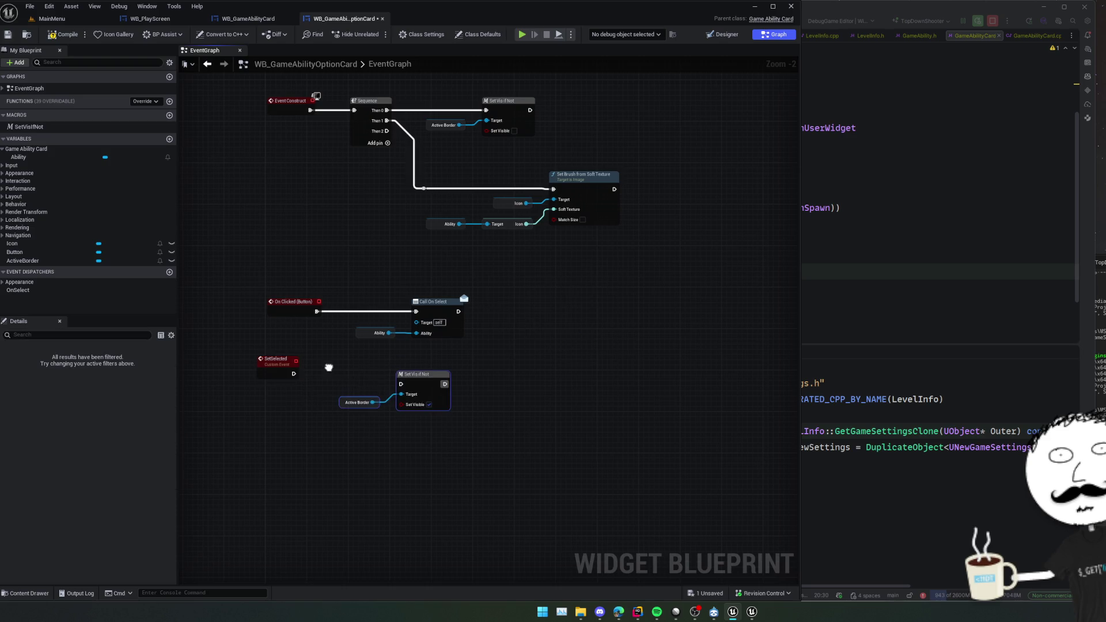
Wire SetVisIfNot to SetSelected, exposing Set Visible as its Selected boolean input, and save.
left_click_drag(401, 385, 296, 375)
left_click_drag(410, 406, 280, 381)
left_click(235, 361)
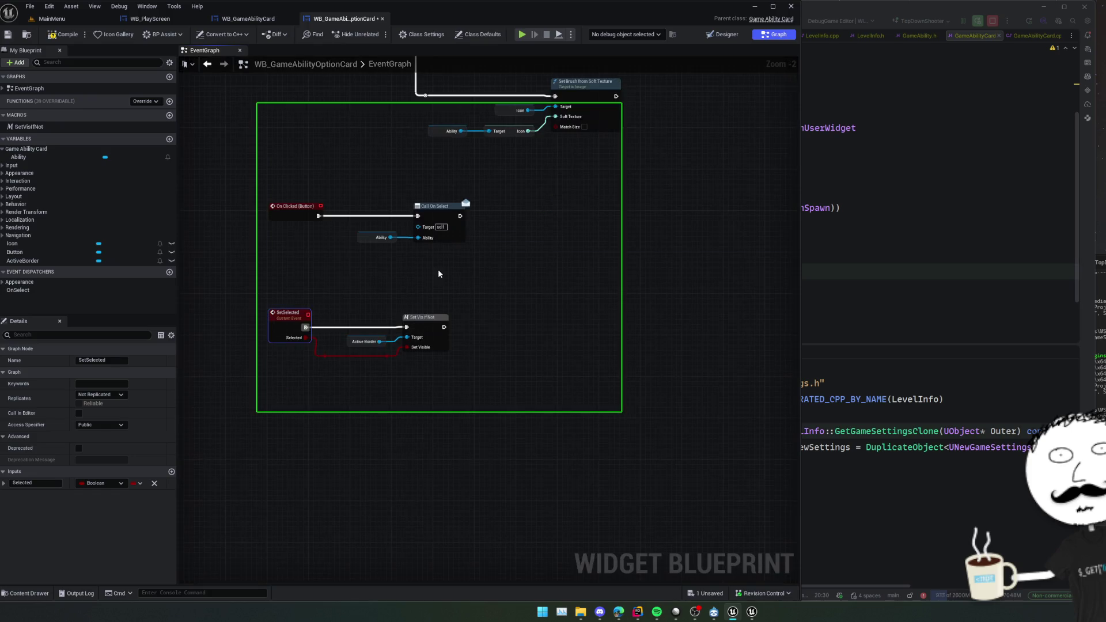
key("ctrl+s")
mouse_move(552, 229)
left_mouse_down()
mouse_move(504, 333)
mouse_move(516, 344)
mouse_move(539, 244)
left_mouse_up()
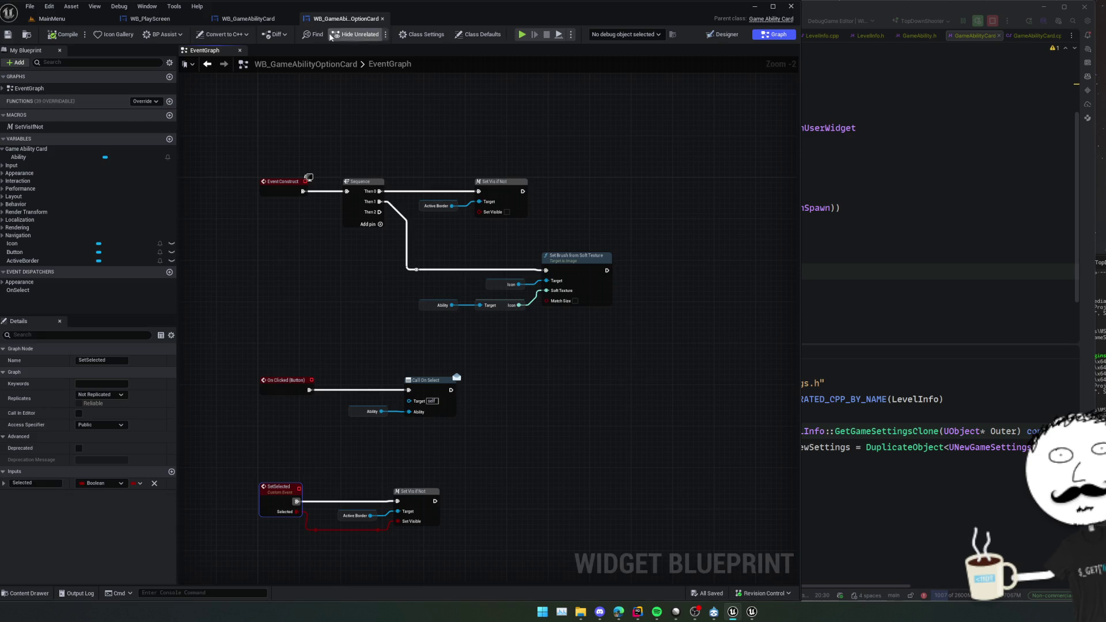
left_click(246, 19)
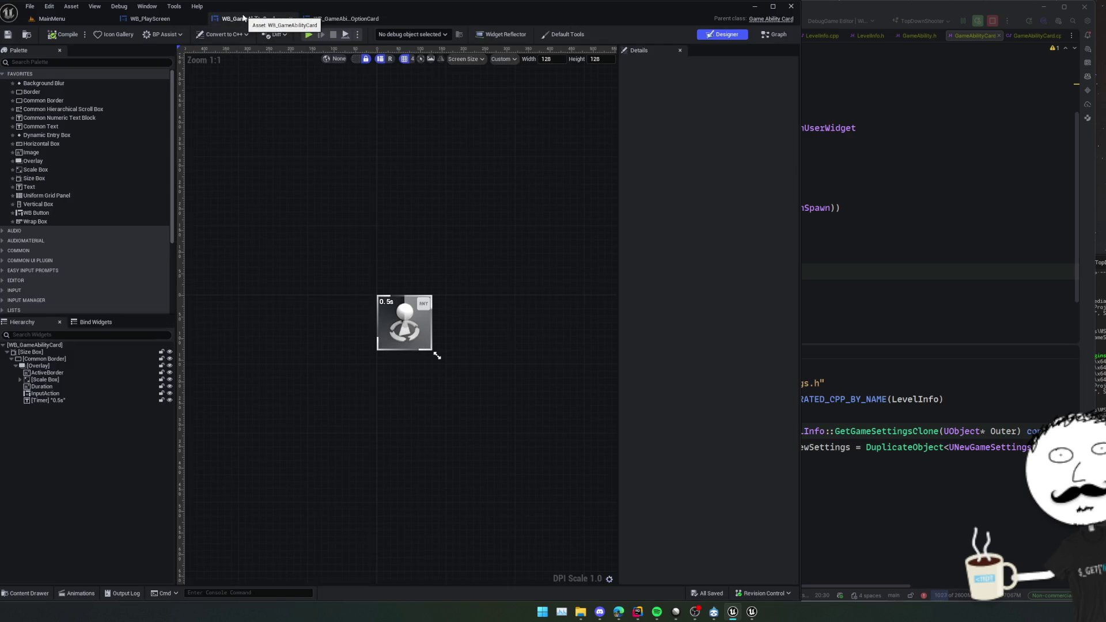
Open WB_PlayScreen and check the Abilities Container wrap box in the Designer.
left_click(154, 19)
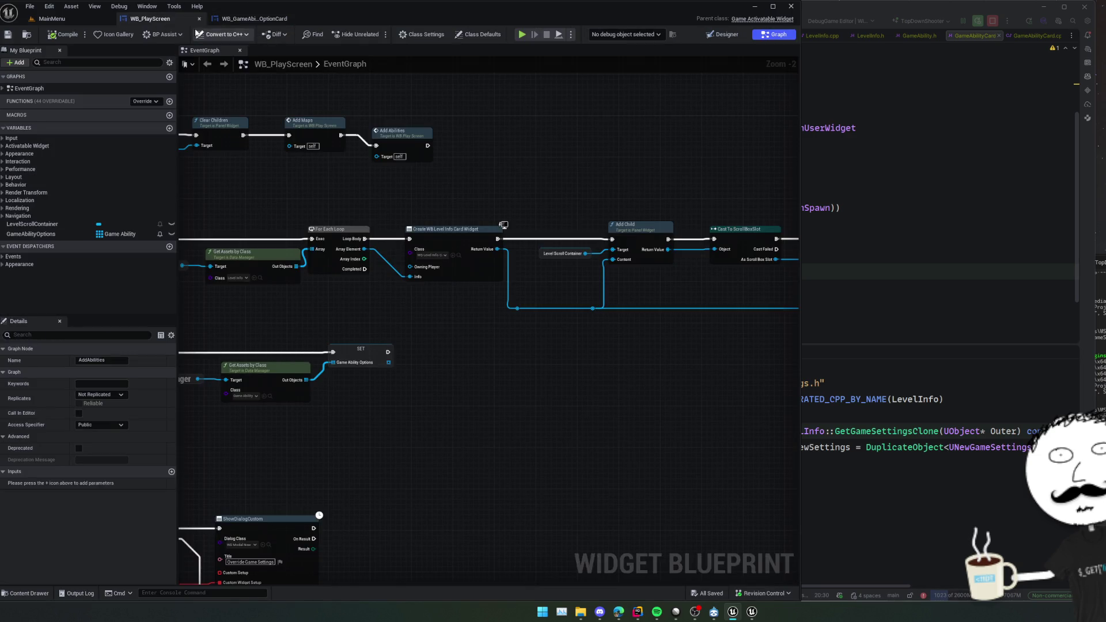
left_click_drag(537, 183, 627, 177)
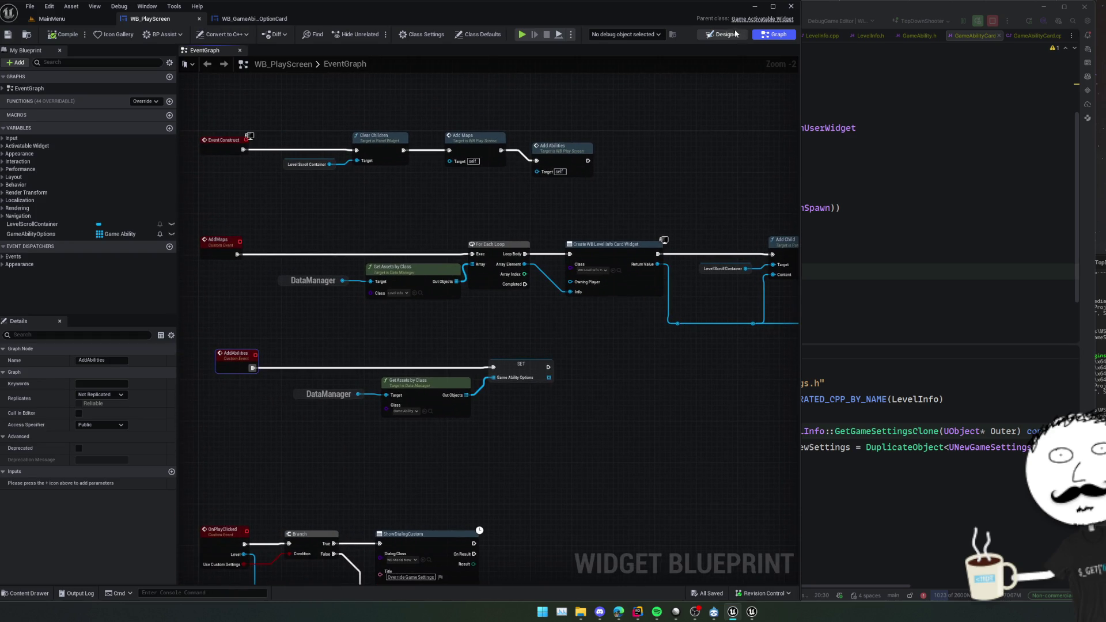
left_click(735, 34)
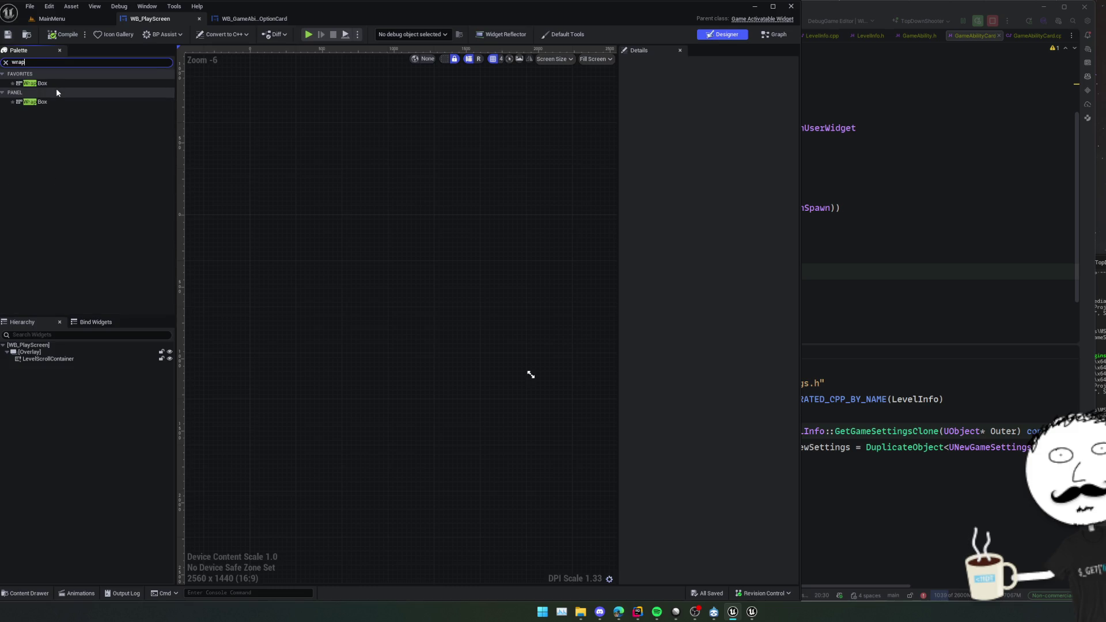
type("wrap")
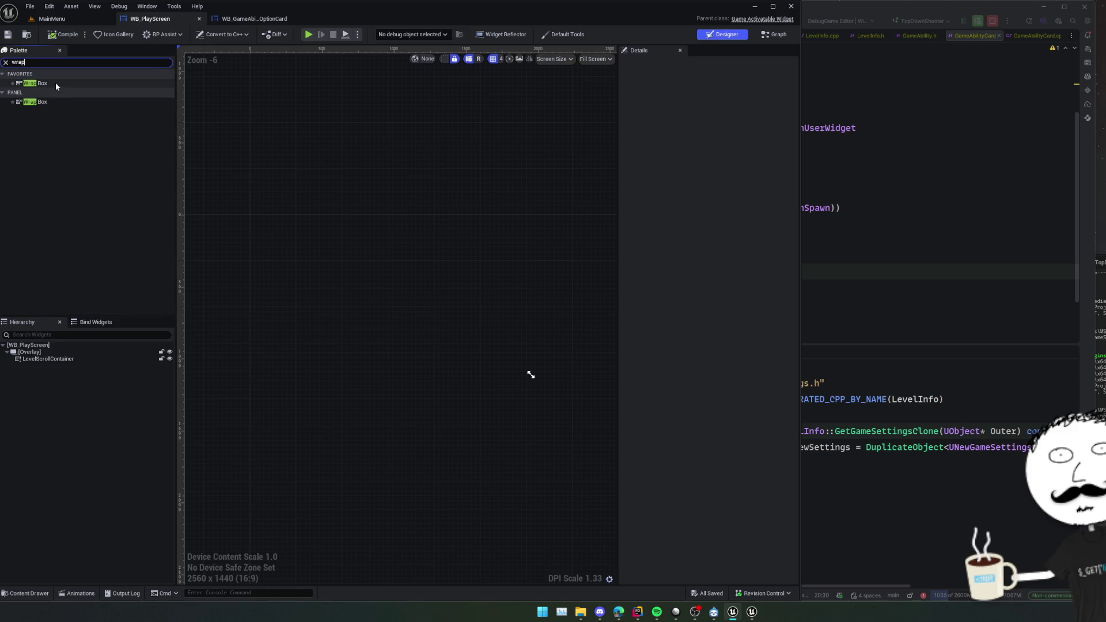
key("ctrl+shift+alt+g")
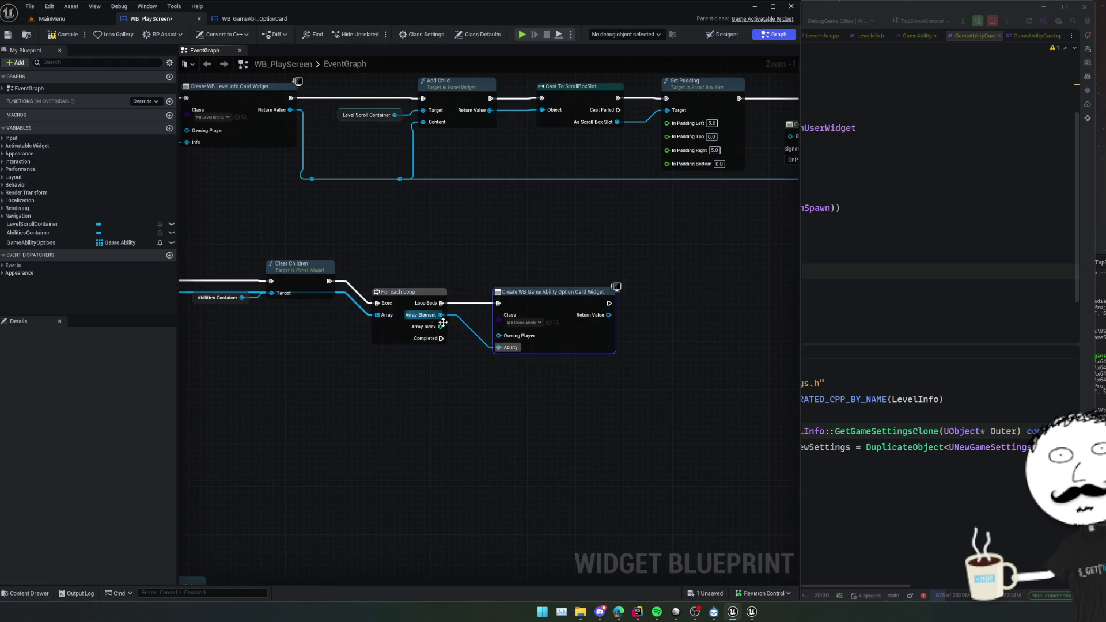
key("ctrl+s")
Add each created card to Abilities Container with an Add Child to Wrap Box node.
left_click_drag(515, 329, 719, 349)
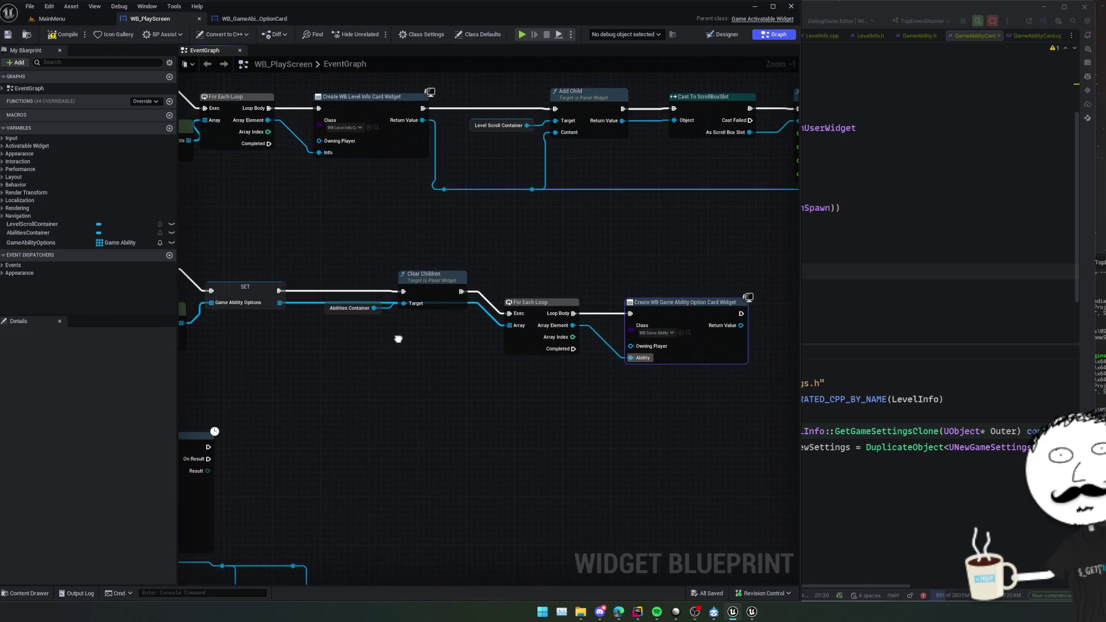
left_click(350, 308)
left_click_drag(599, 388, 391, 372)
key("ctrl+c")
key("ctrl+v")
mouse_move(521, 360)
left_mouse_down()
mouse_move(554, 363)
mouse_move(606, 312)
left_mouse_up()
type("add child")
key("Return")
left_click_drag(533, 298, 567, 328)
mouse_move(533, 309)
left_mouse_down()
mouse_move(573, 380)
mouse_move(442, 385)
mouse_move(384, 366)
left_mouse_up()
scroll(583, 377, "down", 1)
Check whether Array Index equals 0 and drive a Branch with the result.
scroll(492, 367, "up", 1)
left_click_drag(282, 300, 454, 358)
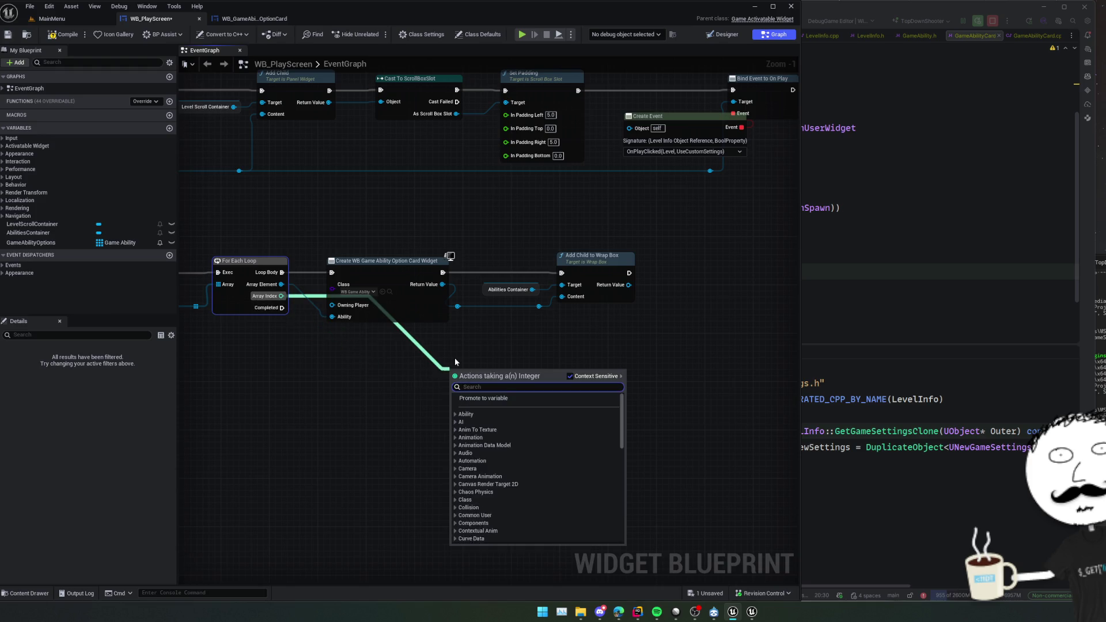
type("==")
key("Return")
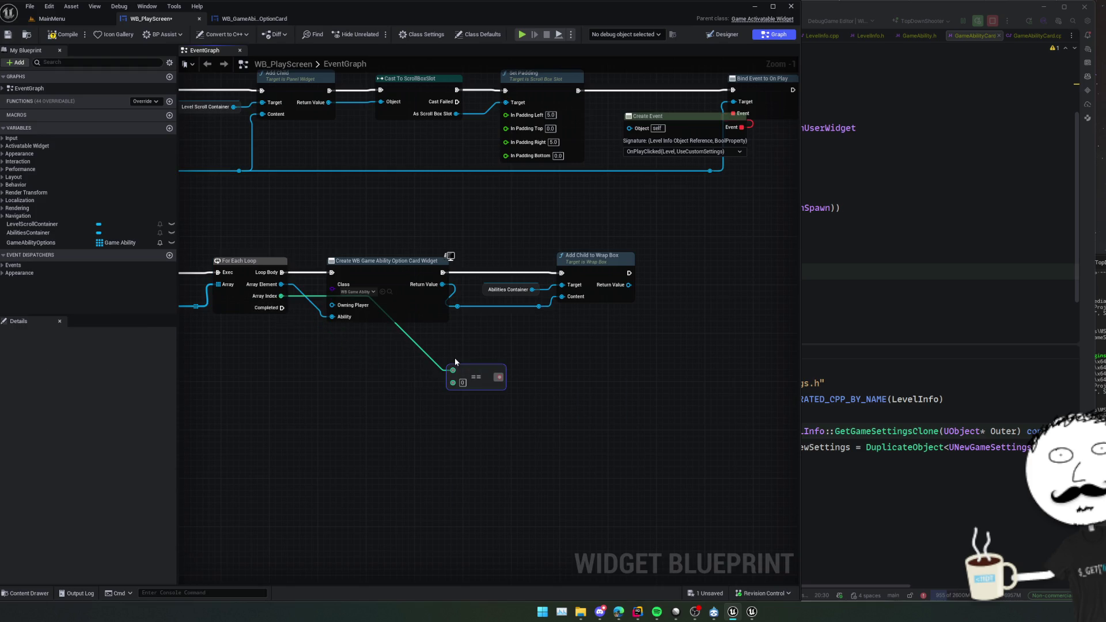
mouse_move(449, 386)
left_mouse_down()
mouse_move(488, 384)
mouse_move(630, 312)
left_mouse_up()
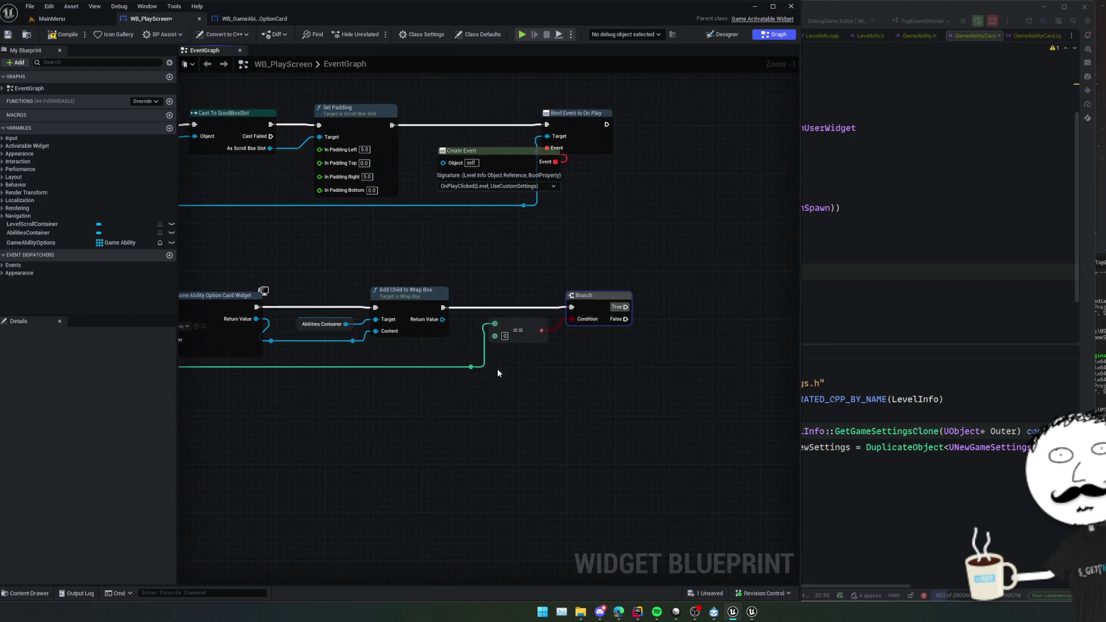
Call Set Selected on the new card's Return Value for the True path.
left_click_drag(486, 376, 543, 377)
mouse_move(264, 319)
left_mouse_down()
mouse_move(579, 323)
mouse_move(662, 353)
left_mouse_up()
type("set sele")
key("Return")
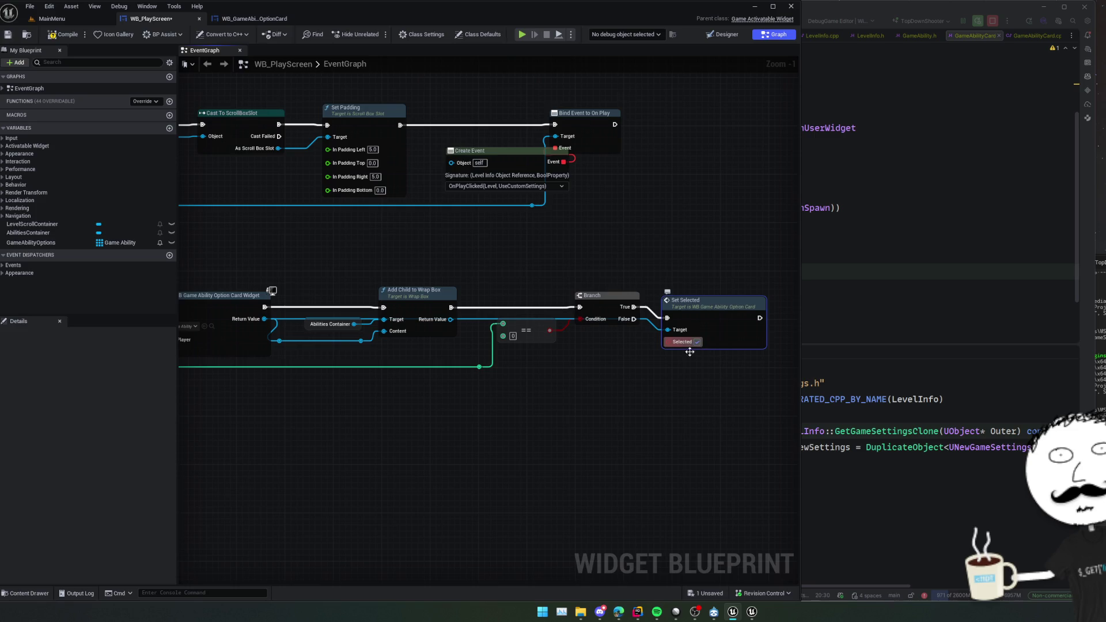
scroll(623, 376, "down", 1)
mouse_move(515, 375)
left_mouse_down()
mouse_move(439, 387)
mouse_move(408, 375)
mouse_move(550, 383)
mouse_move(486, 364)
left_mouse_up()
mouse_move(384, 383)
left_mouse_down()
mouse_move(370, 370)
mouse_move(516, 351)
mouse_move(431, 360)
mouse_move(420, 375)
mouse_move(439, 373)
left_mouse_up()
Add a Bind Event to On Select node between card creation and Add Child.
left_click_drag(396, 326, 441, 361)
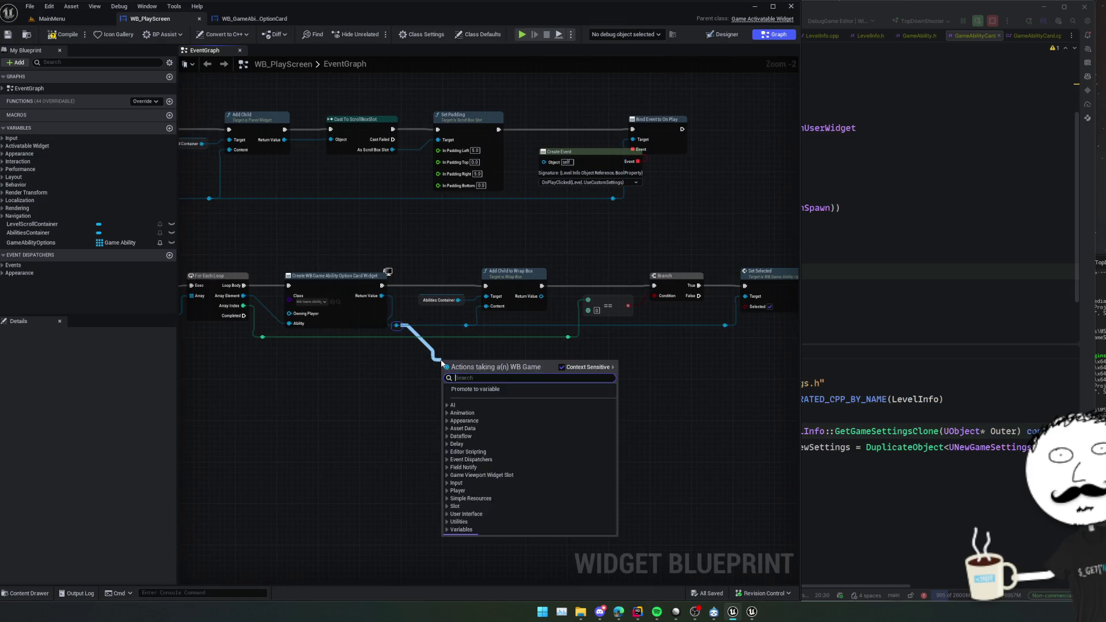
type("bind event")
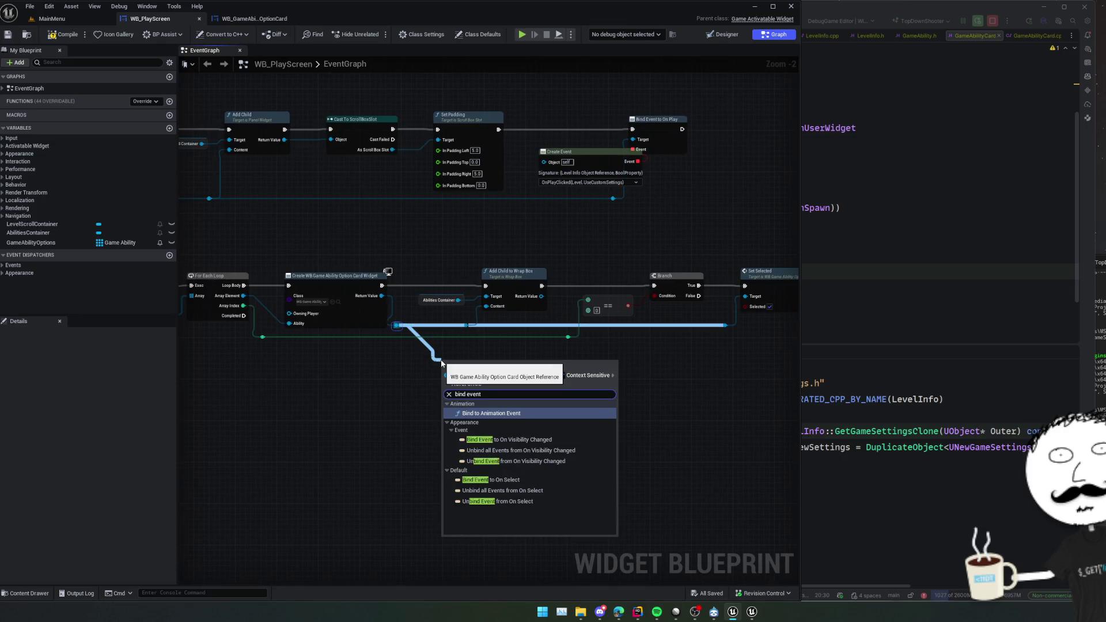
key("Down")
key("Down")
key("Down")
key("Return")
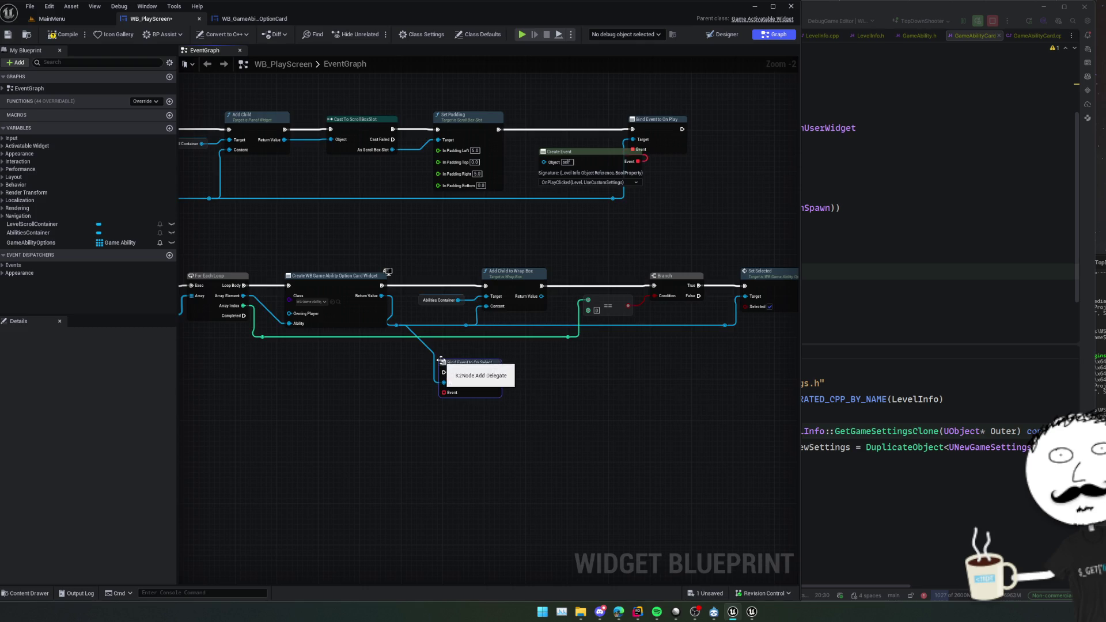
scroll(511, 347, "up", 2)
left_click_drag(420, 381, 331, 265)
mouse_move(488, 381)
left_mouse_down()
mouse_move(499, 311)
mouse_move(474, 267)
left_mouse_up()
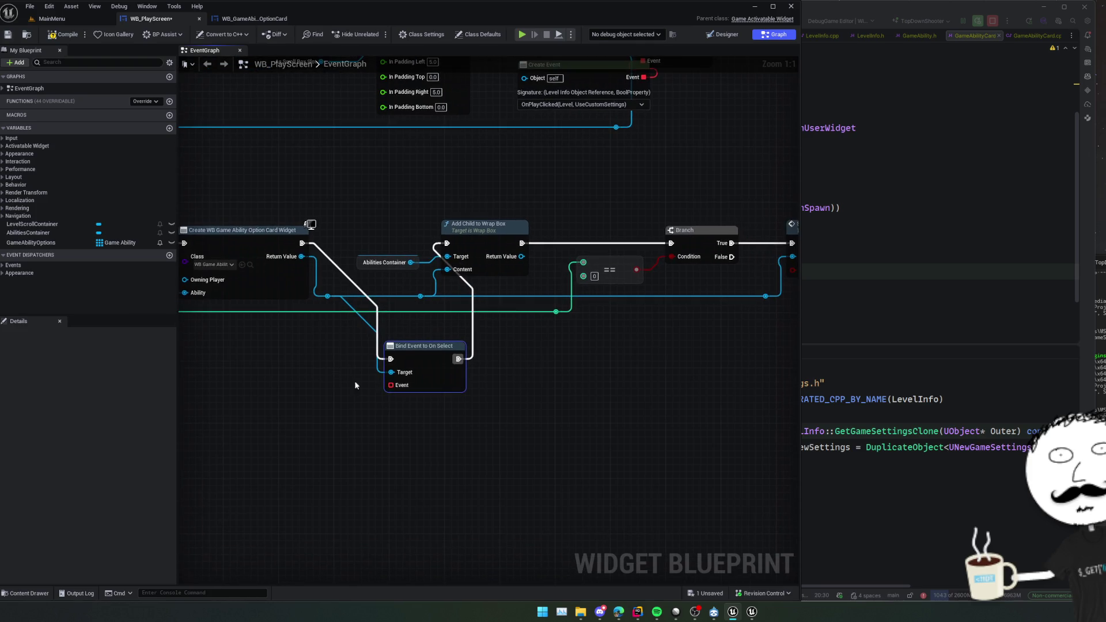
Bind a new matching custom event named OnAbilitySelected to the Event pin.
left_click_drag(394, 391, 361, 400)
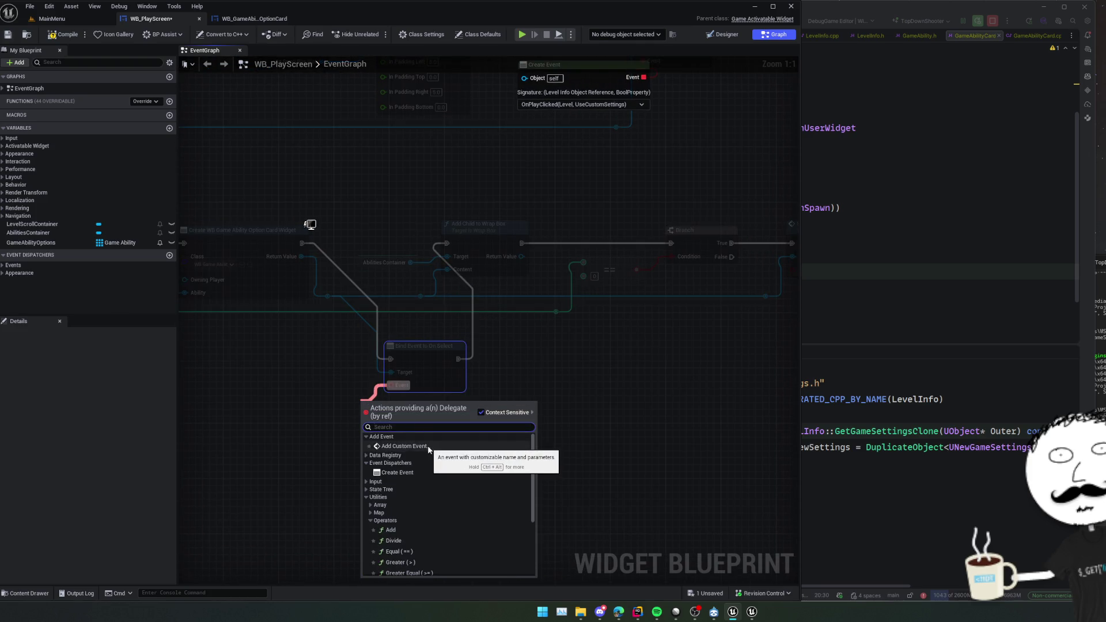
left_click(395, 472)
left_click(406, 442)
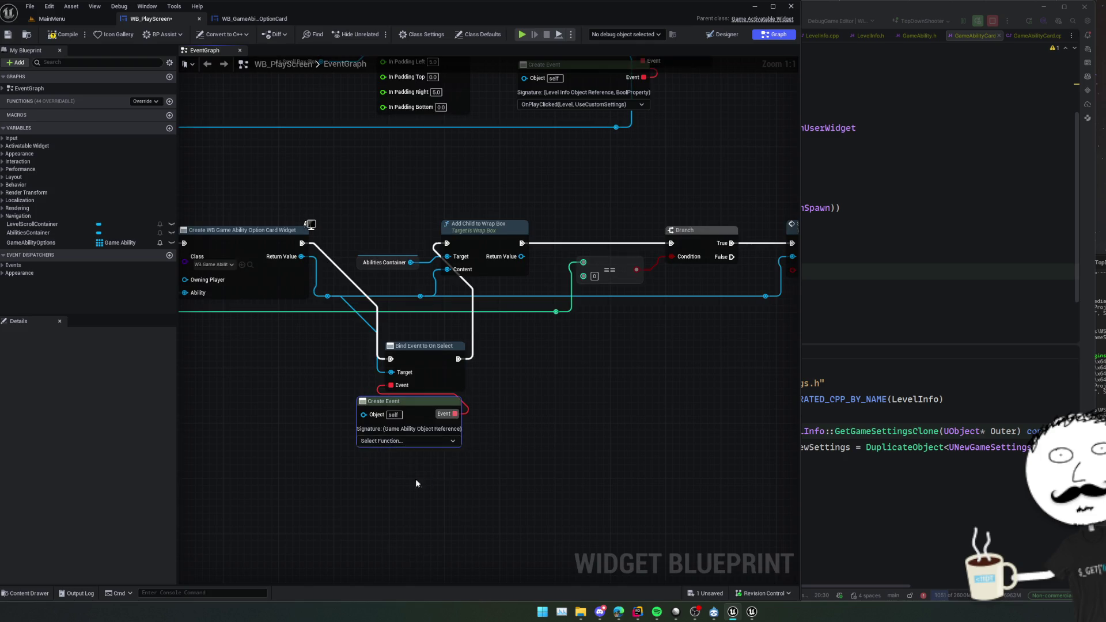
type("OnA")
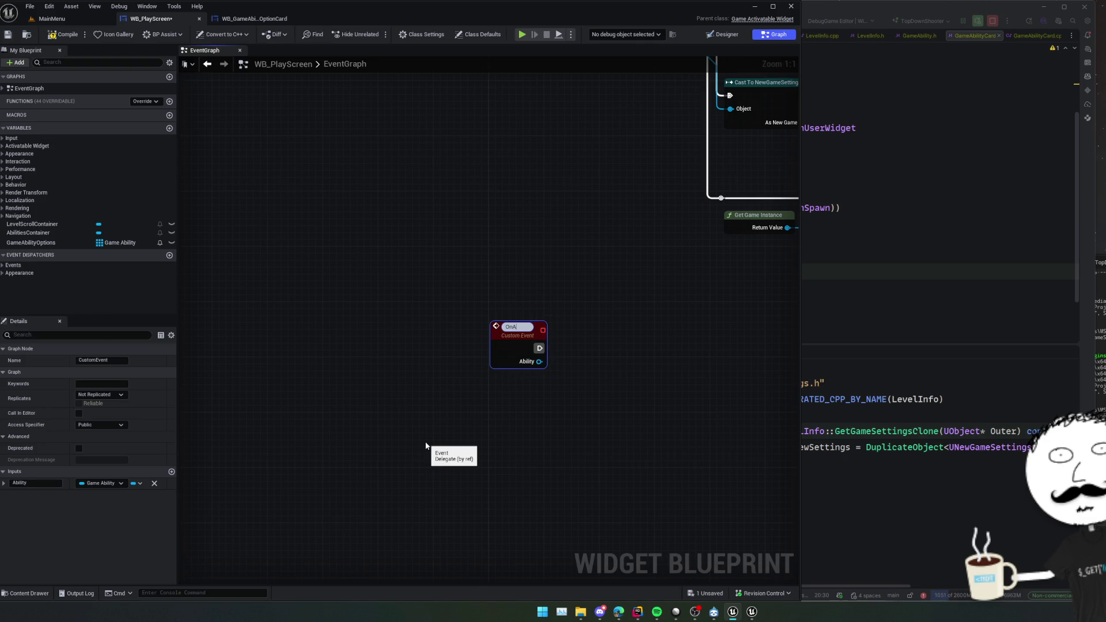
type("d")
key("Return")
Straighten the bind chain nodes into one row and save the blueprint.
scroll(439, 432, "down", 3)
mouse_move(545, 281)
left_mouse_down()
mouse_move(545, 314)
mouse_move(489, 431)
mouse_move(438, 352)
mouse_move(478, 368)
mouse_move(483, 342)
mouse_move(330, 338)
left_mouse_up()
scroll(483, 342, "up", 1)
left_click(513, 327)
key("f")
left_click_drag(512, 327, 464, 338)
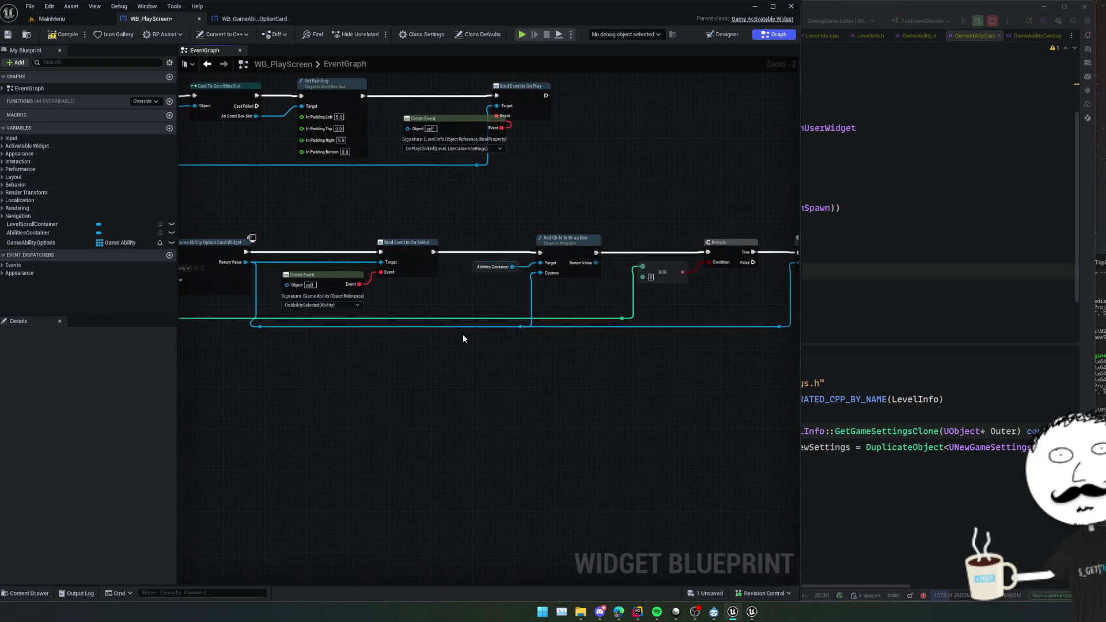
key("ctrl+s")
left_click_drag(416, 287, 554, 278)
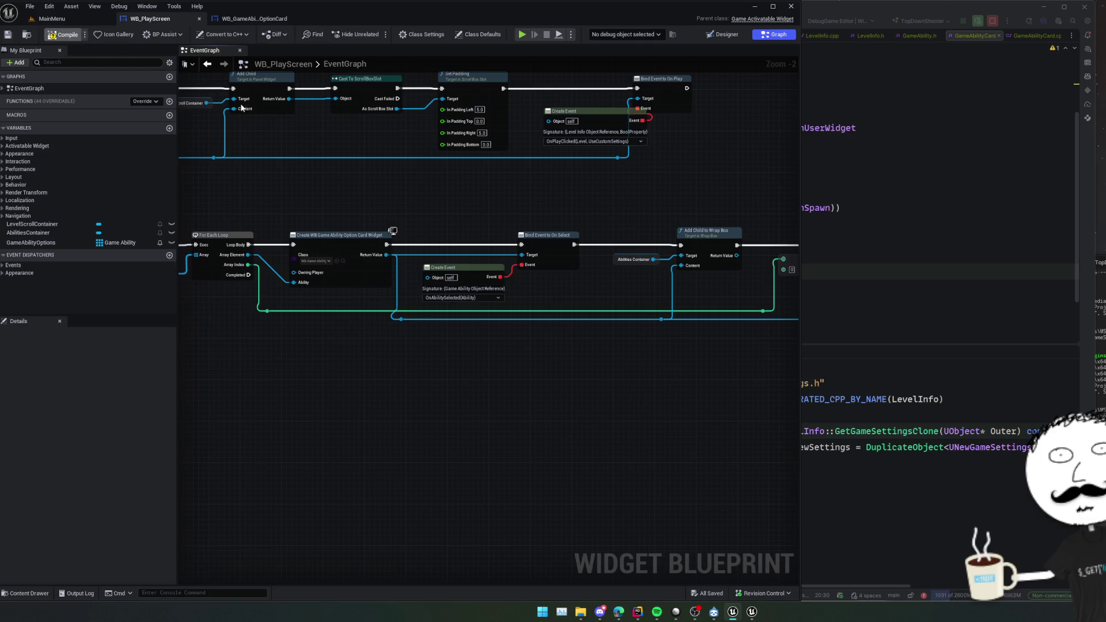
mouse_move(397, 344)
left_mouse_down()
mouse_move(365, 323)
mouse_move(609, 184)
mouse_move(351, 272)
mouse_move(361, 241)
left_mouse_up()
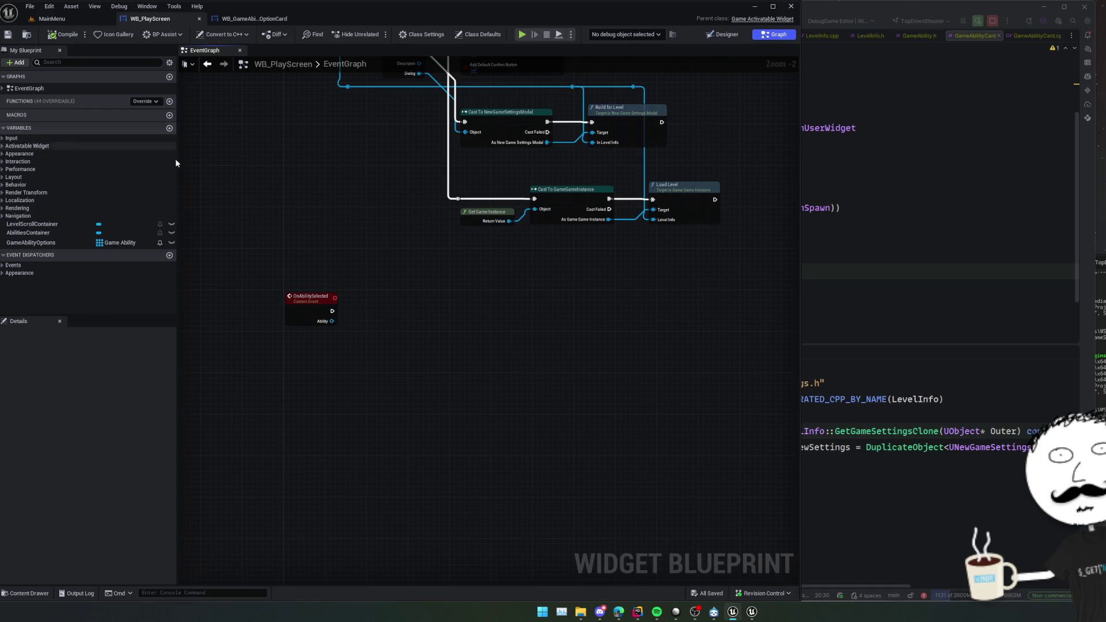
Promote OnAbilitySelected's Ability pin to a new SelectedAbility variable.
left_click_drag(311, 321, 358, 331)
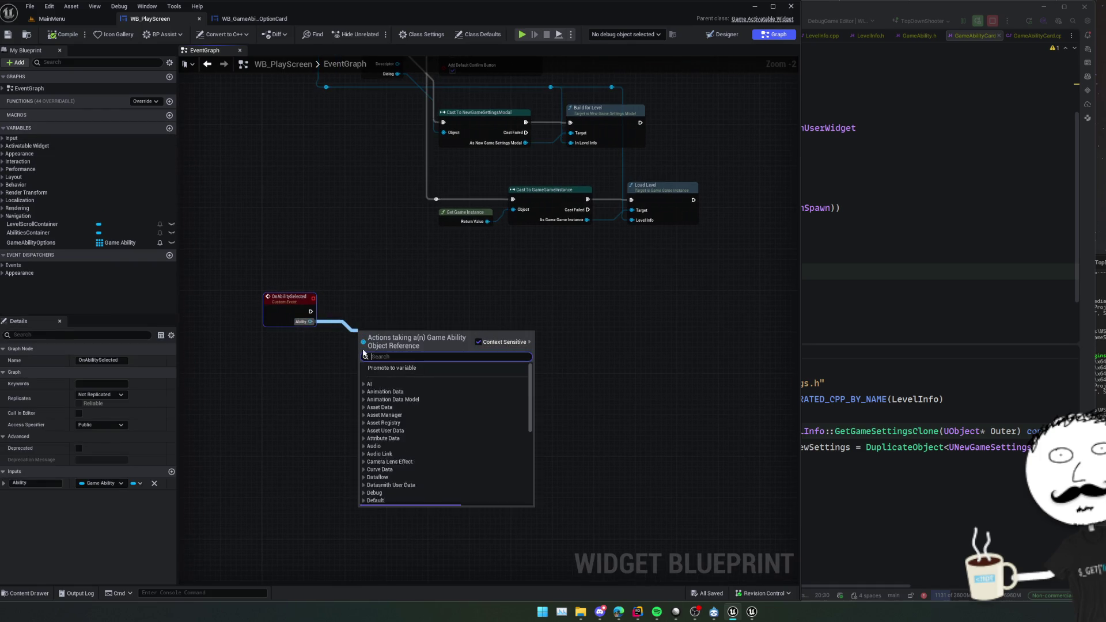
left_click(406, 368)
type("SelectedAbil")
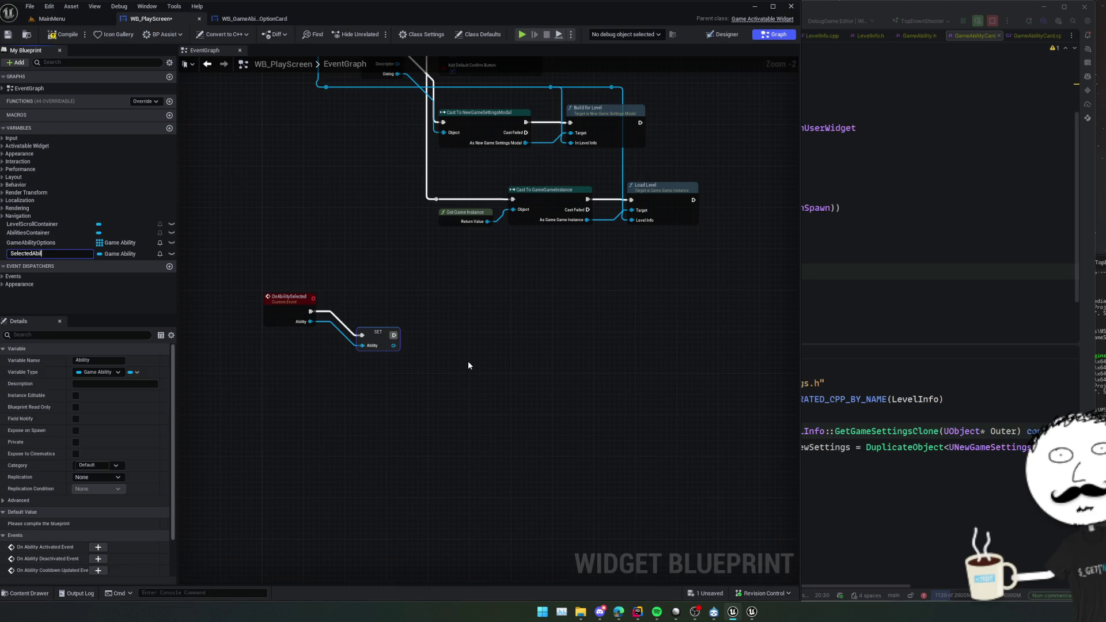
type("ity")
key("Return")
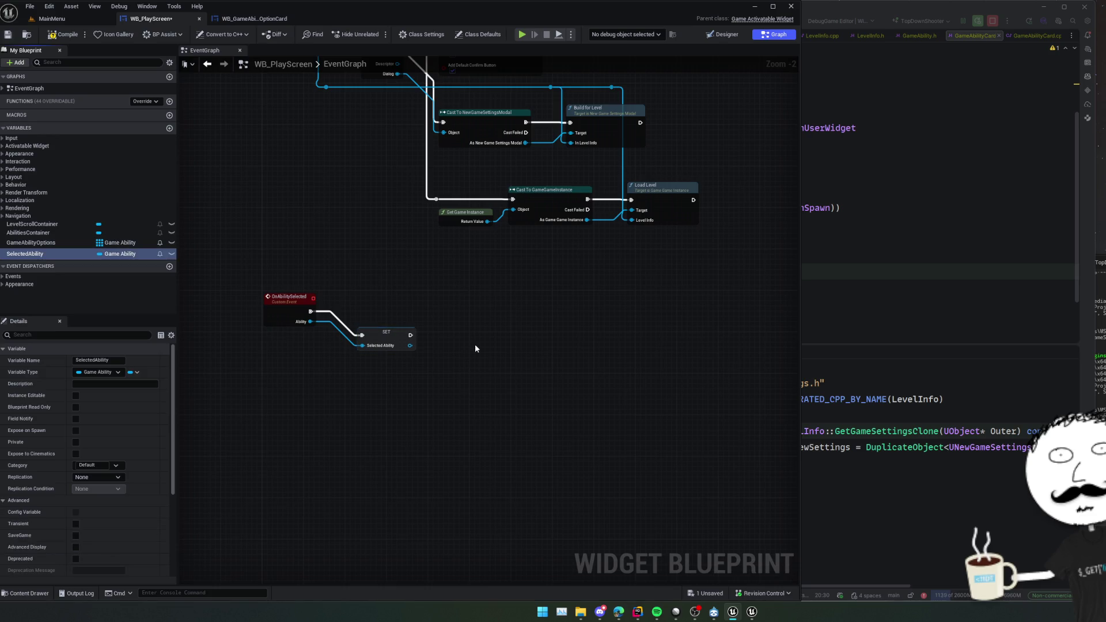
key("q")
mouse_move(435, 307)
left_mouse_down()
mouse_move(424, 333)
mouse_move(419, 306)
mouse_move(395, 305)
mouse_move(420, 294)
mouse_move(403, 299)
mouse_move(496, 313)
mouse_move(406, 367)
mouse_move(398, 273)
mouse_move(461, 347)
mouse_move(408, 346)
mouse_move(390, 365)
mouse_move(429, 365)
left_mouse_up()
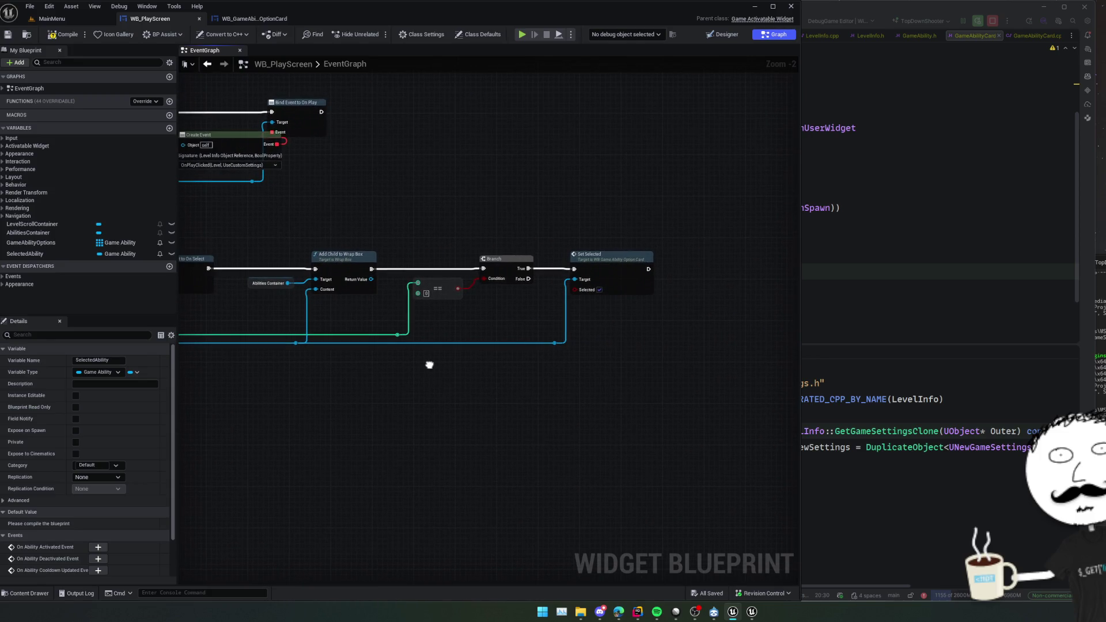
Put SelectedAbility, GameAbilityOptions and AbilitiesContainer in an Abilities category and save.
left_click(25, 253)
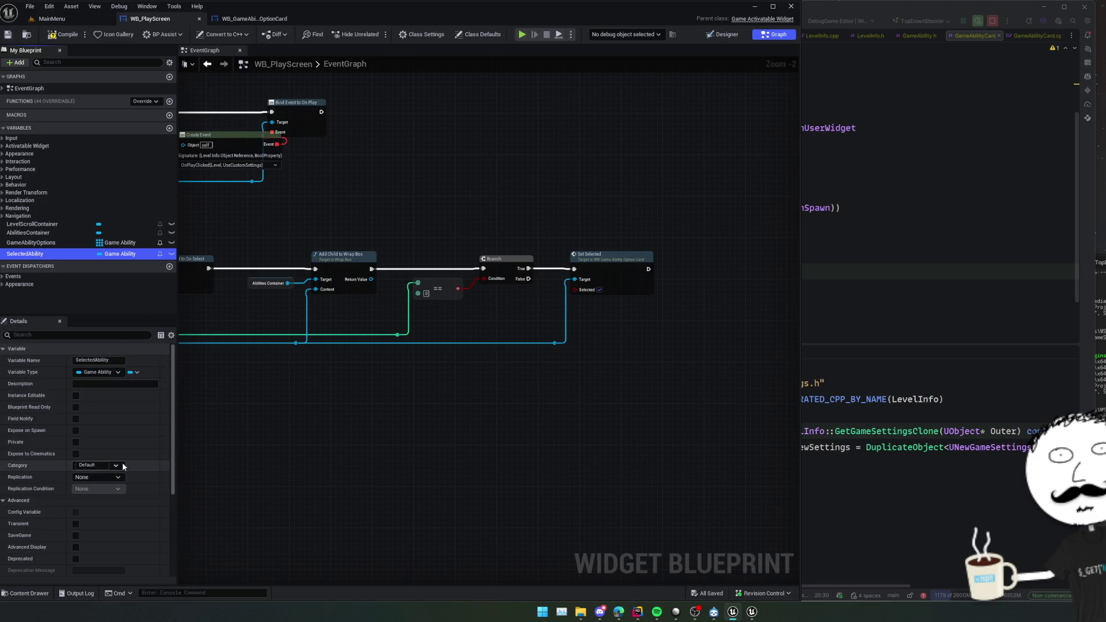
left_click(90, 463)
type("Abiliti")
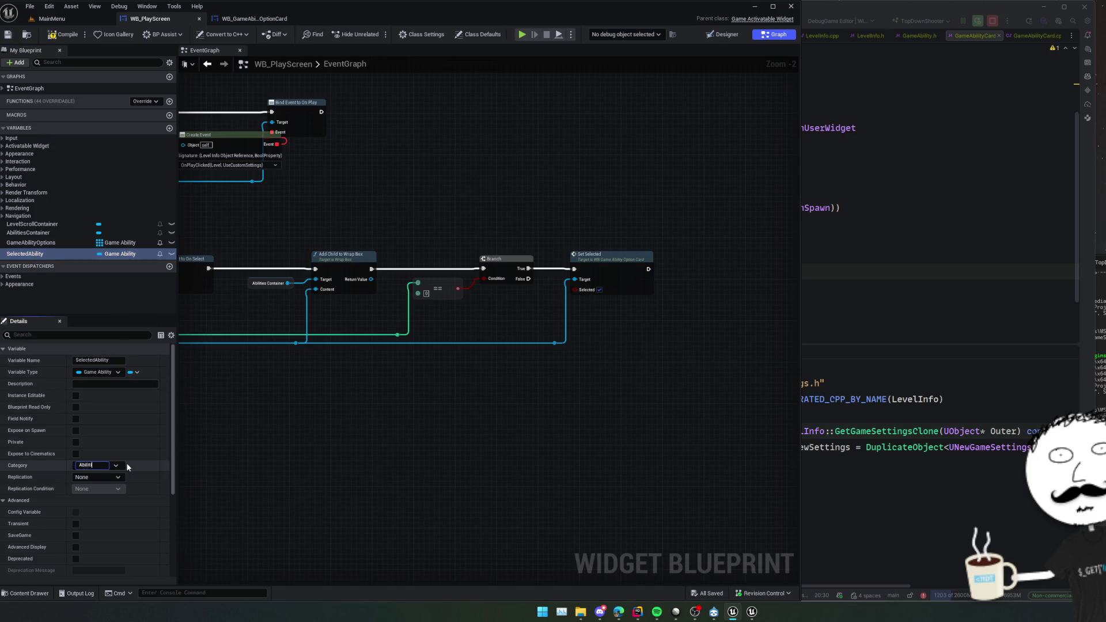
type("es")
key("Return")
left_click_drag(36, 259, 23, 220)
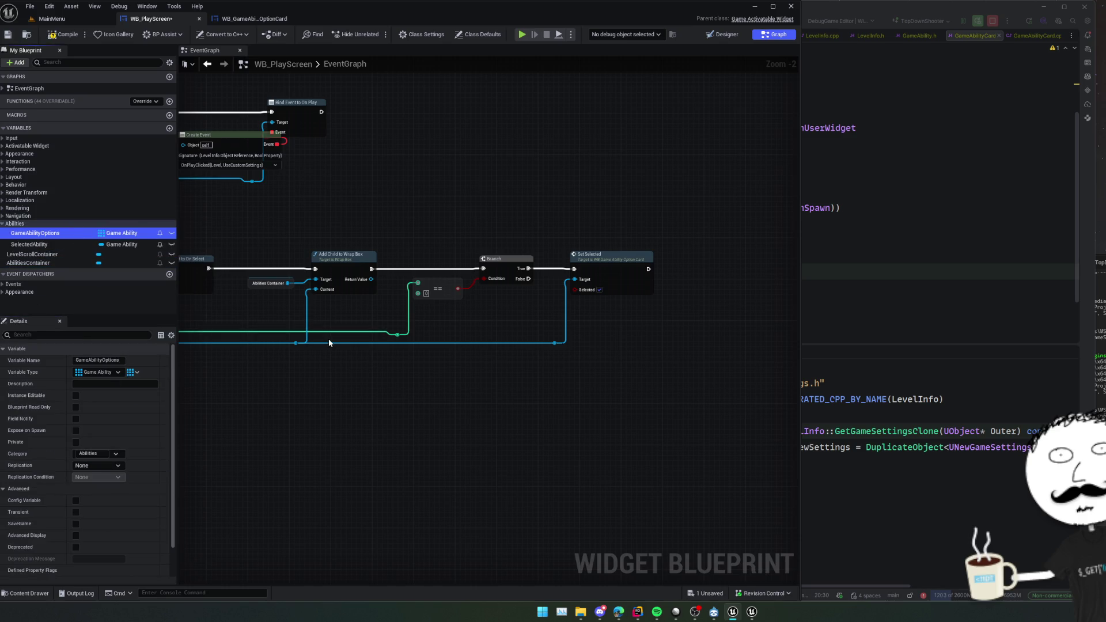
left_click_drag(35, 263, 25, 227)
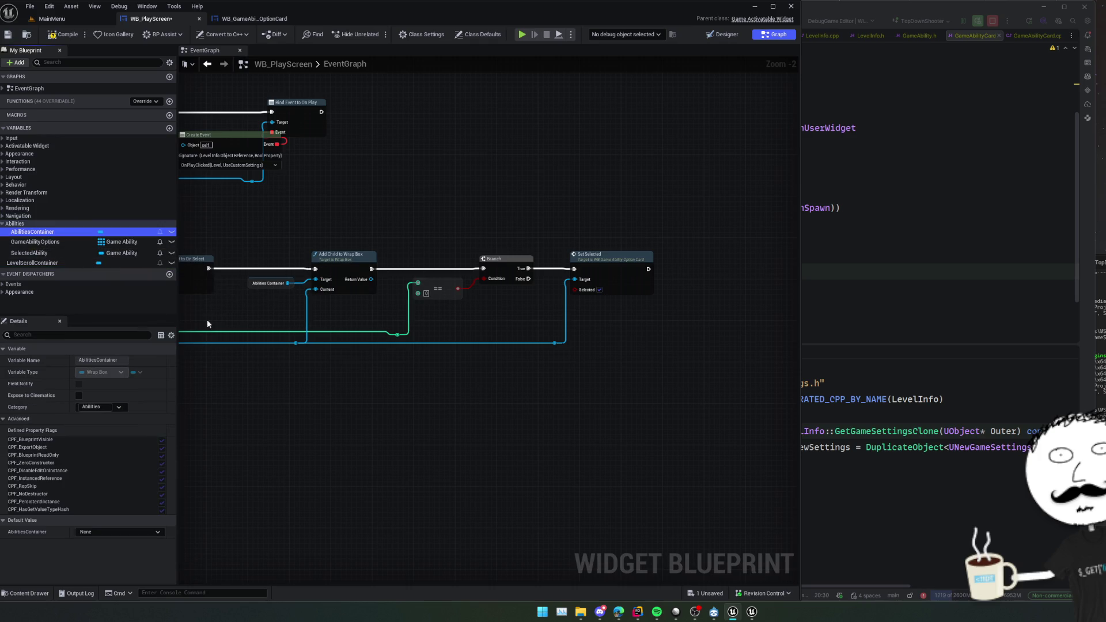
key("ctrl+s")
mouse_move(365, 353)
left_mouse_down()
mouse_move(411, 380)
mouse_move(553, 305)
mouse_move(353, 348)
mouse_move(582, 306)
mouse_move(402, 423)
mouse_move(489, 351)
left_mouse_up()
Get Abilities Container, take its Get All Children, and loop over them with For Each Loop.
mouse_move(41, 234)
left_mouse_down()
mouse_move(380, 445)
mouse_move(478, 406)
left_mouse_up()
left_click(444, 431)
type("children")
key("Down")
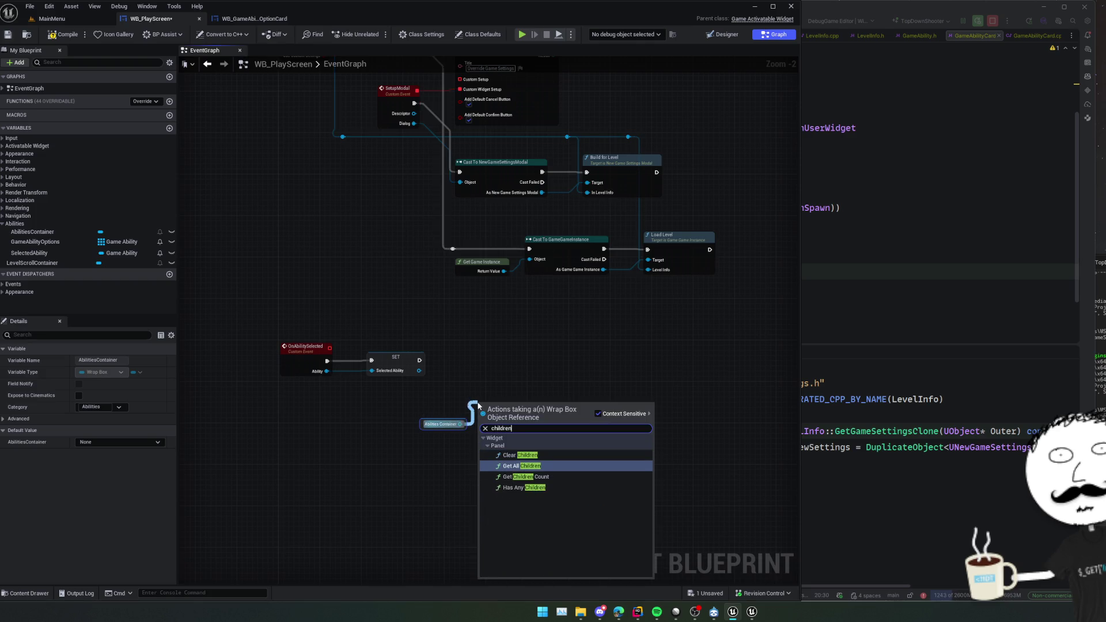
key("Return")
mouse_move(535, 415)
left_mouse_down()
mouse_move(565, 417)
mouse_move(373, 345)
left_mouse_up()
type("for each")
key("Return")
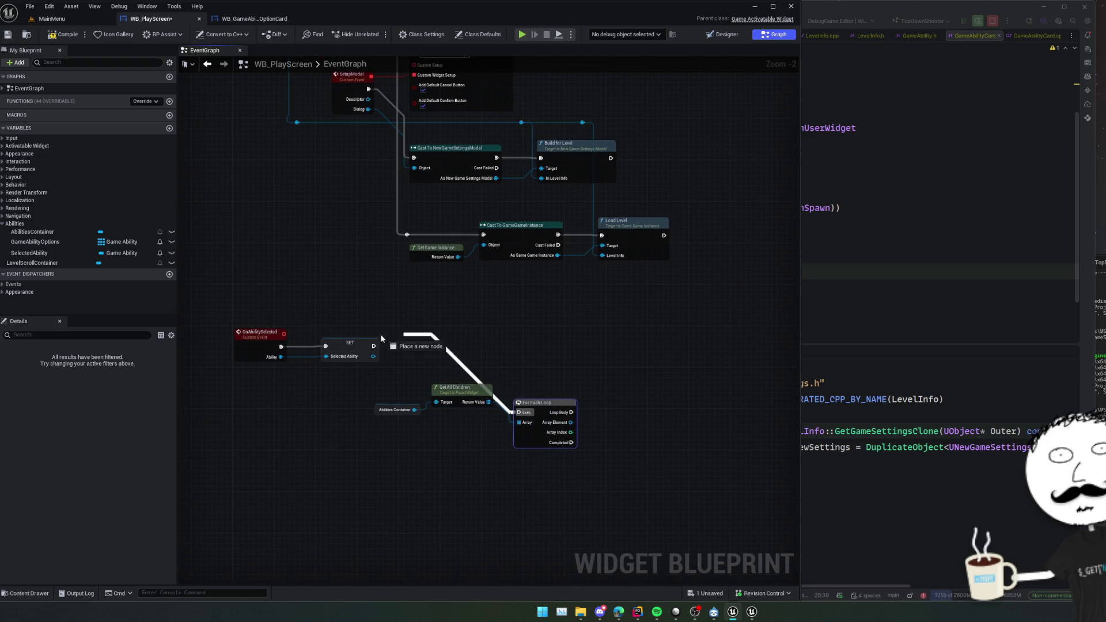
Run the loop after SET, cast each Array Element to WB_GameAbilityOptionCard, and call Set Selected.
left_click_drag(438, 369, 331, 343)
left_click_drag(463, 400, 493, 397)
type("cast")
type("wb_")
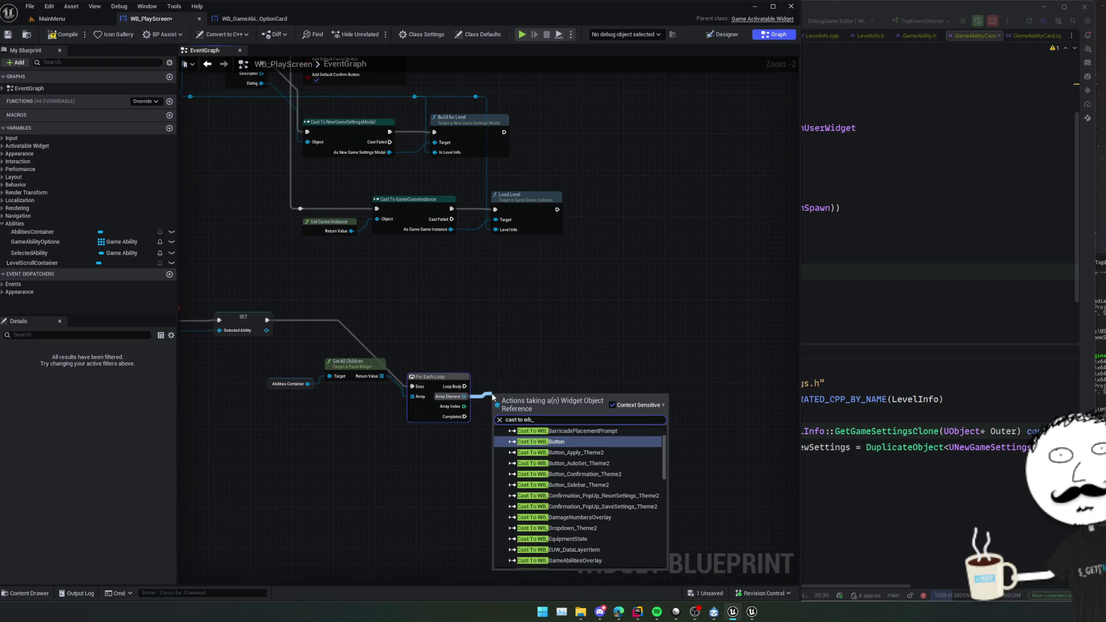
type("gameab")
key("Down")
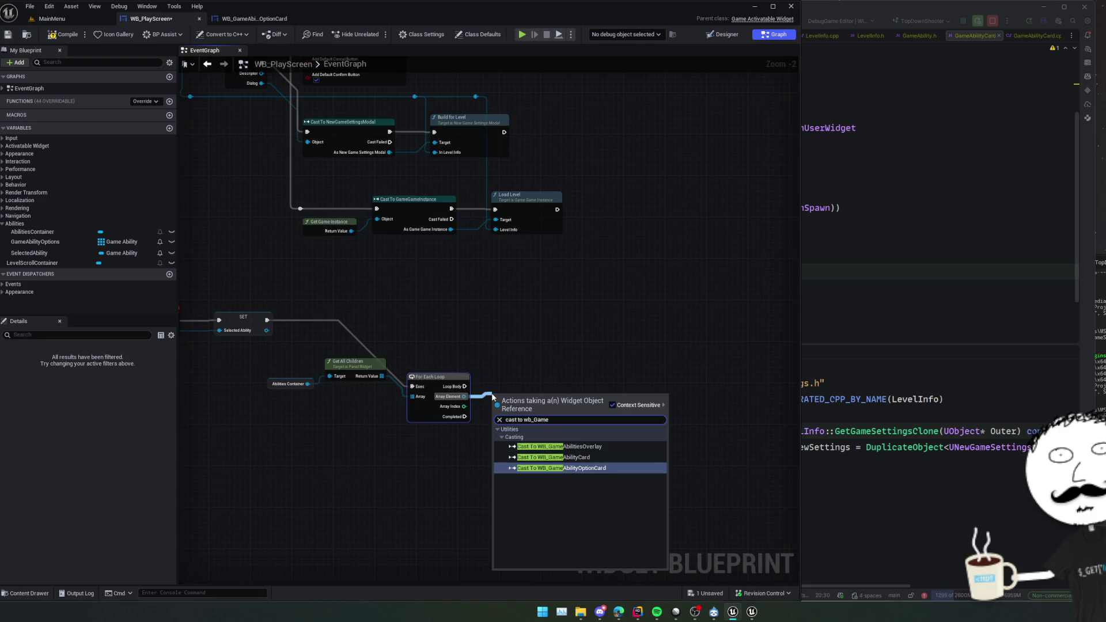
key("Return")
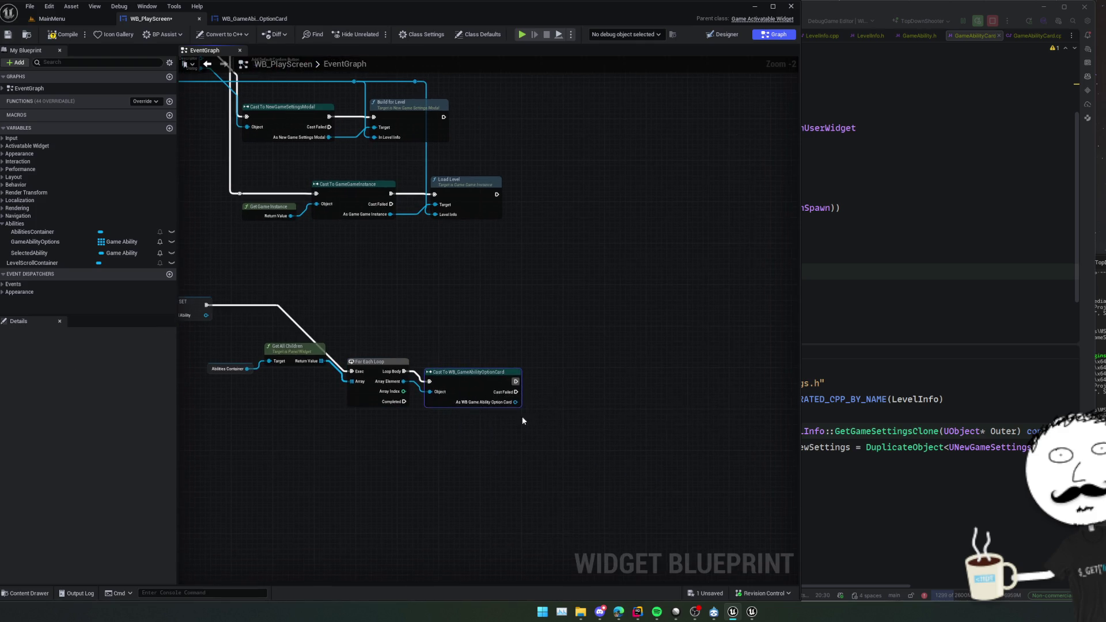
left_click_drag(516, 402, 555, 392)
type("set sele")
key("Return")
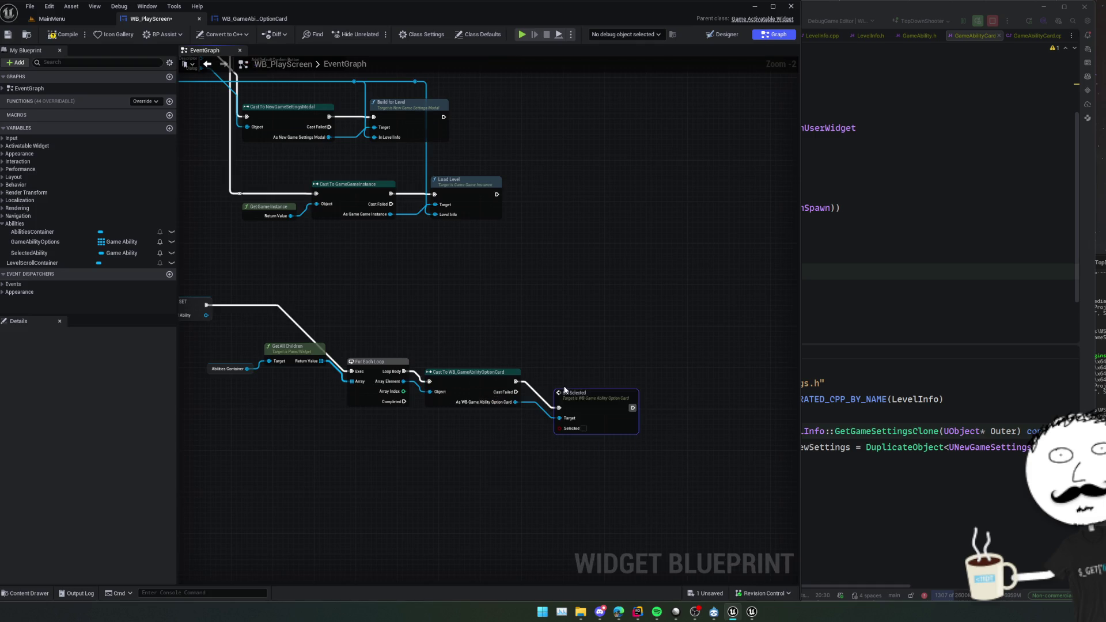
Compare Selected Ability against the cast option card with a != node.
left_click_drag(309, 353, 292, 353)
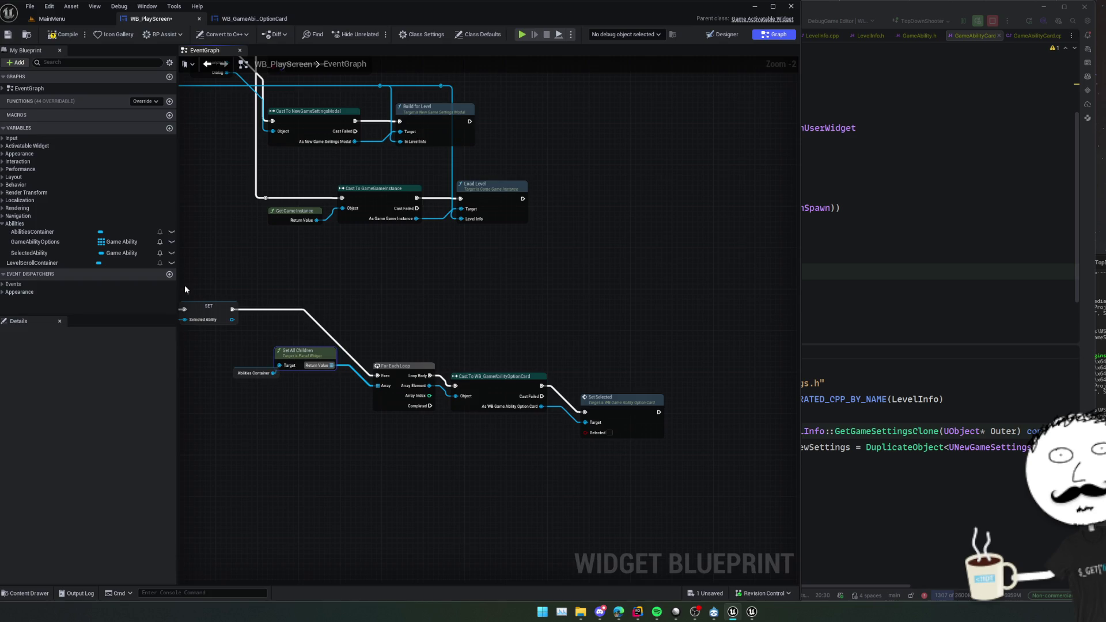
mouse_move(347, 311)
left_mouse_down()
mouse_move(499, 316)
mouse_move(295, 310)
left_mouse_up()
left_click_drag(201, 307, 575, 312)
type("!=")
left_click(611, 361)
scroll(549, 340, "up", 1)
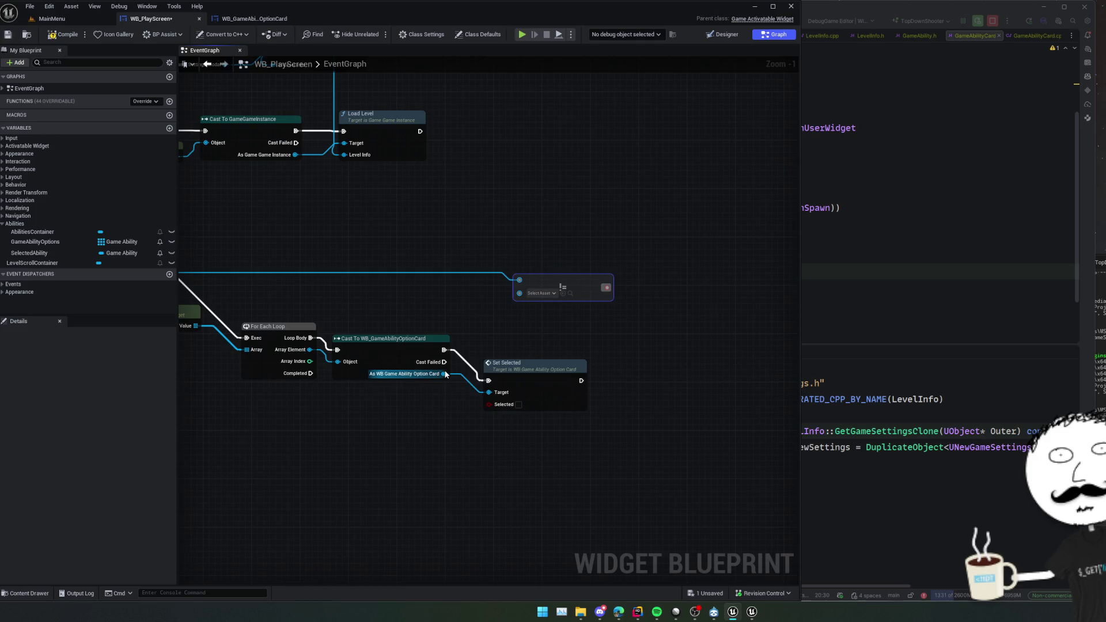
mouse_move(443, 373)
left_mouse_down()
mouse_move(524, 285)
mouse_move(465, 282)
mouse_move(533, 301)
mouse_move(568, 381)
mouse_move(458, 347)
left_mouse_up()
Add a Branch after the cast, run Set Selected on False, and save the blueprint.
left_click(507, 289)
left_click_drag(375, 350, 446, 352)
left_click_drag(458, 340, 453, 322)
left_click_drag(468, 375, 533, 387)
mouse_move(494, 347)
left_mouse_down()
mouse_move(488, 394)
mouse_move(475, 398)
mouse_move(759, 391)
left_mouse_up()
left_click(254, 262)
key("ctrl+s")
scroll(441, 322, "down", 1)
left_click_drag(436, 337, 239, 324)
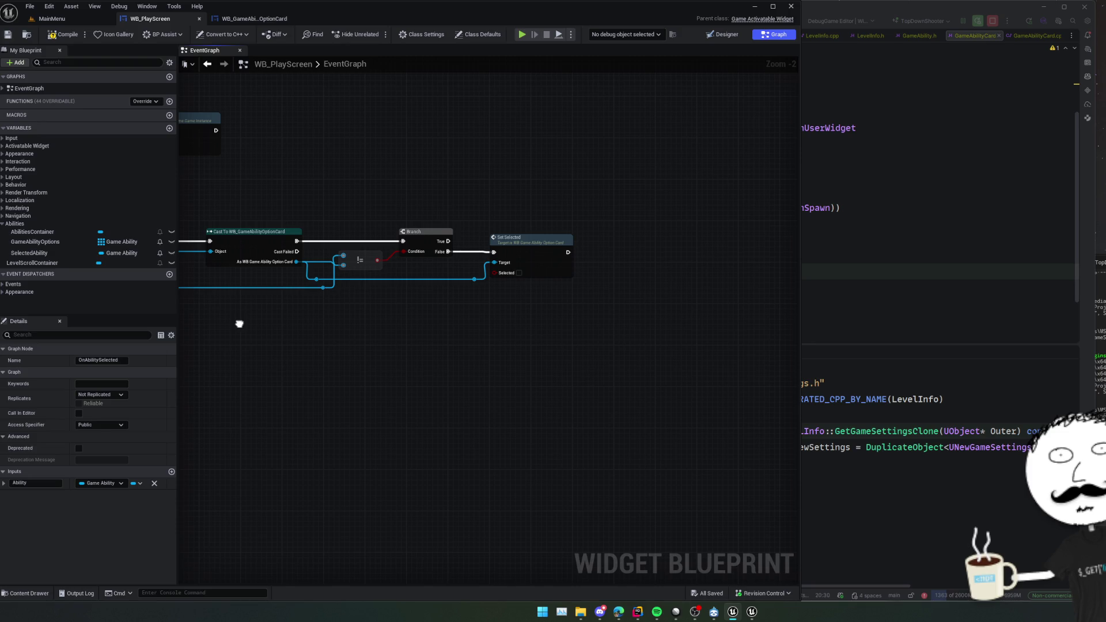
mouse_move(361, 265)
left_mouse_down()
mouse_move(368, 278)
mouse_move(382, 254)
mouse_move(340, 282)
mouse_move(321, 314)
left_mouse_up()
Add a Get Ability node for the card and wire it into the compare node.
type("a")
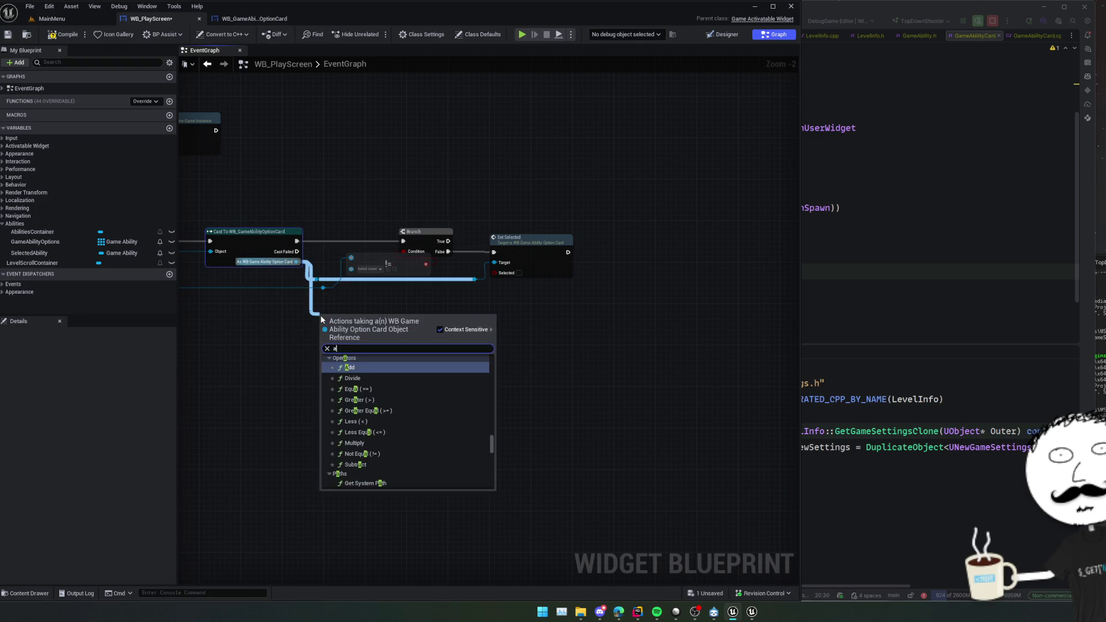
type("bili")
key("Return")
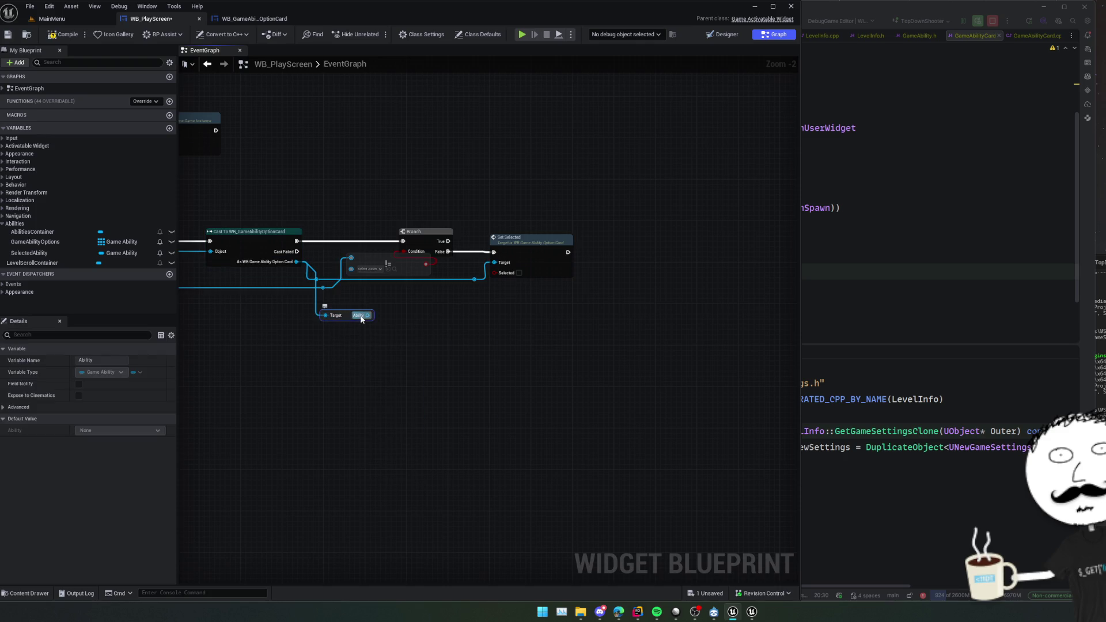
left_click_drag(373, 315, 350, 274)
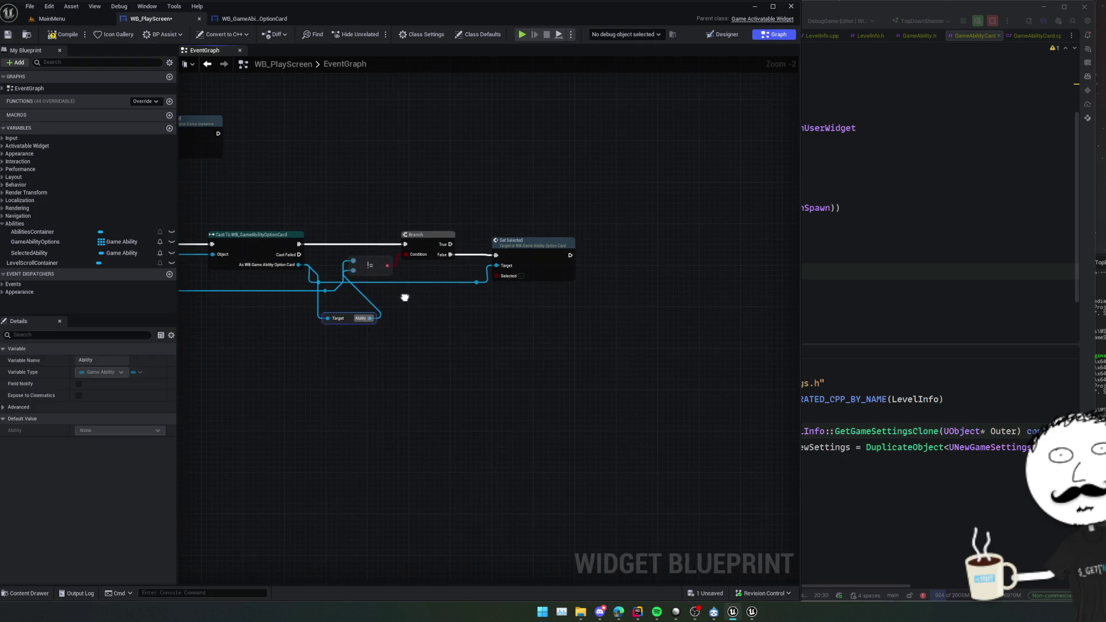
left_click_drag(350, 316, 316, 337)
scroll(316, 338, "down", 1)
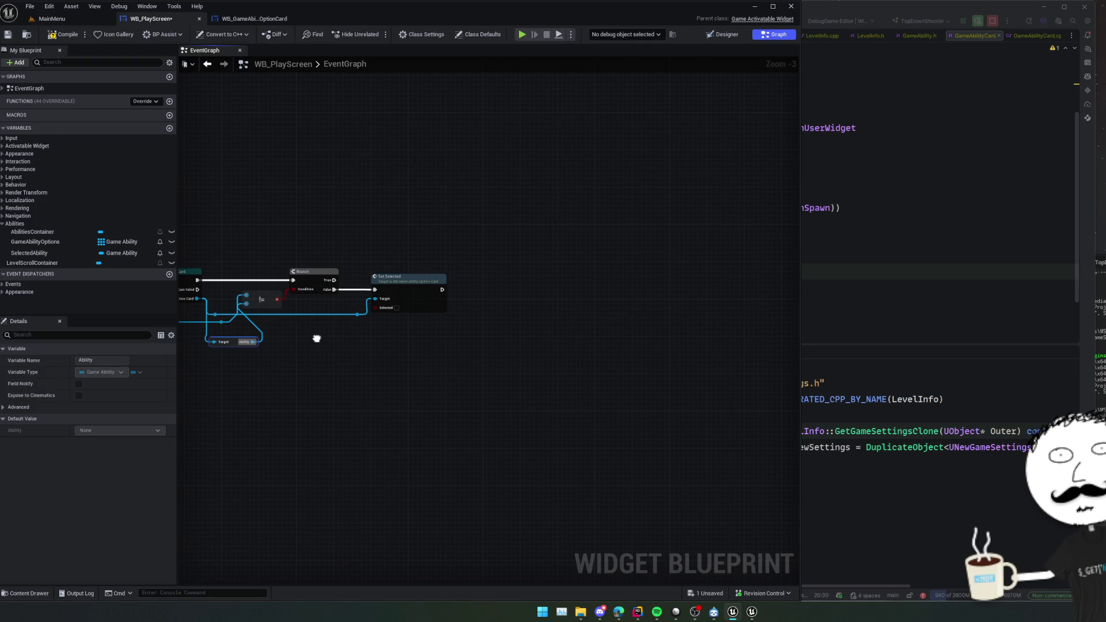
left_click_drag(316, 338, 448, 350)
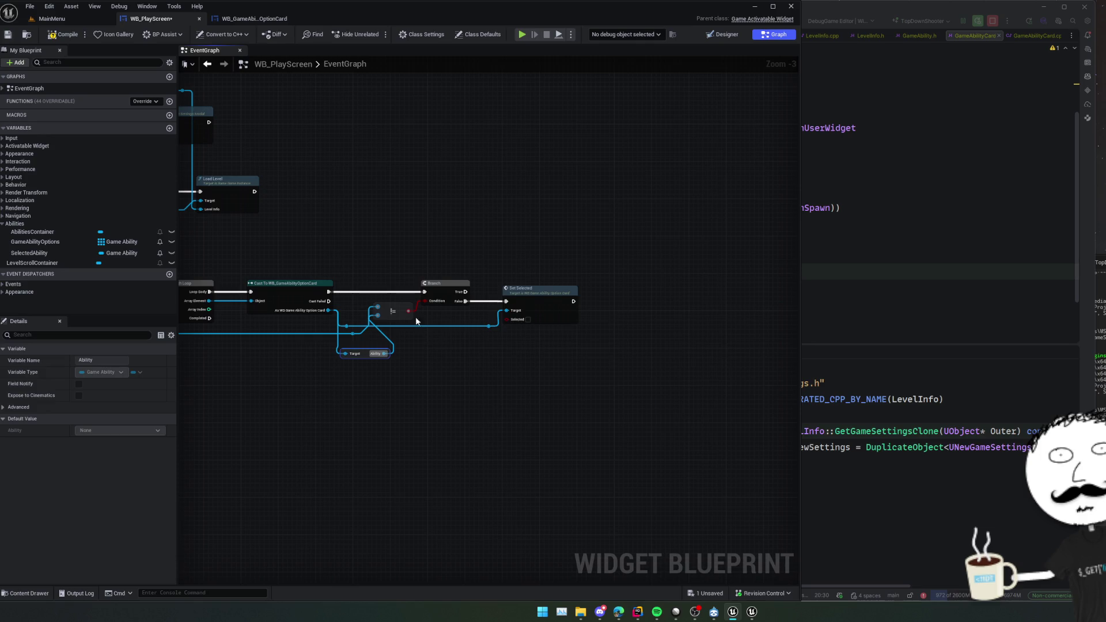
Replace the != node with an == node on the card's Ability and save.
key("Delete")
left_click_drag(346, 326, 378, 306)
type("==")
key("Return")
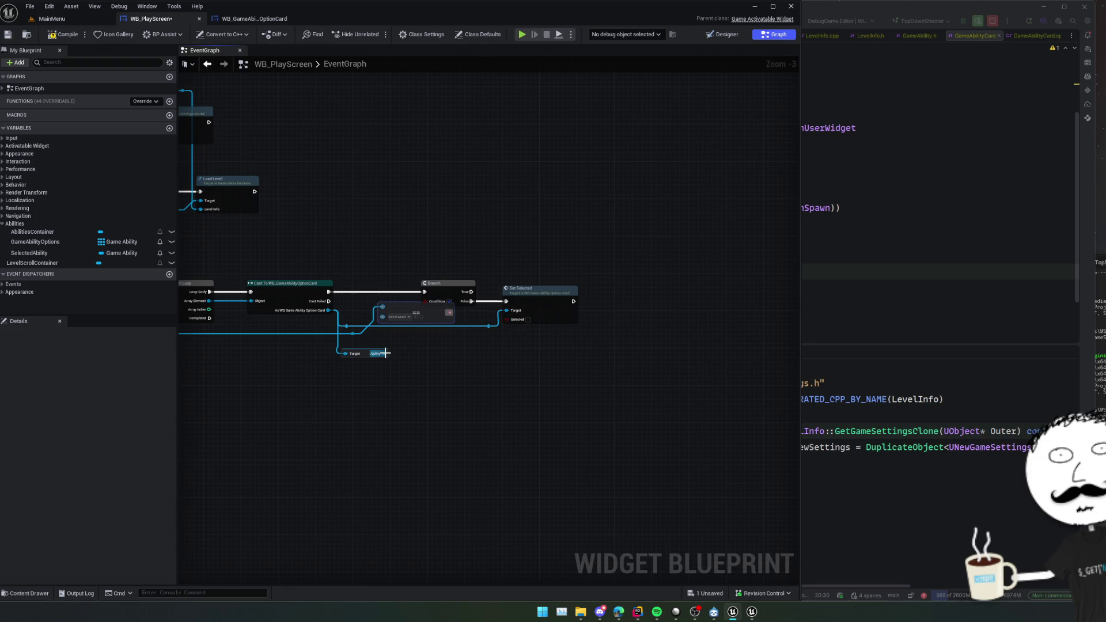
mouse_move(382, 306)
left_mouse_down()
mouse_move(349, 337)
mouse_move(396, 303)
left_mouse_up()
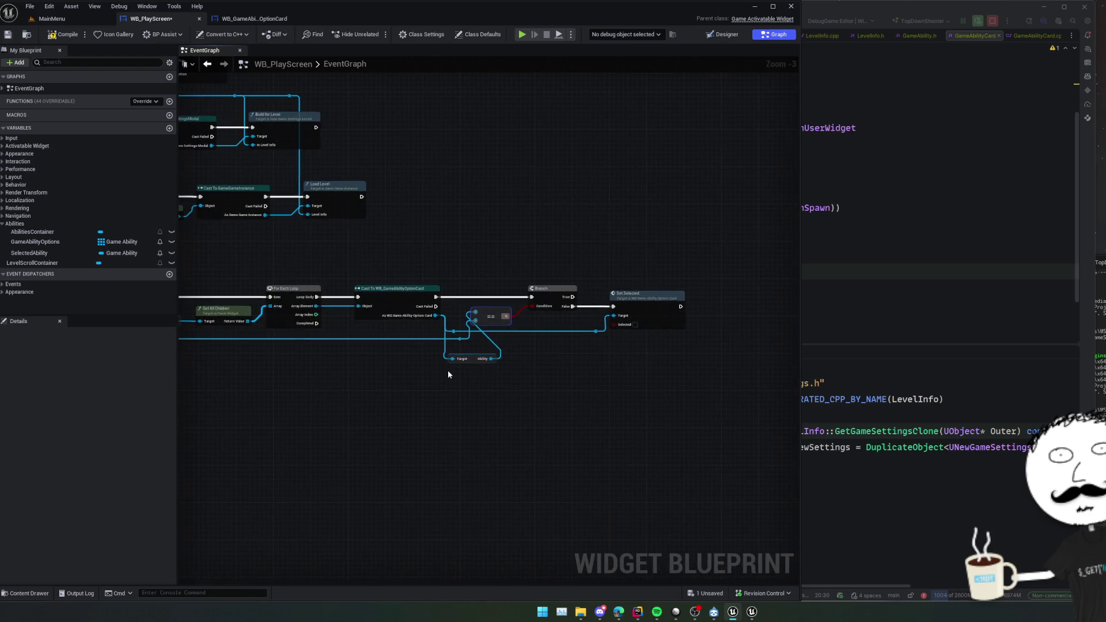
scroll(400, 380, "down", 1)
key("ctrl+s")
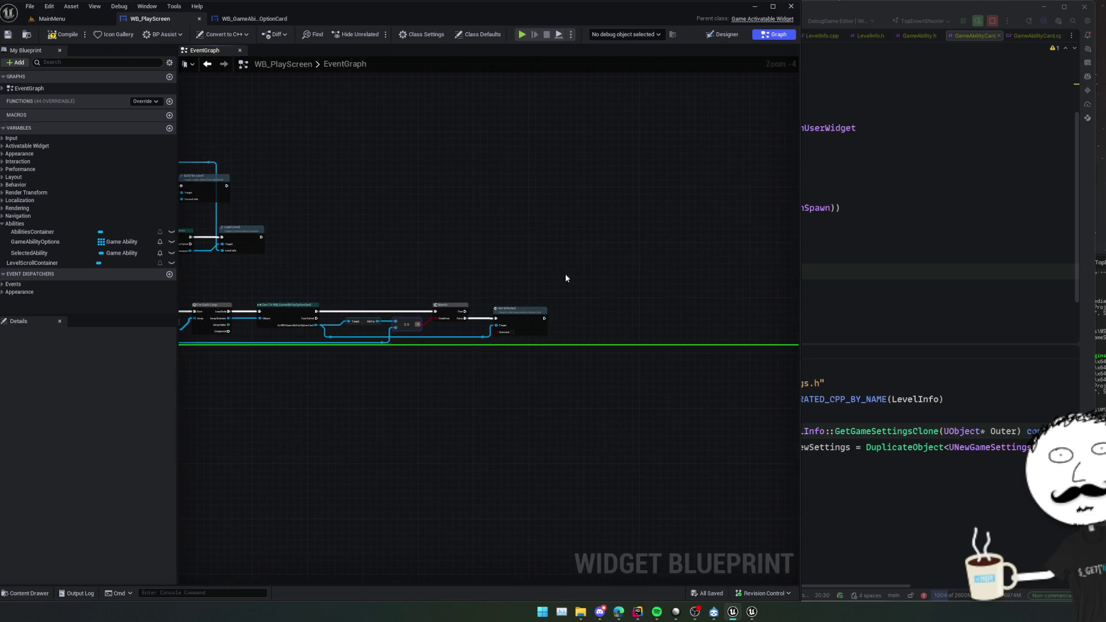
mouse_move(576, 267)
left_mouse_down()
mouse_move(612, 269)
mouse_move(610, 281)
mouse_move(547, 278)
mouse_move(505, 303)
mouse_move(504, 328)
left_mouse_up()
Review the SetSelected event inside WB_GameAbilityOptionCard.
scroll(542, 276, "down", 1)
scroll(490, 309, "up", 1)
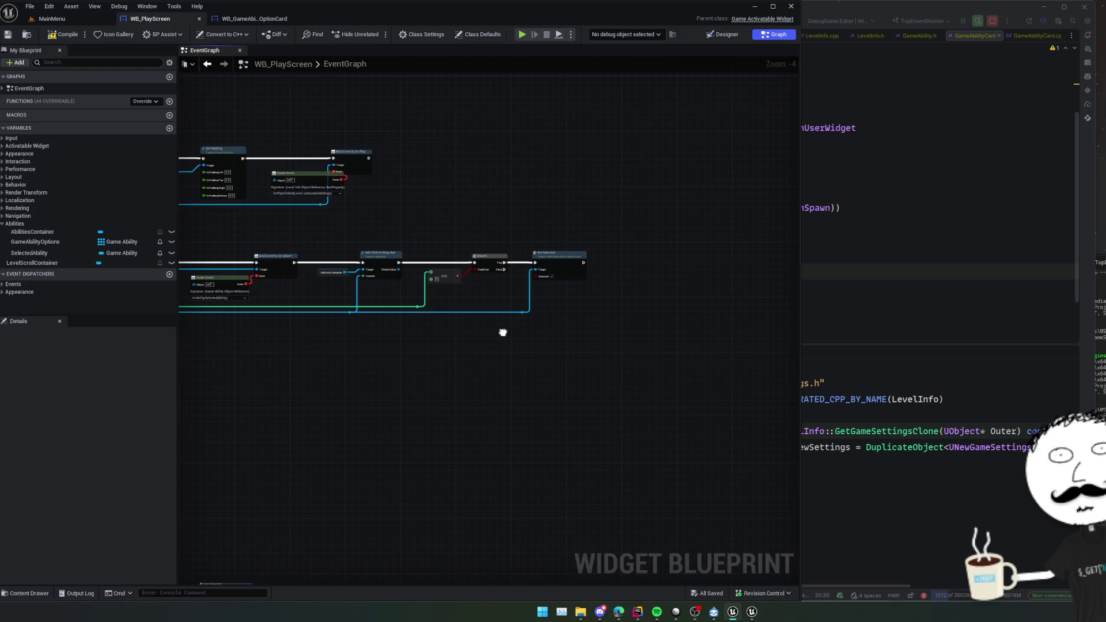
scroll(503, 332, "up", 1)
scroll(503, 332, "down", 1)
double_click(559, 265)
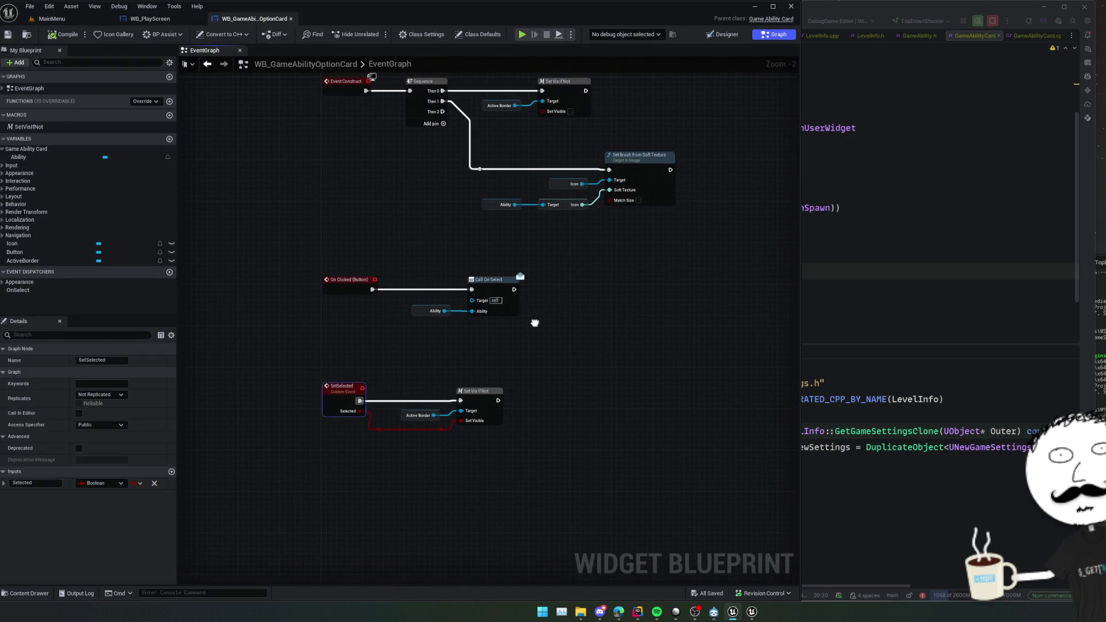
right_click(535, 323)
left_click_drag(534, 323, 471, 424)
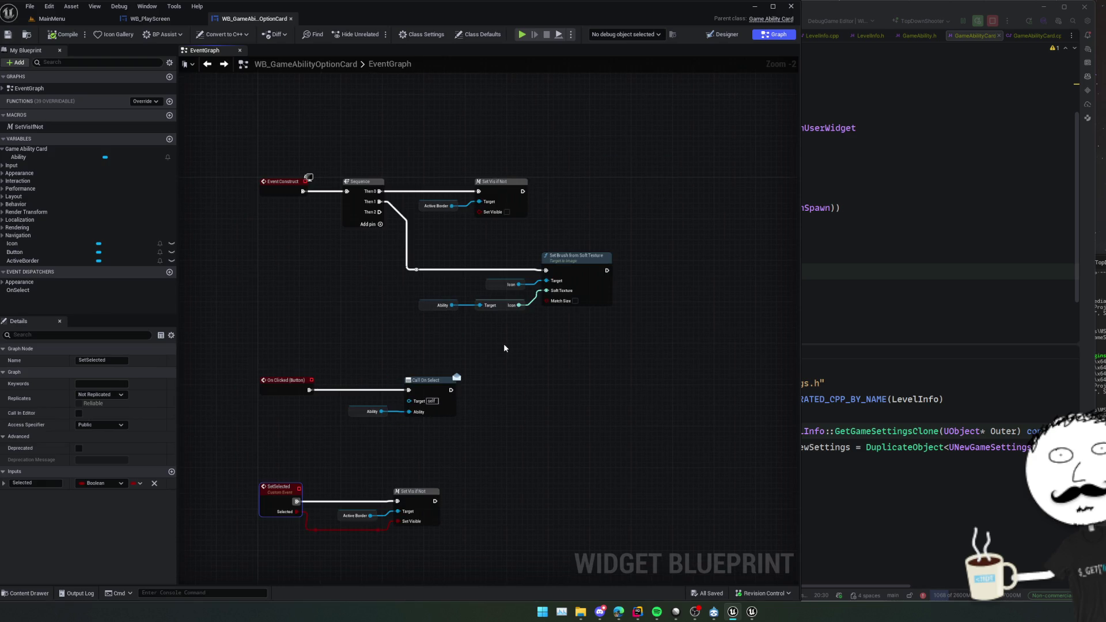
scroll(504, 334, "up", 1)
left_click_drag(594, 332, 575, 295)
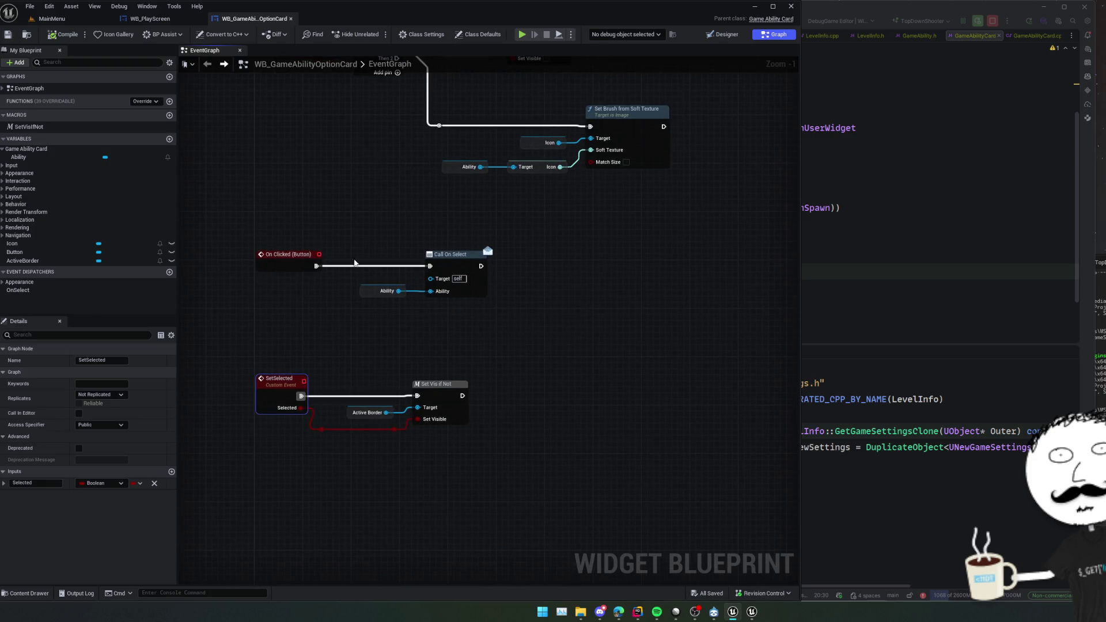
Save WB_PlayScreen, run a game preview to test the cards, then close it.
left_click(150, 18)
mouse_move(332, 159)
left_mouse_down()
mouse_move(476, 195)
mouse_move(559, 234)
mouse_move(522, 246)
mouse_move(506, 271)
mouse_move(619, 296)
mouse_move(584, 296)
left_mouse_up()
key("ctrl+s")
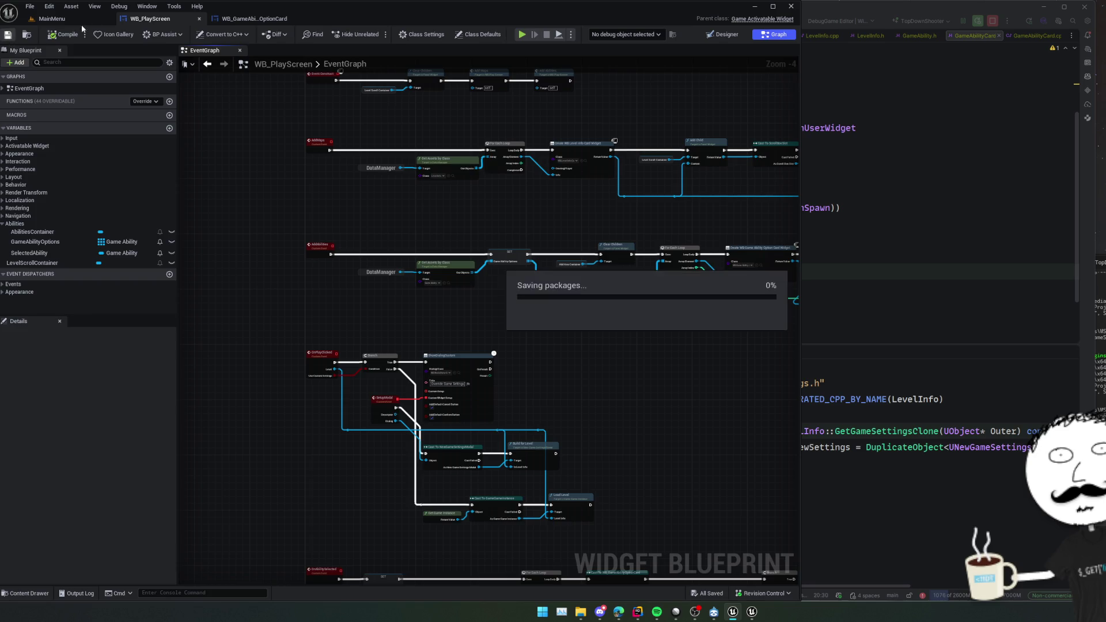
left_click(558, 36)
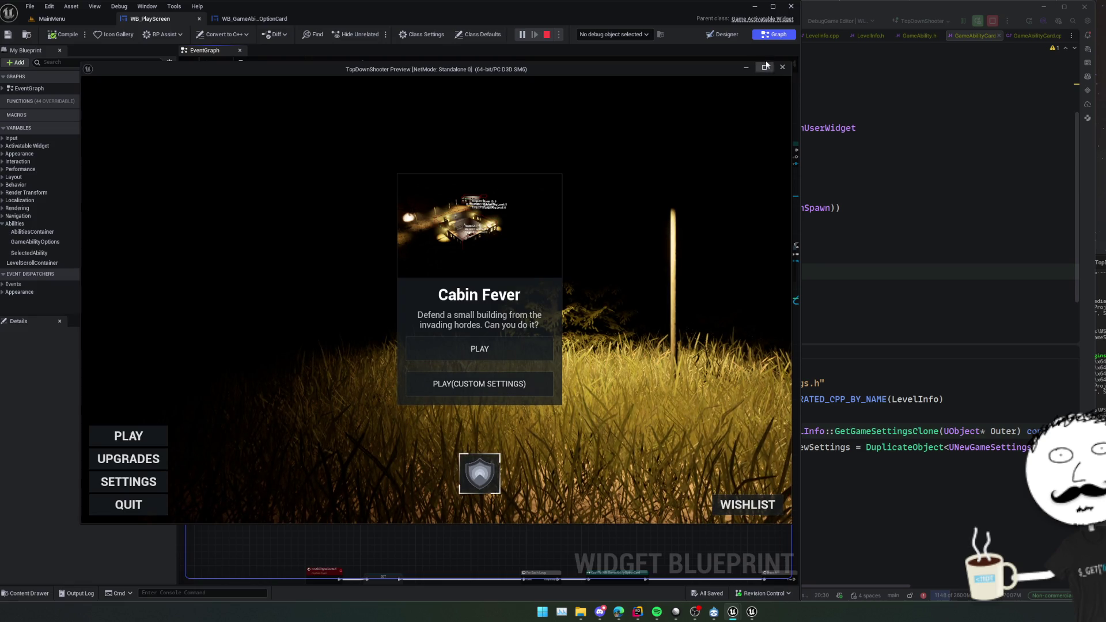
left_click(782, 68)
left_click(241, 21)
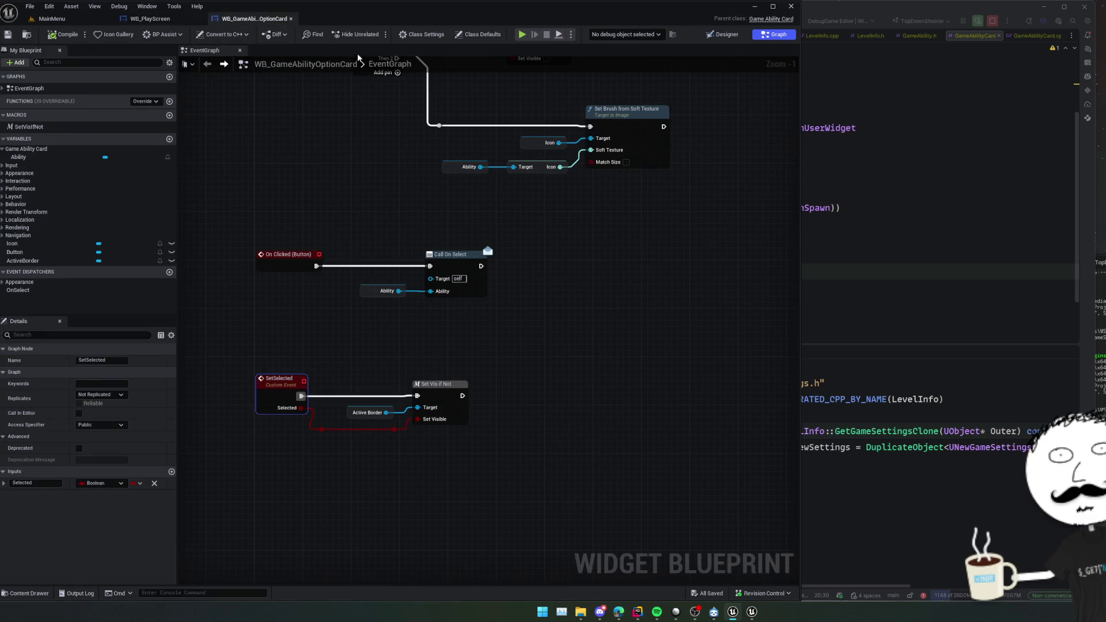
left_click(150, 19)
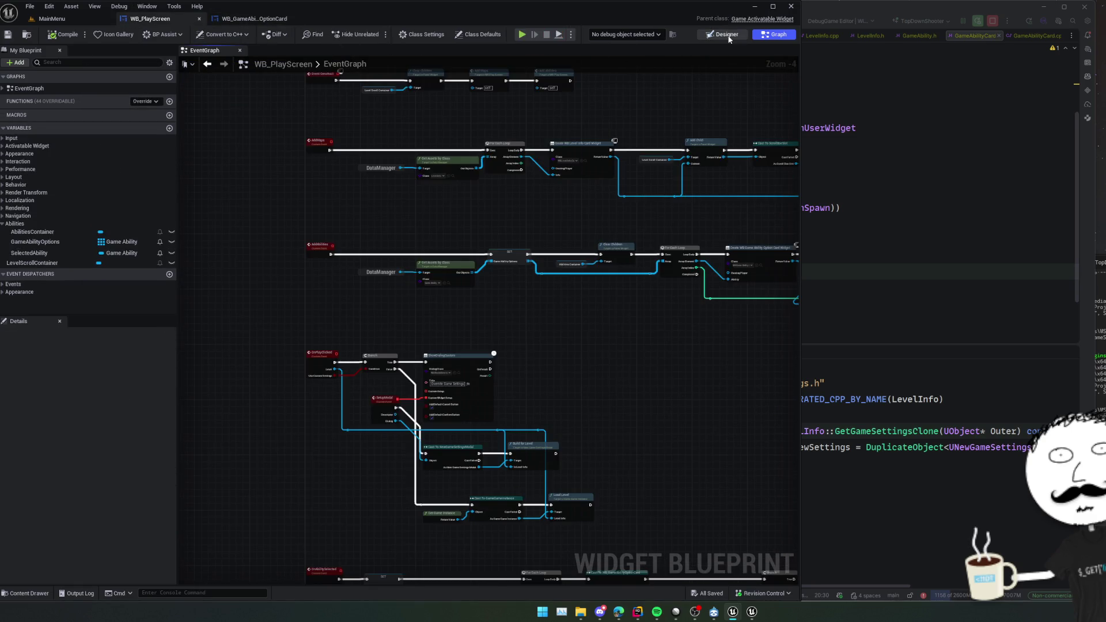
Wrap AbilitiesContainer in a Vertical Box in the WB_PlayScreen hierarchy.
left_click(721, 35)
right_click(74, 366)
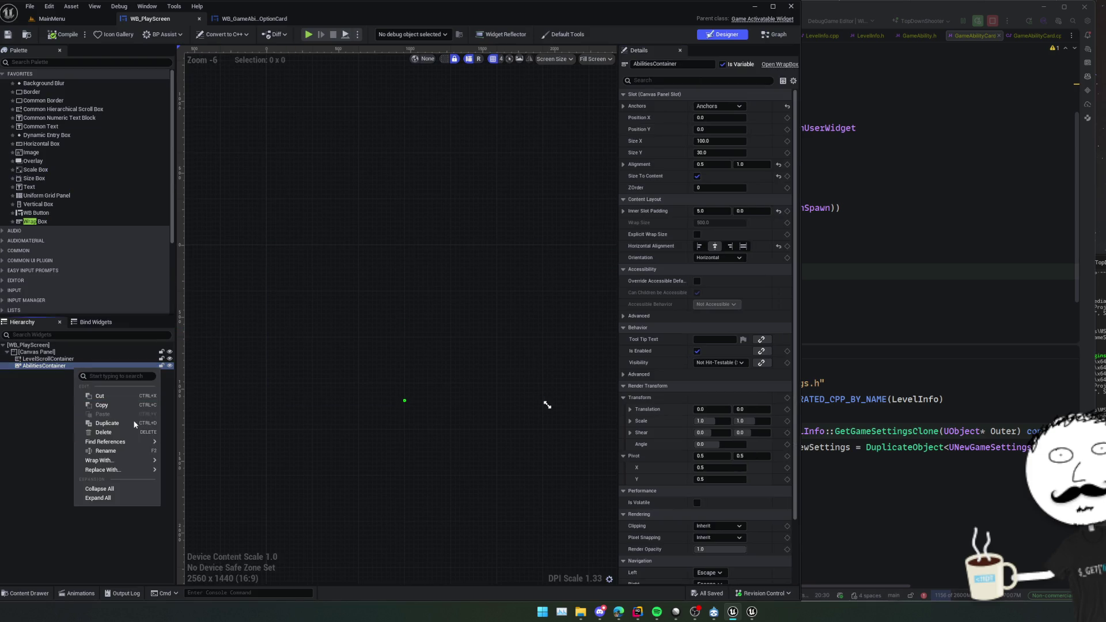
mouse_move(150, 459)
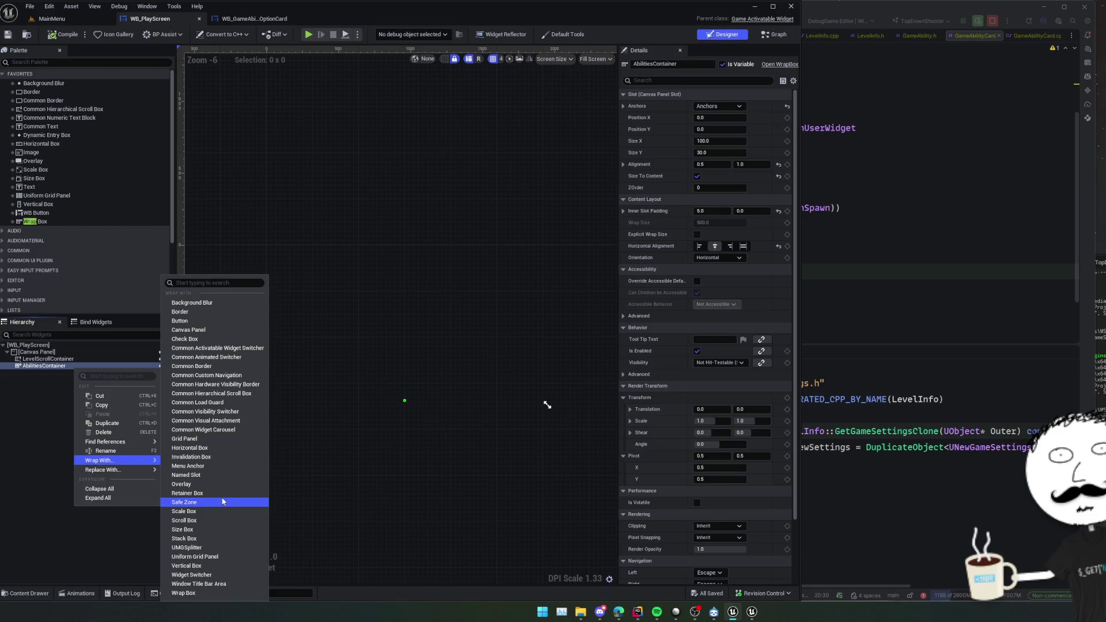
type("vert")
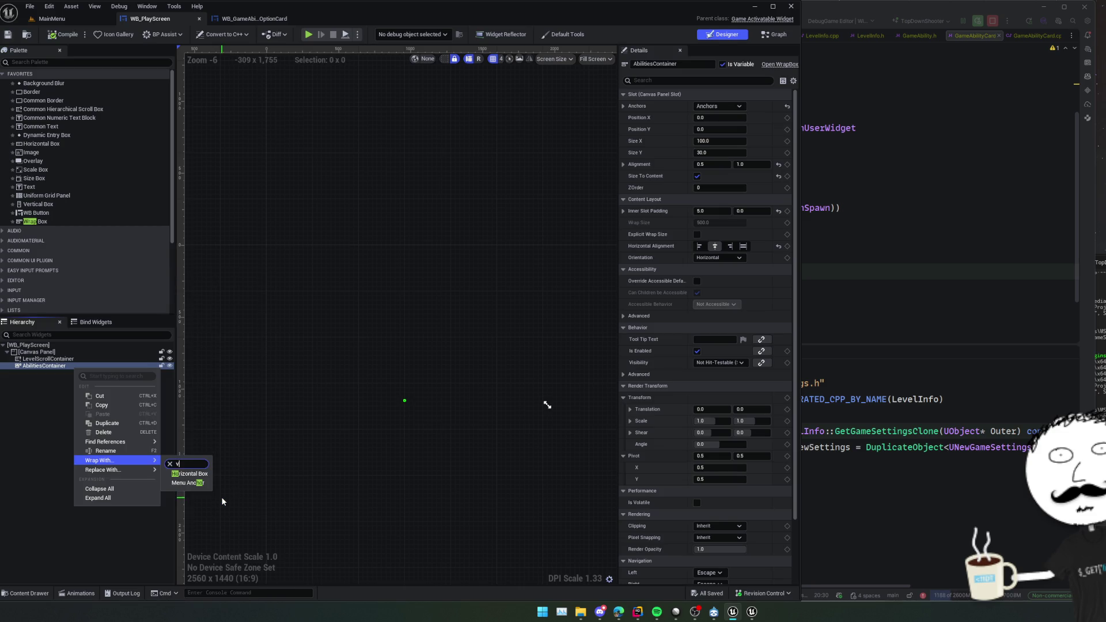
left_click(187, 474)
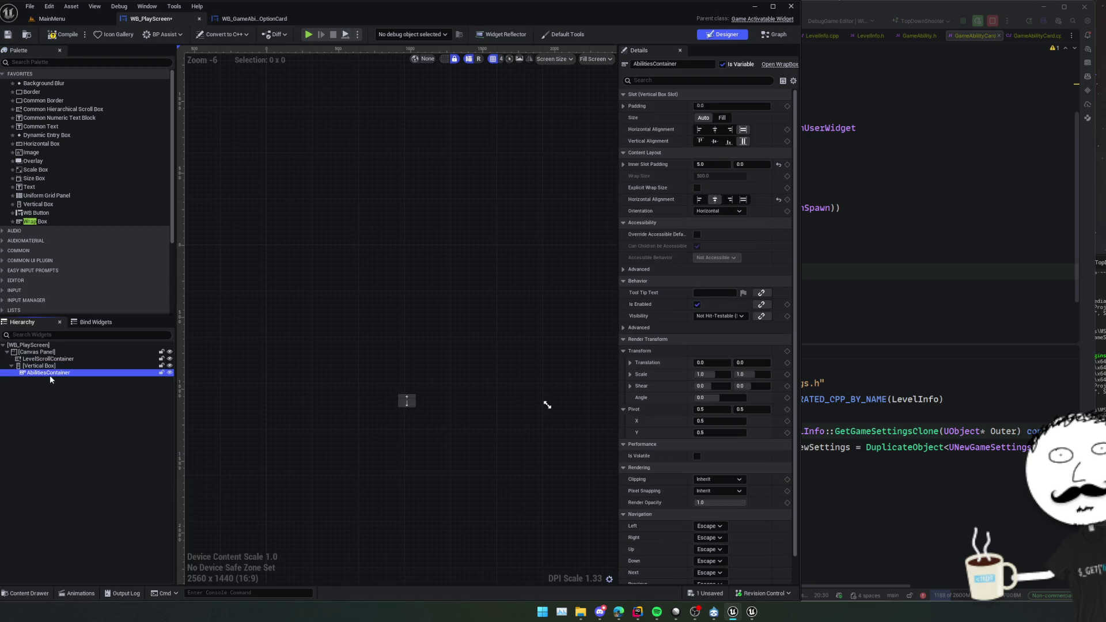
Wrap the new Vertical Box in a Common Border.
right_click(48, 367)
mouse_move(105, 461)
type("common")
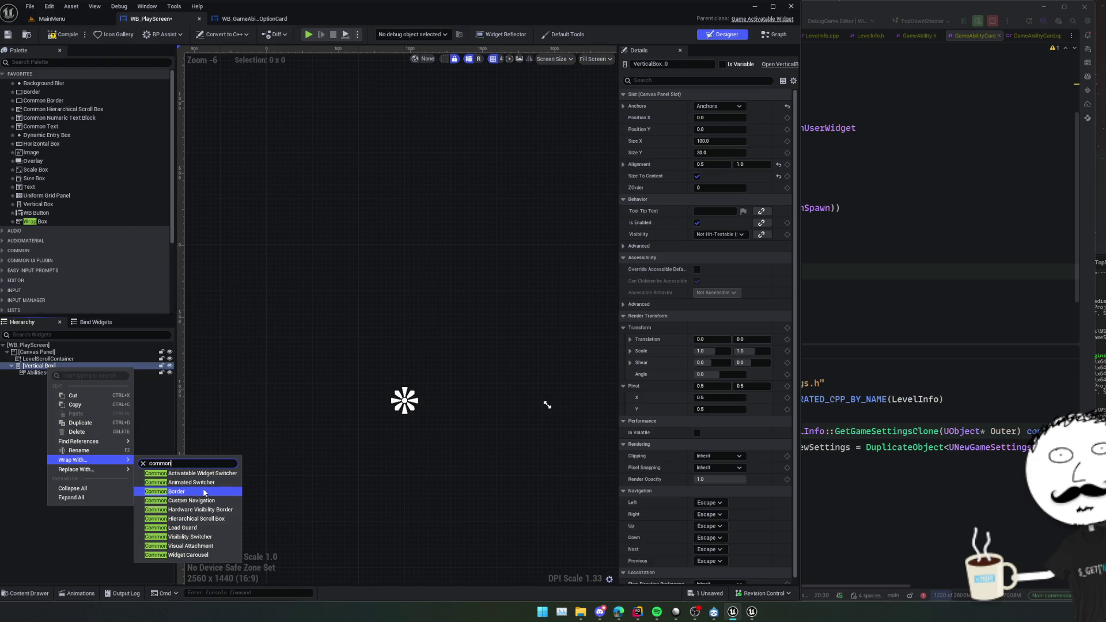
left_click(167, 490)
Inspect the Common Border and Vertical Box, then drop a Common Text into the Vertical Box.
left_click(60, 366)
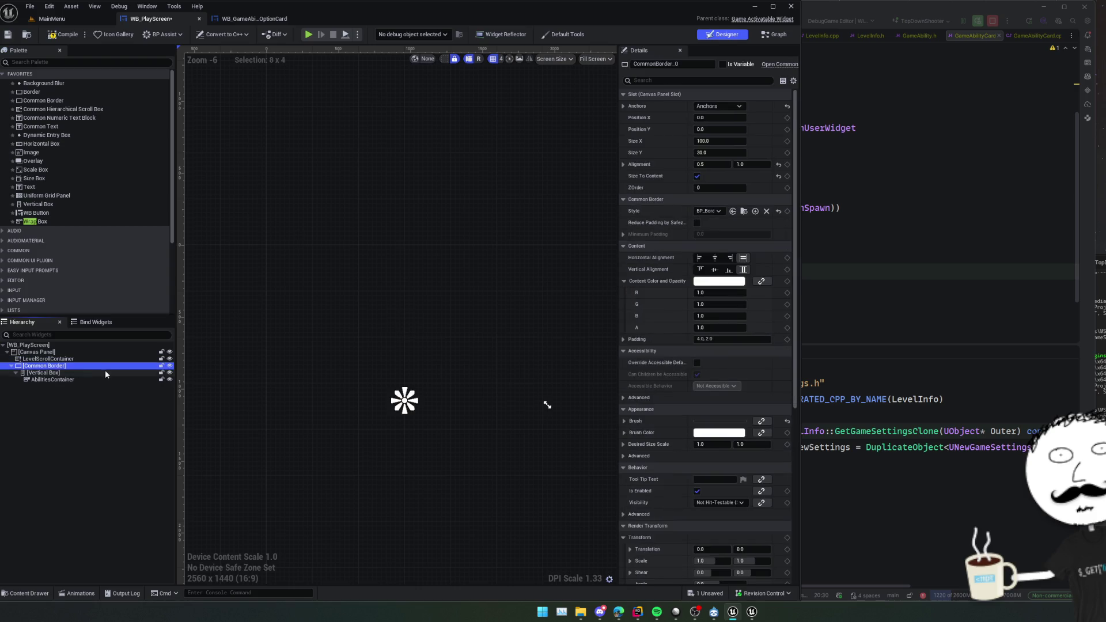
scroll(404, 404, "up", 4)
scroll(350, 385, "up", 4)
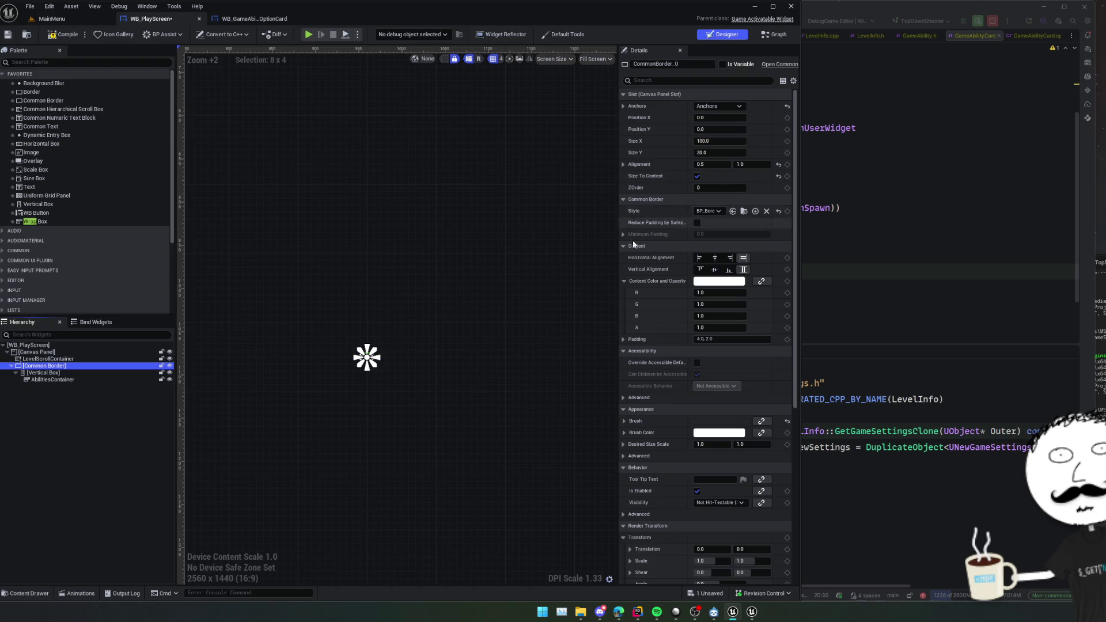
left_click(104, 371)
scroll(233, 395, "up", 7)
scroll(400, 349, "down", 11)
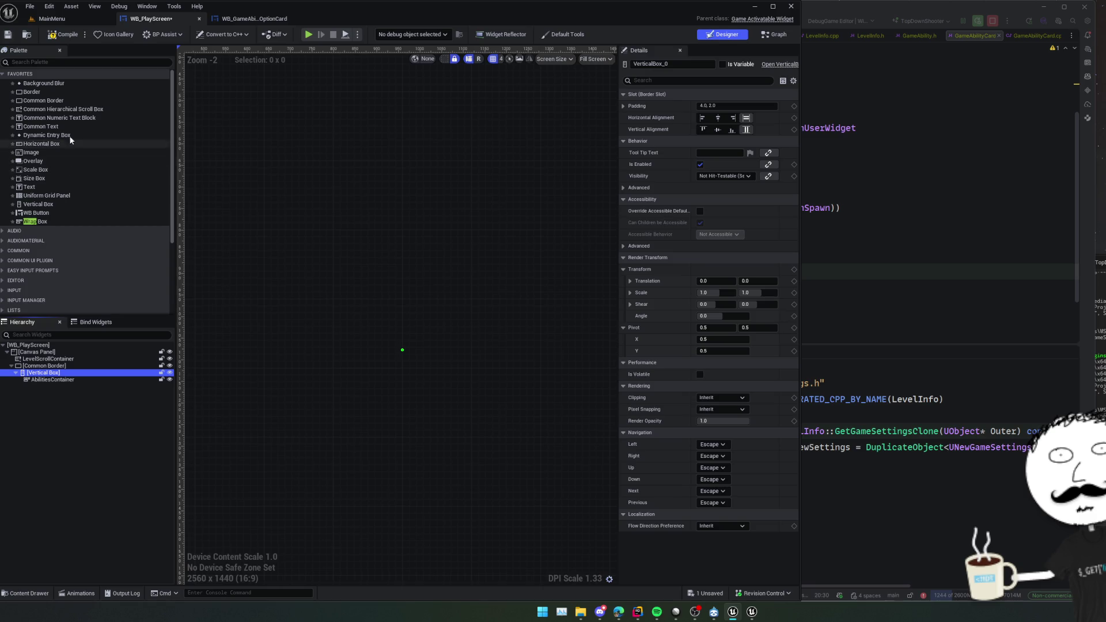
mouse_move(43, 126)
left_mouse_down()
mouse_move(121, 287)
mouse_move(65, 377)
left_mouse_up()
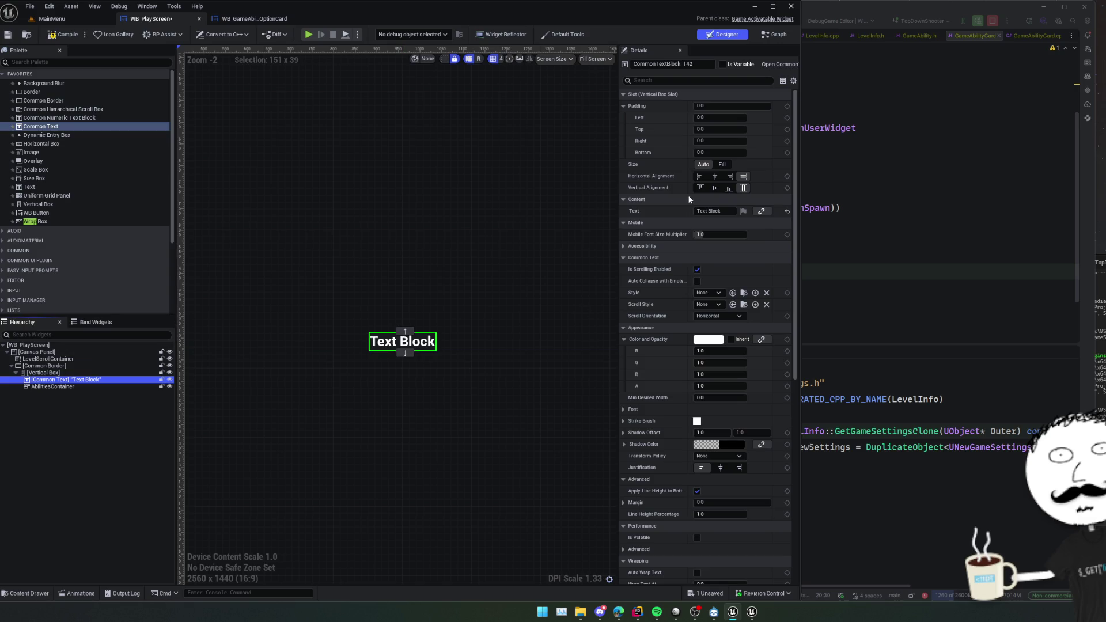
Set the Common Text to 'Abilities' and apply a common text style.
left_click(787, 212)
type("Abilities")
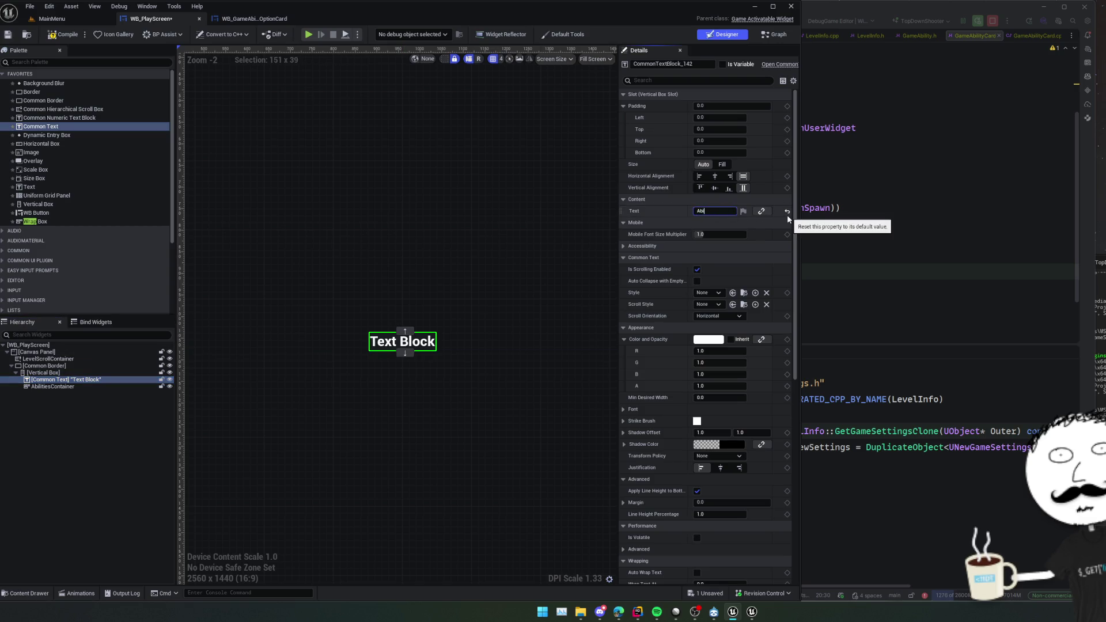
key("Return")
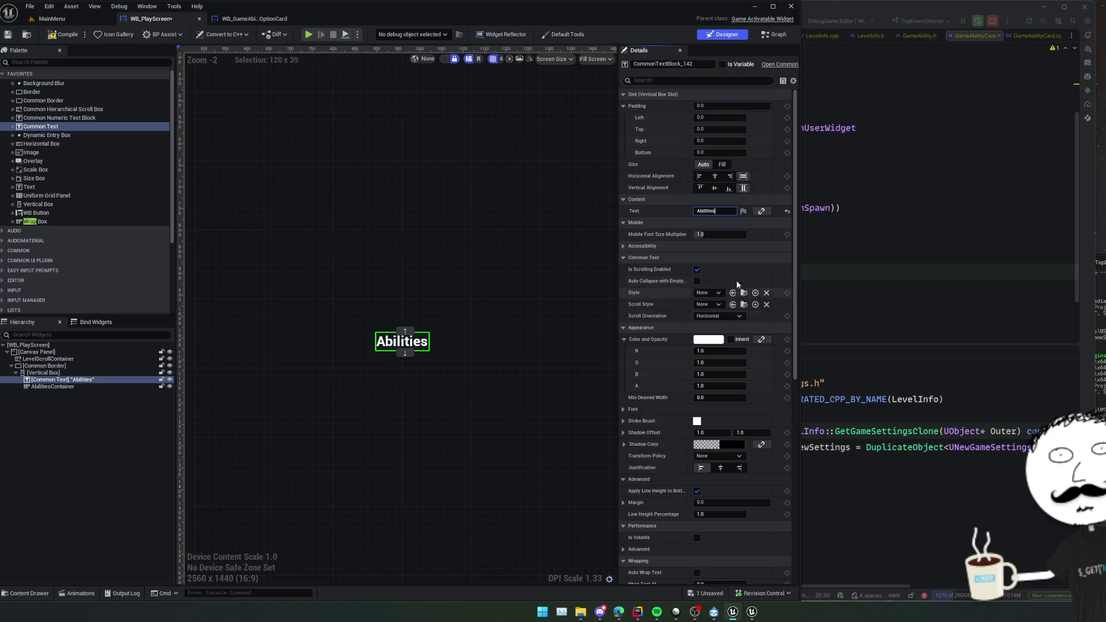
scroll(674, 293, "down", 5)
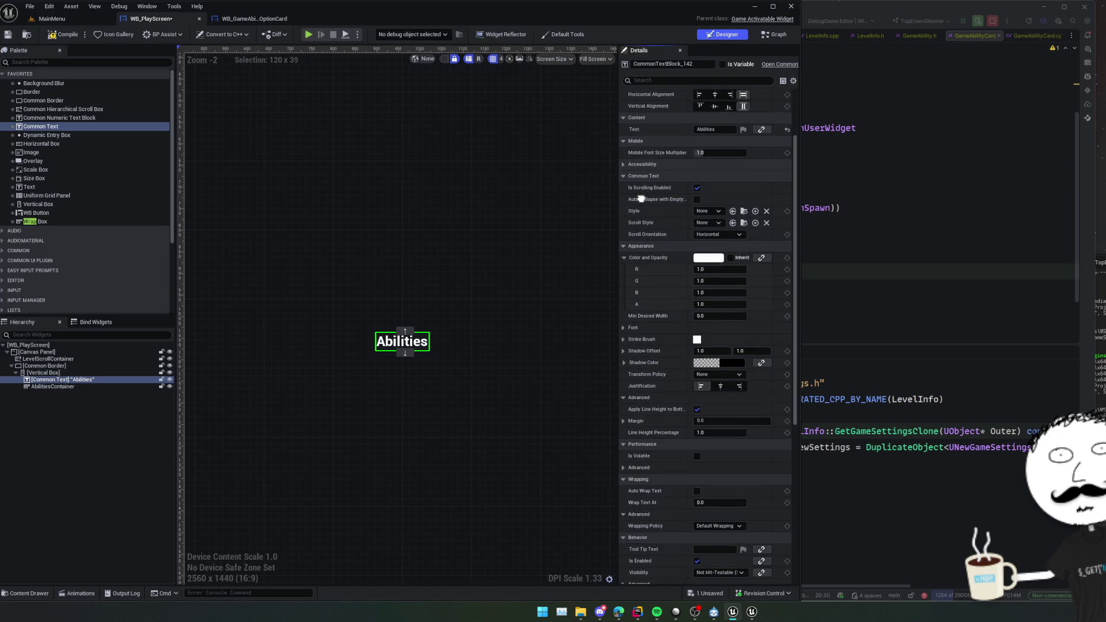
scroll(641, 199, "down", 5)
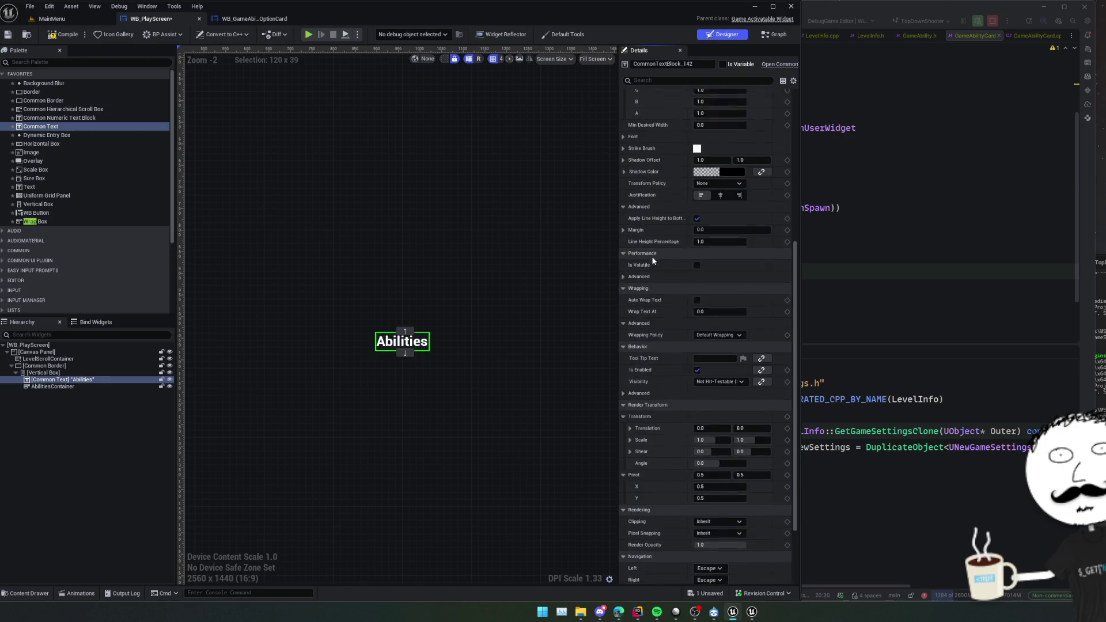
scroll(656, 361, "up", 8)
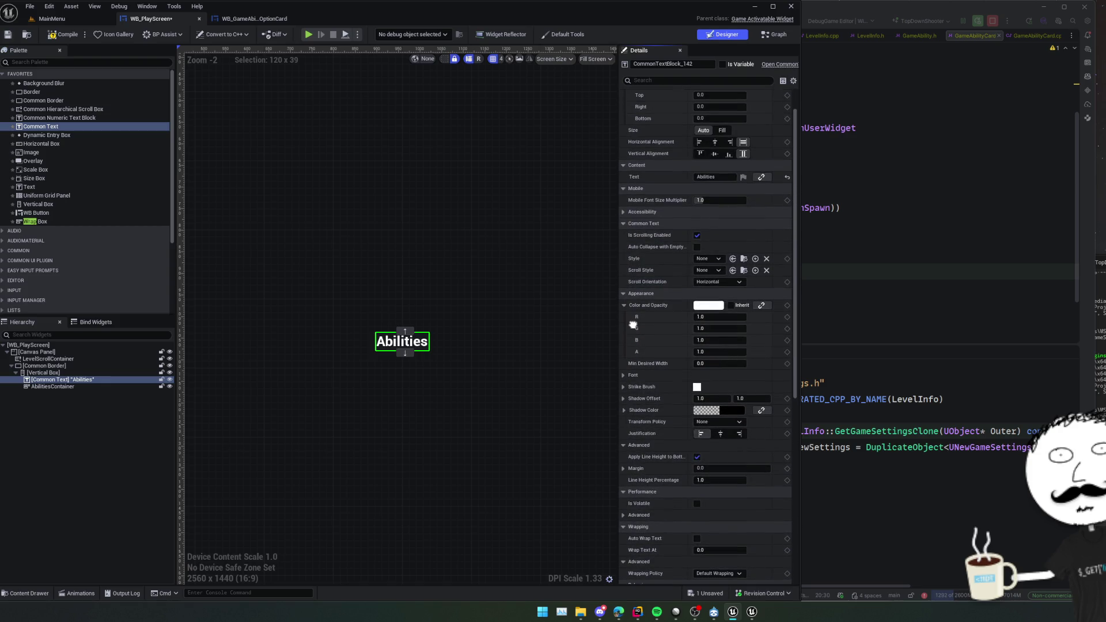
left_click(708, 259)
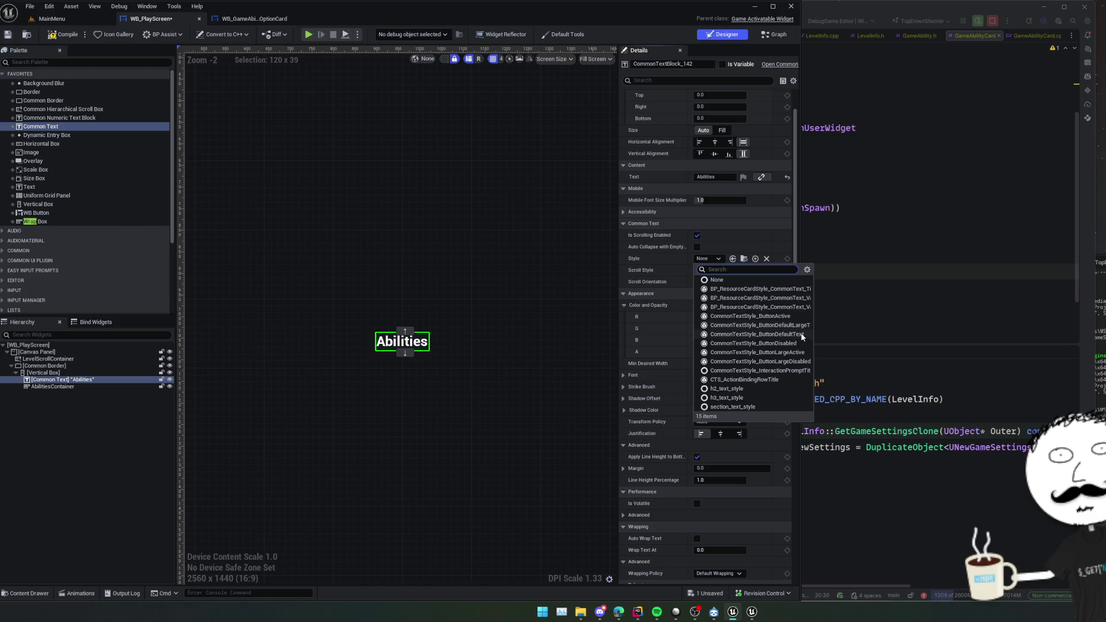
left_click(801, 354)
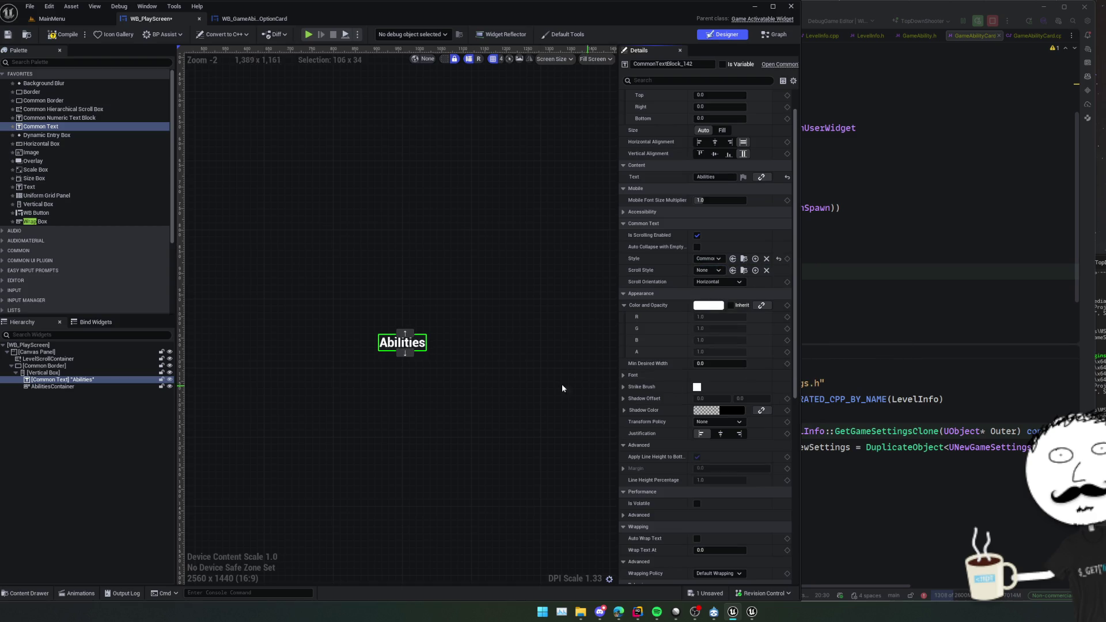
left_click_drag(563, 388, 489, 368)
Give the Vertical Box a padding of 8.
left_click(52, 373)
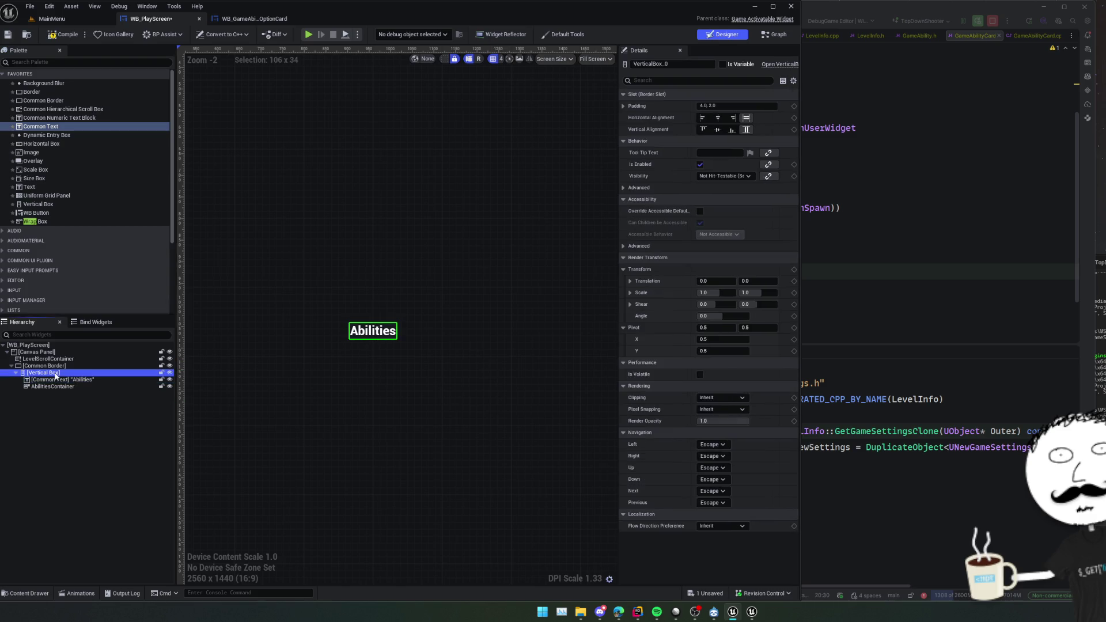
left_click(734, 106)
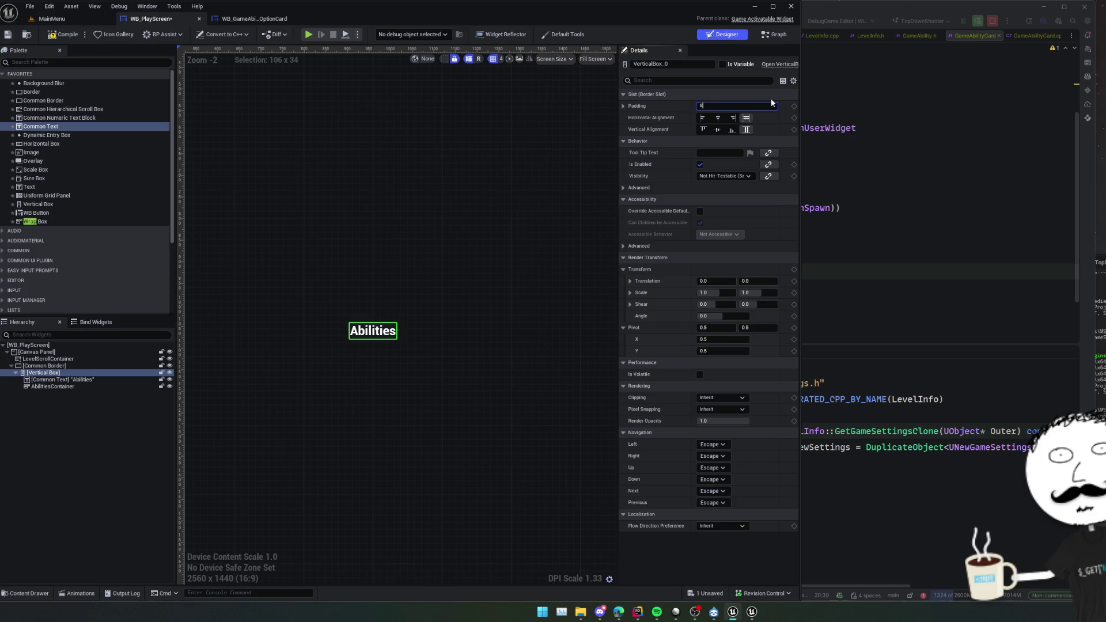
key("Return")
scroll(336, 344, "up", 6)
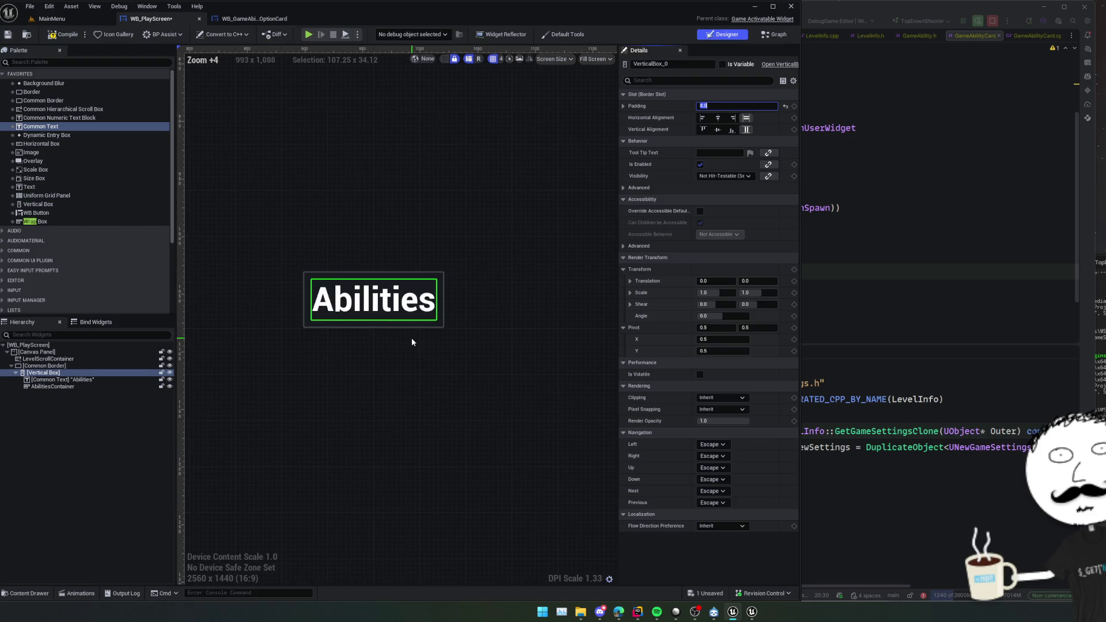
Set AbilitiesContainer's top padding to 15, then compile and save the widget.
left_click(86, 380)
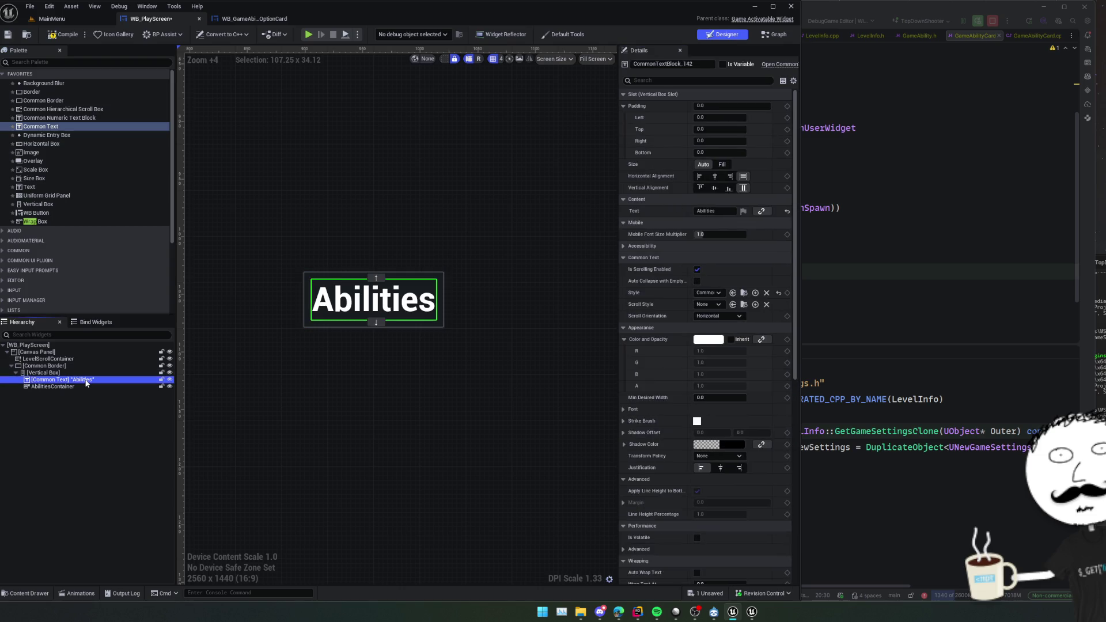
left_click(79, 386)
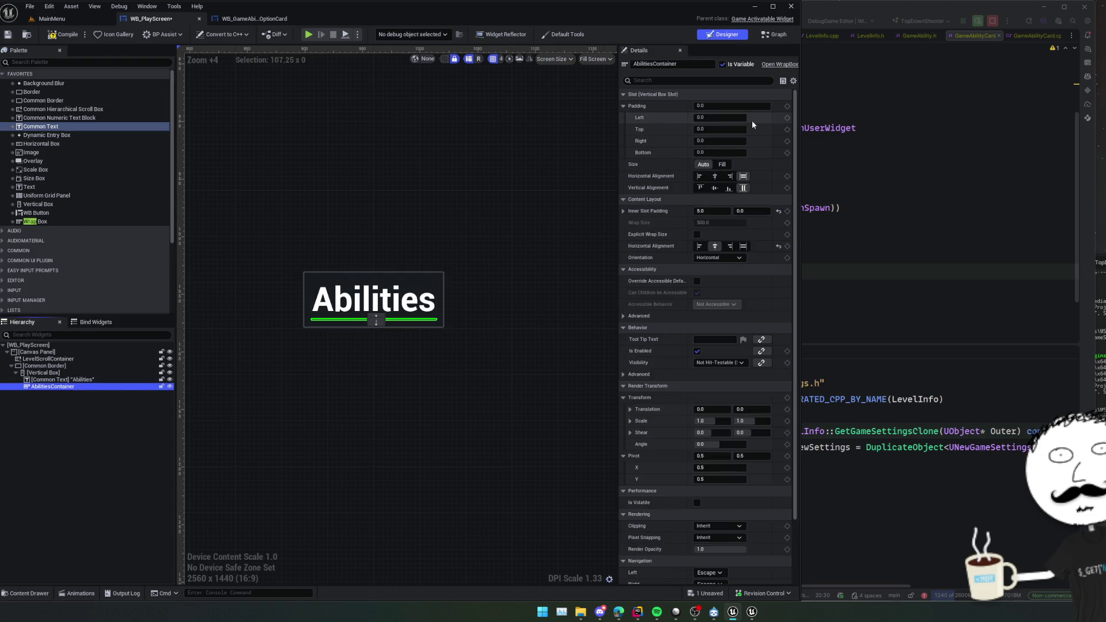
left_click(724, 128)
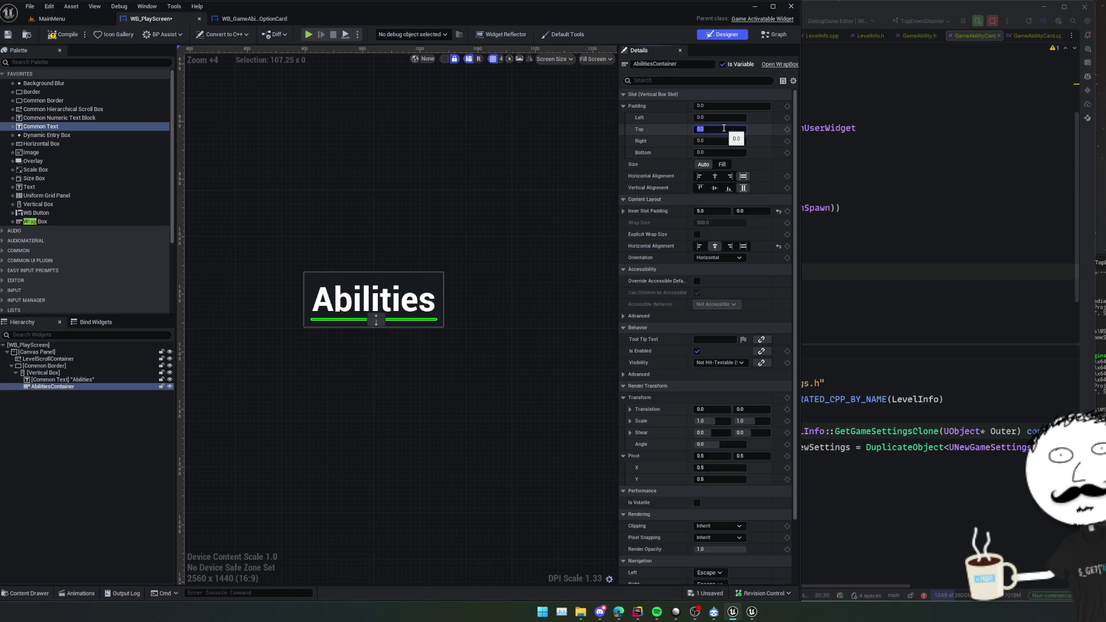
type("15")
key("Return")
left_click(54, 36)
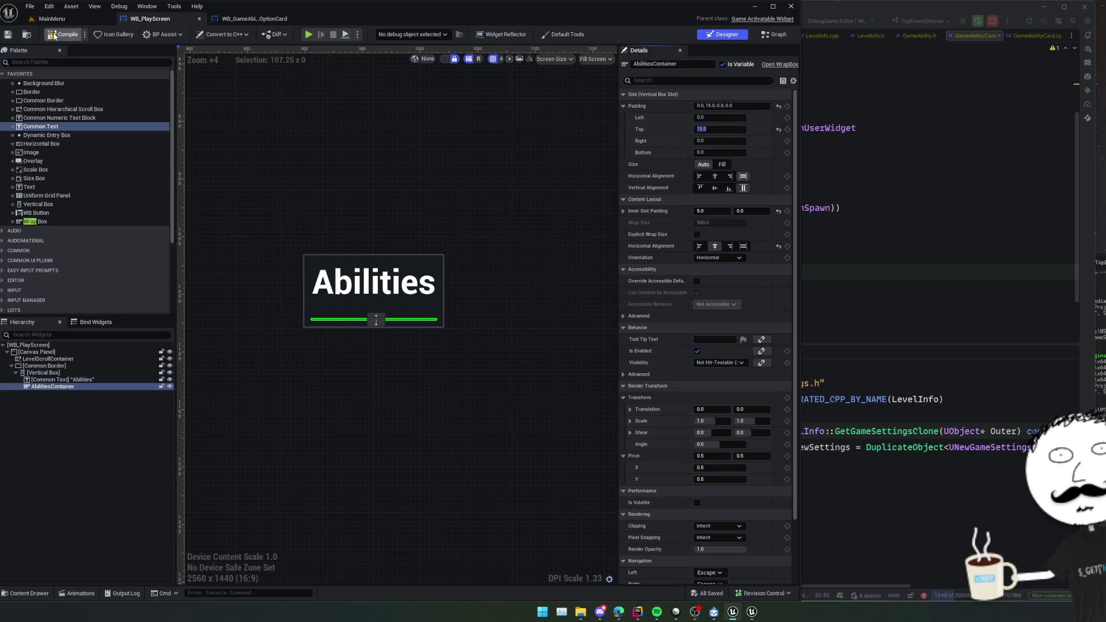
left_click(8, 36)
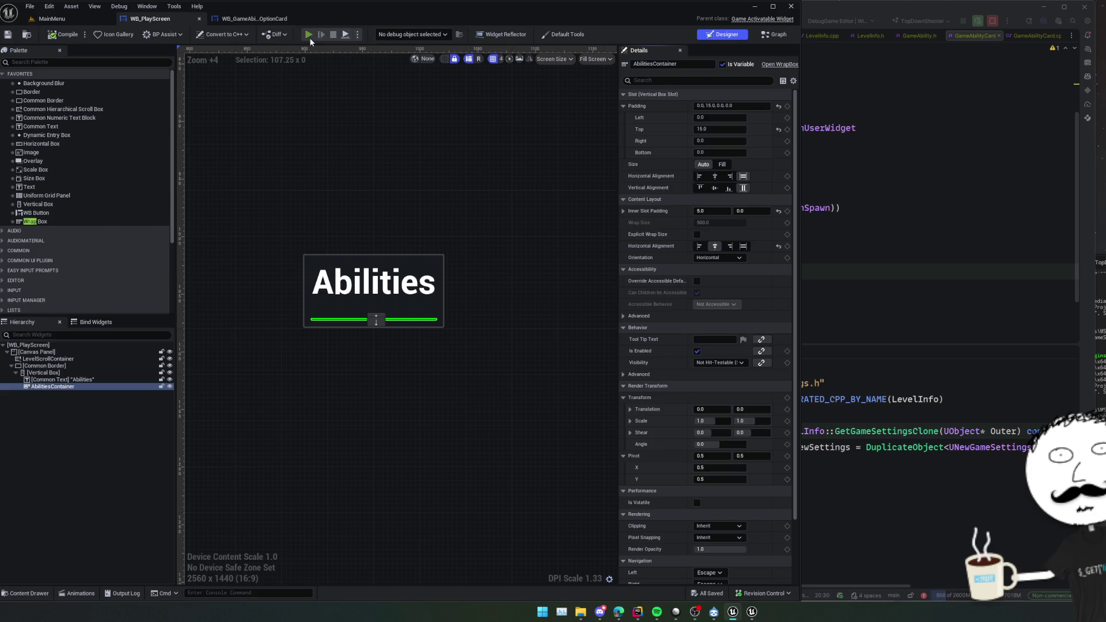
Preview the menu in-game, then give the Abilities heading a smaller text style and save.
left_click(310, 36)
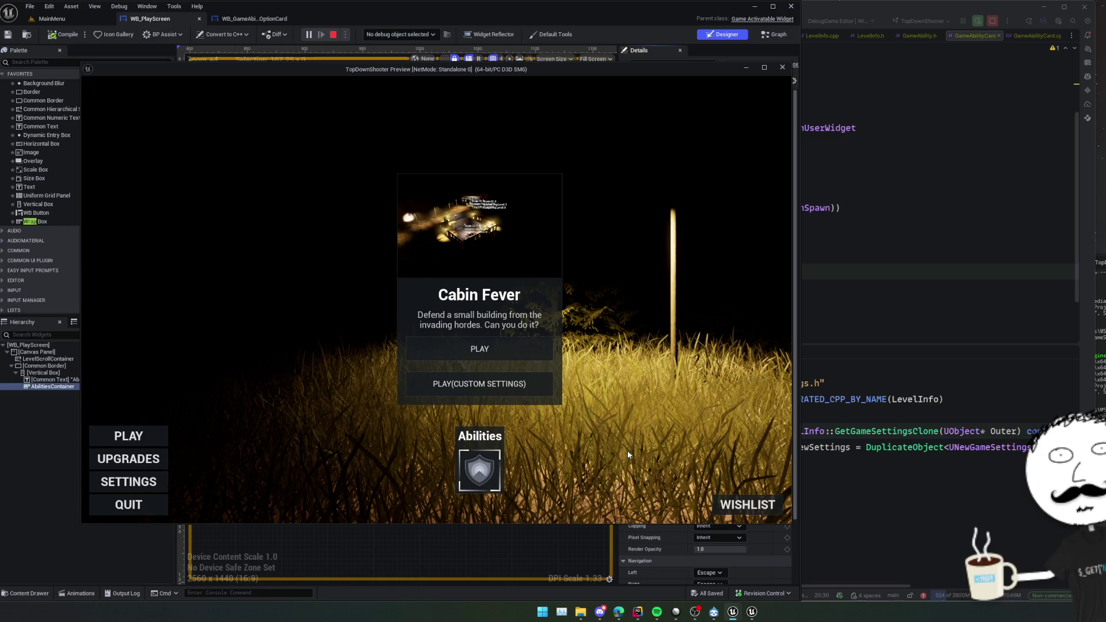
left_click(782, 67)
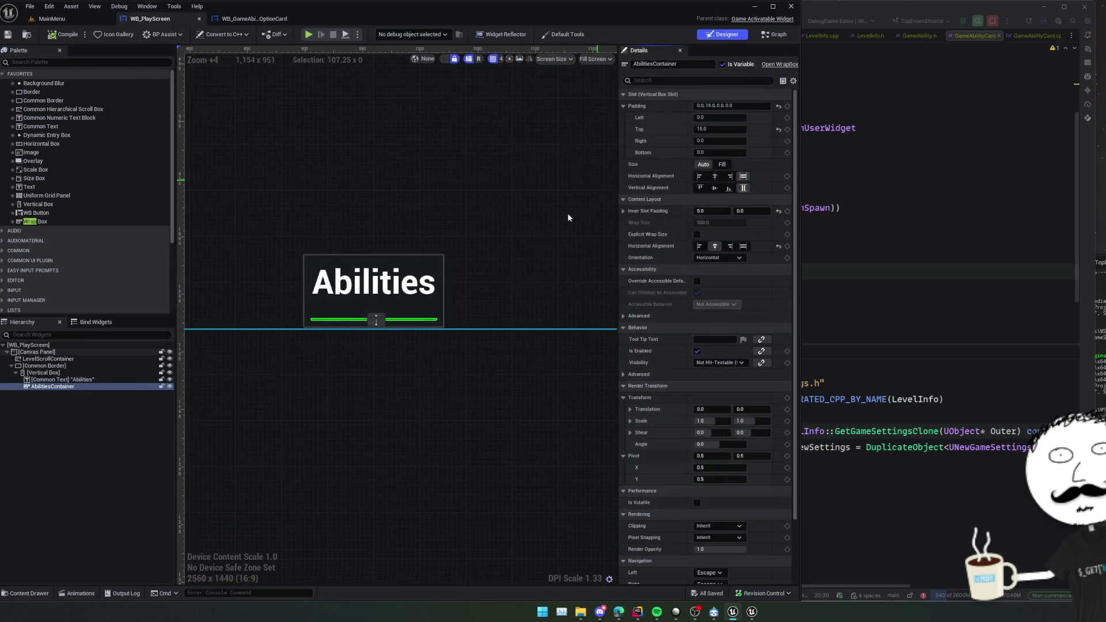
left_click(374, 283)
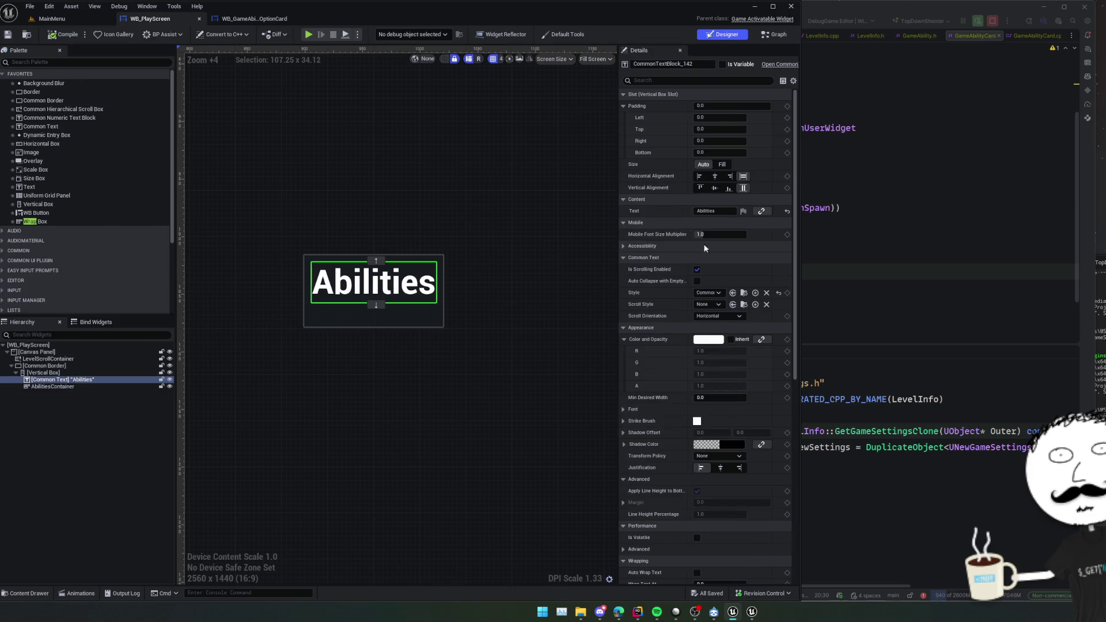
left_click(717, 292)
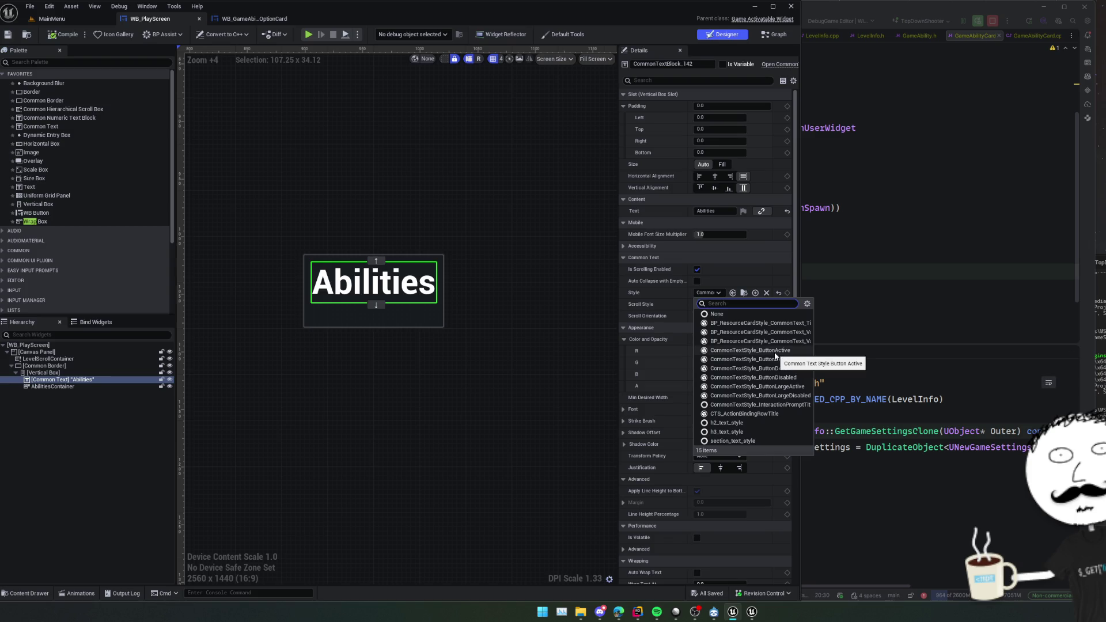
left_click(774, 351)
scroll(548, 316, "down", 1)
key("ctrl+s")
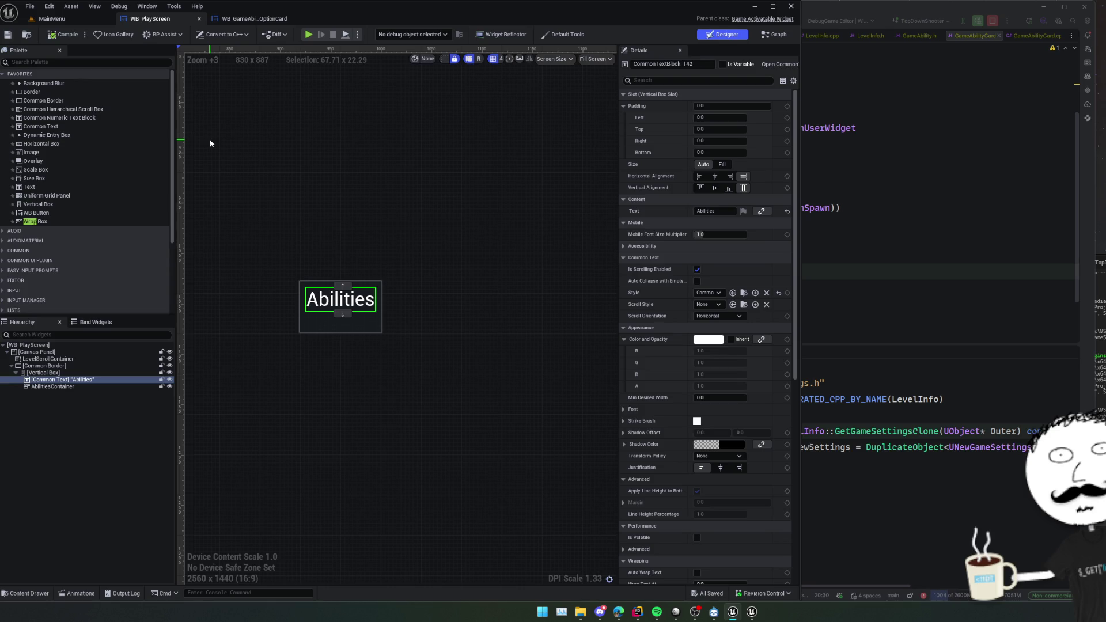
left_click(52, 18)
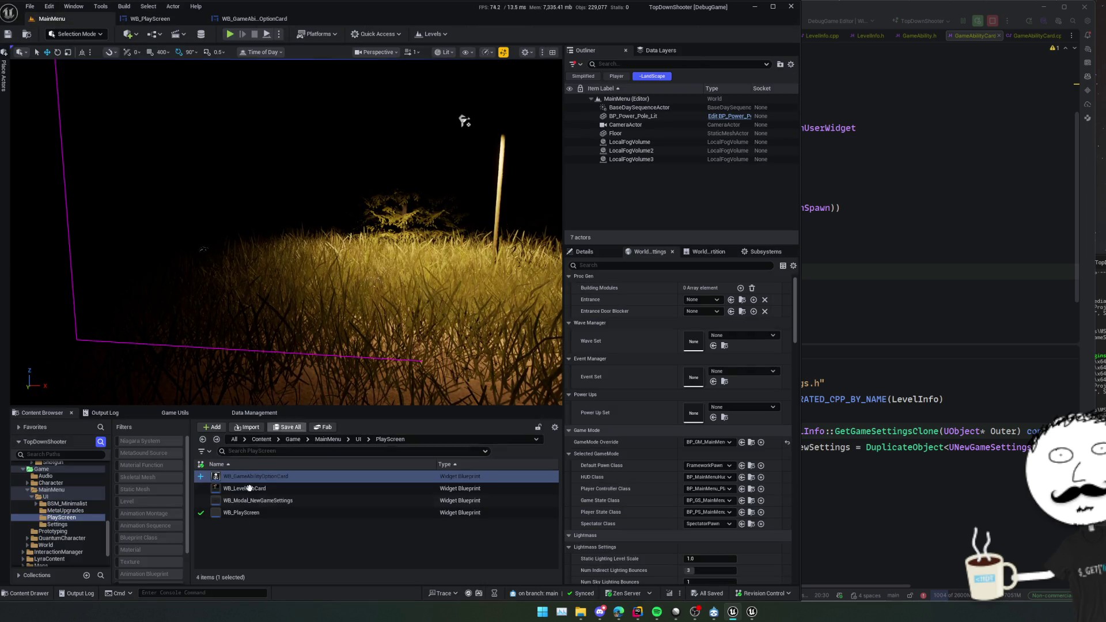
Duplicate GA_Invulnerability in Framework/Abilities as GA_NightVision, then play the main menu level.
scroll(63, 523, "down", 10)
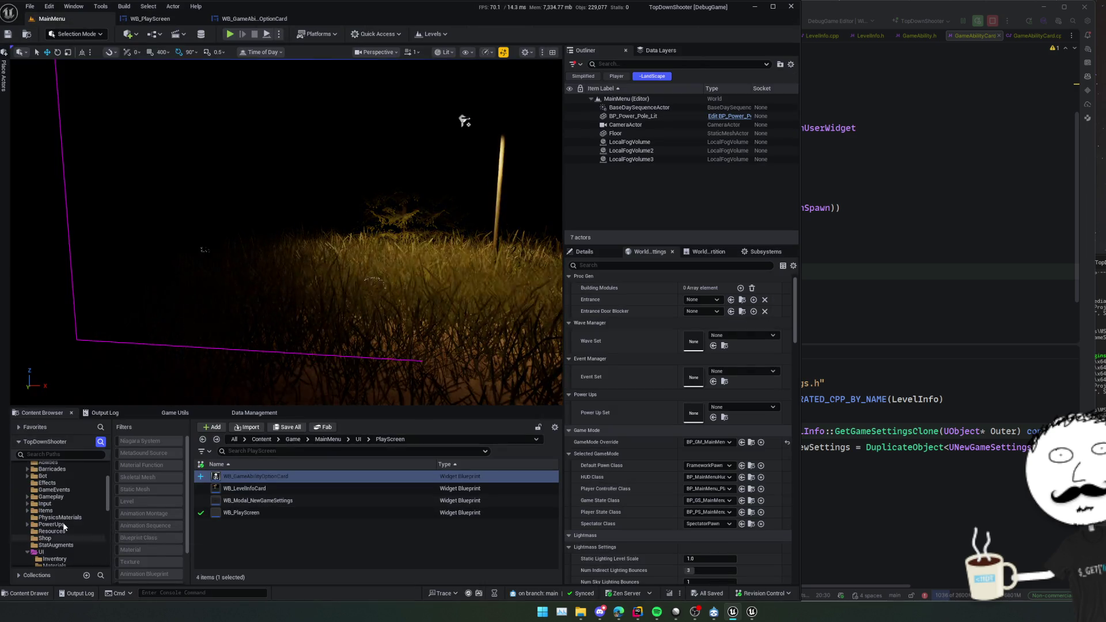
scroll(77, 525, "down", 3)
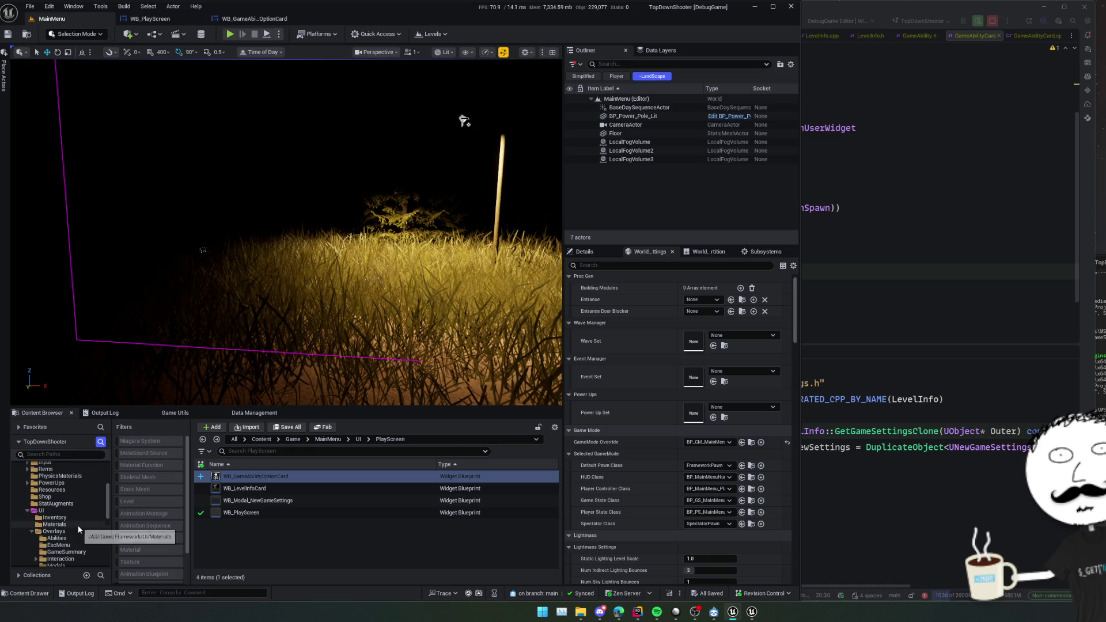
scroll(78, 525, "up", 3)
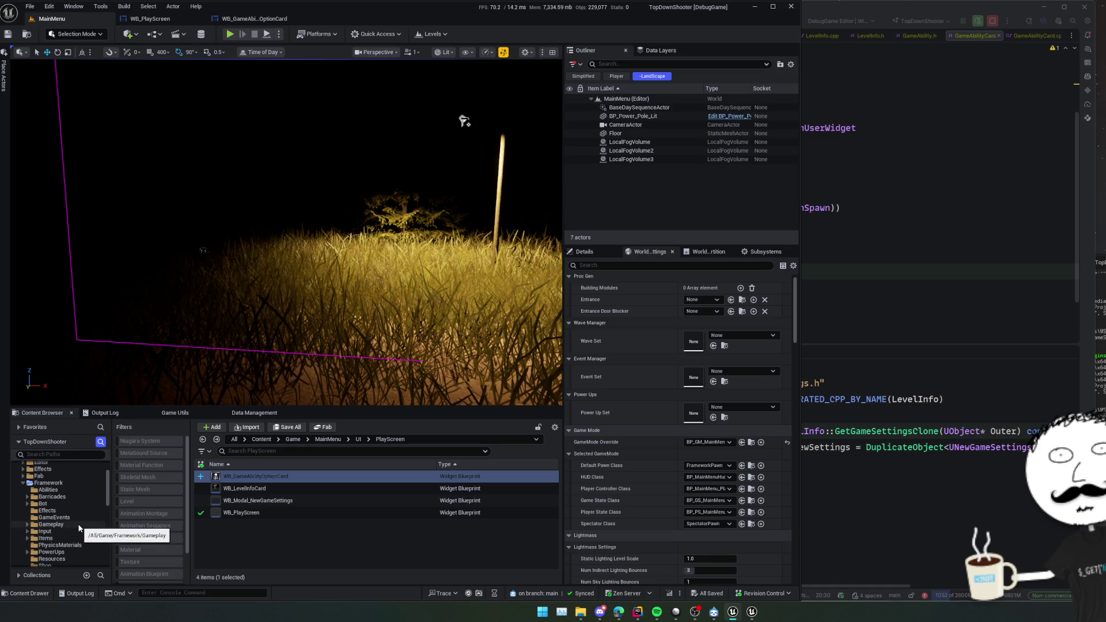
scroll(72, 507, "up", 1)
left_click(68, 475)
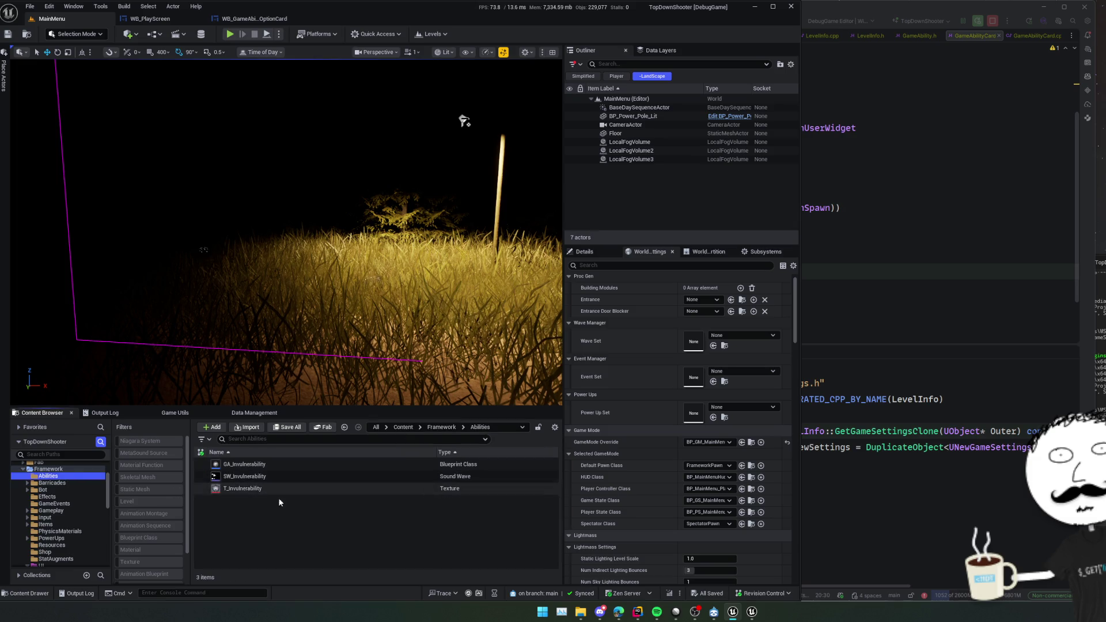
left_click(277, 465)
key("ctrl+d")
key("BackSpace")
key("BackSpace")
key("BackSpace")
key("BackSpace")
key("BackSpace")
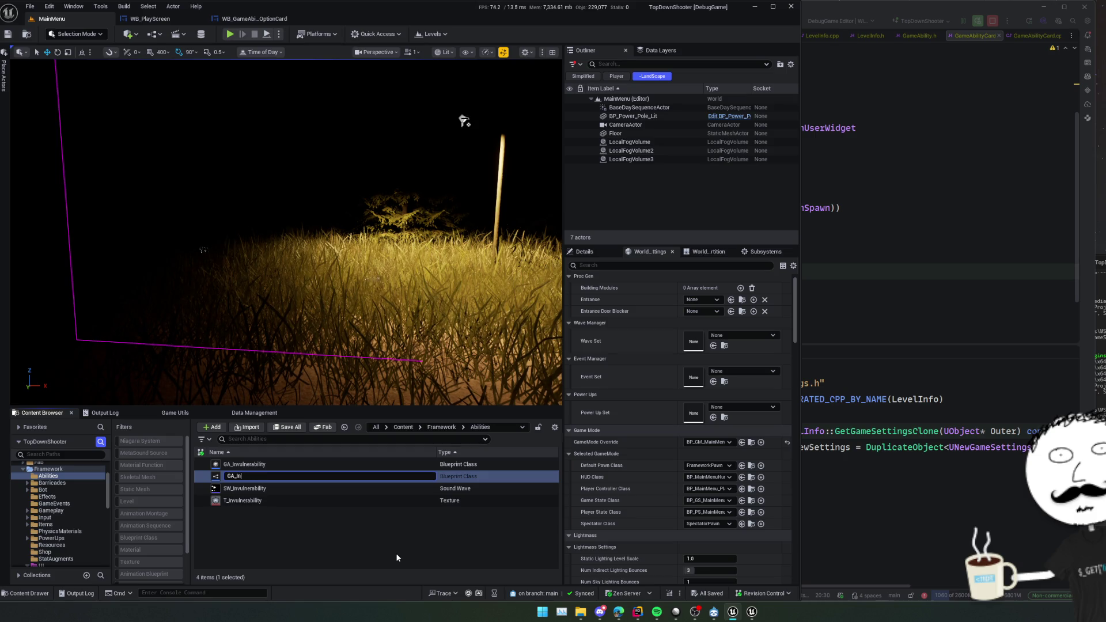
type("NightVision")
key("Return")
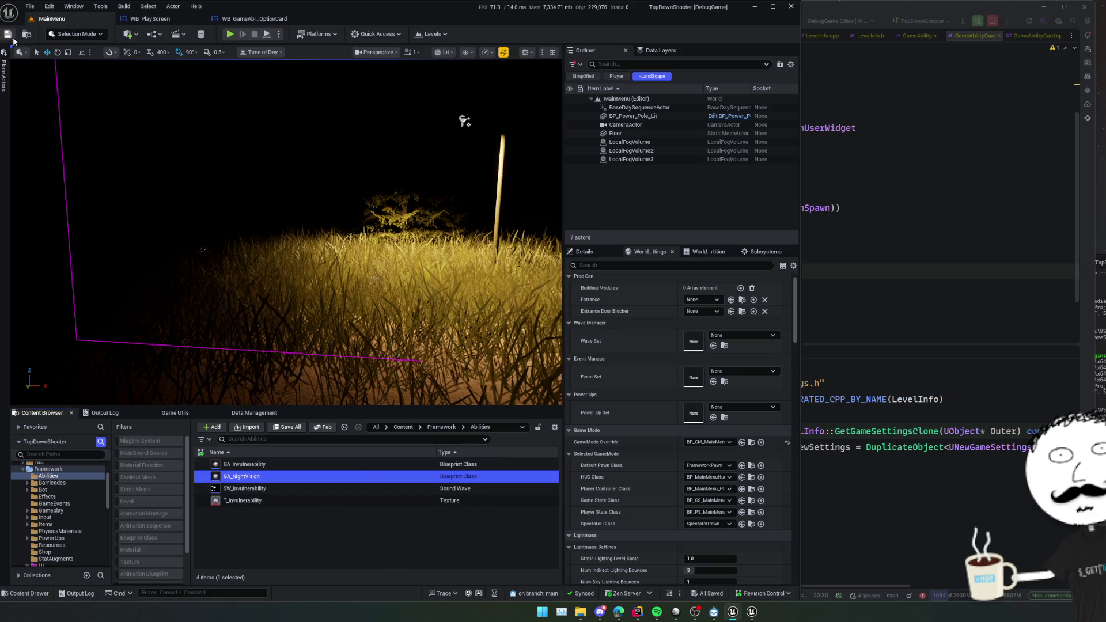
left_click(234, 36)
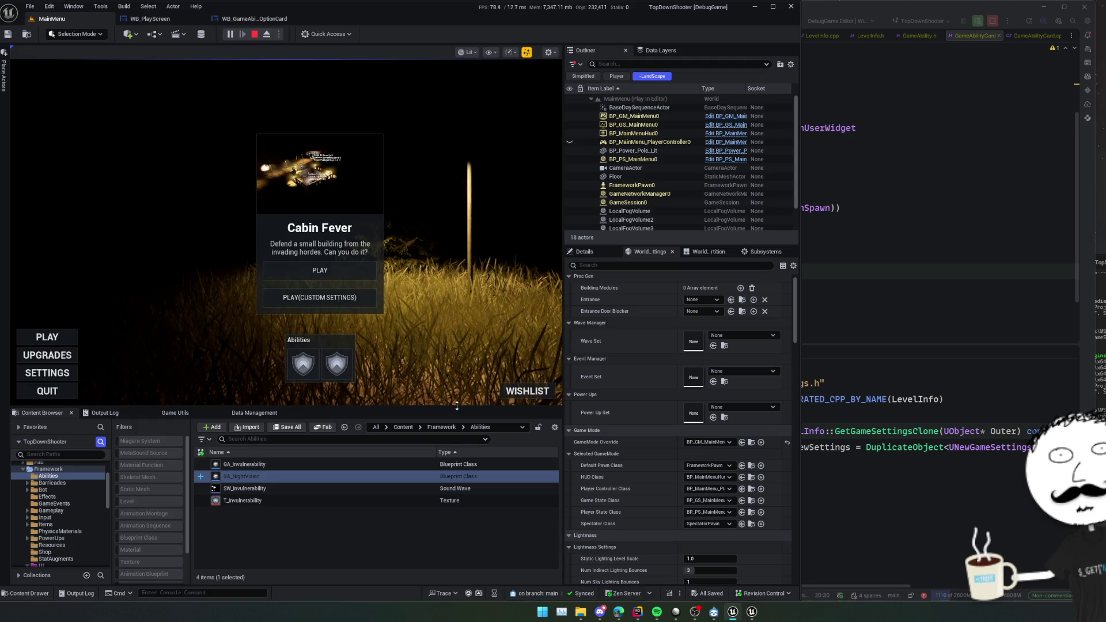
Look over the WB_GameAbilityOptionCard Event Construct and Sequence nodes, then return to WB_PlayScreen.
left_click_drag(457, 407, 458, 409)
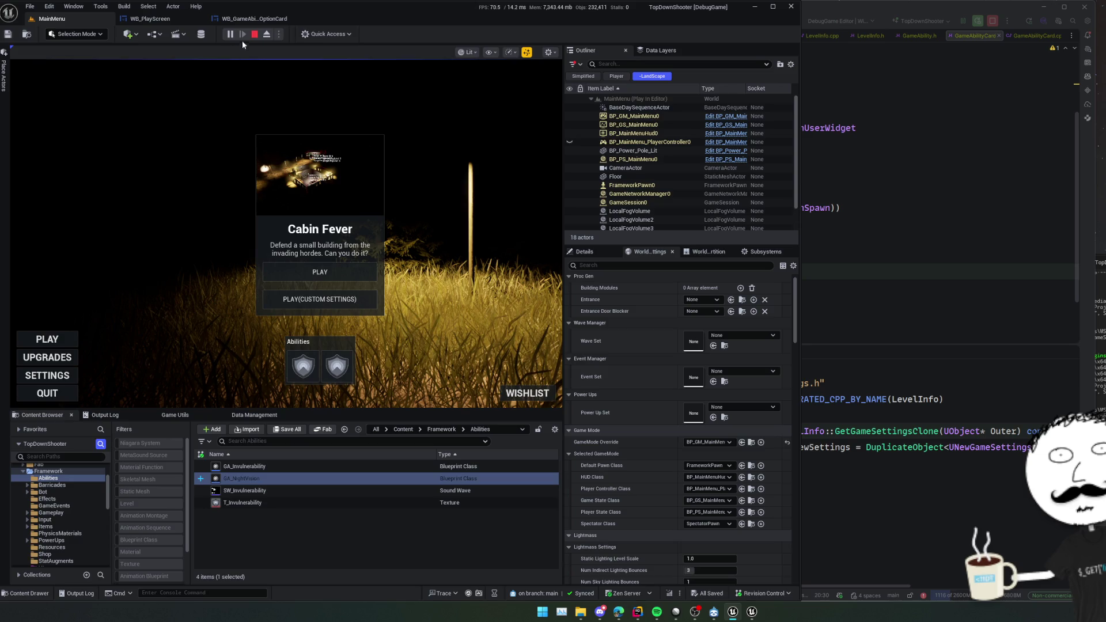
left_click(281, 19)
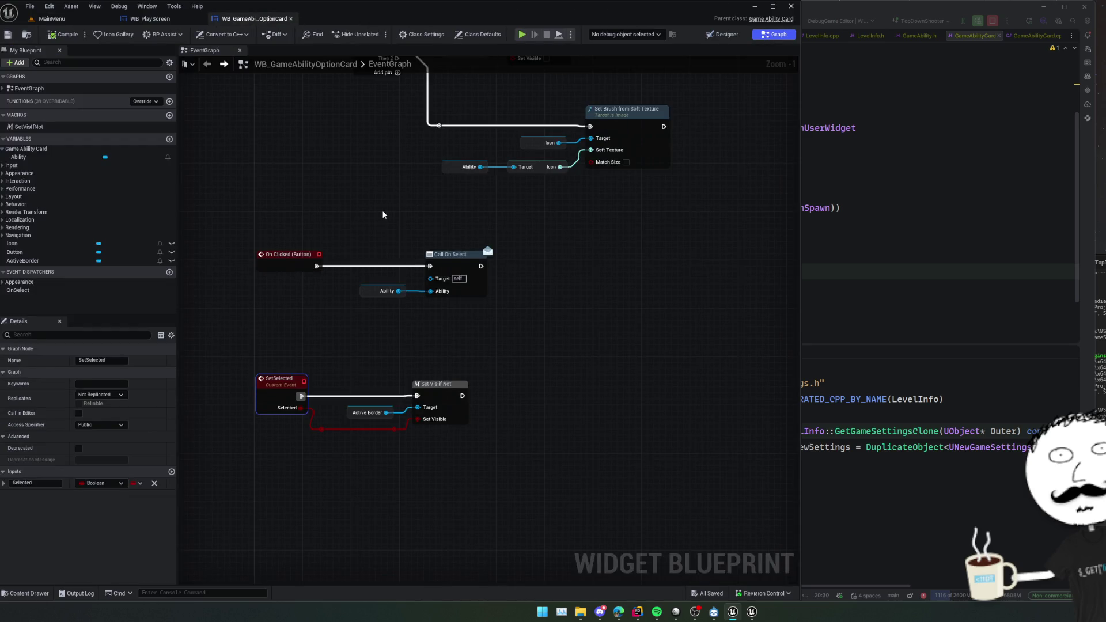
scroll(383, 214, "down", 1)
left_click_drag(407, 245, 342, 398)
mouse_move(600, 257)
left_mouse_down()
mouse_move(644, 273)
mouse_move(682, 348)
mouse_move(635, 394)
mouse_move(629, 381)
left_mouse_up()
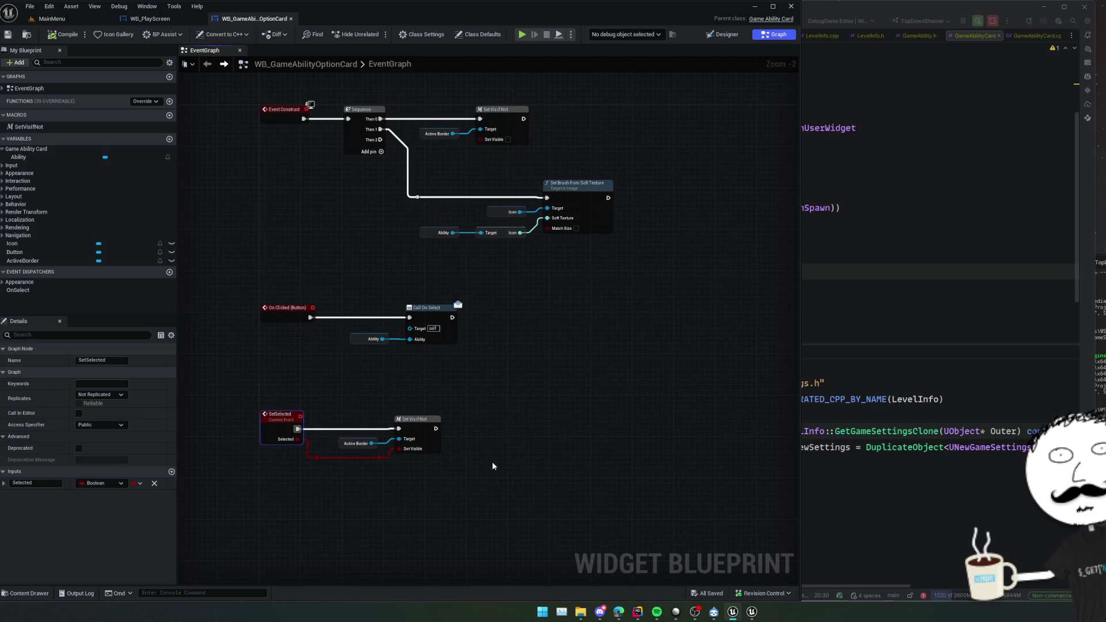
left_click(150, 19)
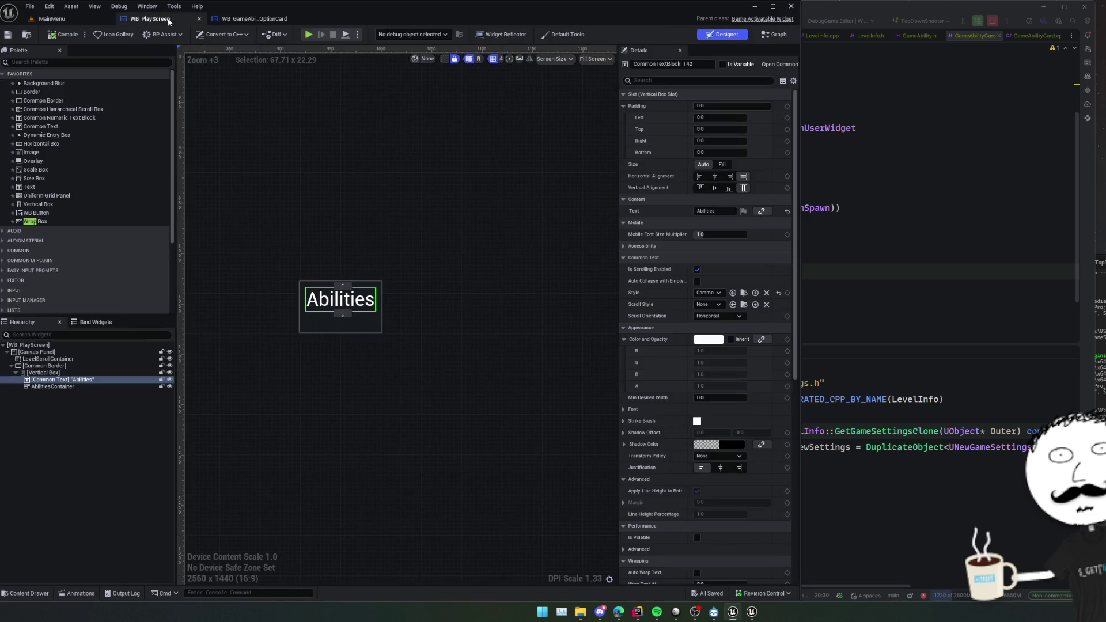
Run a standalone preview of WB_PlayScreen's ability-selection graph, debugging the PlayScreen instance, with the preview window on the right.
left_click(775, 35)
scroll(541, 340, "up", 4)
mouse_move(459, 366)
left_mouse_down()
mouse_move(405, 380)
mouse_move(264, 381)
mouse_move(547, 382)
mouse_move(435, 378)
left_mouse_up()
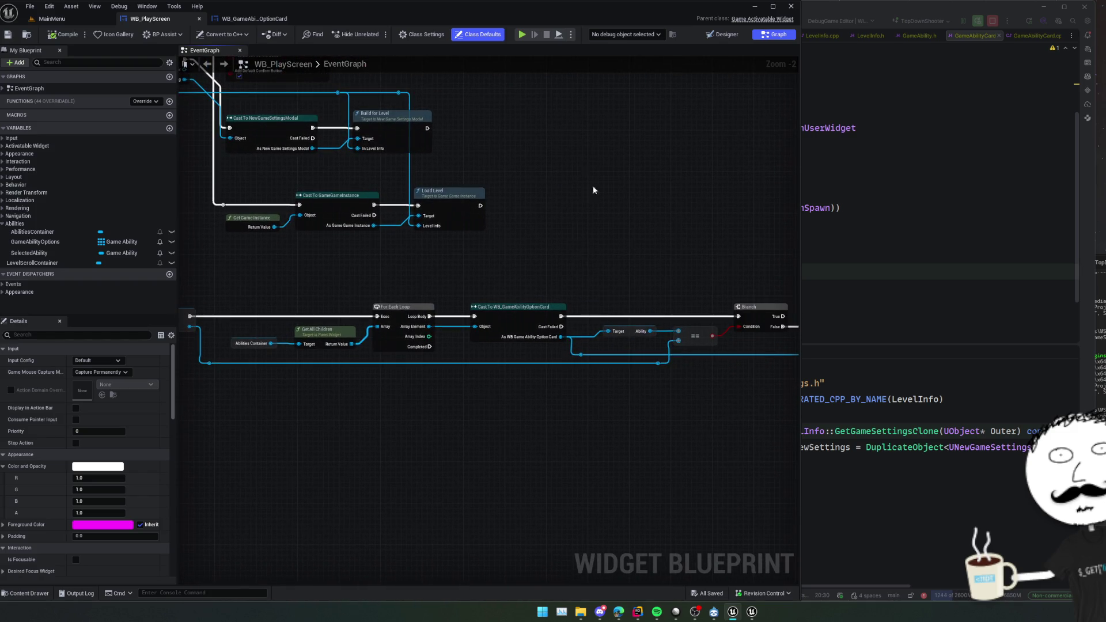
key("alt+p")
left_click(611, 35)
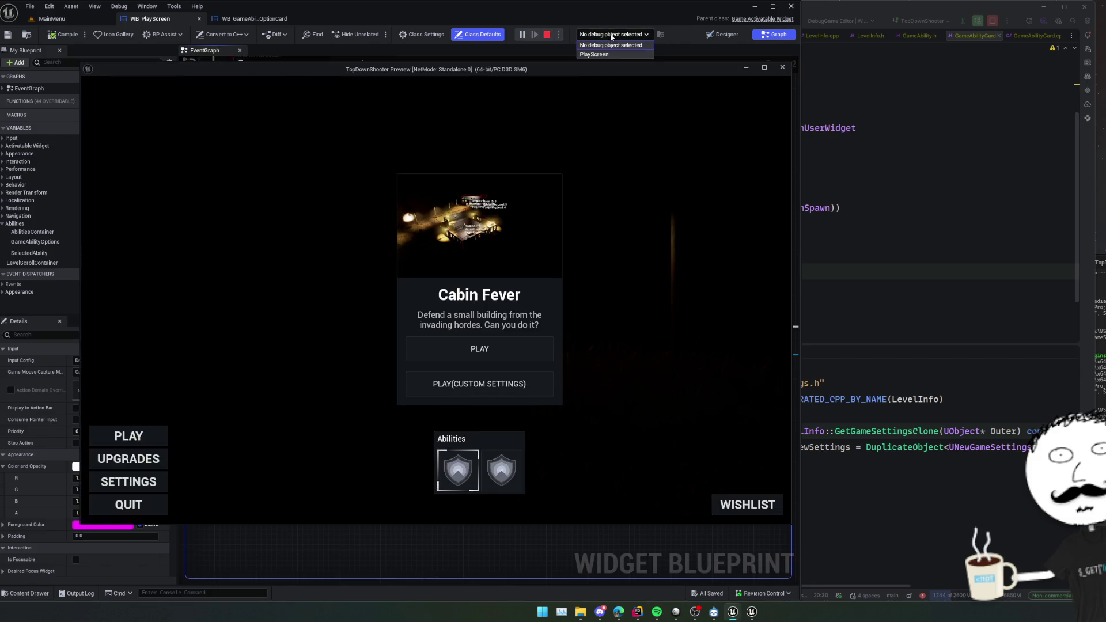
left_click(616, 54)
mouse_move(82, 61)
left_mouse_down()
mouse_move(271, 136)
mouse_move(266, 202)
left_mouse_up()
mouse_move(381, 209)
left_mouse_down()
mouse_move(704, 166)
mouse_move(719, 126)
left_mouse_up()
mouse_move(349, 345)
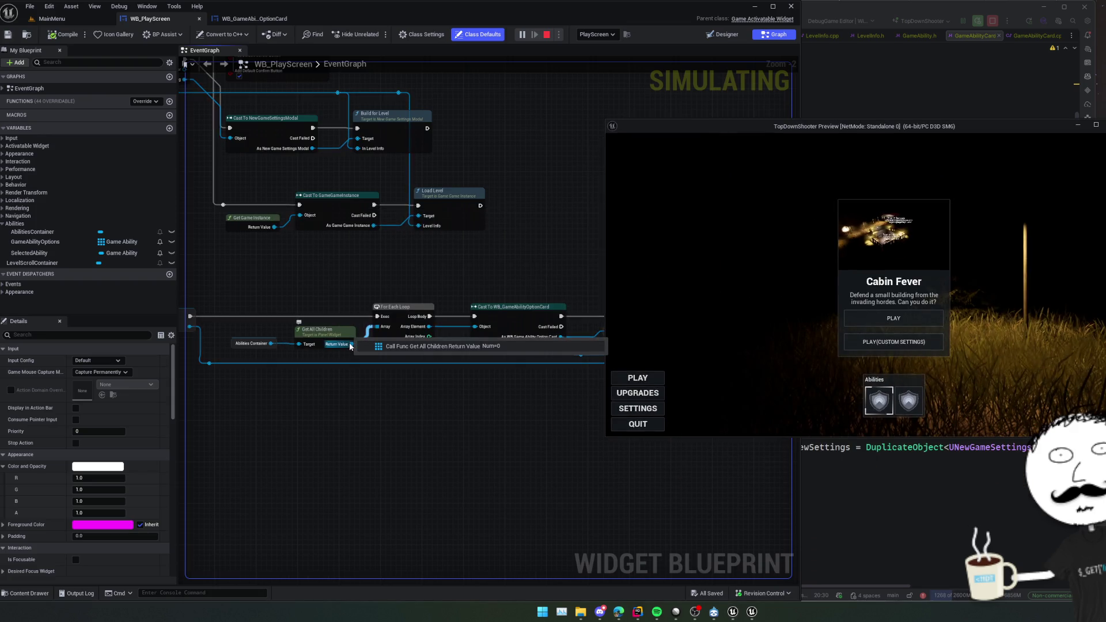
Inspect the Selected Ability value, the Get All Children results, and the cast and SET Selected Ability nodes.
left_click(879, 400)
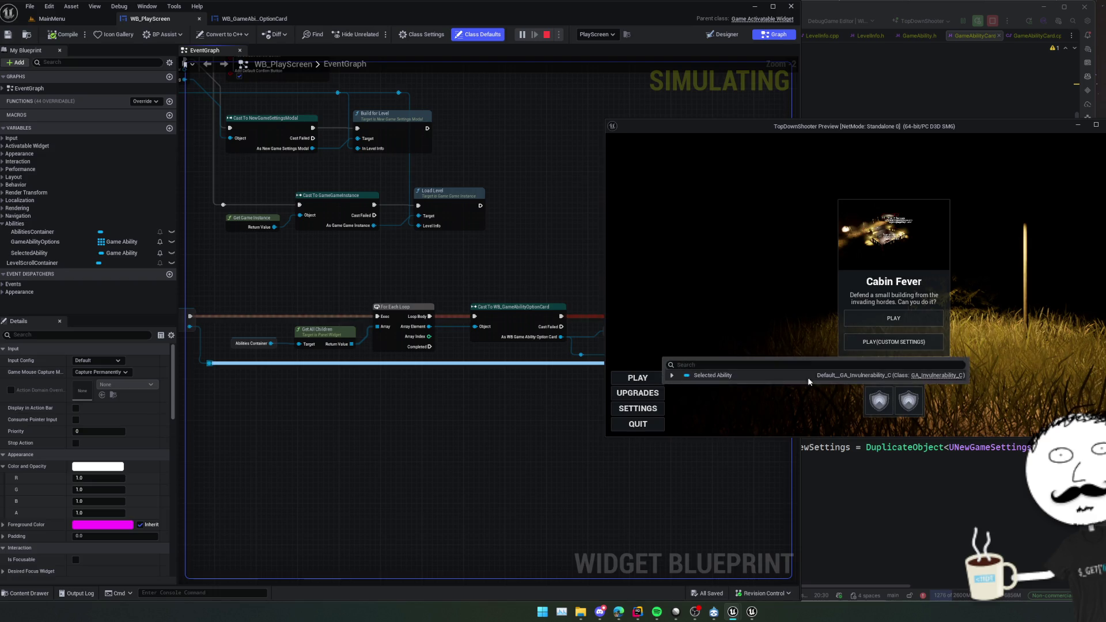
scroll(372, 395, "down", 1)
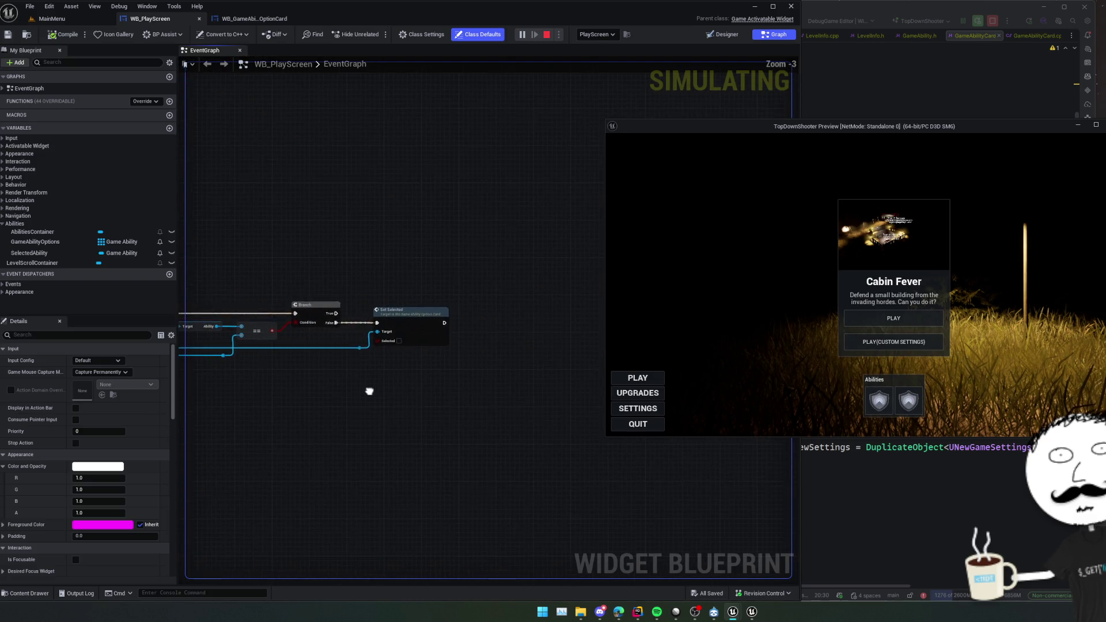
left_click_drag(370, 391, 457, 373)
left_click_drag(338, 336, 435, 381)
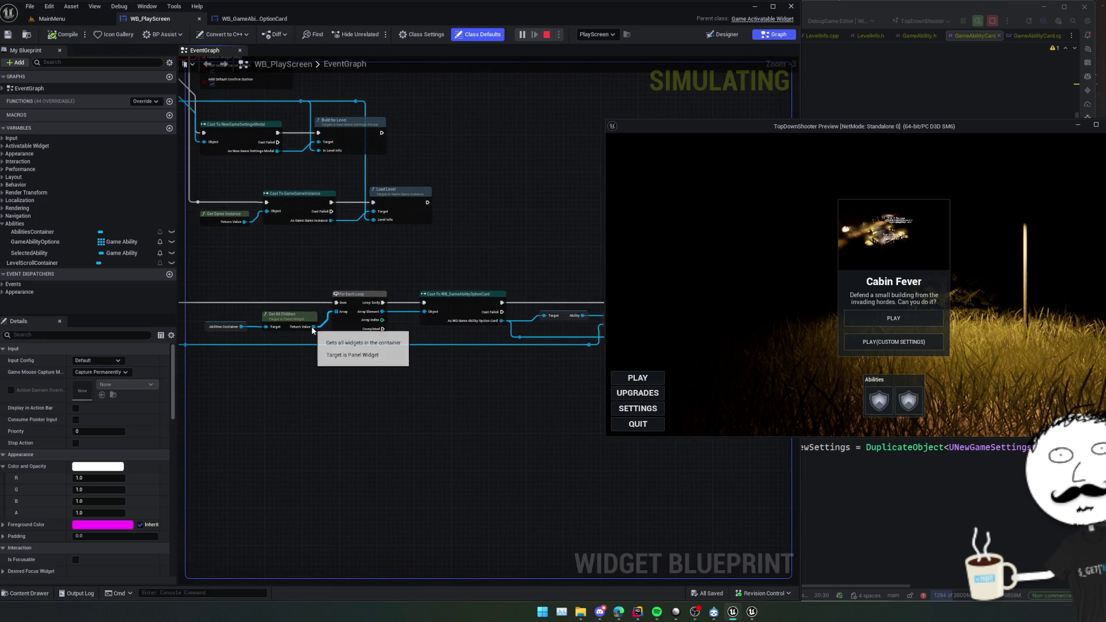
scroll(314, 333, "up", 3)
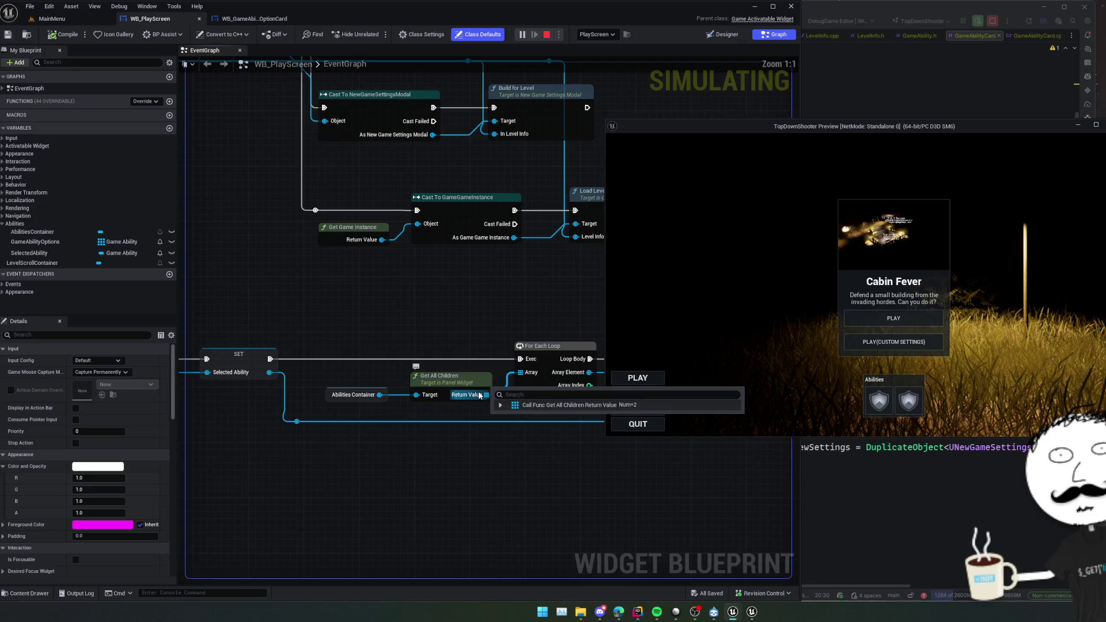
left_click(501, 405)
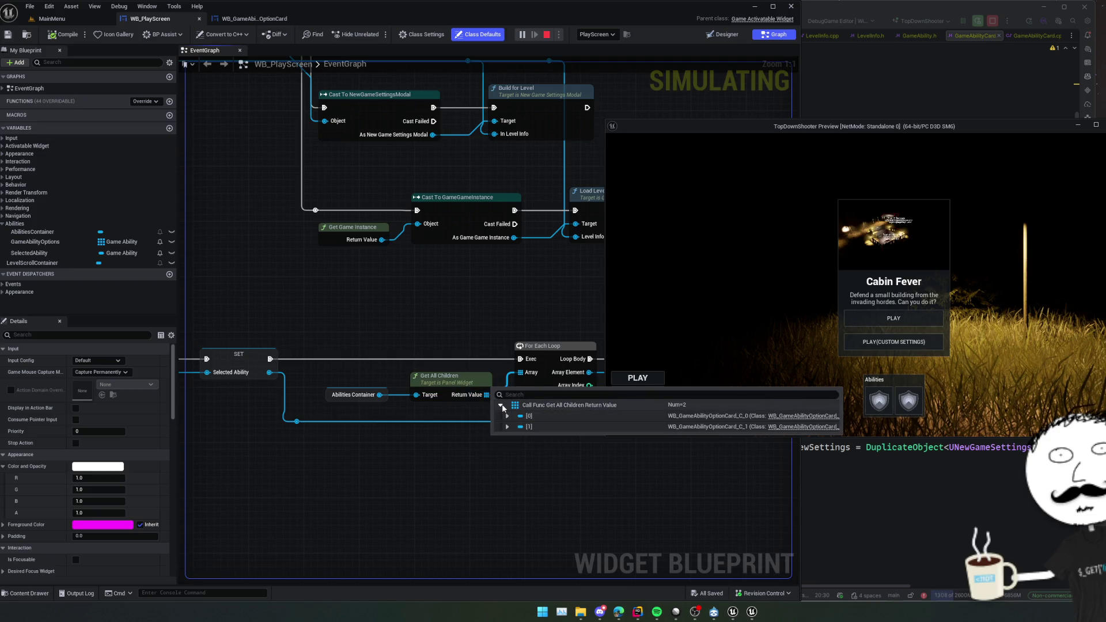
scroll(494, 413, "down", 1)
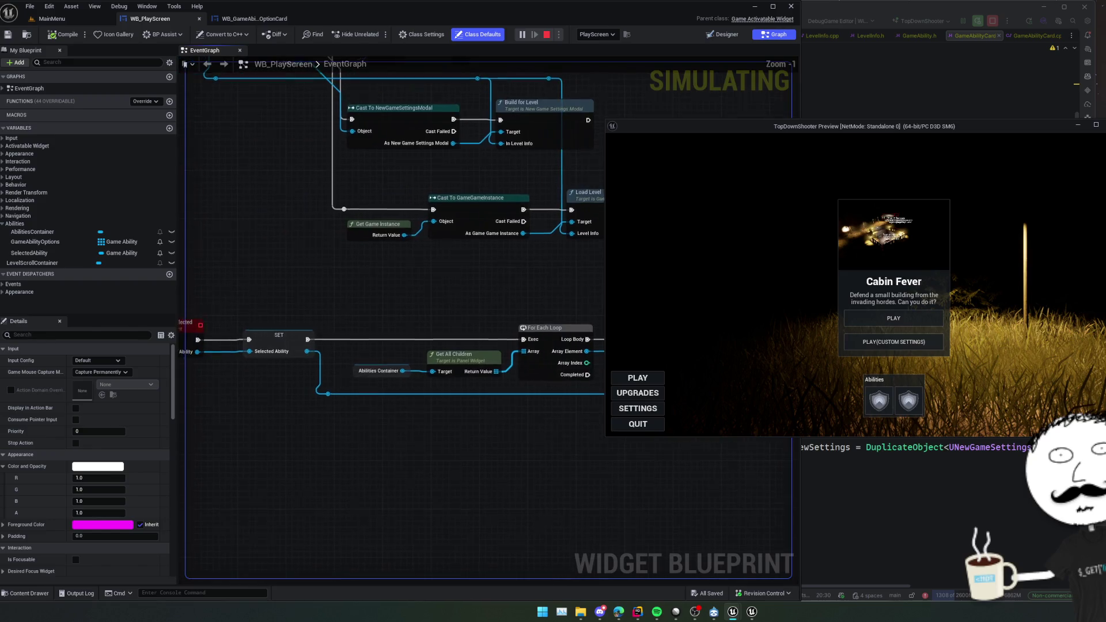
left_click_drag(459, 420, 522, 408)
Select the second, then the first ability in the preview to watch the execution flow.
mouse_move(325, 342)
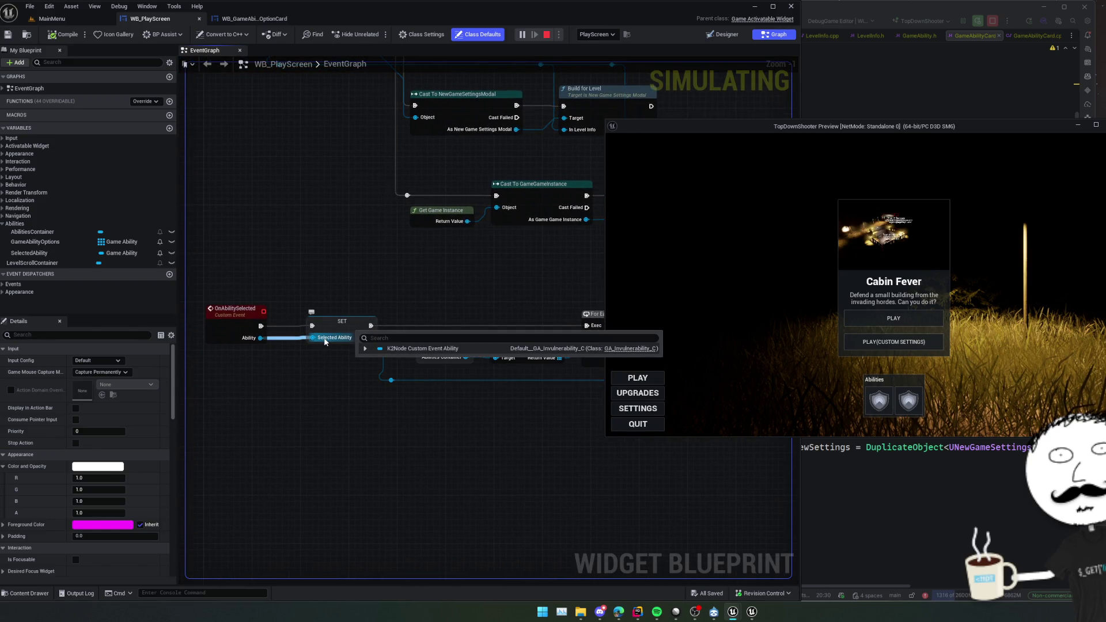
left_click(905, 404)
mouse_move(321, 340)
left_click(881, 399)
mouse_move(260, 344)
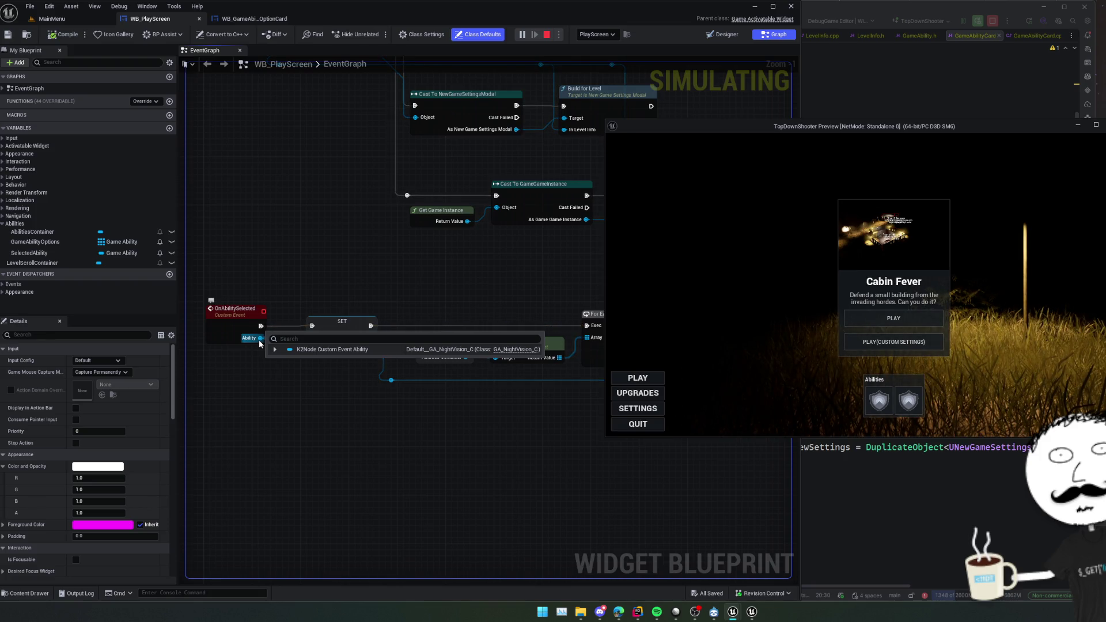
left_click(879, 400)
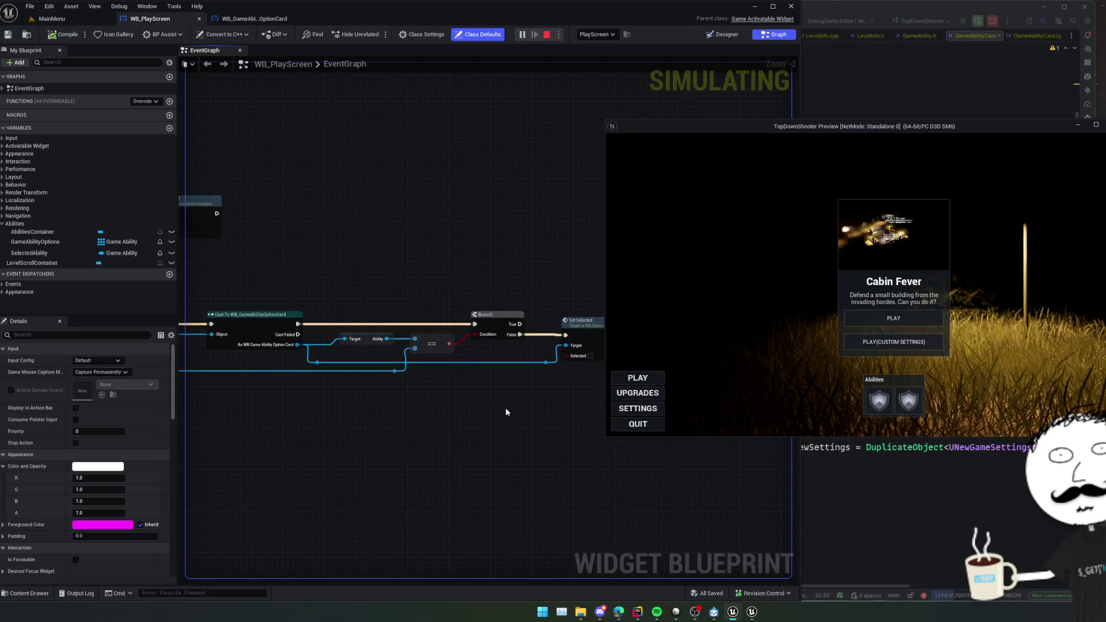
scroll(470, 408, "down", 1)
scroll(467, 408, "up", 1)
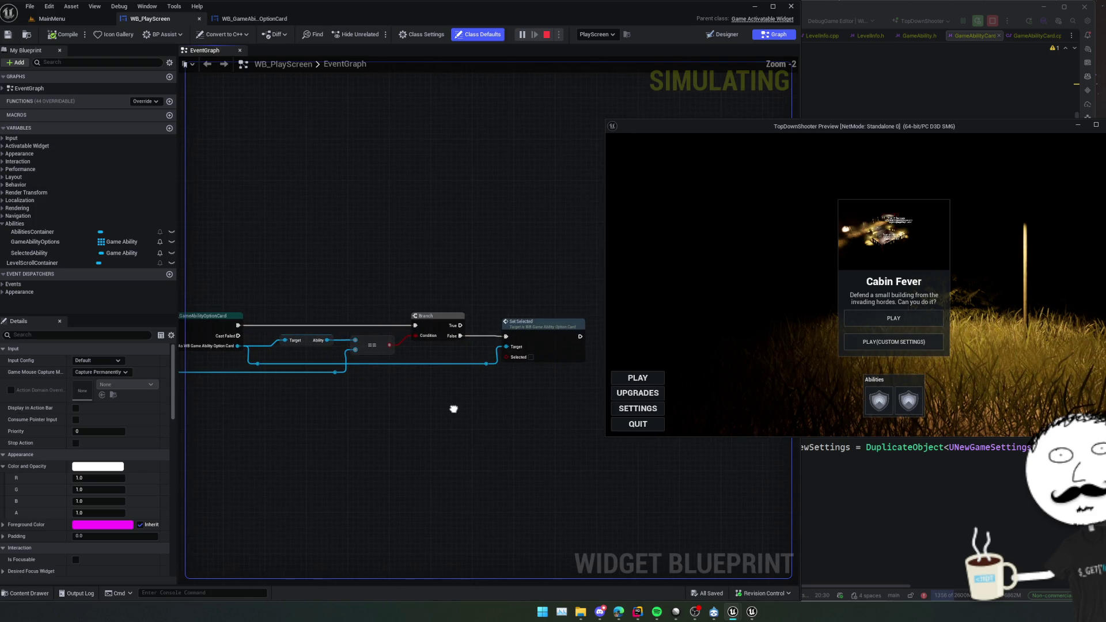
left_click_drag(365, 412, 370, 411)
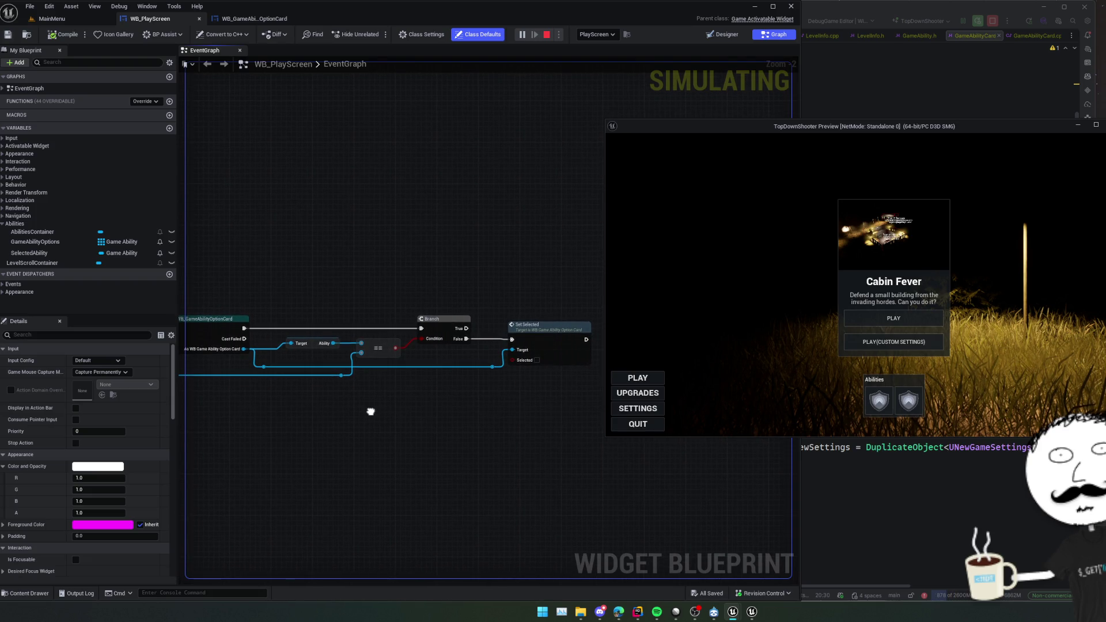
Wire the == result into Set Selected's Selected input, delete the Branch, save, and stop the preview.
mouse_move(395, 348)
left_mouse_down()
mouse_move(511, 359)
mouse_move(486, 342)
left_mouse_up()
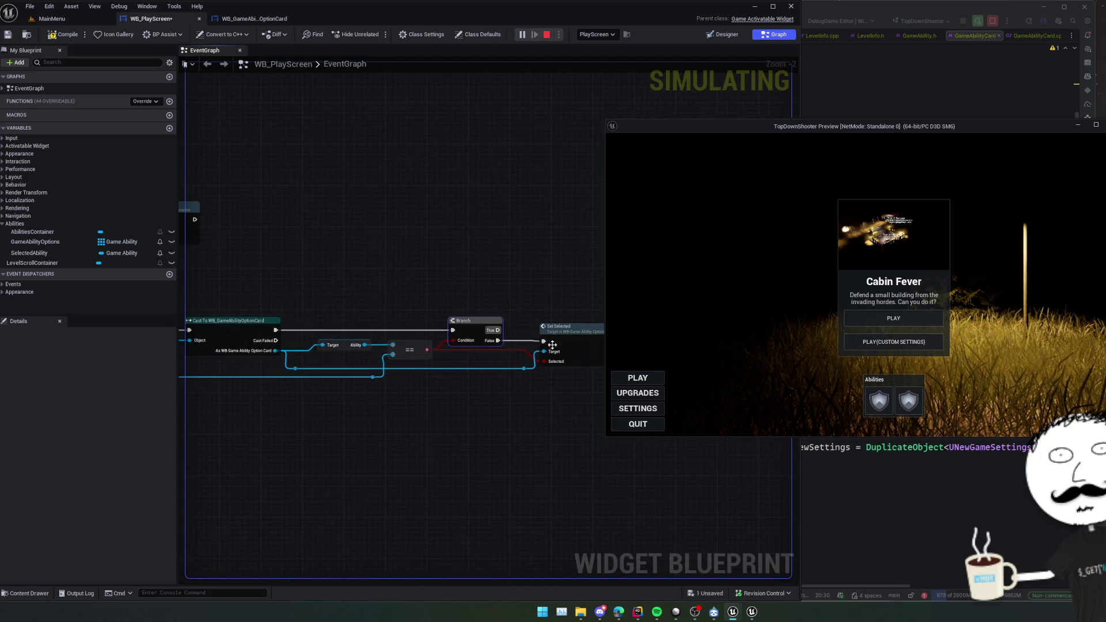
key("Delete")
mouse_move(275, 330)
left_mouse_down()
mouse_move(543, 341)
mouse_move(462, 316)
left_mouse_up()
scroll(305, 363, "down", 1)
left_click_drag(341, 399, 396, 396)
key("ctrl+s")
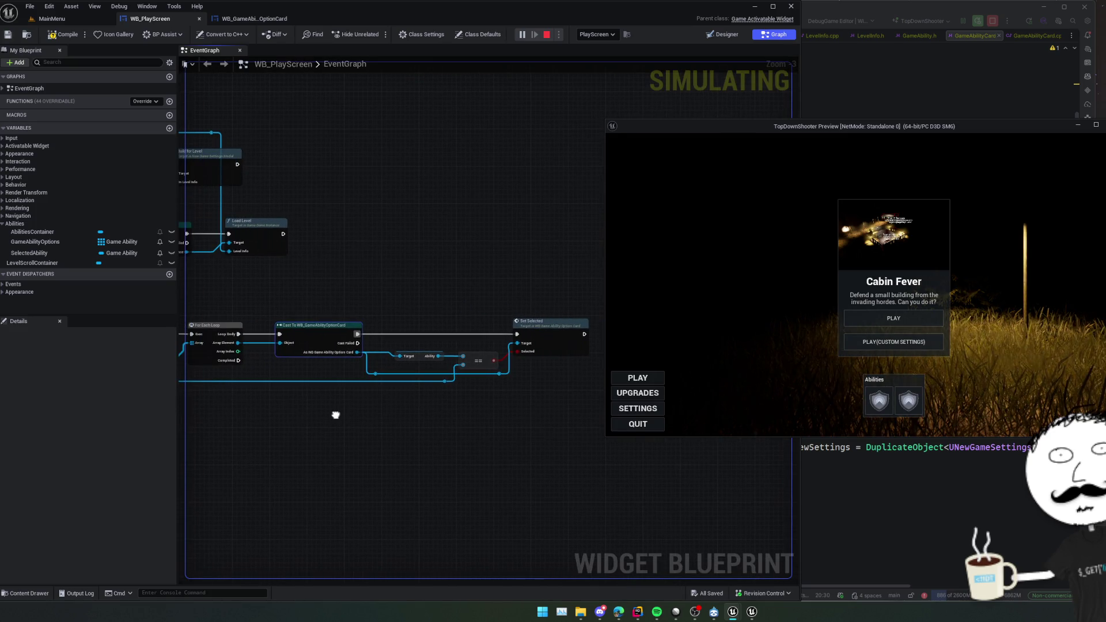
key("Escape")
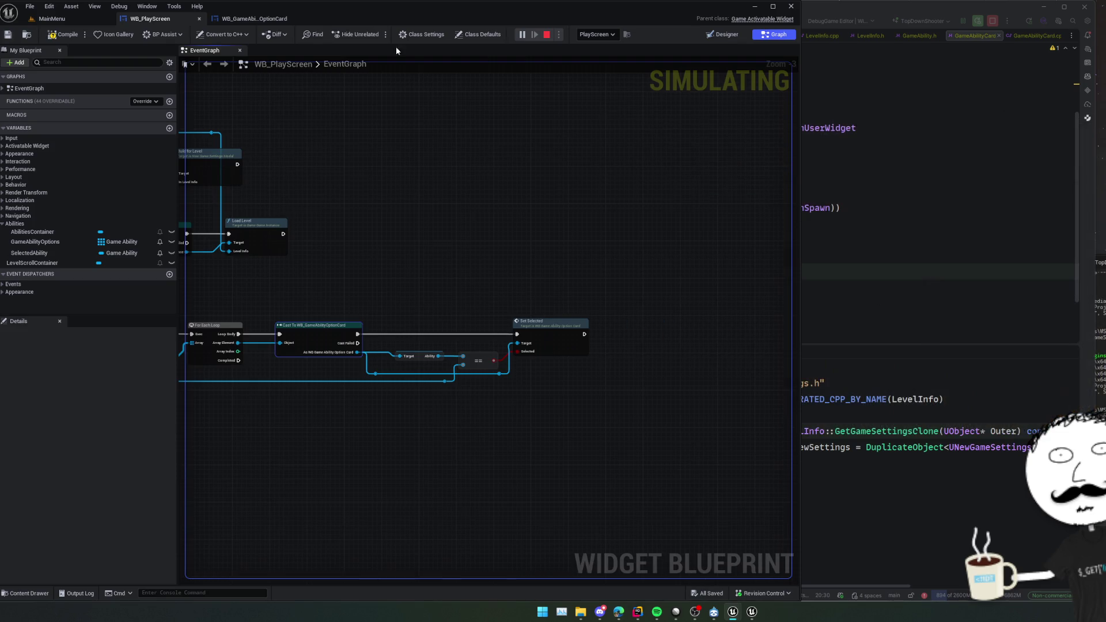
left_click_drag(442, 217, 496, 217)
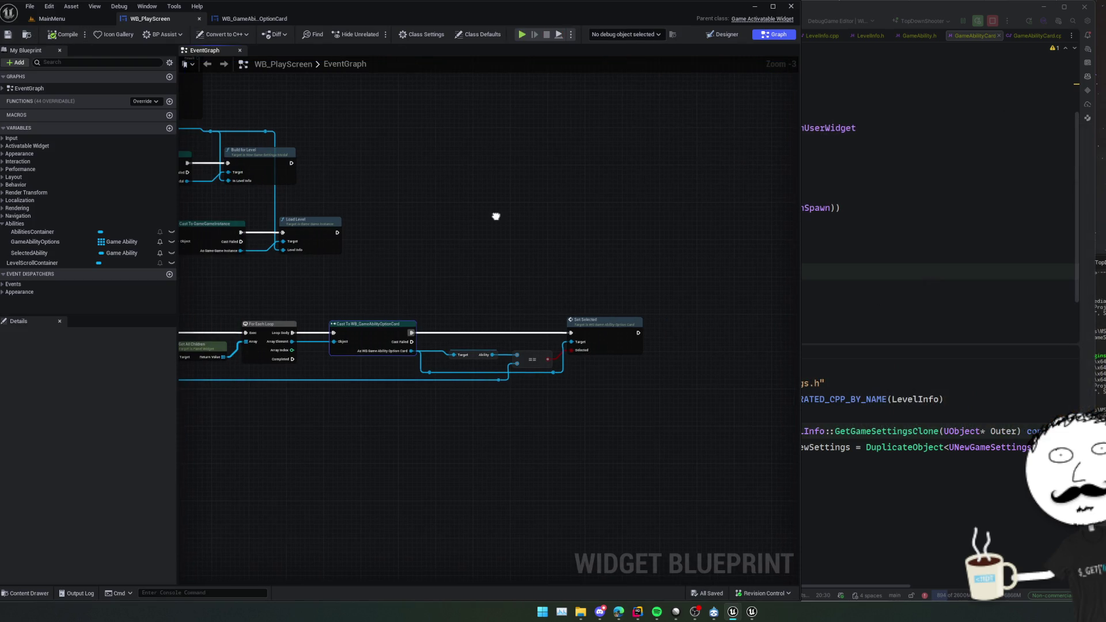
Start a play session with PlayScreen debugged, and select the second, then the first ability card.
left_click(525, 33)
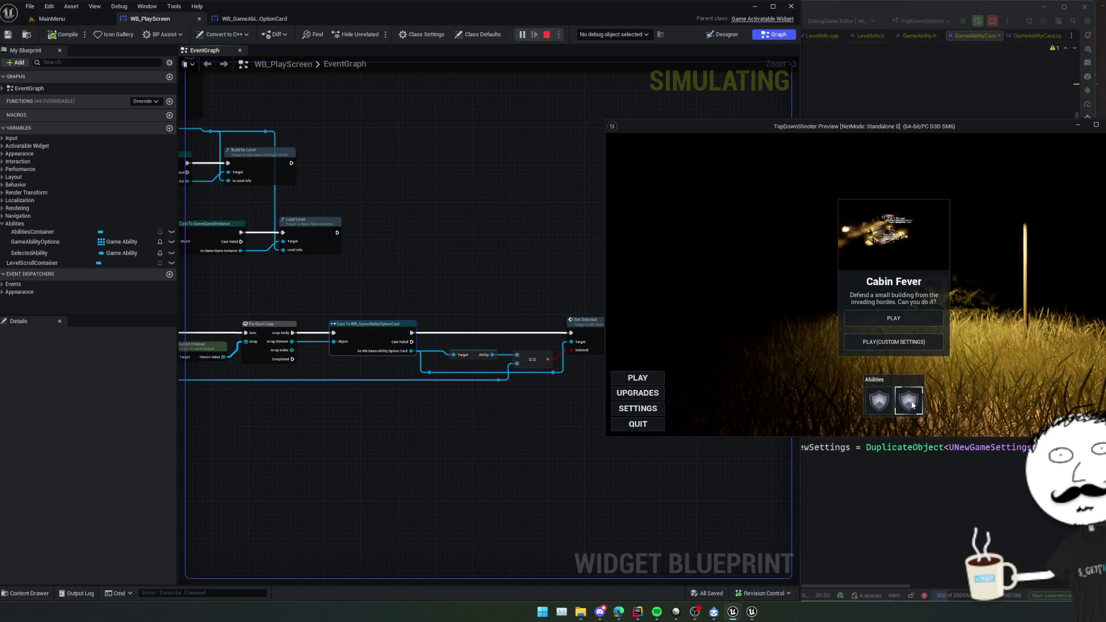
key("Down")
key("Return")
left_click(909, 397)
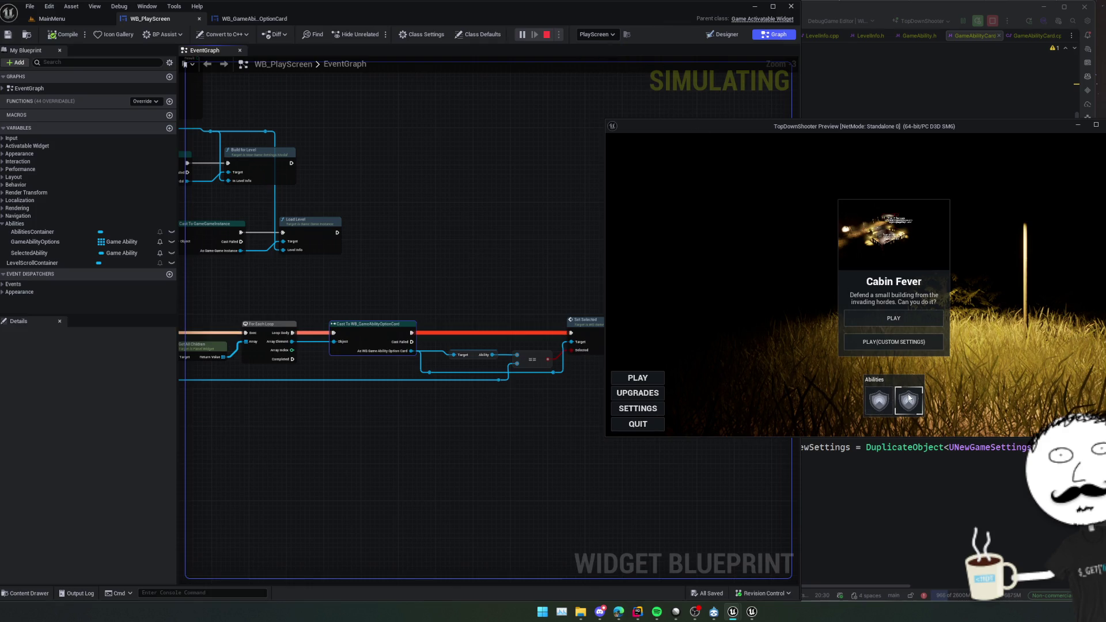
left_click(888, 407)
Reselect the second ability card, stop the session, and switch to WB_GameAbilityOptionCard.
left_click_drag(835, 126, 750, 128)
left_click(810, 415)
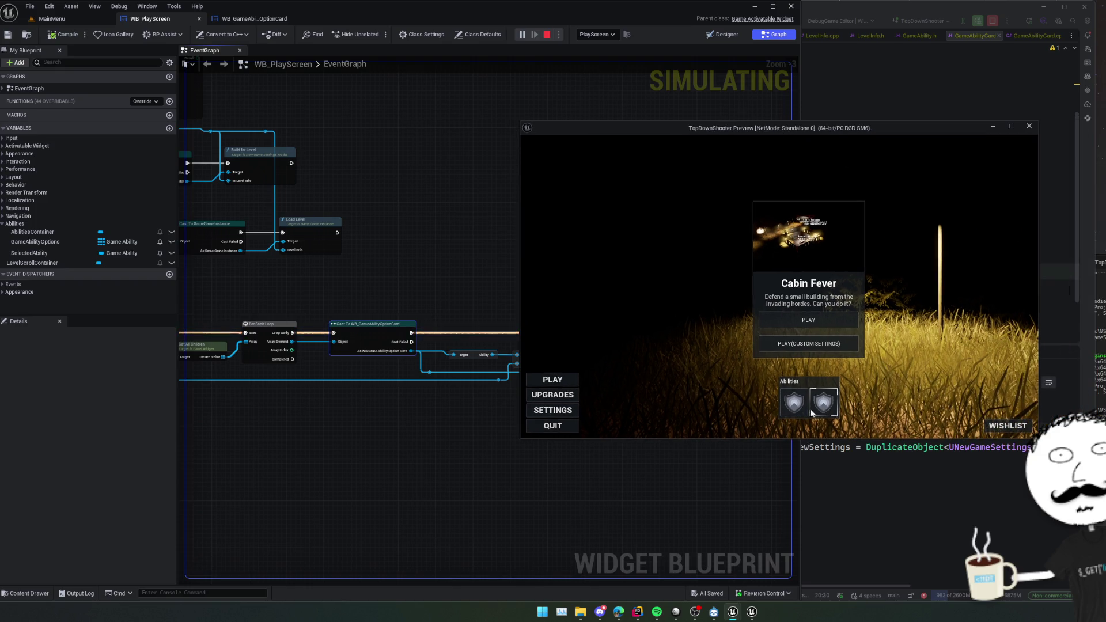
left_click(1028, 126)
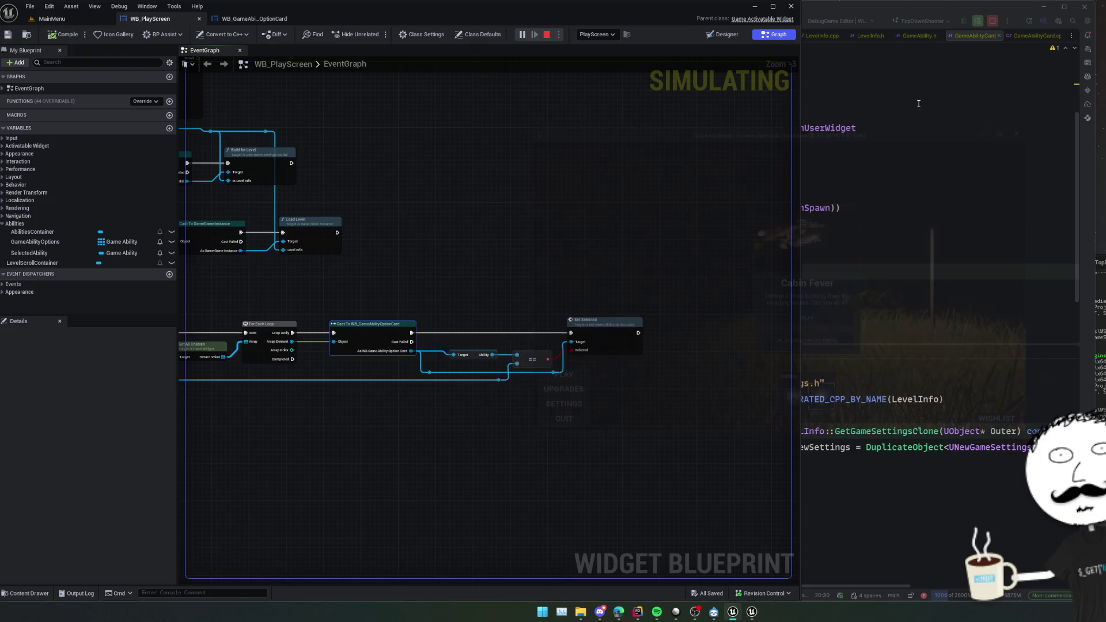
left_click(253, 18)
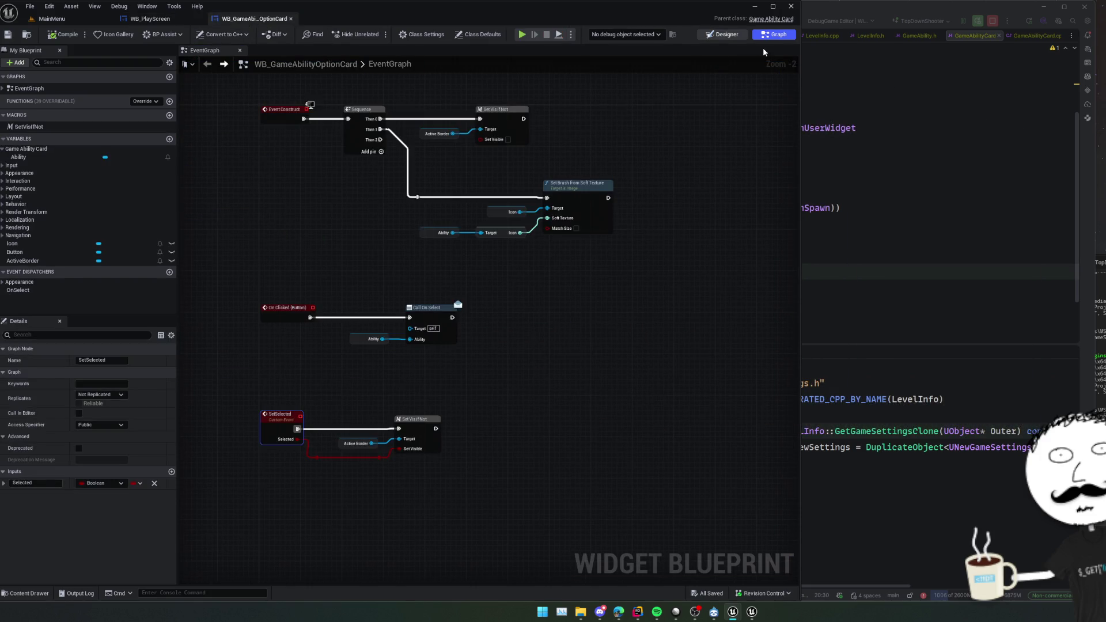
In the Designer, select the card's Button and set its style to draw as Image.
left_click(723, 34)
left_click(472, 331)
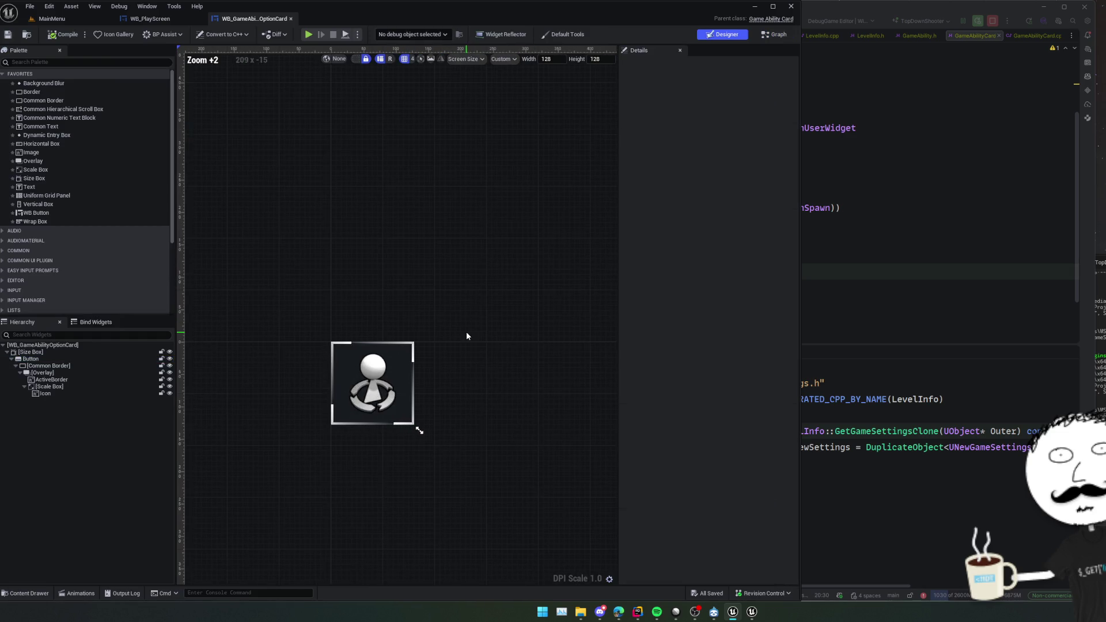
left_click(82, 359)
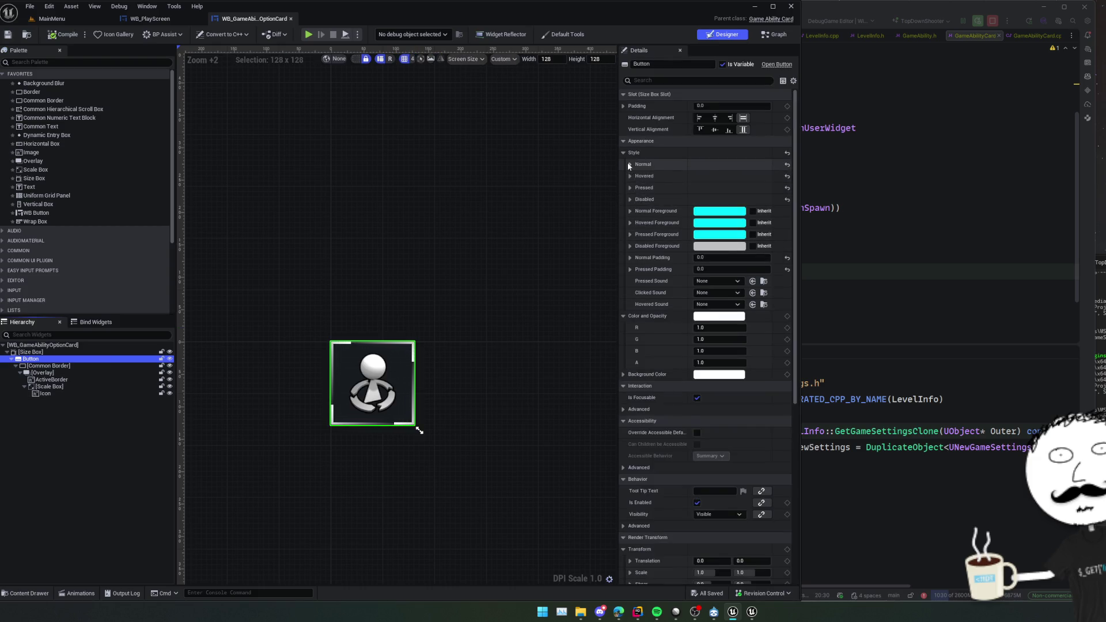
left_click(629, 166)
left_click(717, 224)
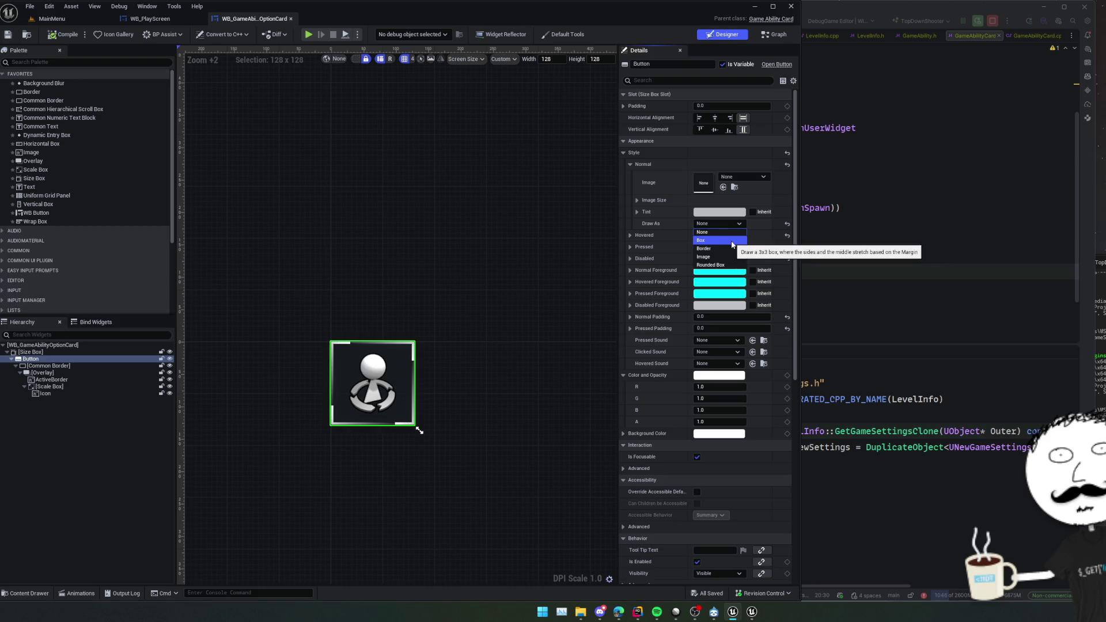
left_click(732, 256)
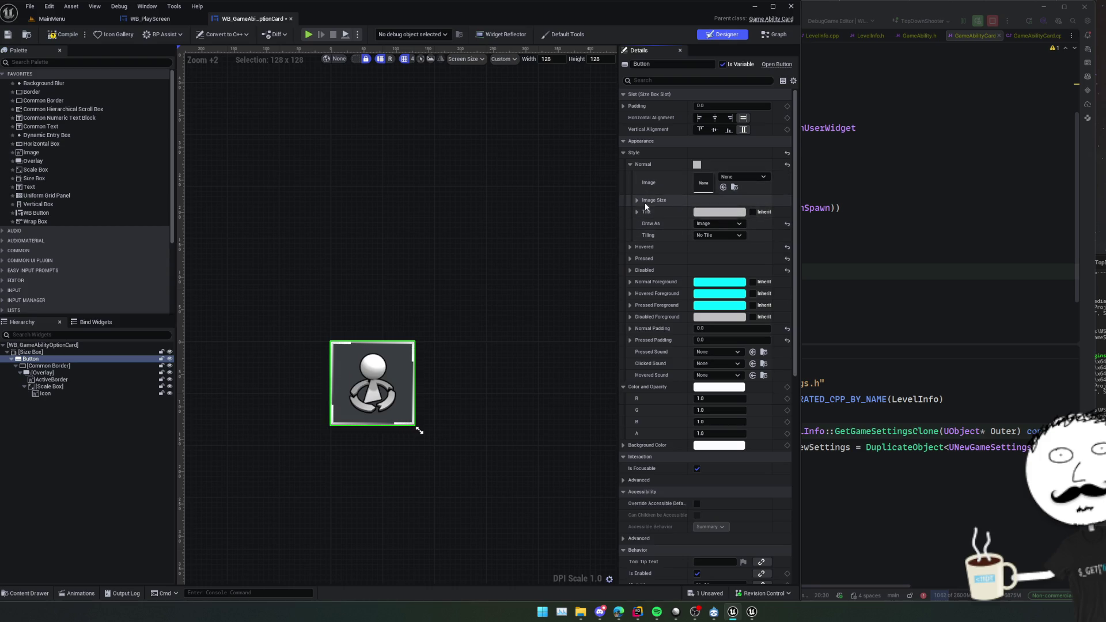
scroll(311, 403, "up", 10)
scroll(315, 406, "down", 3)
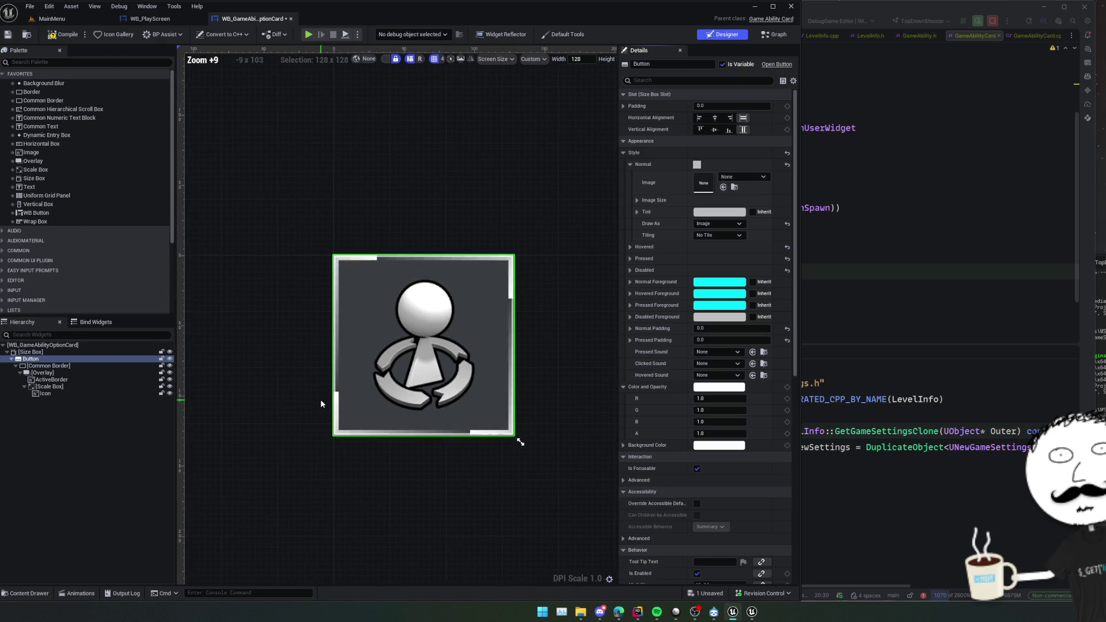
Give the button style's tint colour an alpha of 0.4.
left_click(717, 213)
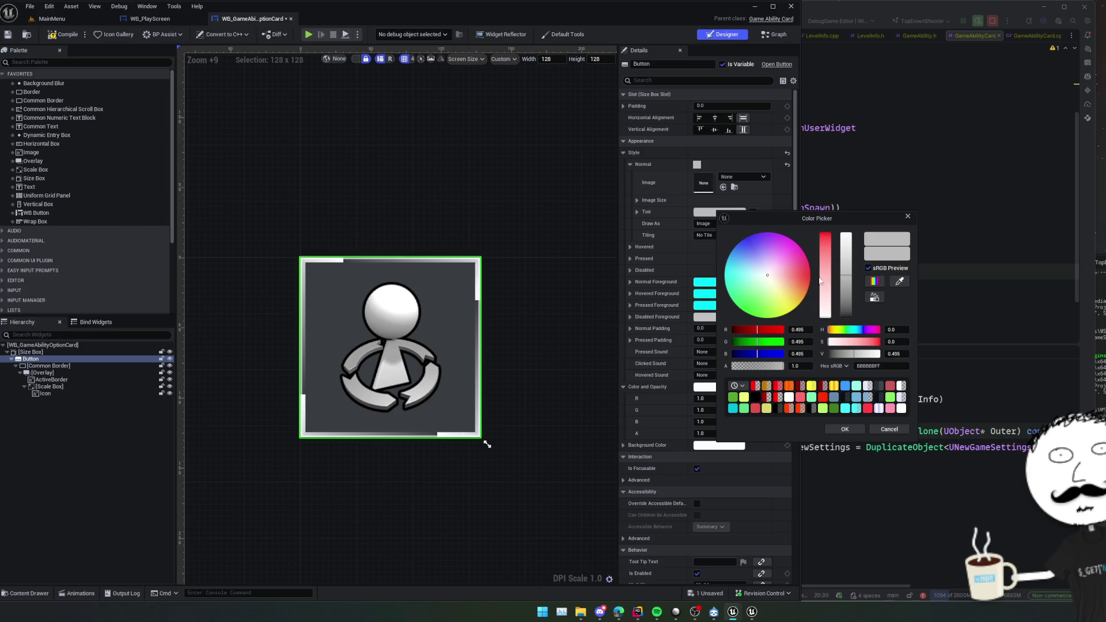
left_click(804, 367)
type("0.4")
key("Return")
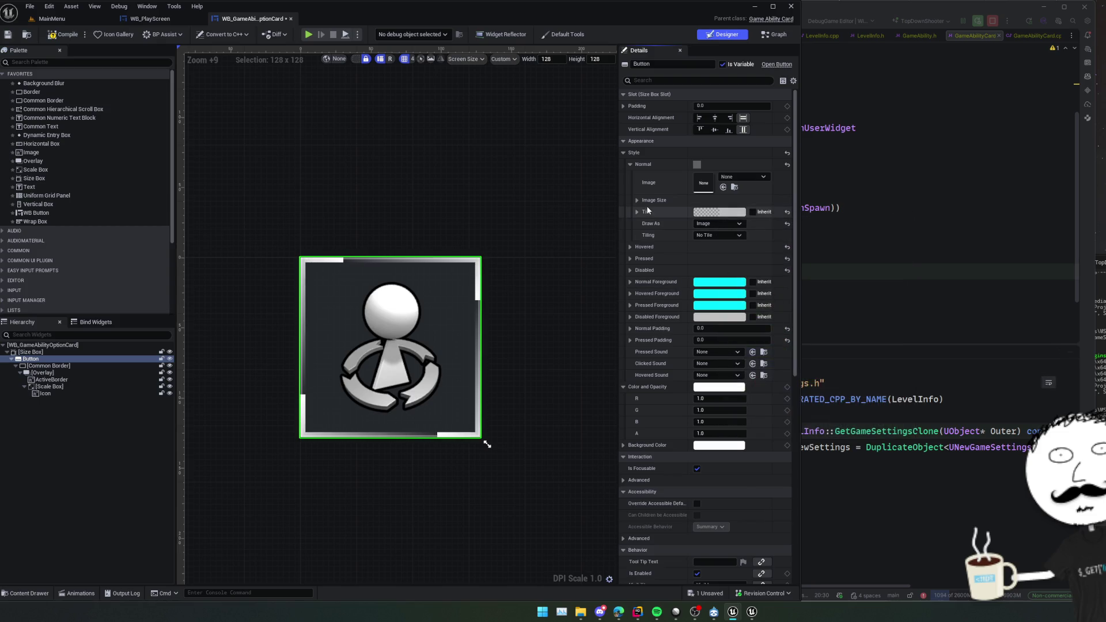
left_click(637, 212)
left_click_drag(744, 261, 742, 261)
key("Return")
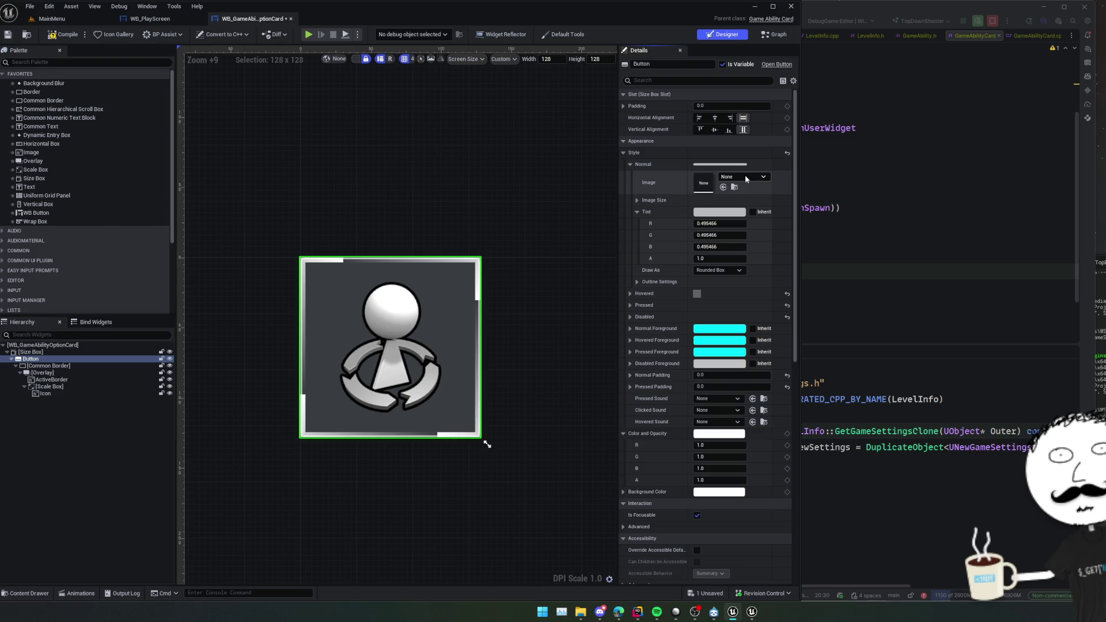
Set the normal state's Draw As to None so it draws no background.
left_click(717, 259)
left_click(719, 270)
left_click(700, 287)
left_click(719, 270)
left_click(717, 280)
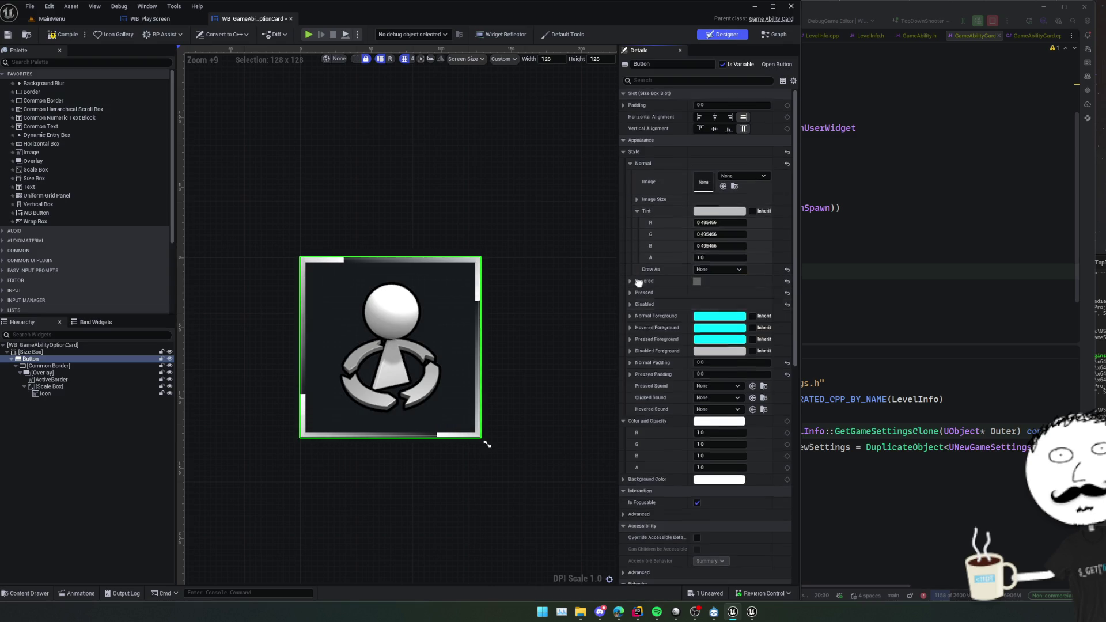
Copy the hovered style settings onto the pressed state.
scroll(632, 280, "down", 1)
left_click(631, 280)
scroll(659, 270, "down", 1)
scroll(663, 268, "down", 1)
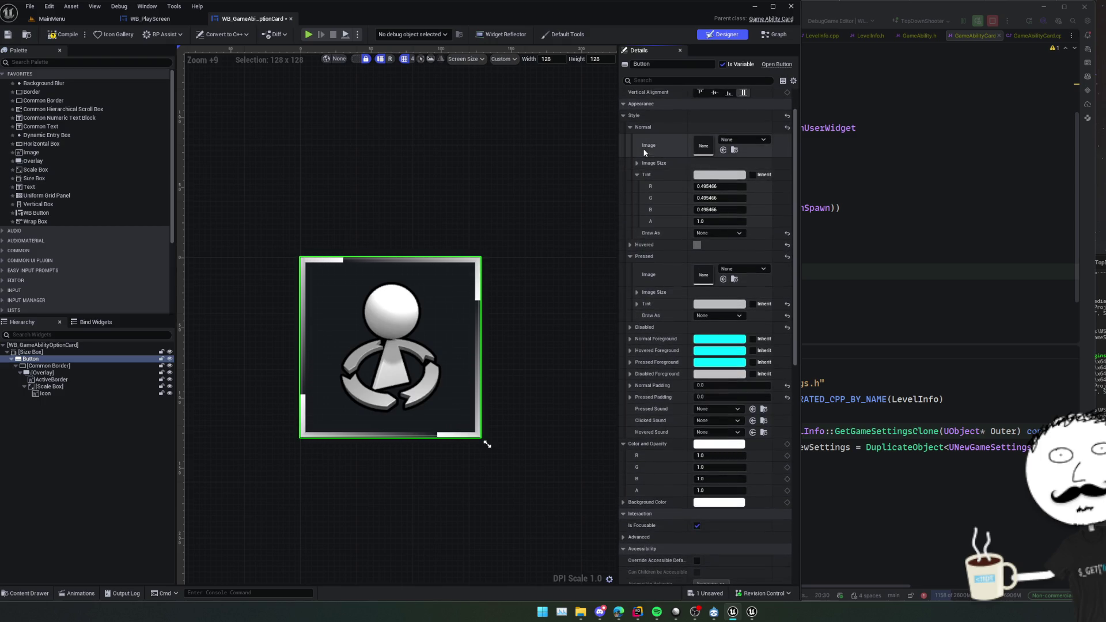
left_click(637, 175)
left_click(662, 200)
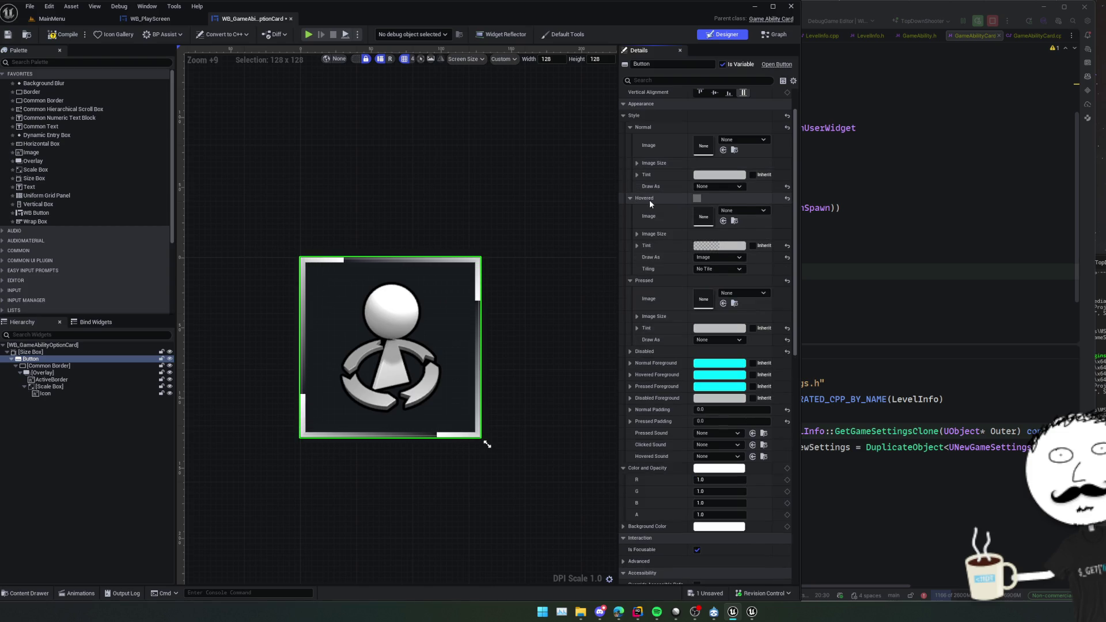
left_click(654, 281, "shift")
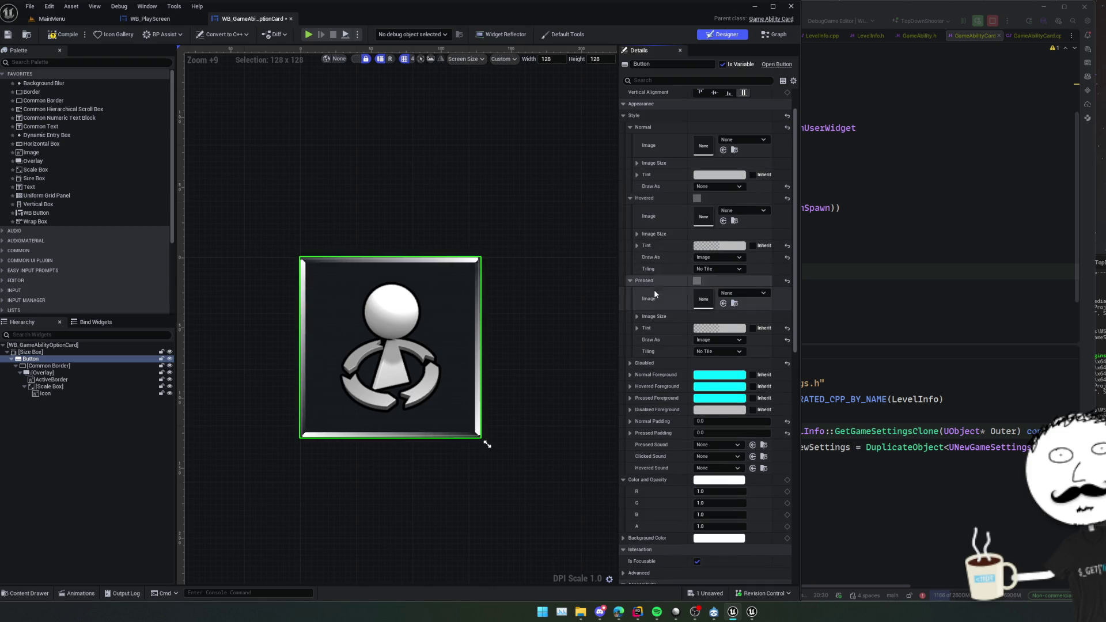
Raise the pressed tint alpha to 0.8, save the widget, and launch a play test.
left_click(637, 329)
left_click(719, 374)
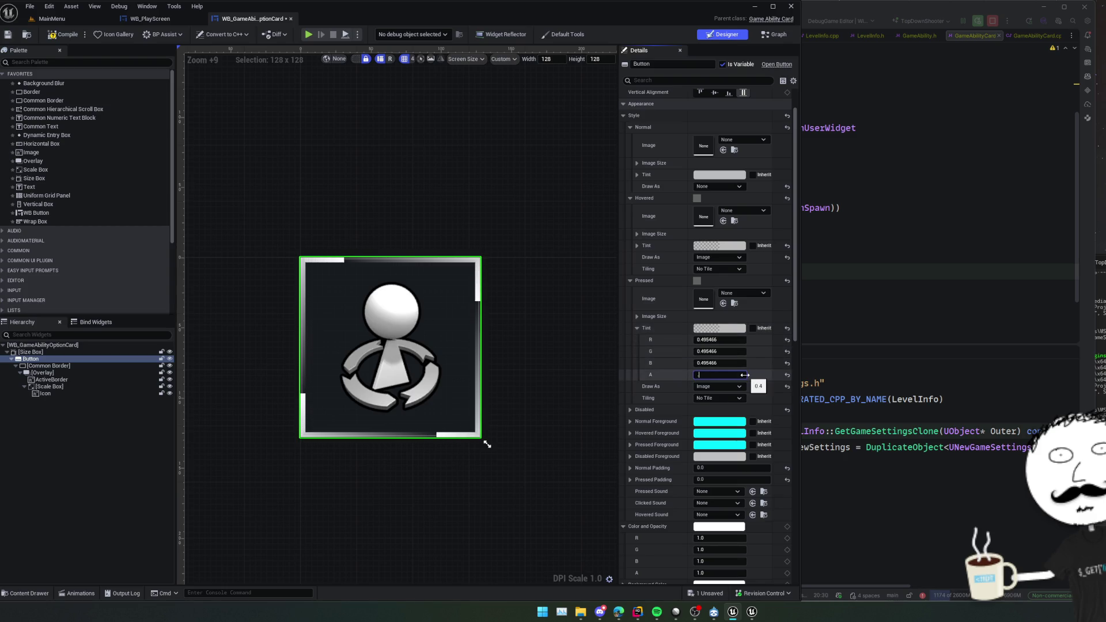
type("0.8")
key("ctrl+s")
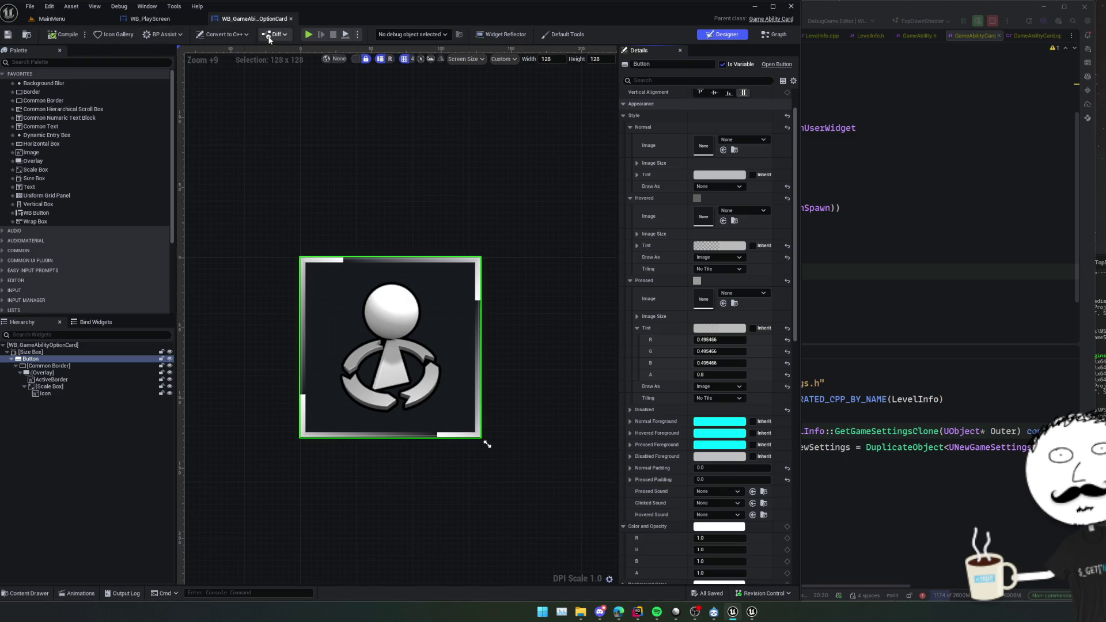
left_click(305, 34)
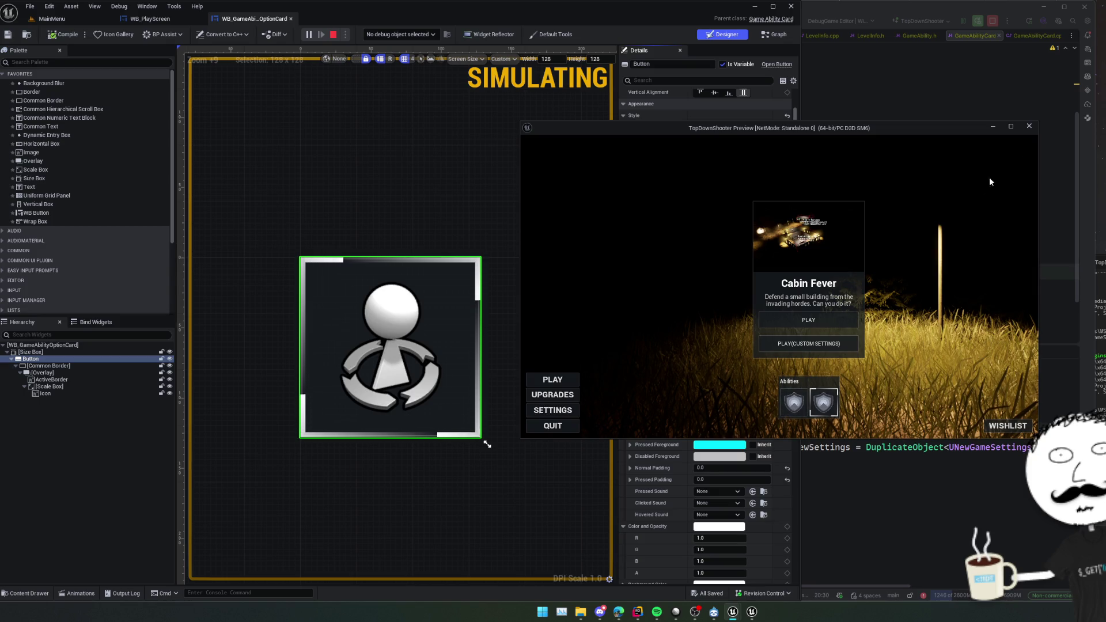
left_click(1026, 128)
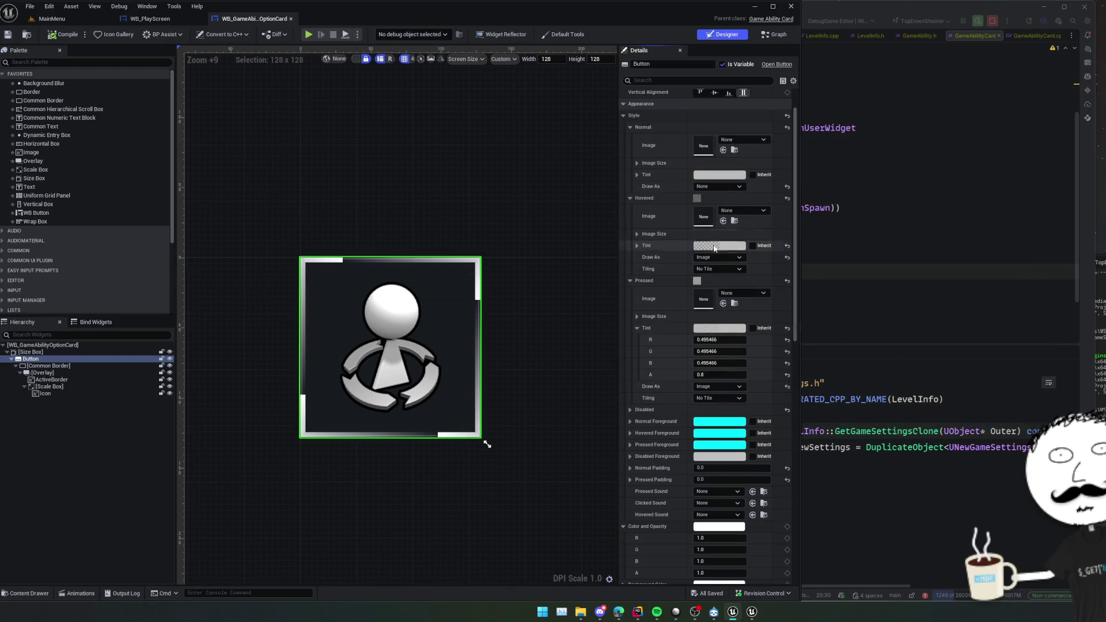
Collapse the button's Style section and expand Behavior's advanced options to show Tool Tip Widget.
scroll(662, 351, "up", 3)
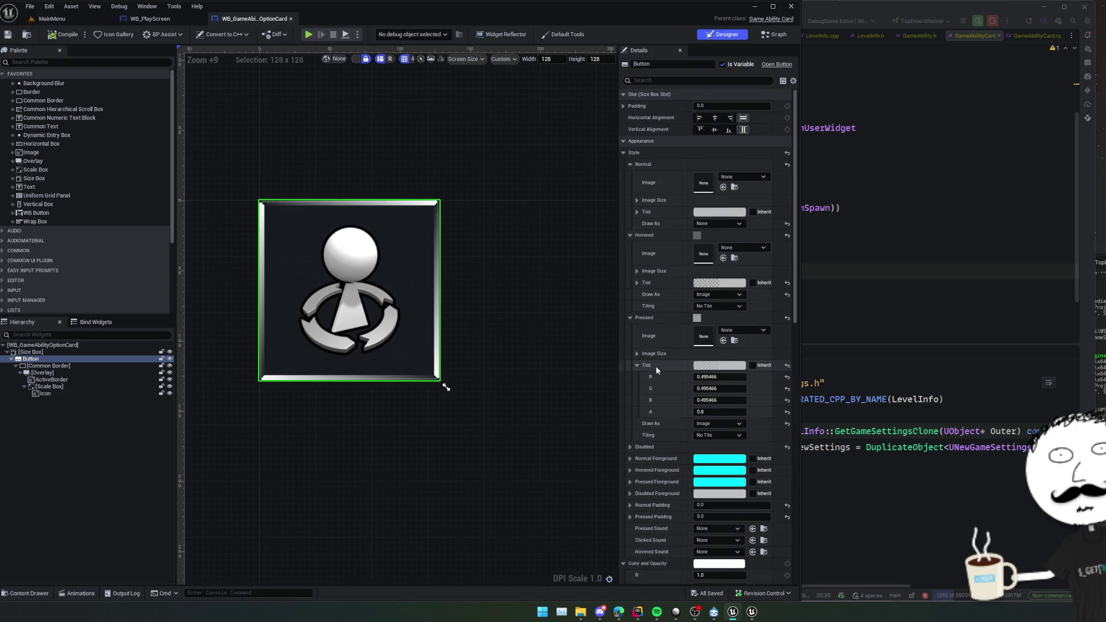
left_click(628, 162)
left_click(624, 152)
scroll(646, 282, "down", 2)
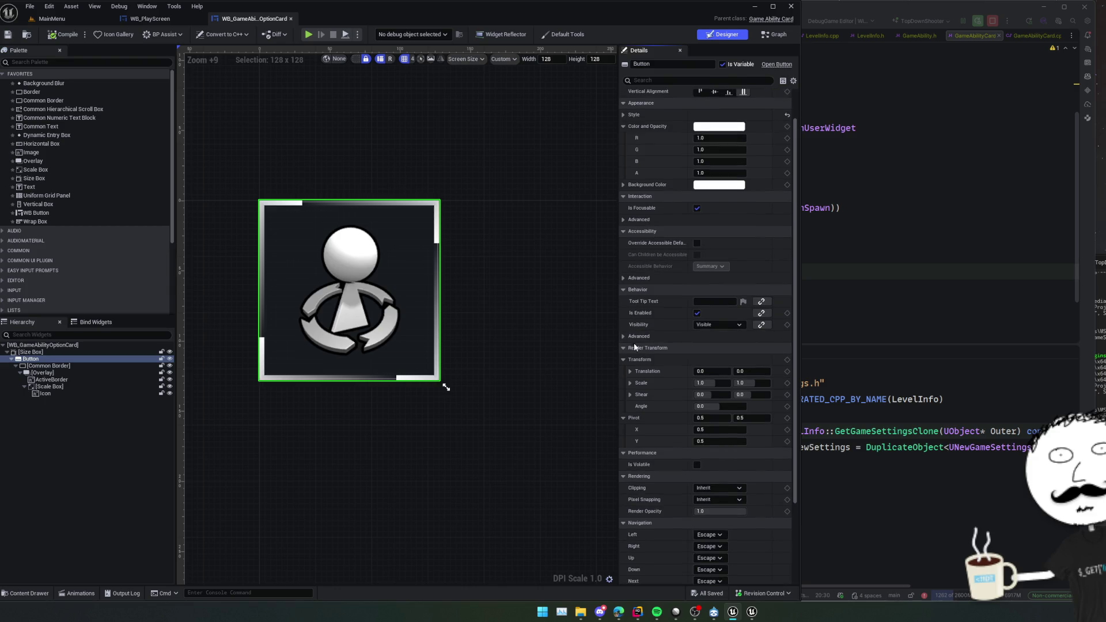
left_click(635, 339)
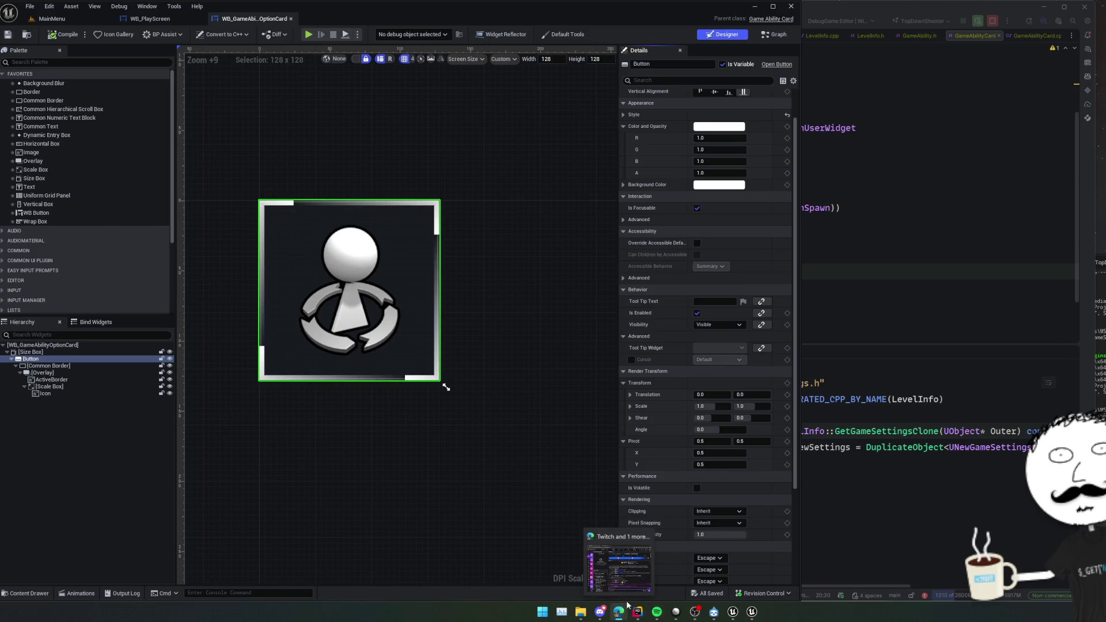
right_click(622, 614)
left_click(1023, 333)
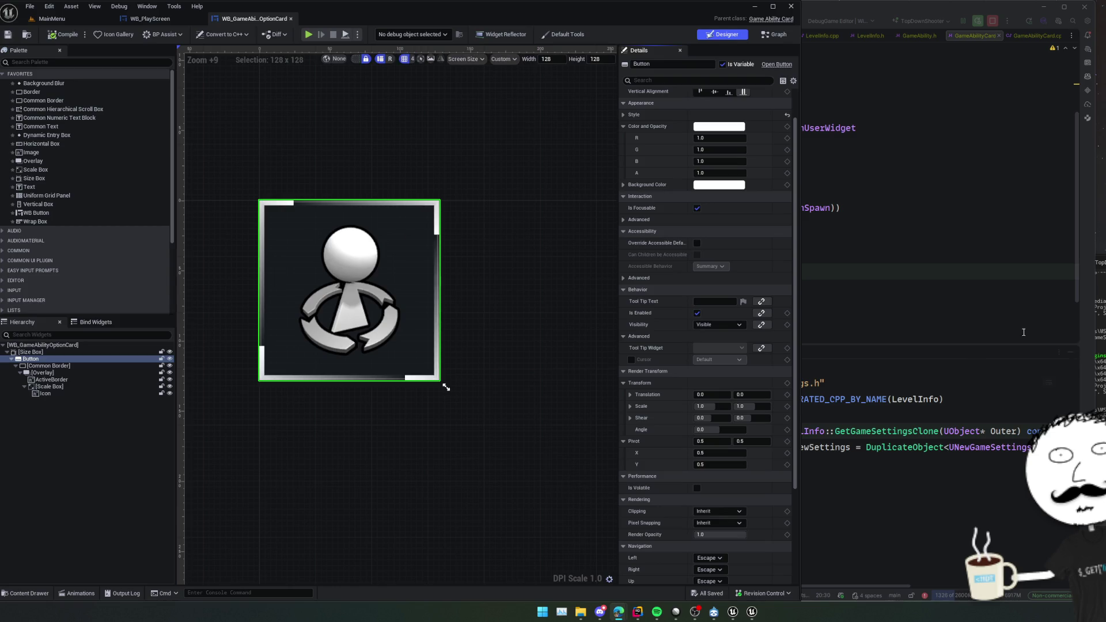
Search Google for 'ue custom tooltips' and open the custom tooltip widget forum thread.
type("ue")
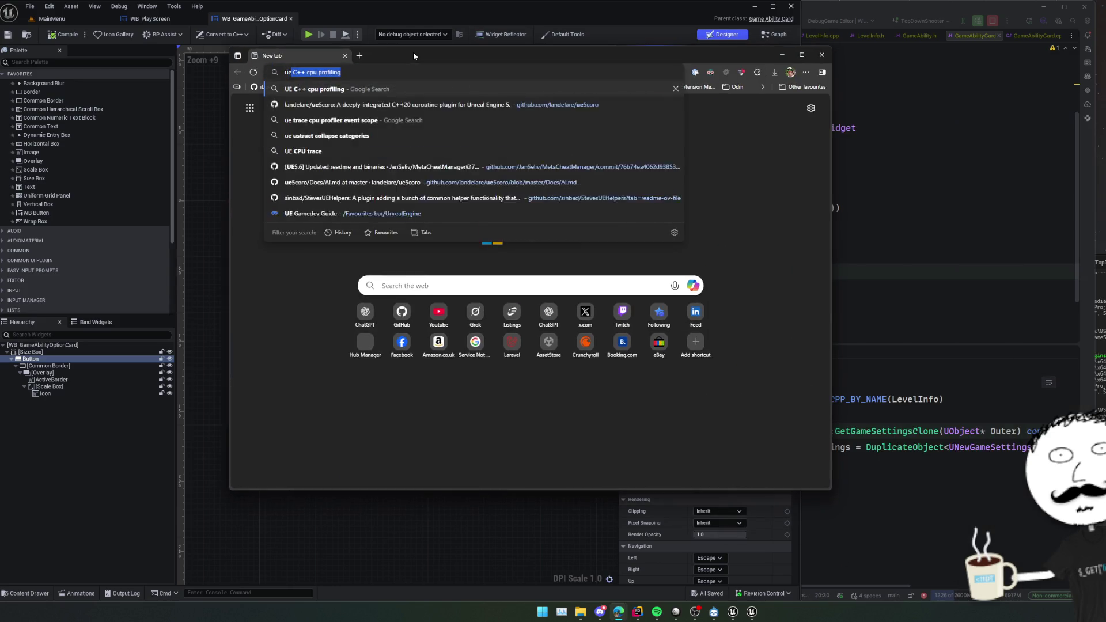
type(" custom tooltips")
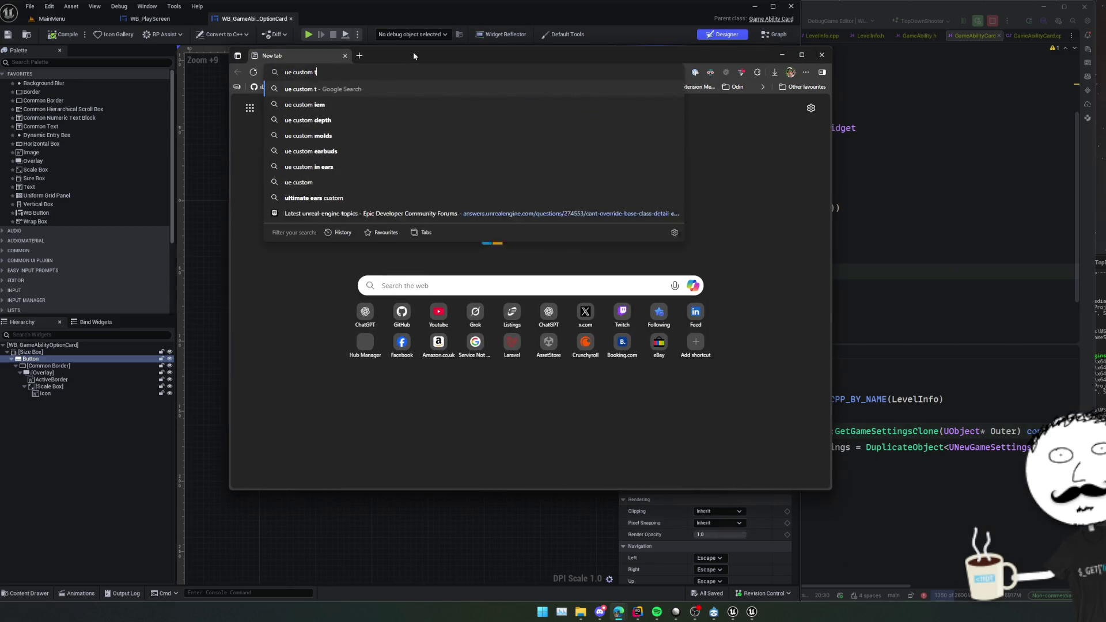
key("Return")
scroll(587, 236, "down", 4)
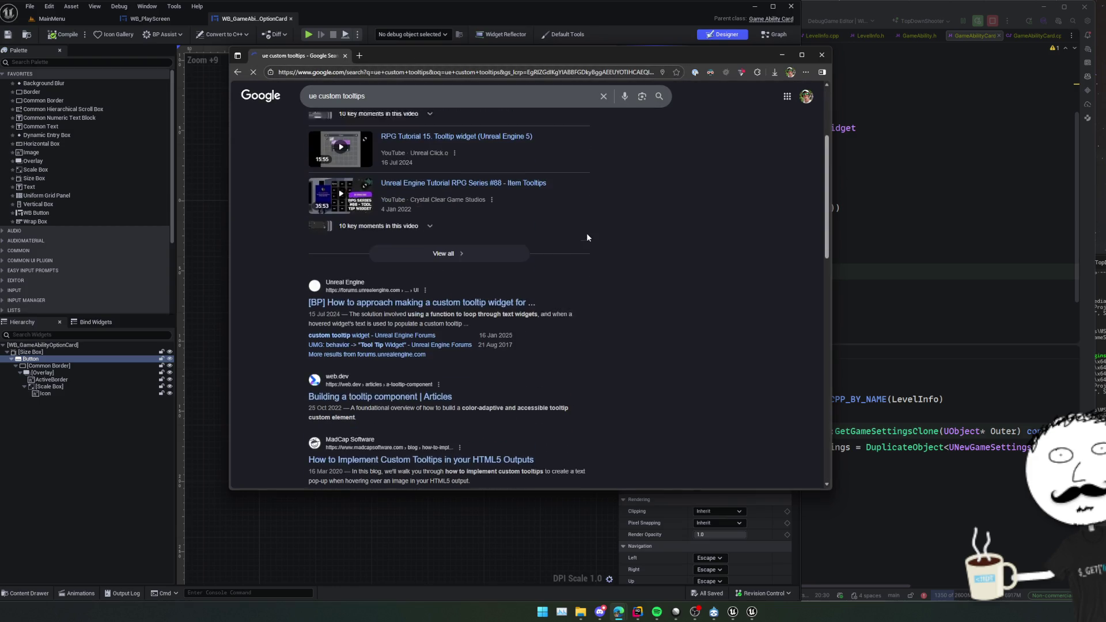
left_click(533, 229)
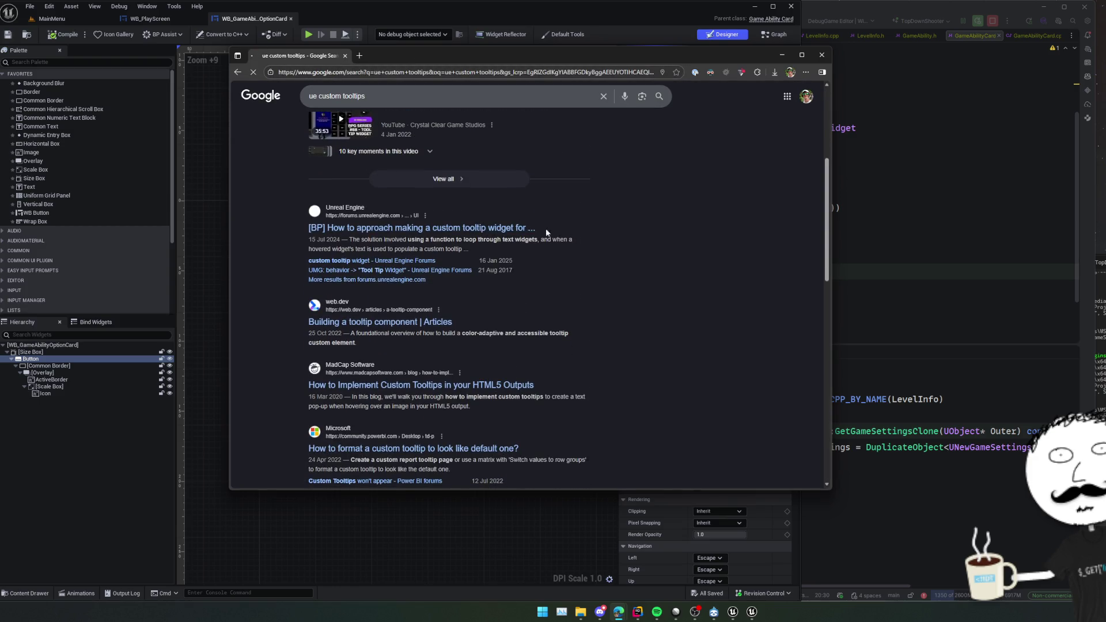
Widen the browser and read through the custom tooltip widget thread.
scroll(708, 222, "down", 5)
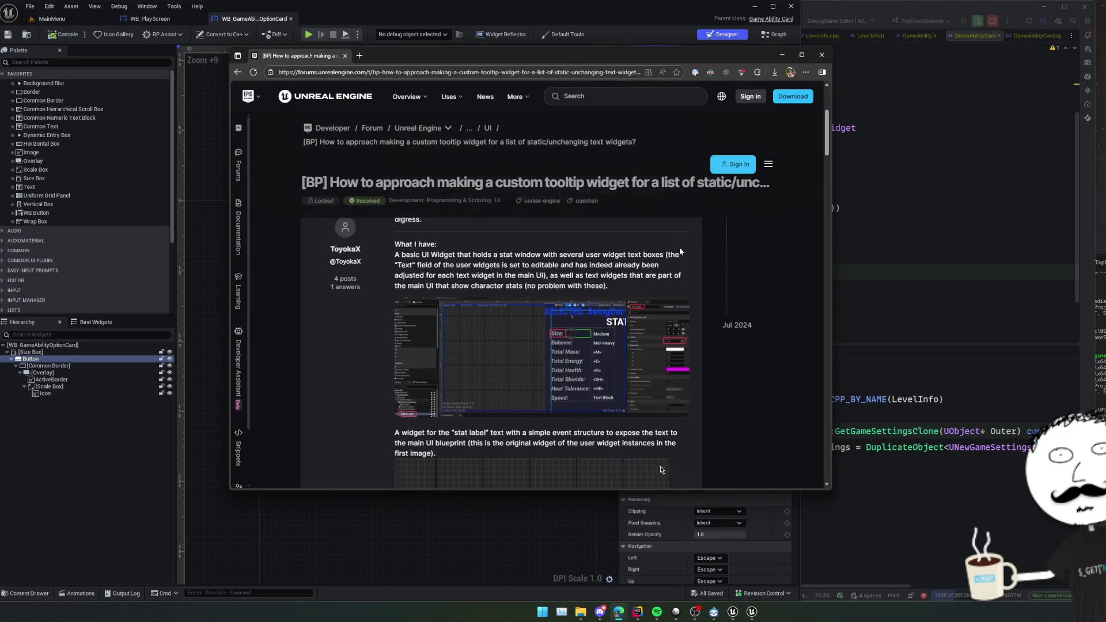
scroll(701, 256, "down", 3)
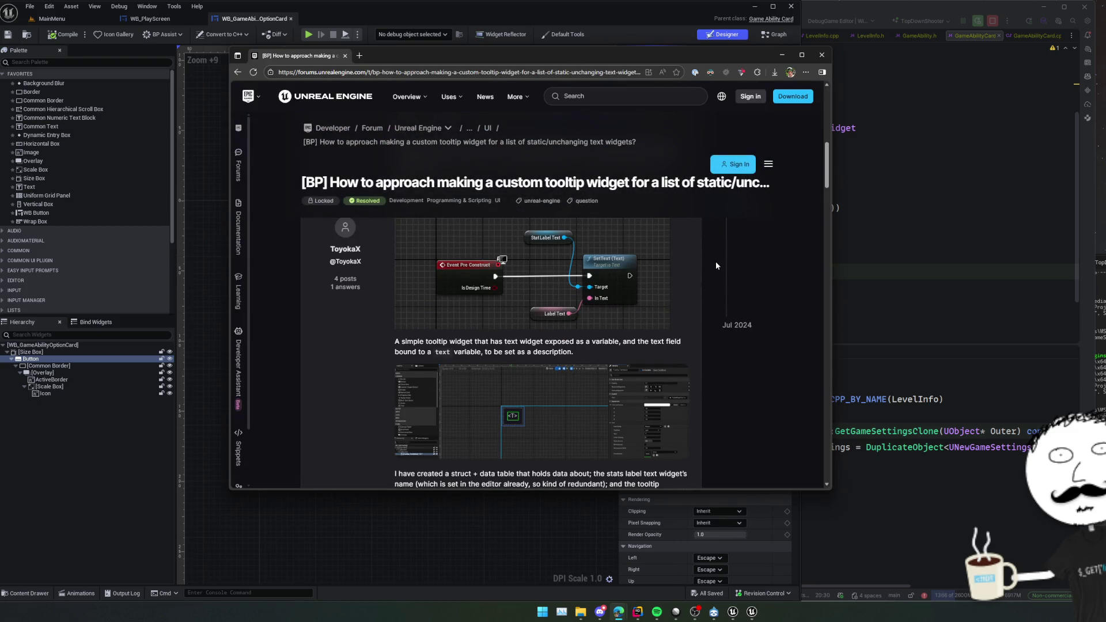
left_click_drag(831, 307, 991, 309)
scroll(801, 309, "down", 2)
scroll(802, 311, "down", 5)
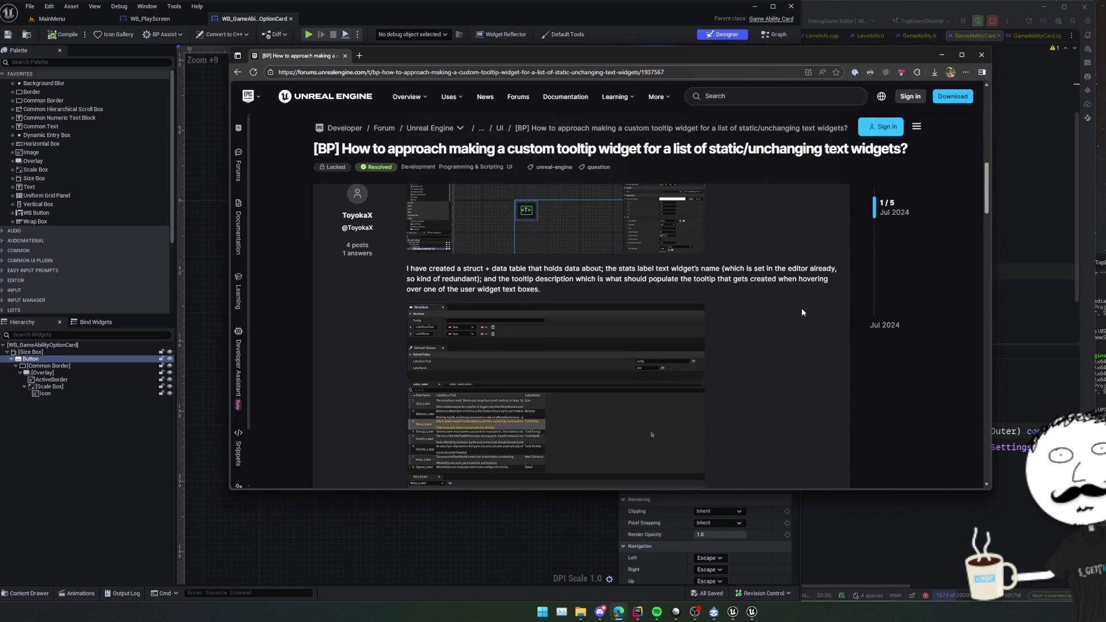
scroll(802, 311, "down", 8)
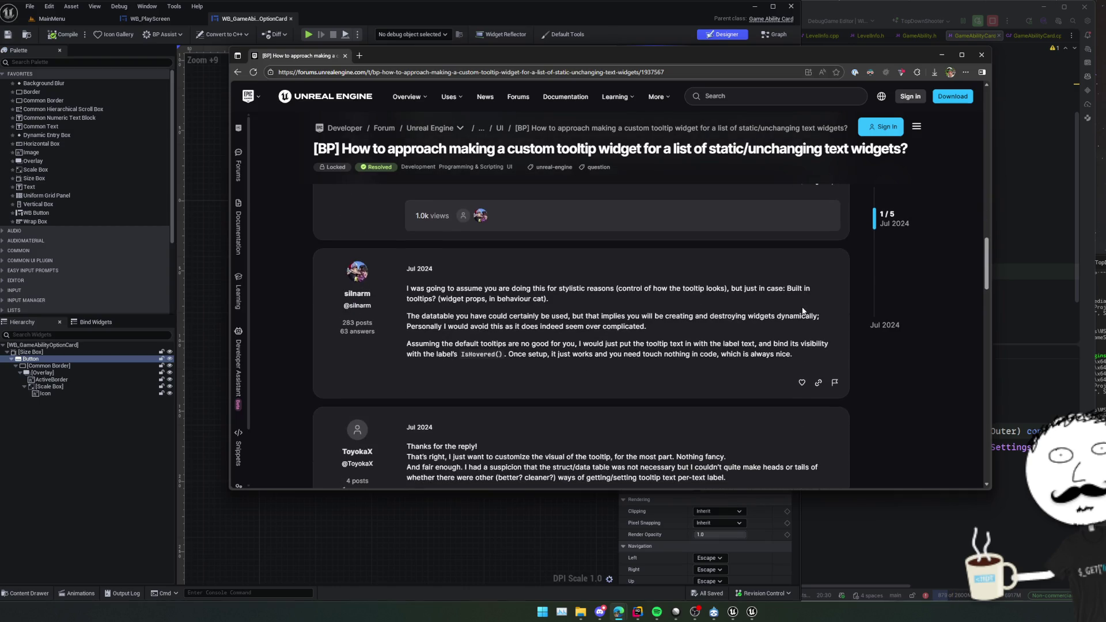
scroll(802, 311, "down", 1)
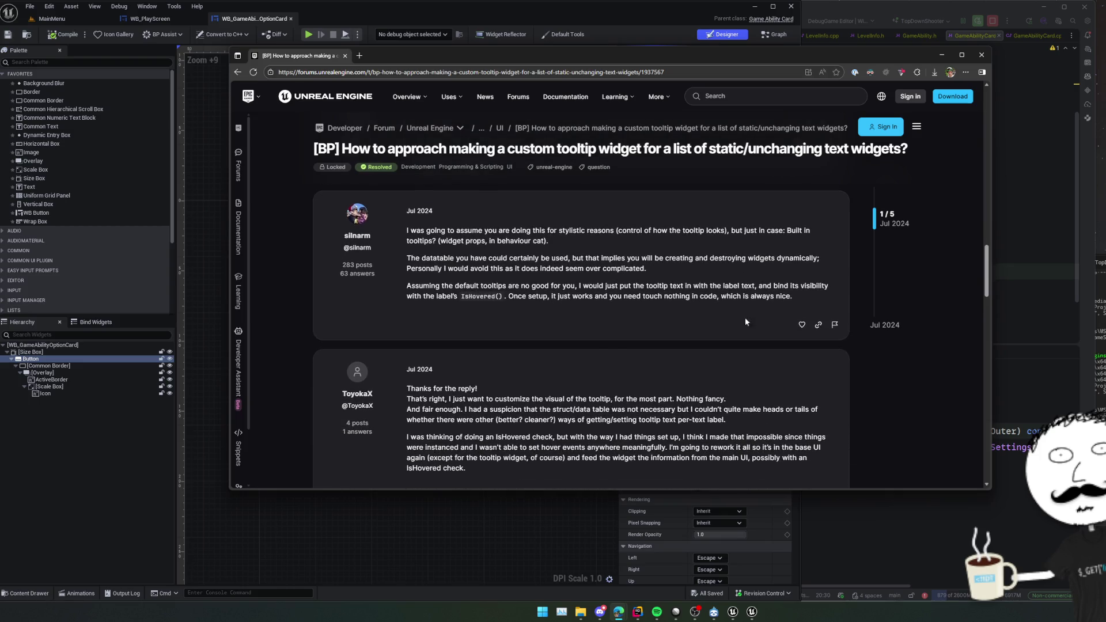
scroll(607, 324, "down", 4)
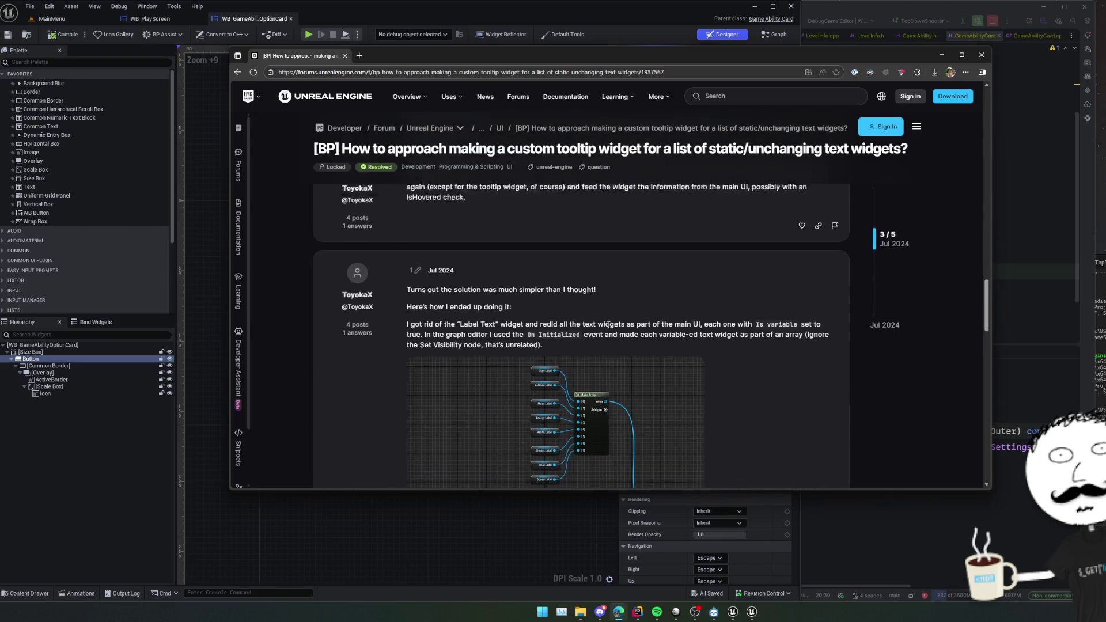
scroll(607, 325, "down", 1)
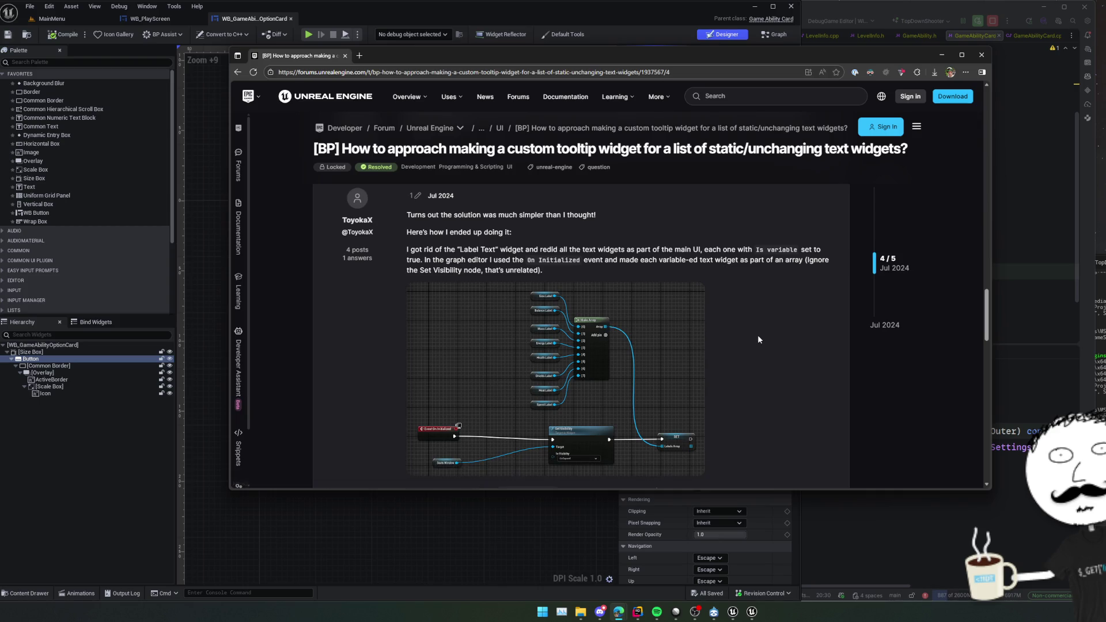
scroll(758, 339, "down", 4)
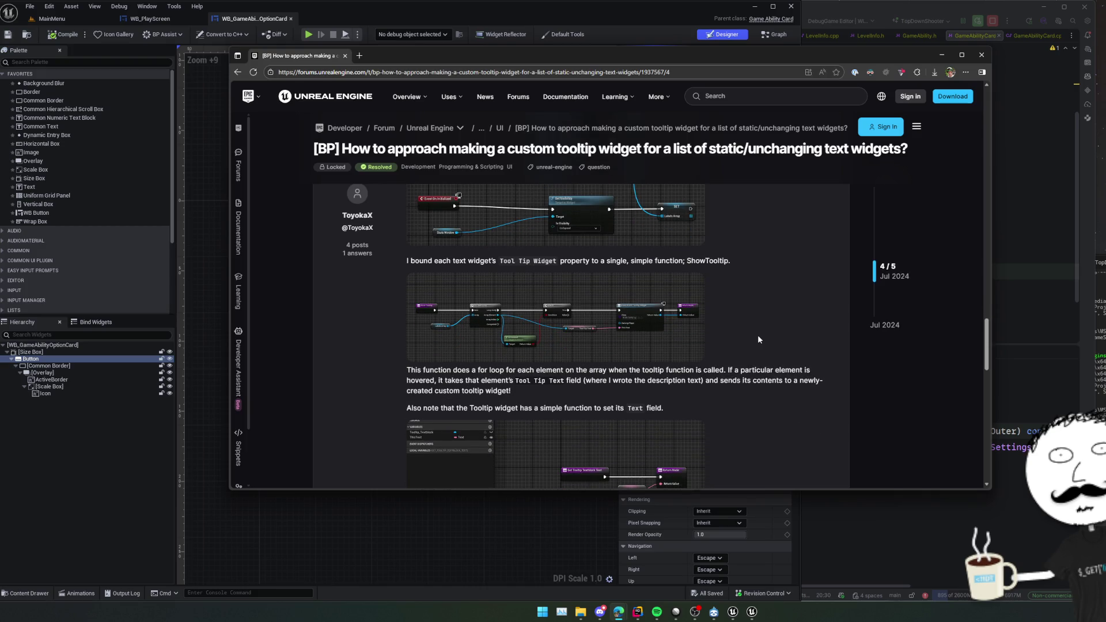
scroll(758, 339, "up", 2)
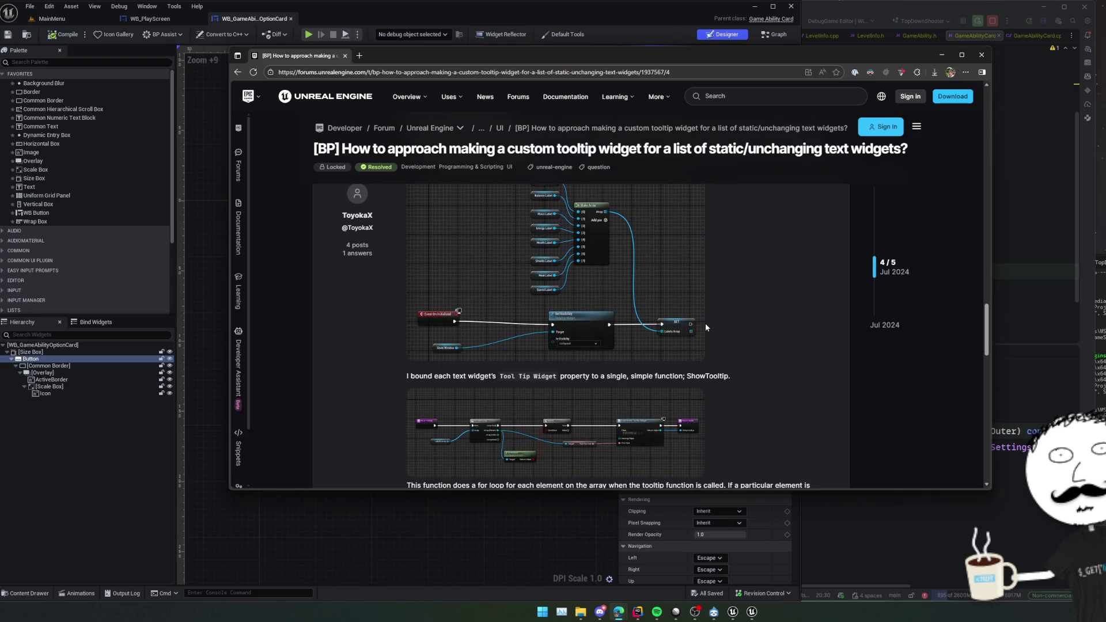
scroll(705, 323, "down", 4)
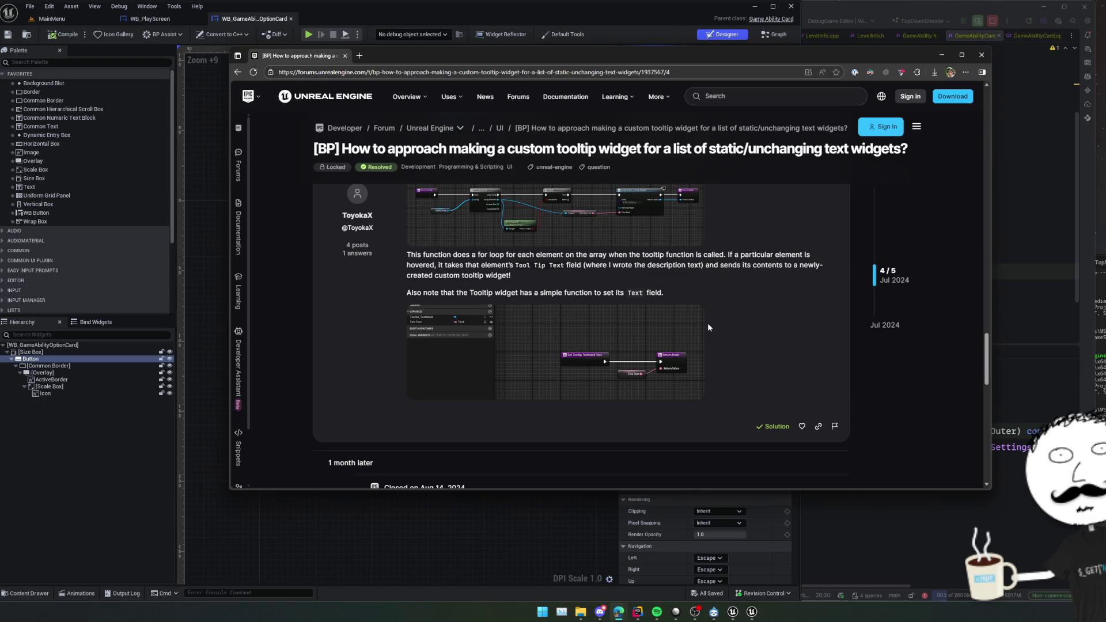
scroll(709, 326, "down", 3)
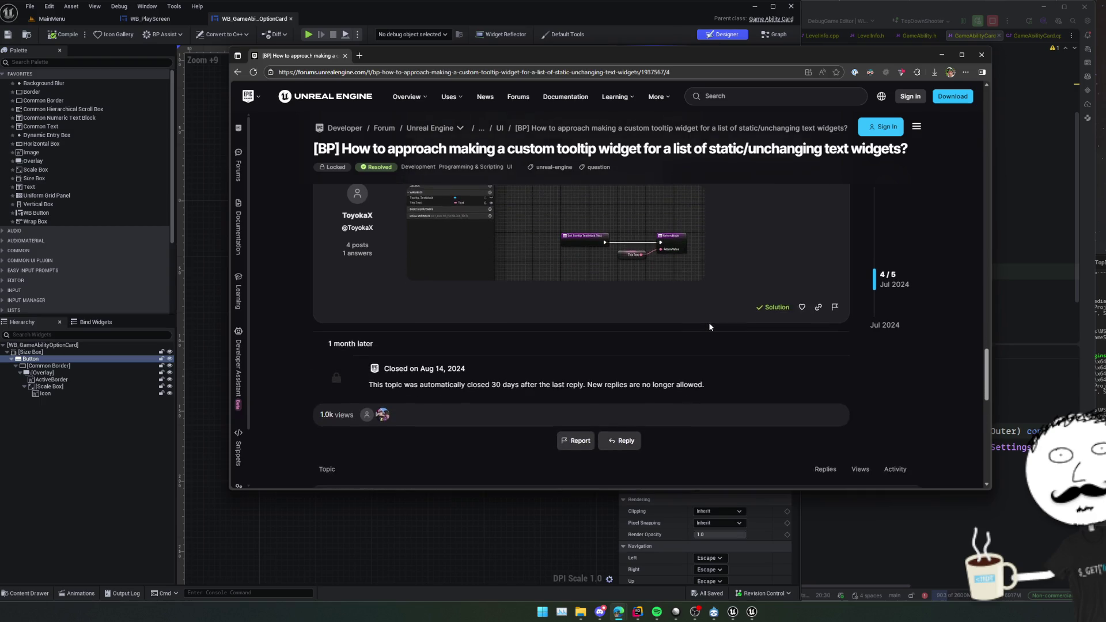
Go back to the 'ue custom tooltips' Google results and scan them.
key("alt+Left")
scroll(702, 321, "down", 1)
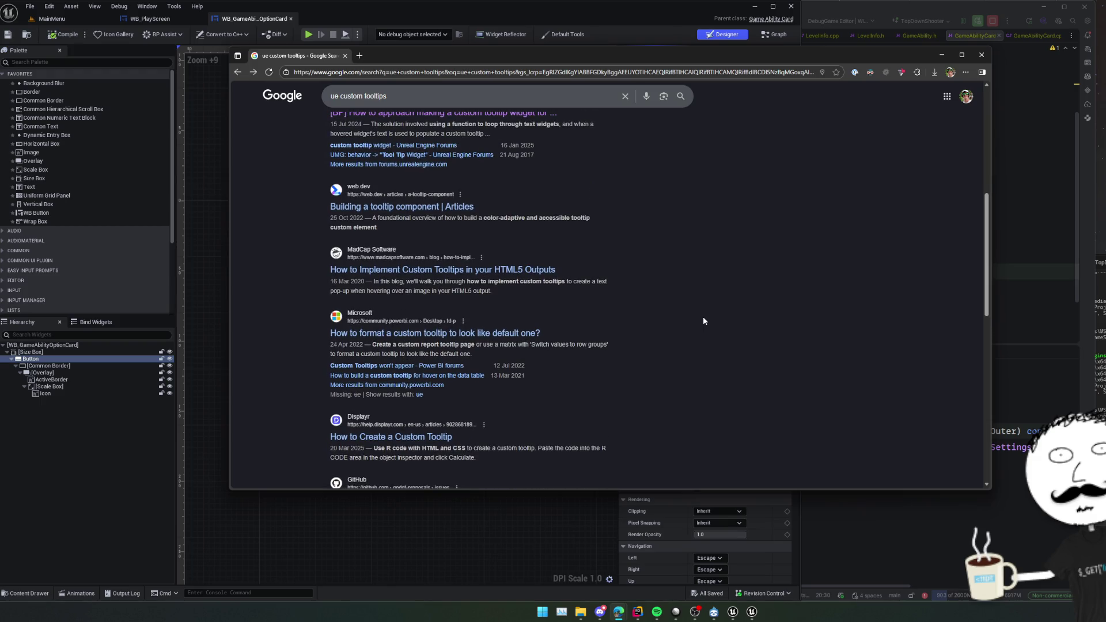
scroll(702, 321, "up", 1)
scroll(703, 321, "up", 2)
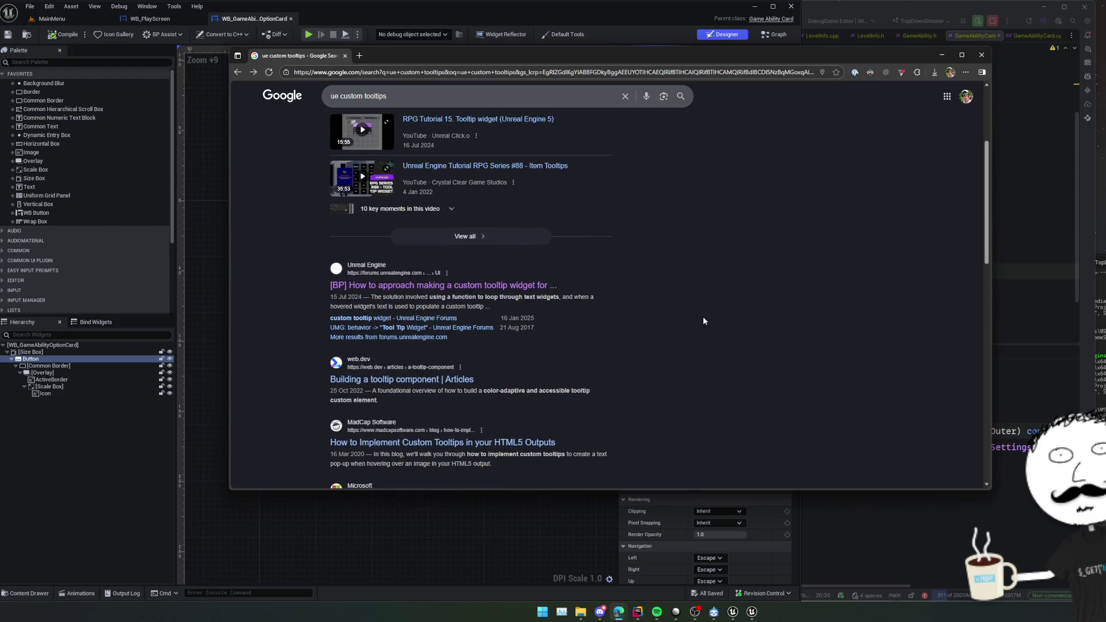
scroll(702, 321, "up", 2)
scroll(703, 321, "down", 1)
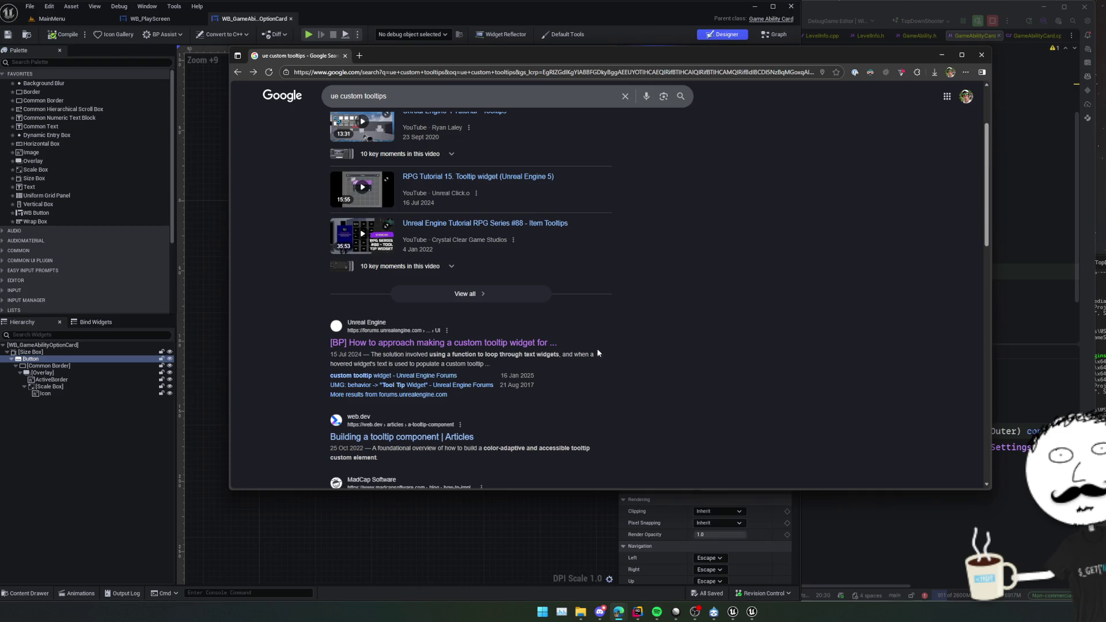
Reopen the custom tooltip widget thread and scroll to the reply building it in Get Tool Tip Widget.
left_click(426, 375)
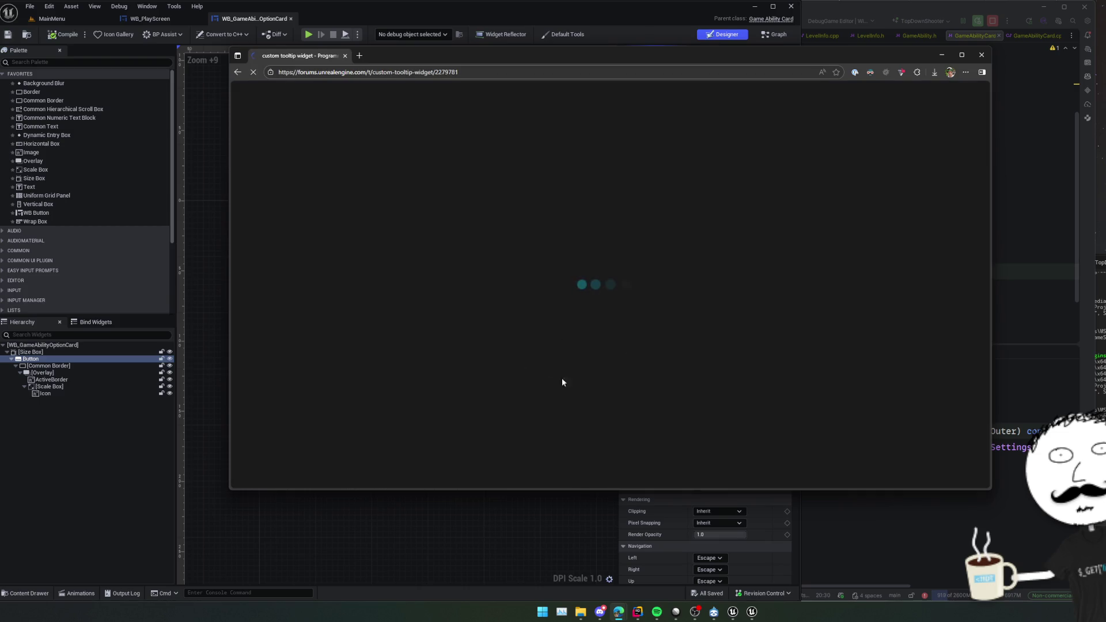
scroll(662, 300, "down", 3)
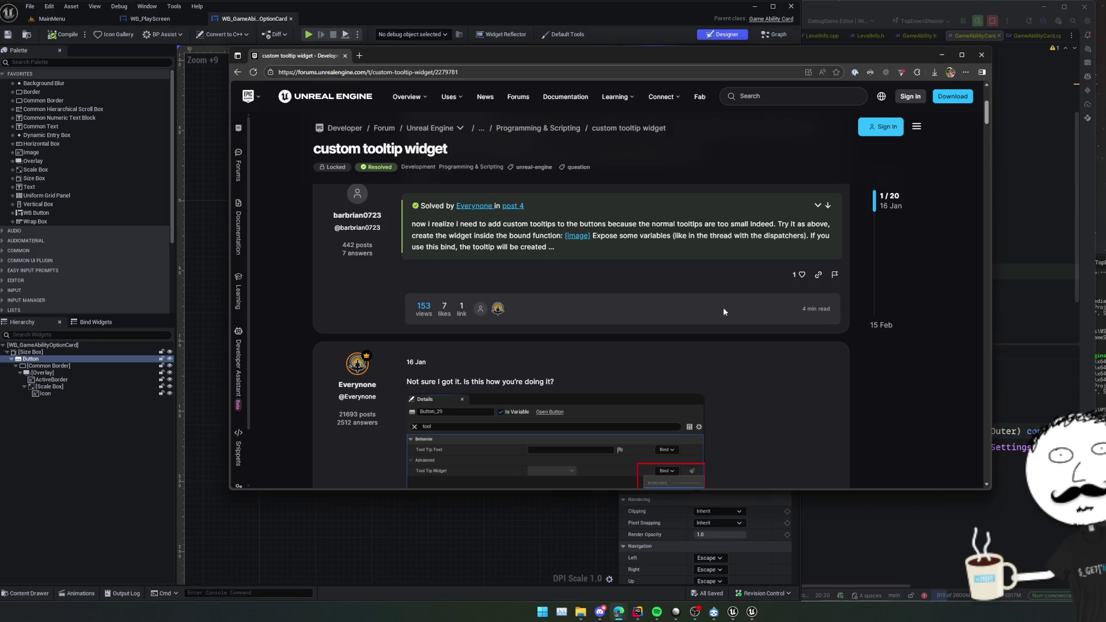
scroll(732, 308, "down", 2)
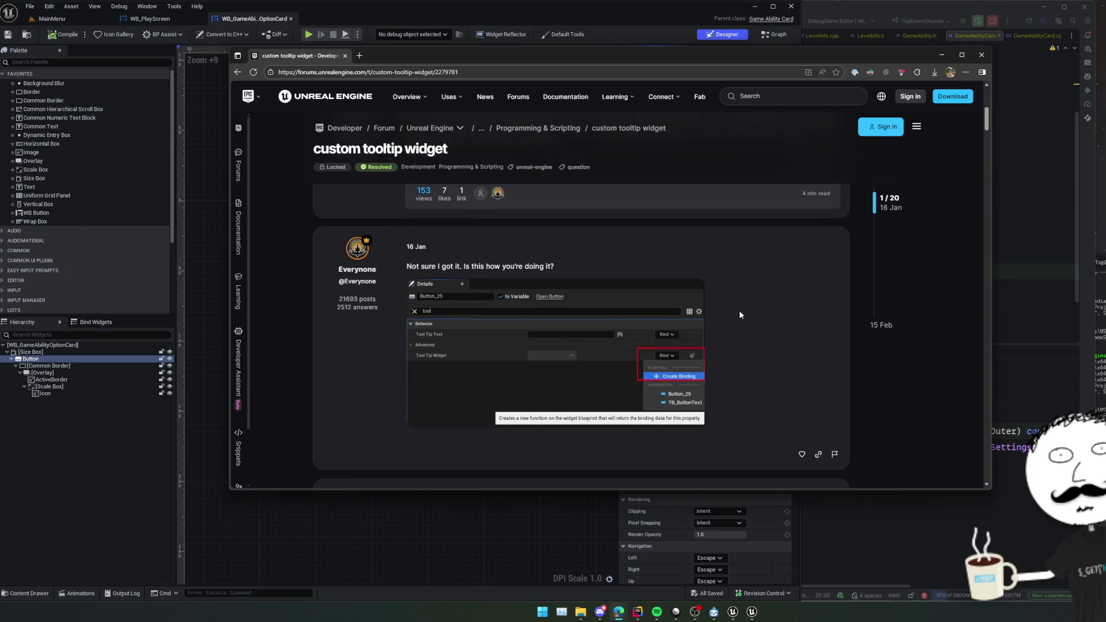
scroll(740, 315, "down", 5)
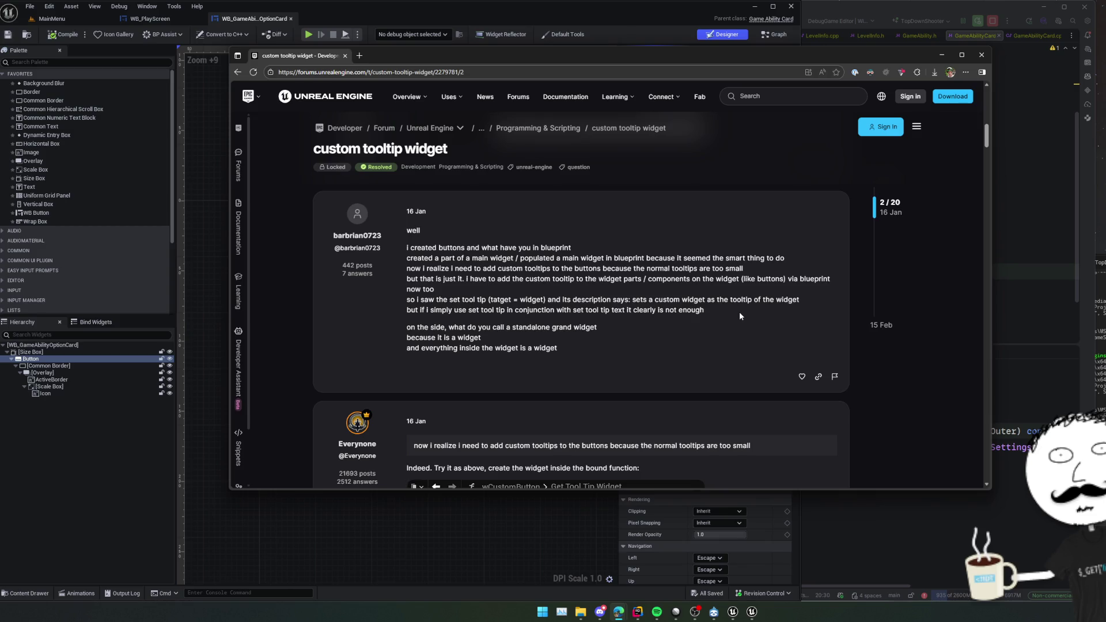
scroll(739, 314, "down", 3)
right_click(740, 314)
left_click(714, 289)
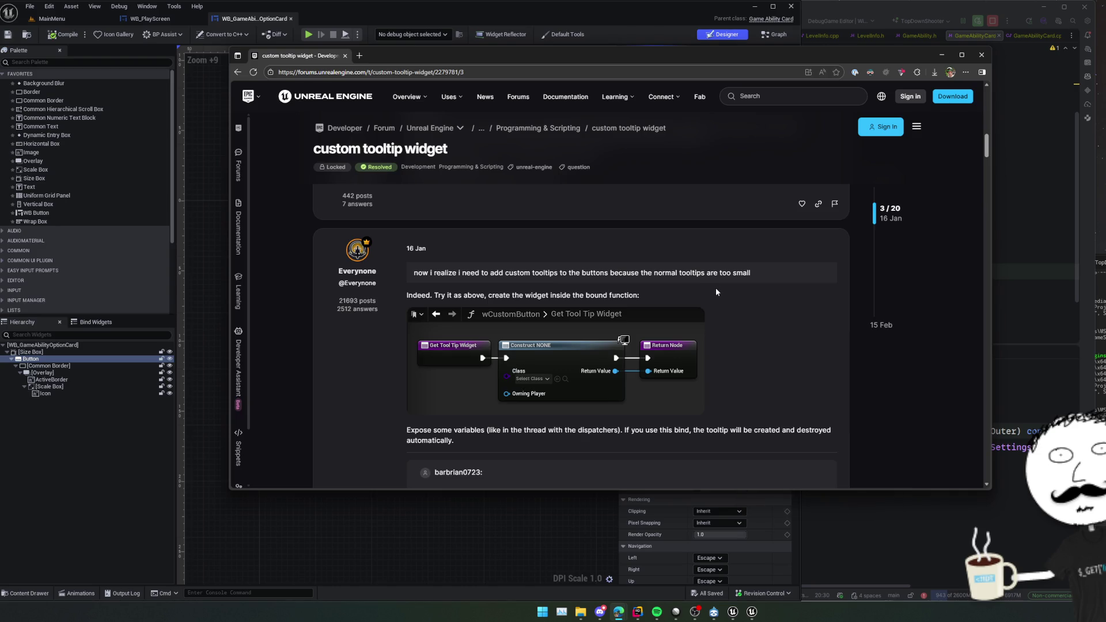
scroll(757, 309, "down", 1)
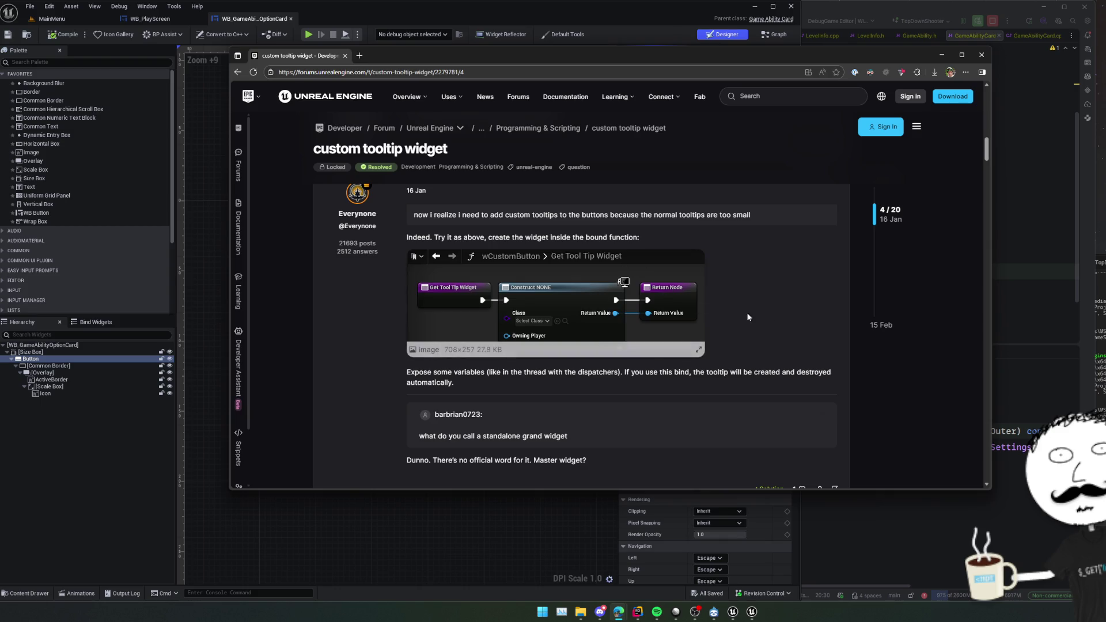
scroll(779, 322, "down", 1)
scroll(778, 325, "down", 1)
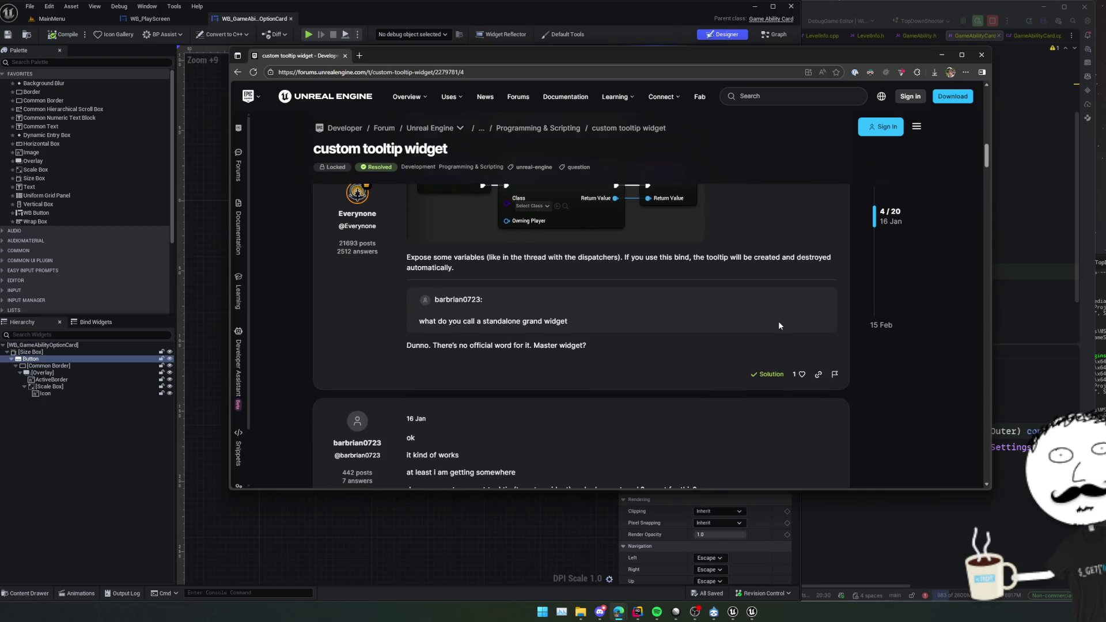
scroll(779, 326, "down", 3)
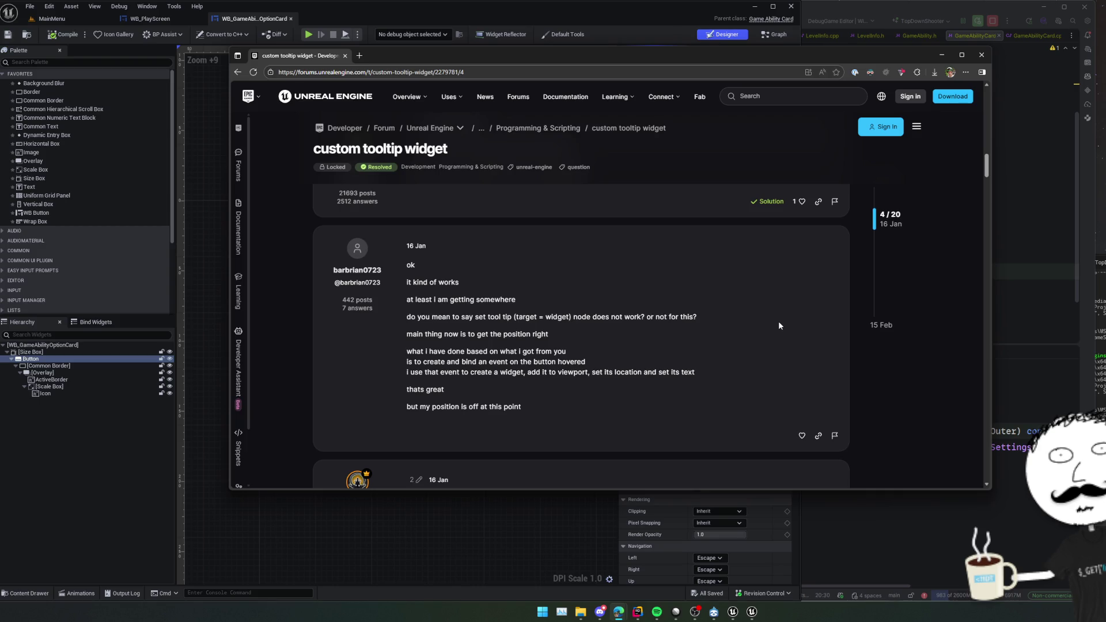
scroll(778, 325, "up", 5)
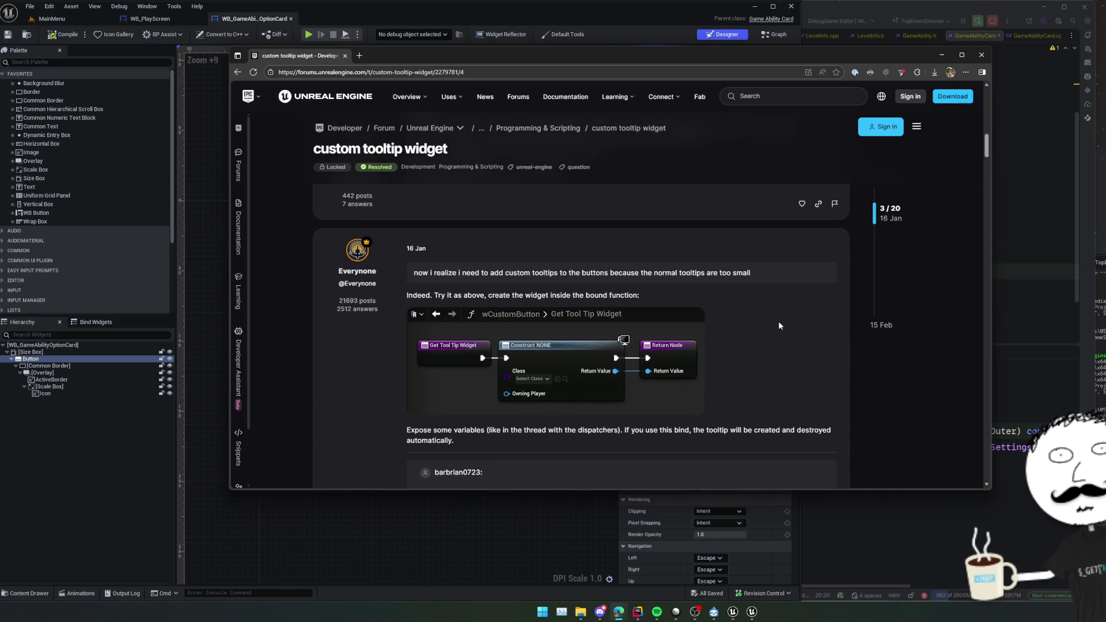